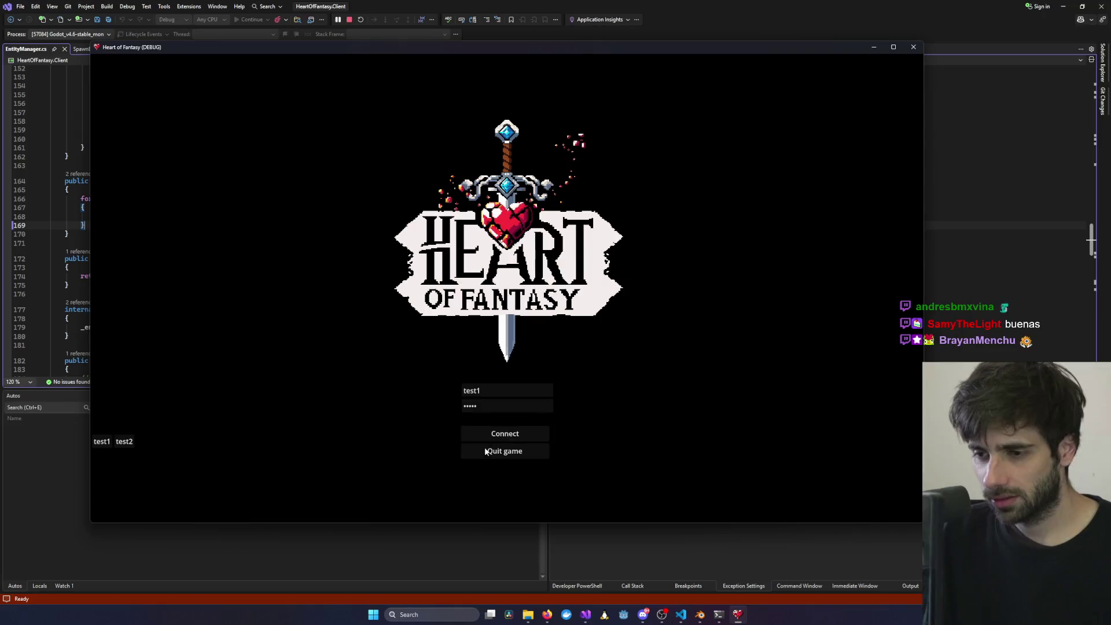
# - Log in with the test account, open character selection, and bring the Shard error log forward
pyautogui.click(486, 451)
pyautogui.click(150, 373)
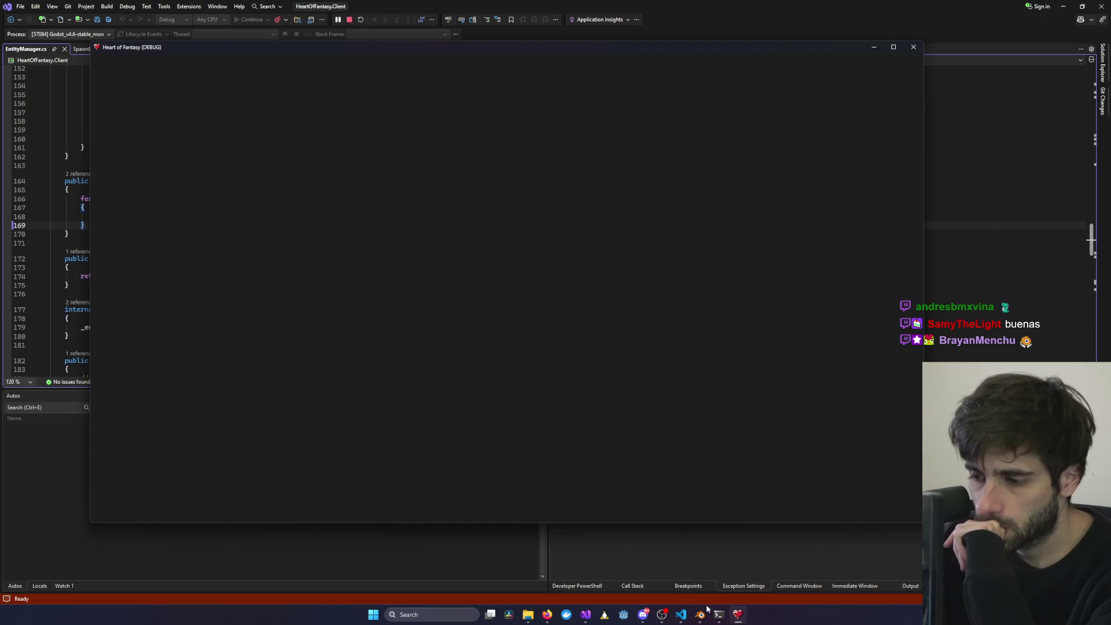
pyautogui.moveTo(719, 617)
pyautogui.click(824, 569)
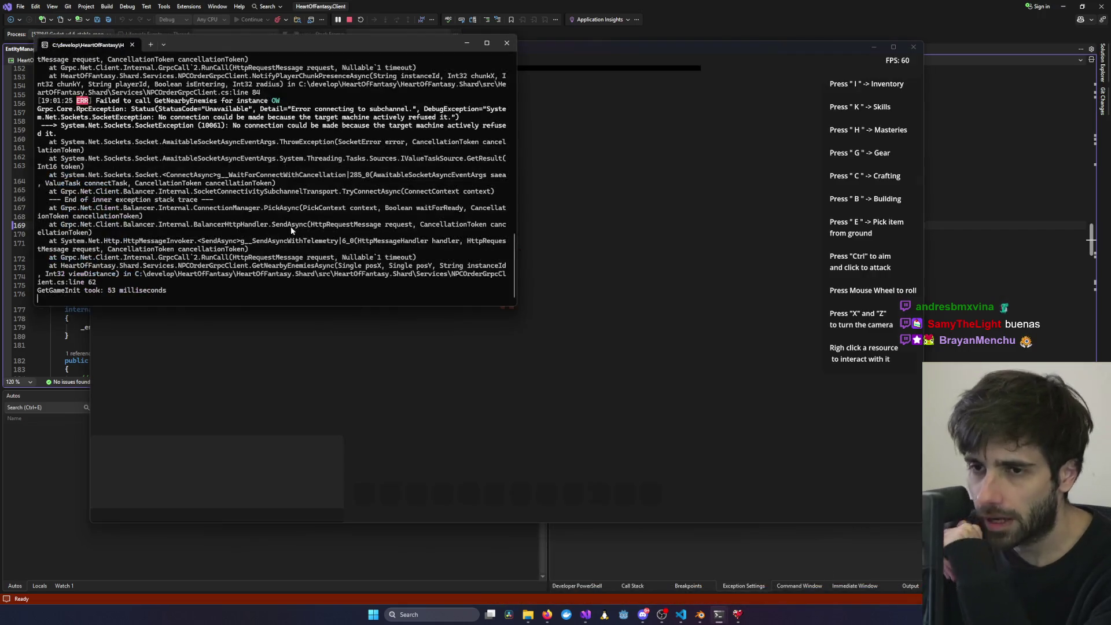
# - Scroll through the Shard server log for connection errors, then return to the game window
pyautogui.scroll(15, 261, 214)
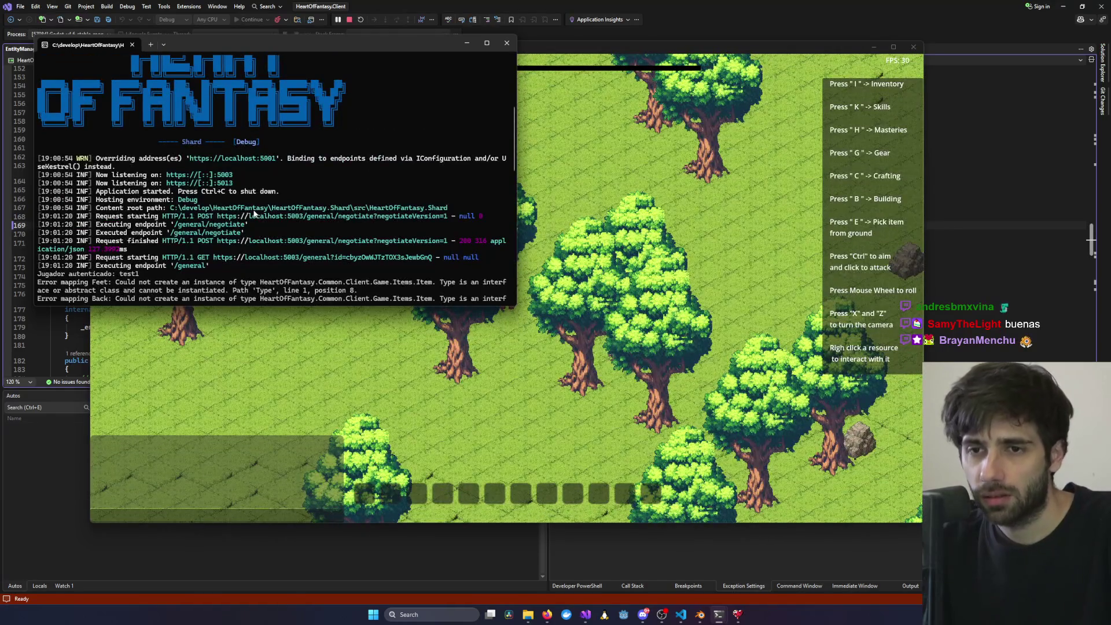
pyautogui.scroll(-15, 253, 214)
pyautogui.scroll(4, 328, 233)
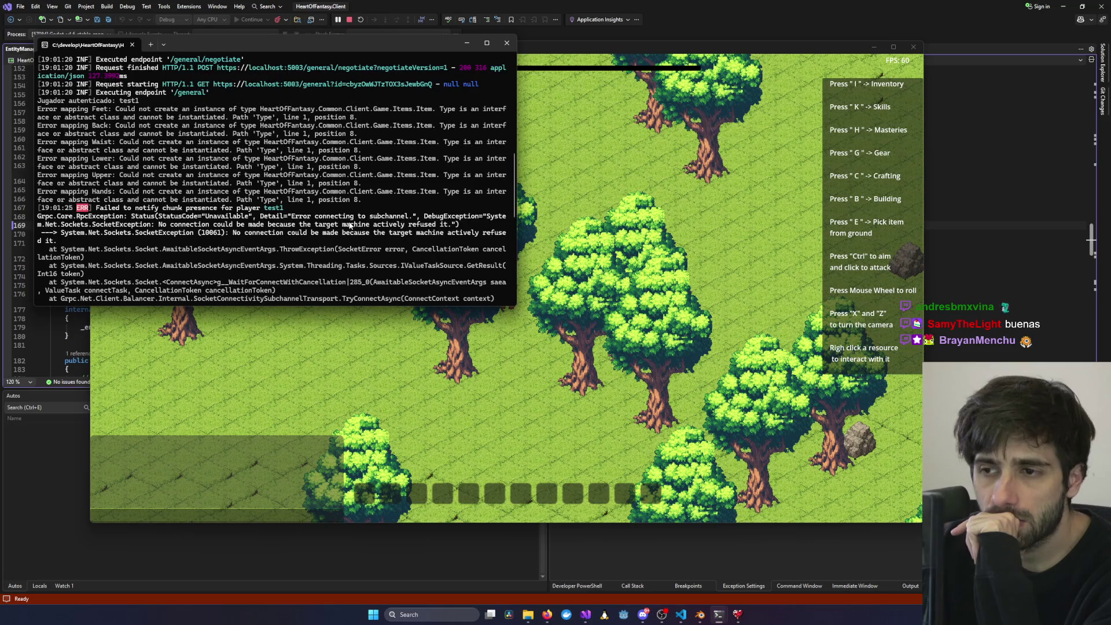
pyautogui.scroll(6, 350, 224)
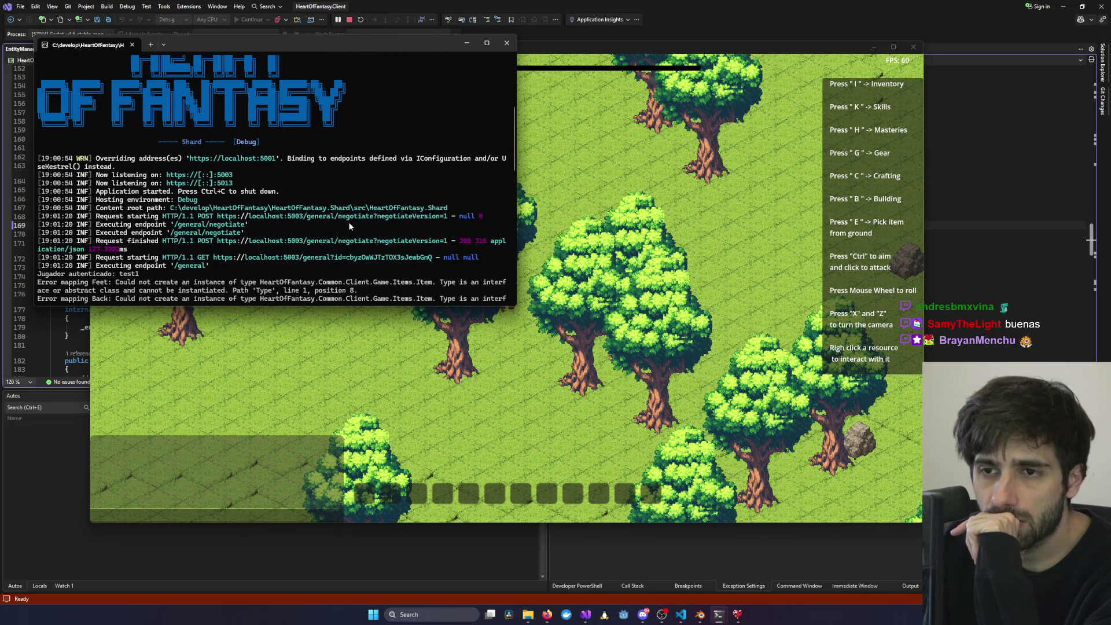
pyautogui.scroll(5, 349, 222)
pyautogui.scroll(-6, 348, 226)
pyautogui.scroll(-15, 347, 228)
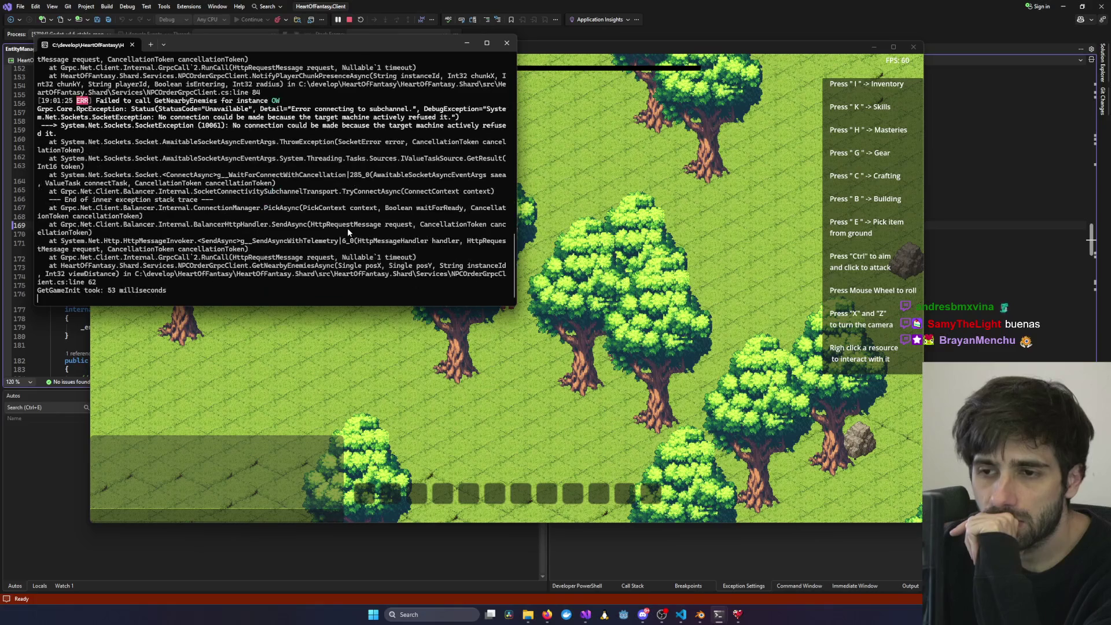
pyautogui.scroll(-5, 656, 304)
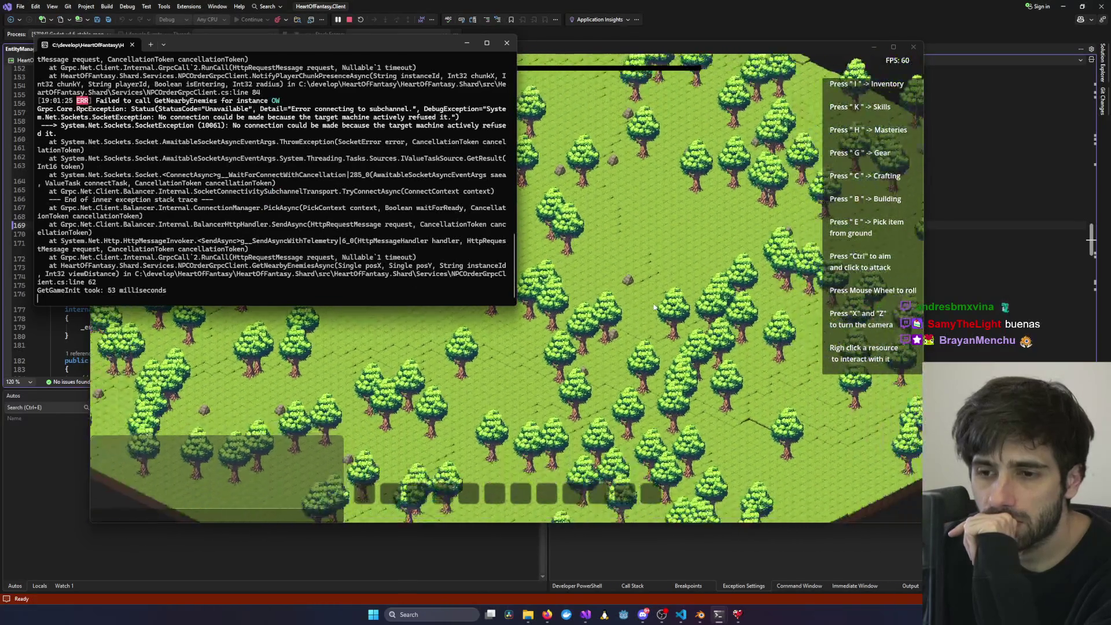
pyautogui.click(654, 310)
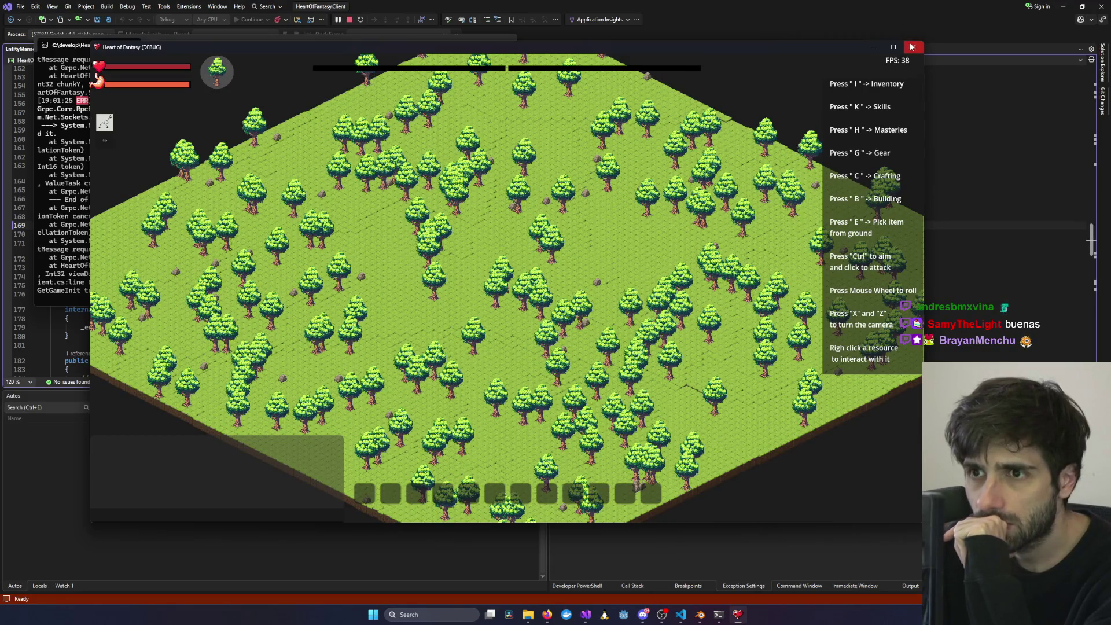
# - Stop debugging the game client in its Visual Studio project
pyautogui.moveTo(721, 617)
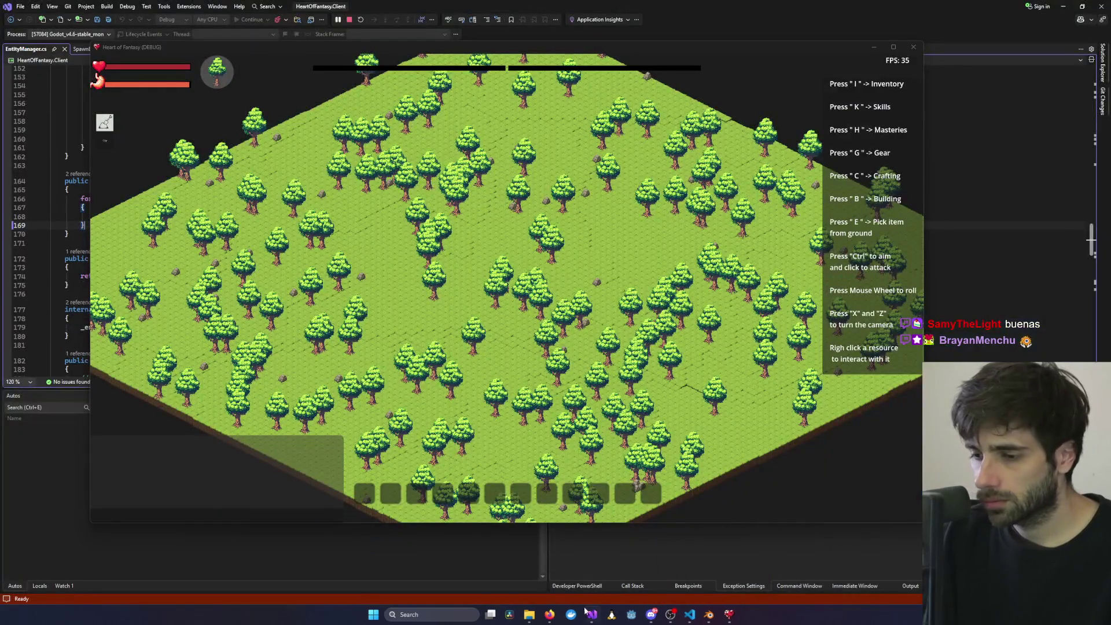
pyautogui.moveTo(591, 613)
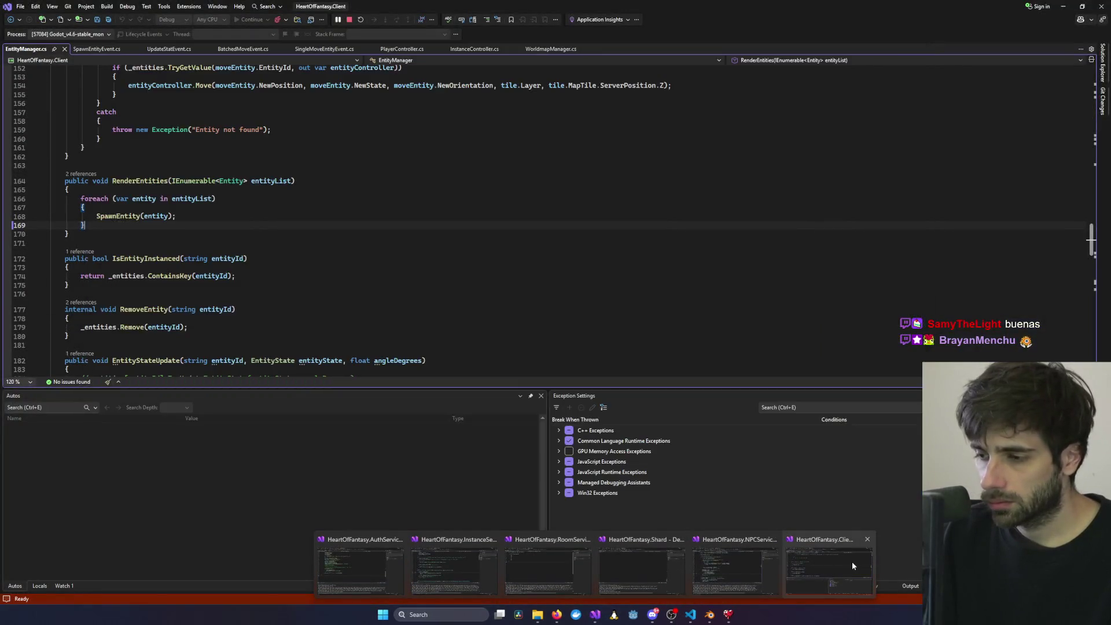
pyautogui.click(833, 566)
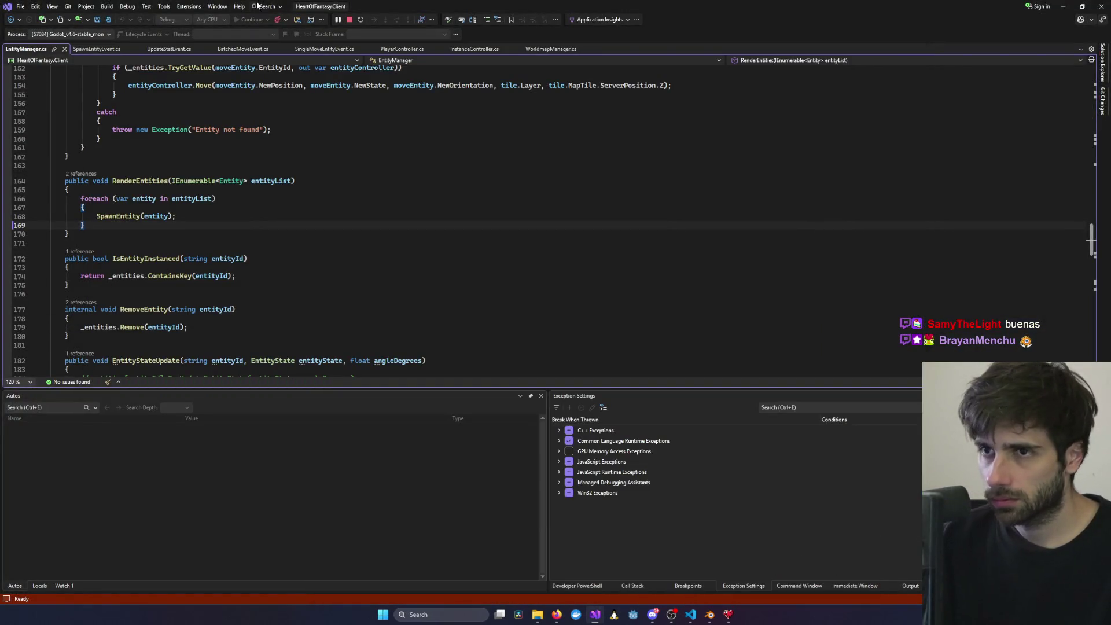
pyautogui.click(349, 20)
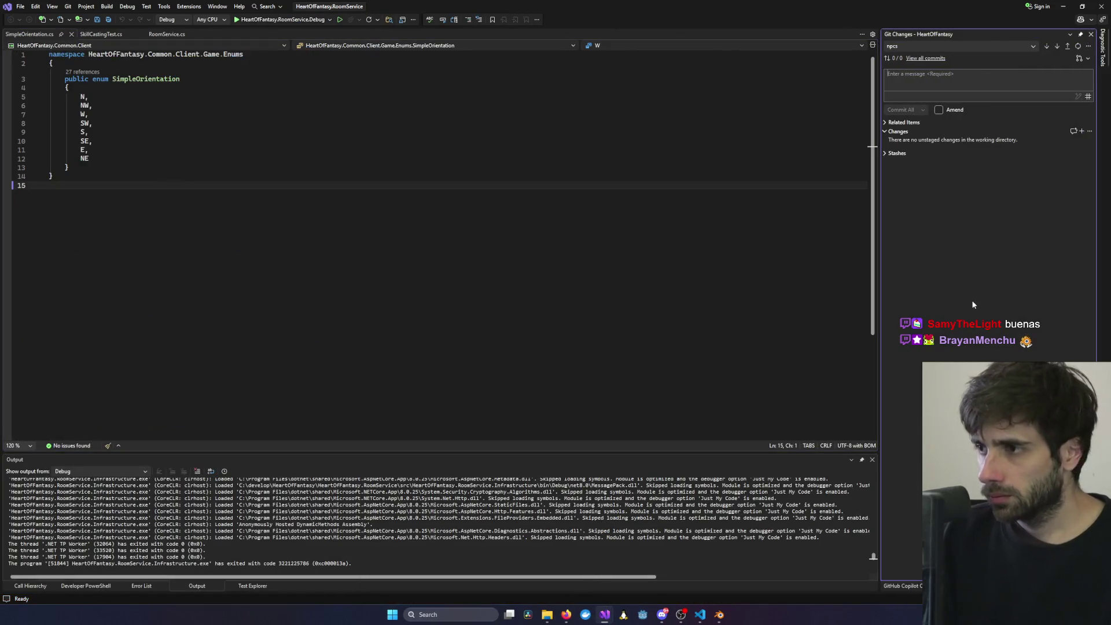
# - Check out the 'cleanup: remove stale plan files' commit as detached from the Git history
pyautogui.click(929, 58)
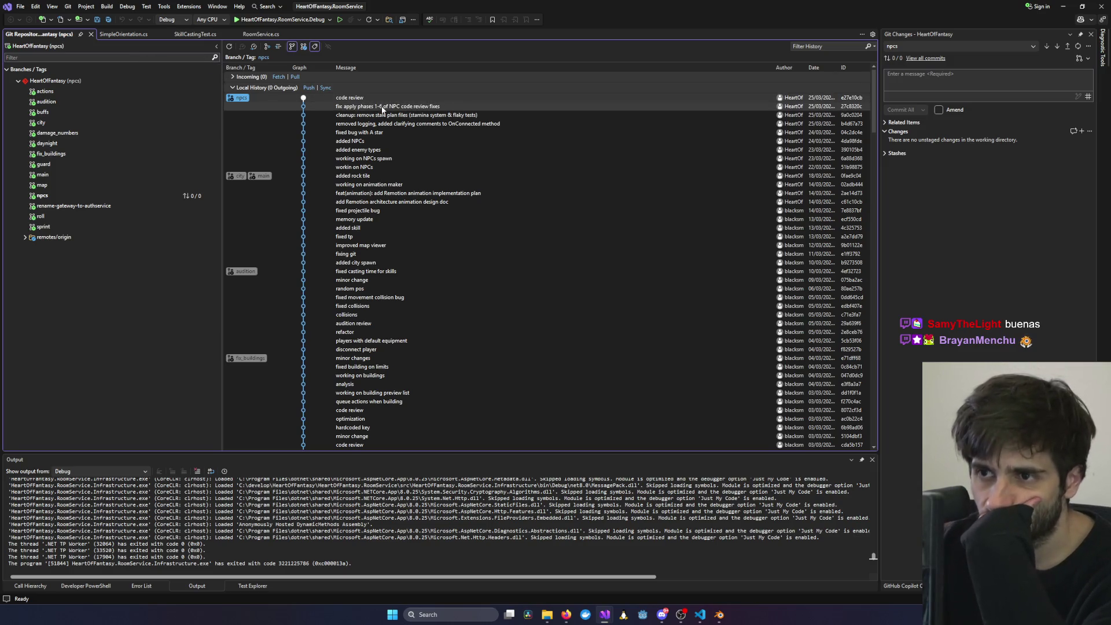
pyautogui.moveTo(381, 112)
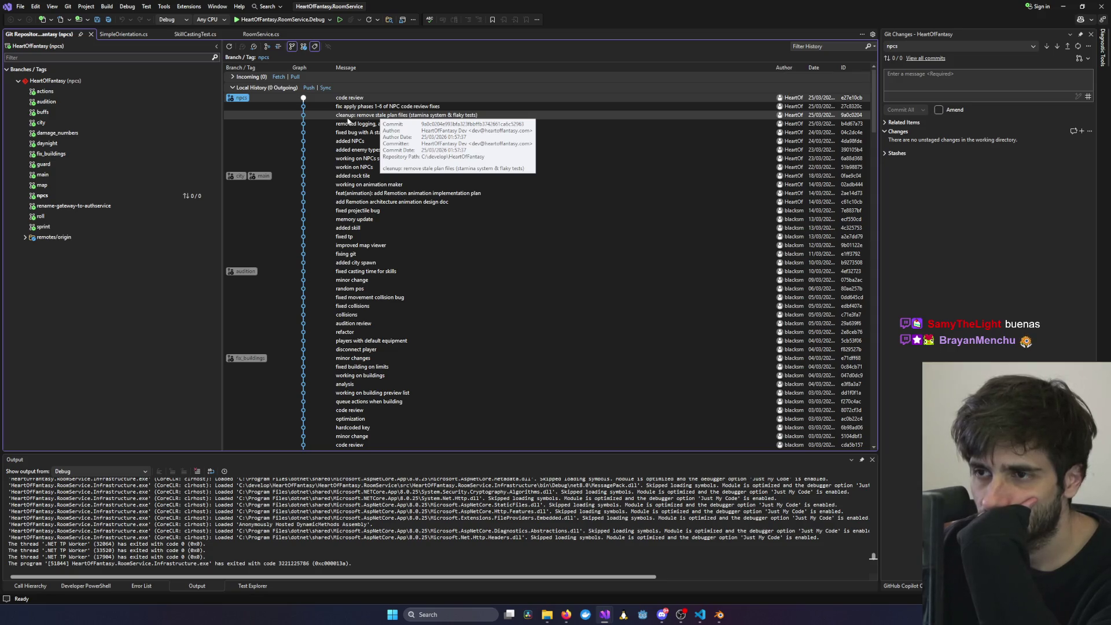
pyautogui.rightClick(350, 118)
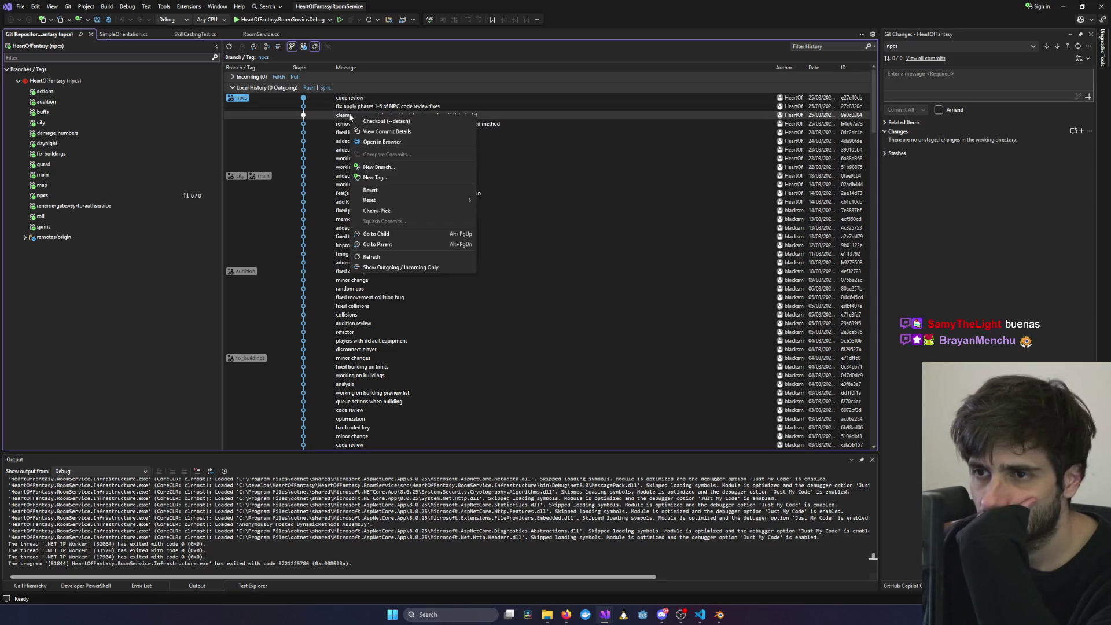
pyautogui.click(379, 122)
pyautogui.click(594, 317)
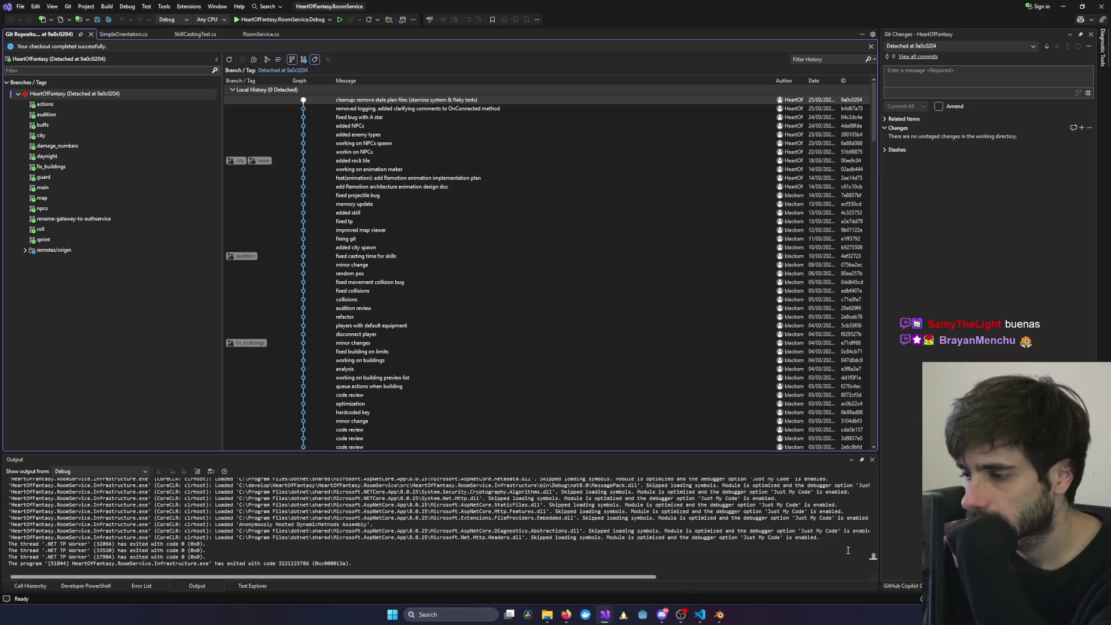
# - Build and start the InstanceService and the Shard server with F5
pyautogui.moveTo(605, 615)
pyautogui.click(474, 564)
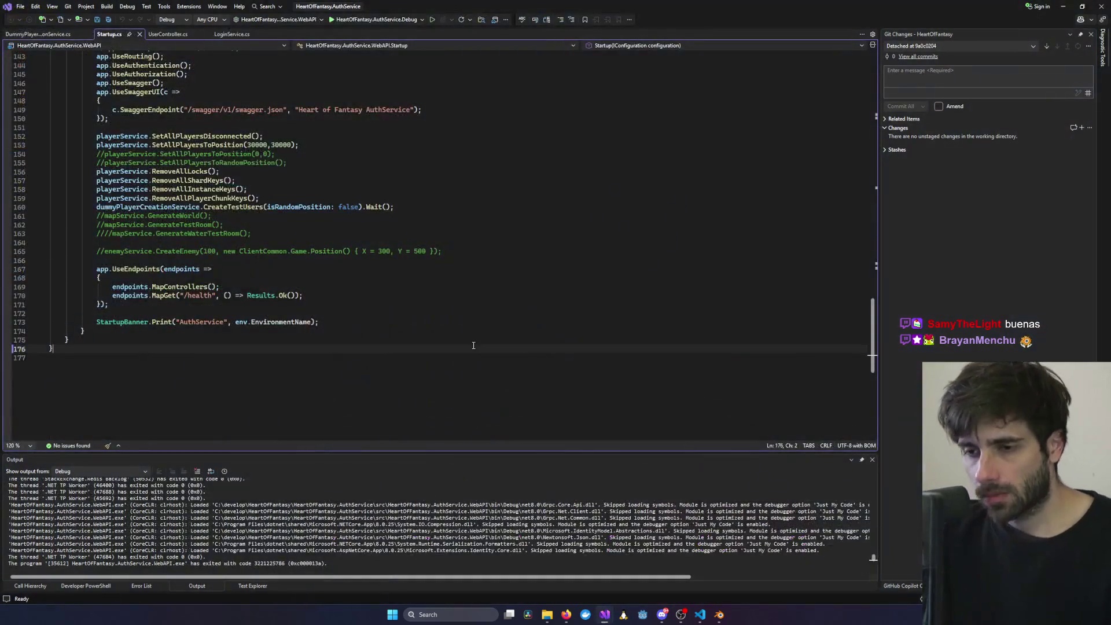
pyautogui.moveTo(605, 615)
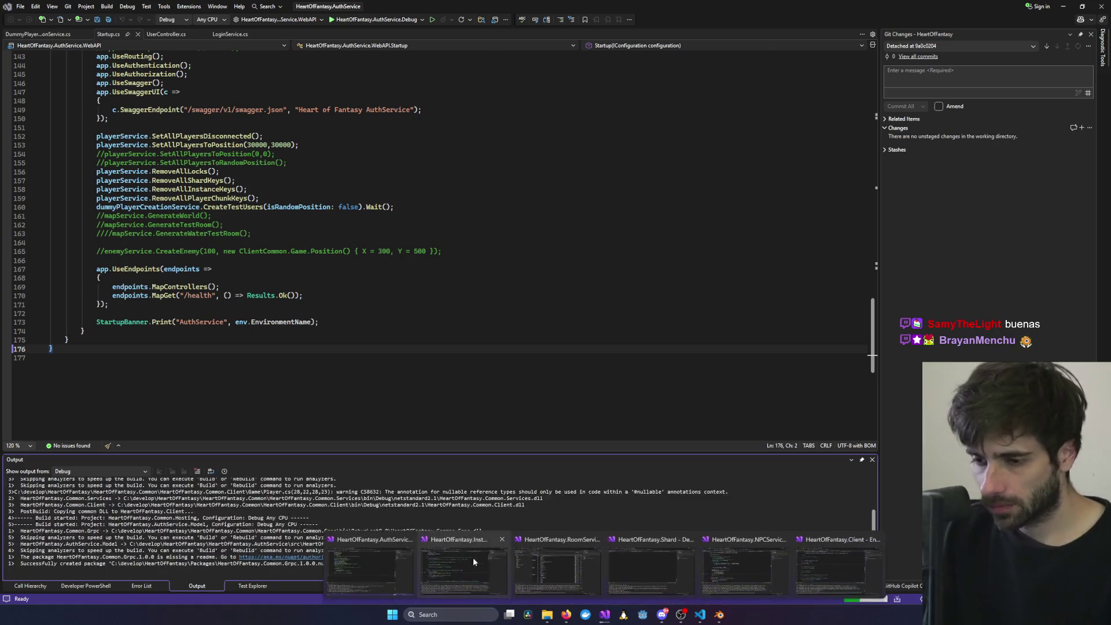
pyautogui.click(508, 564)
pyautogui.press('F5')
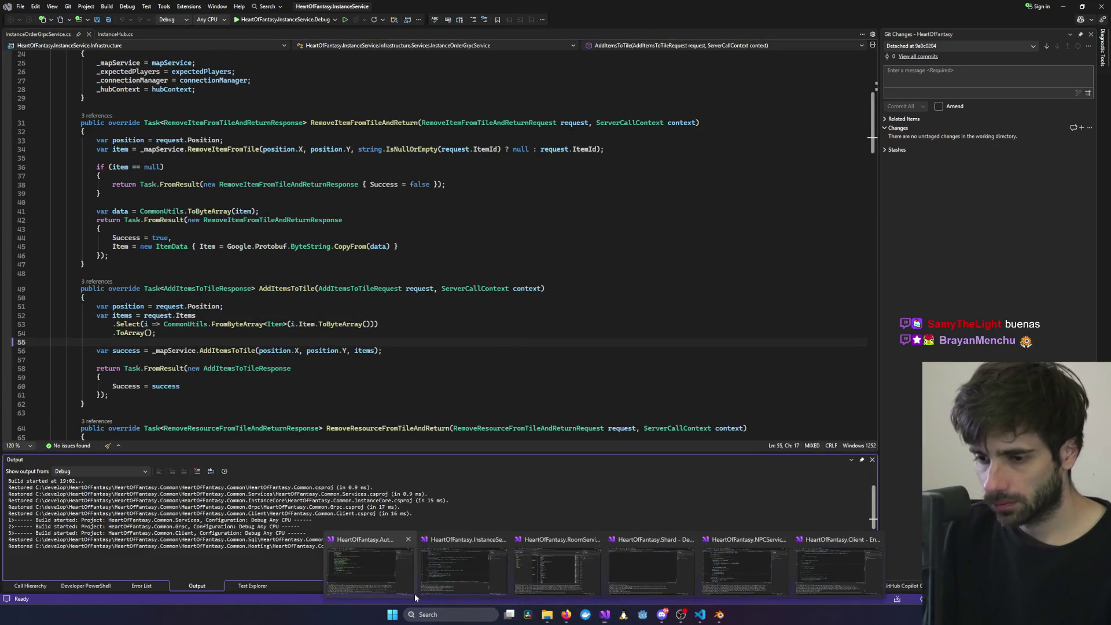
pyautogui.moveTo(596, 615)
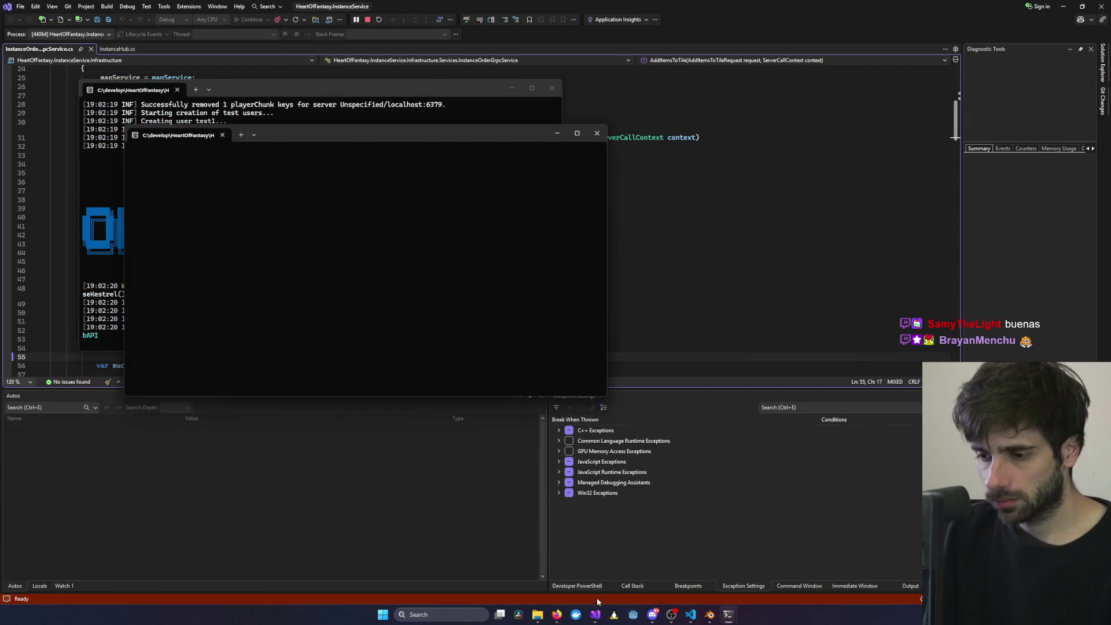
pyautogui.click(537, 578)
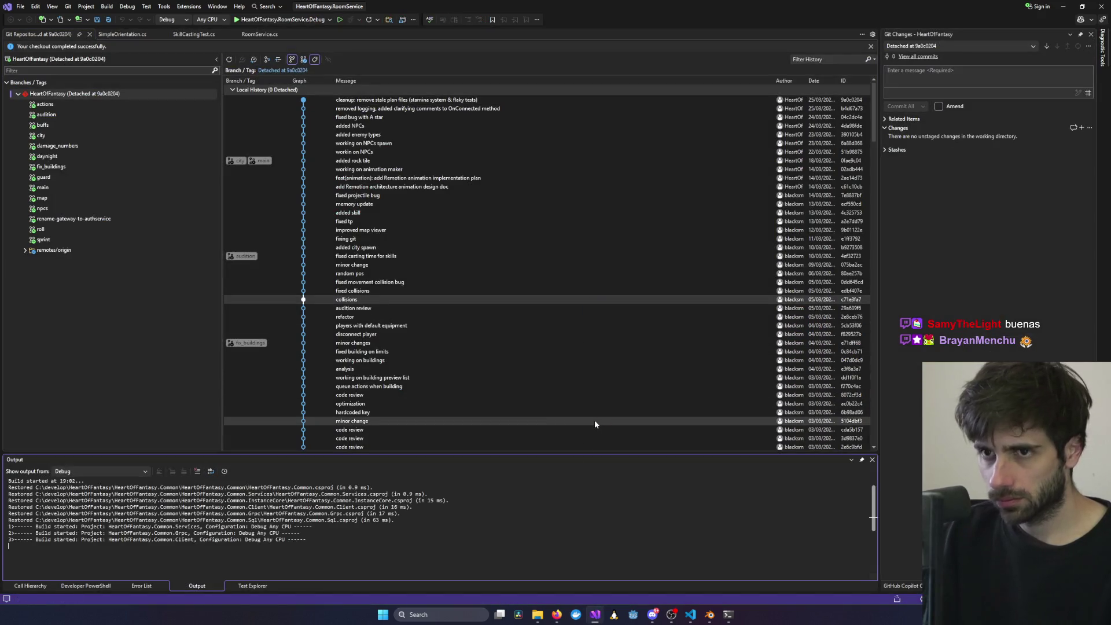
pyautogui.moveTo(596, 615)
pyautogui.click(619, 570)
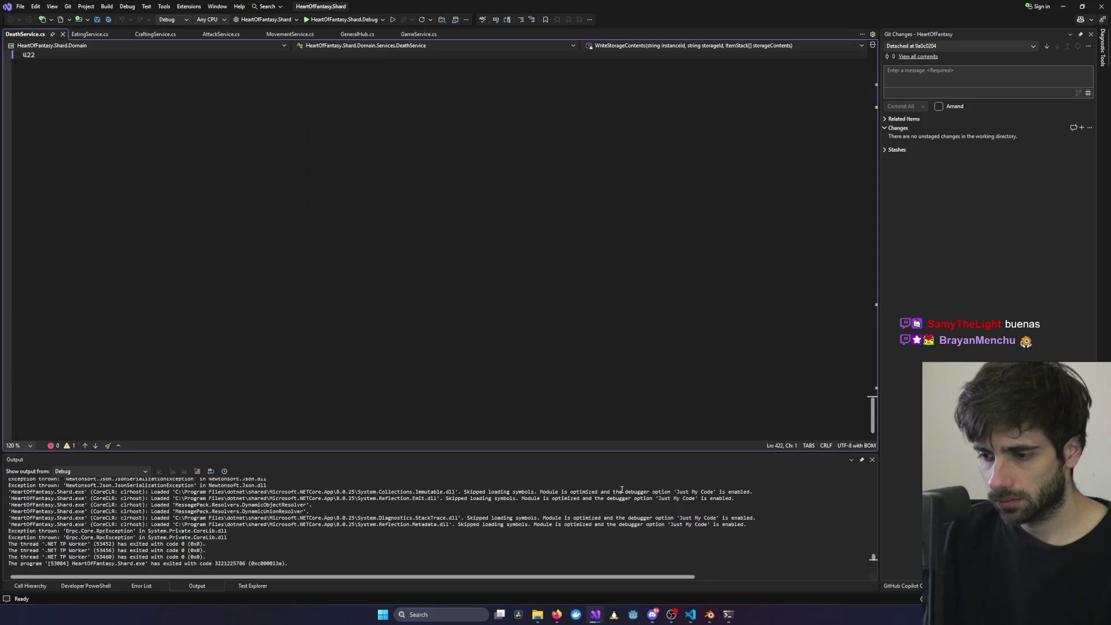
pyautogui.press('F5')
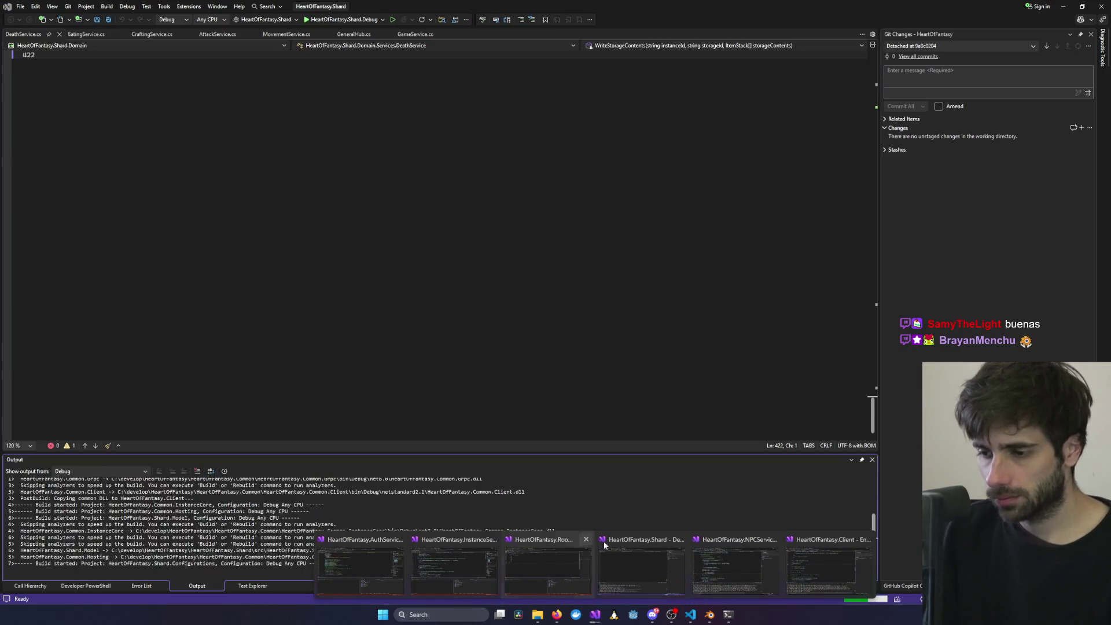
# - Restart the NPC service, then build and launch the game client
pyautogui.click(735, 539)
pyautogui.click(530, 325)
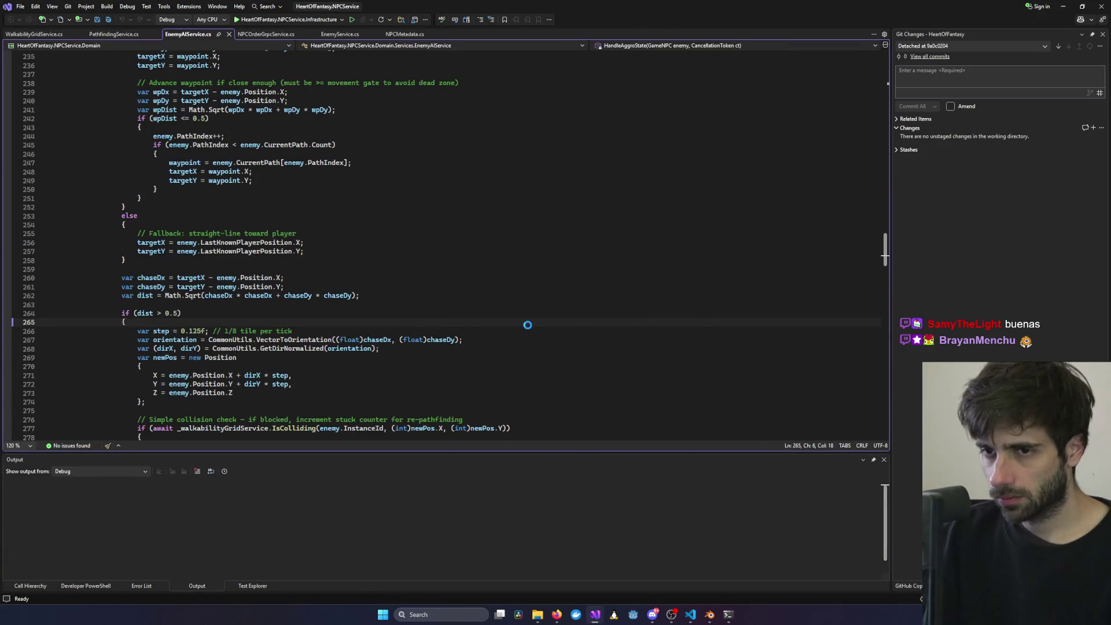
pyautogui.moveTo(598, 616)
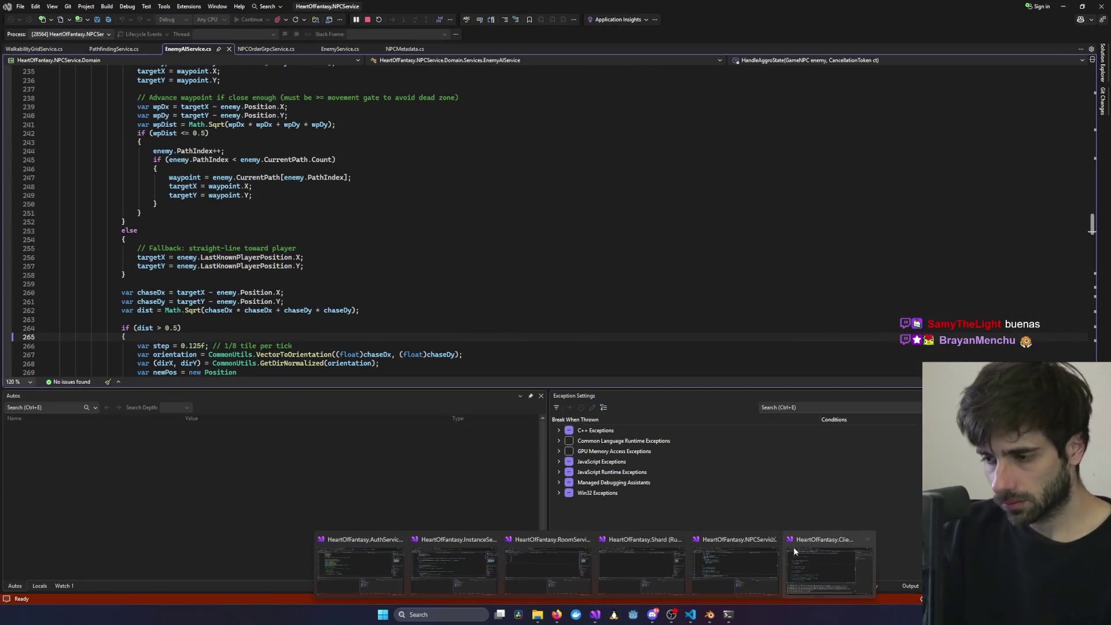
pyautogui.click(828, 557)
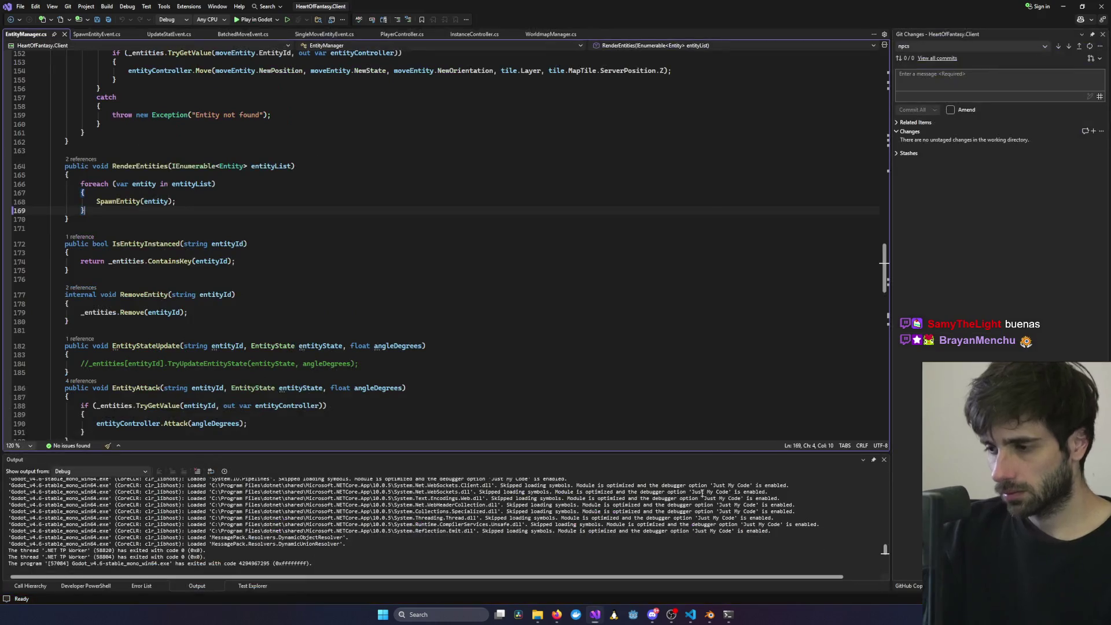
pyautogui.press('F5')
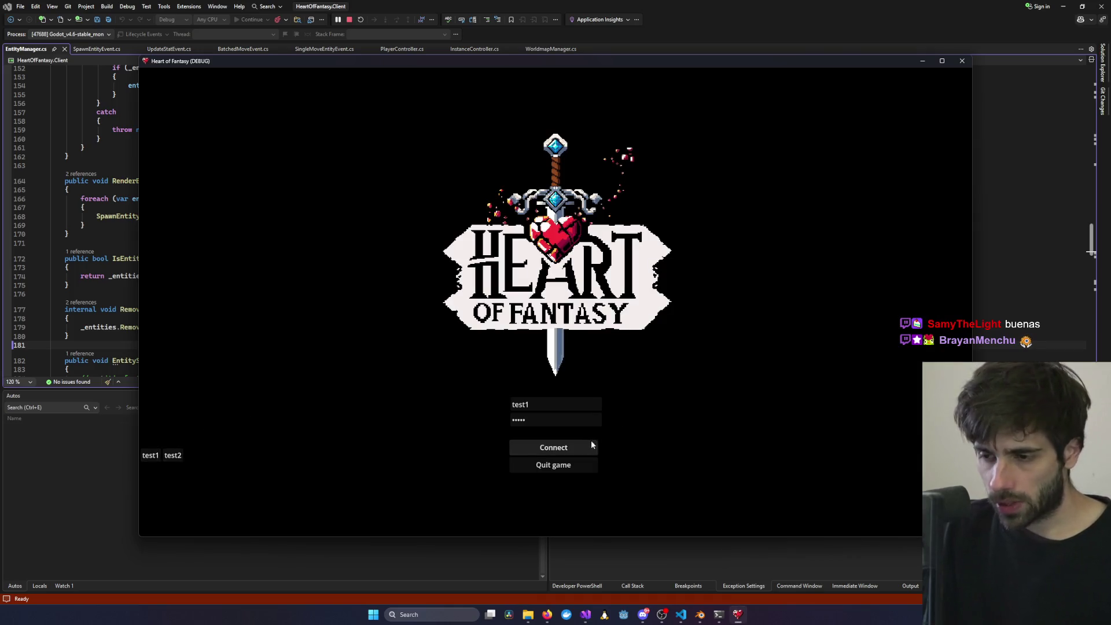
# - Connect with the test account, choose PLAY, enter as the existing character, and walk right
pyautogui.click(582, 449)
pyautogui.click(178, 388)
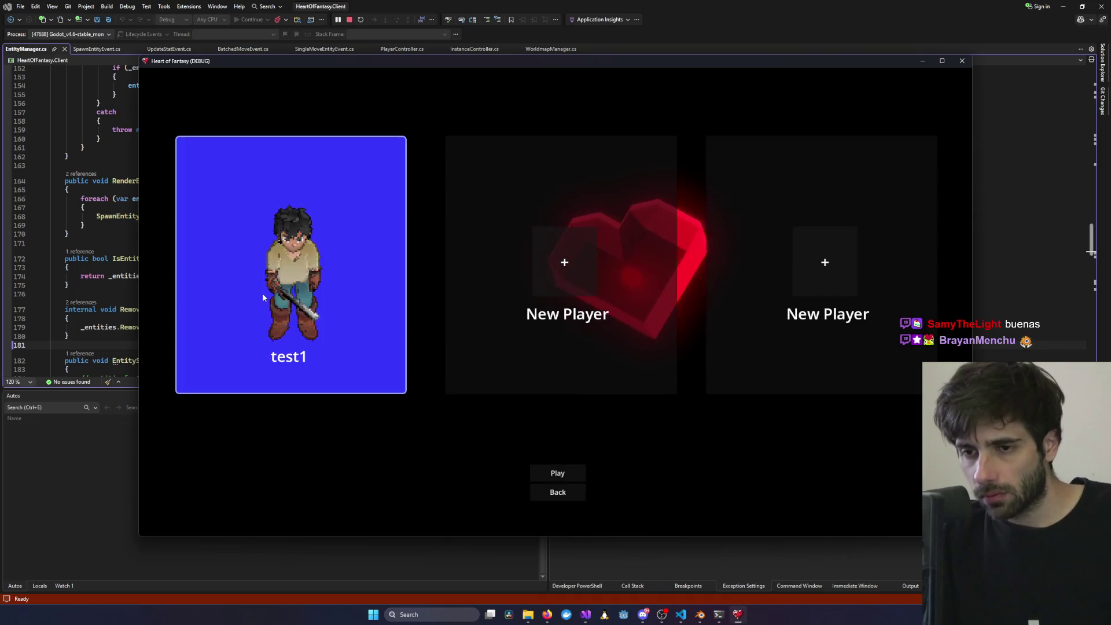
pyautogui.click(557, 471)
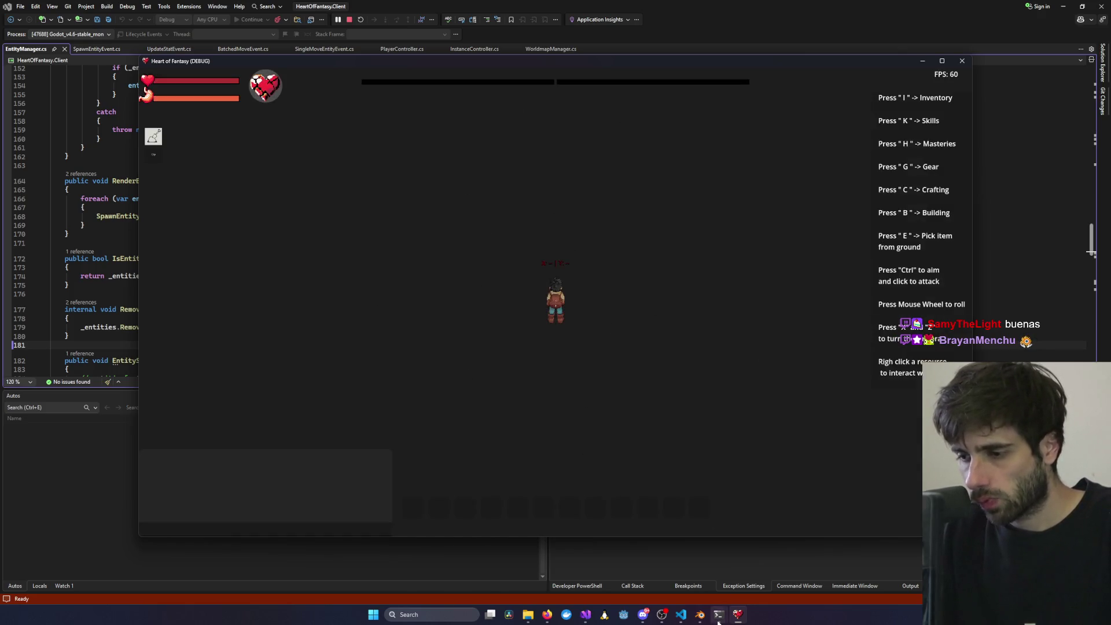
pyautogui.moveTo(719, 615)
pyautogui.press('d')
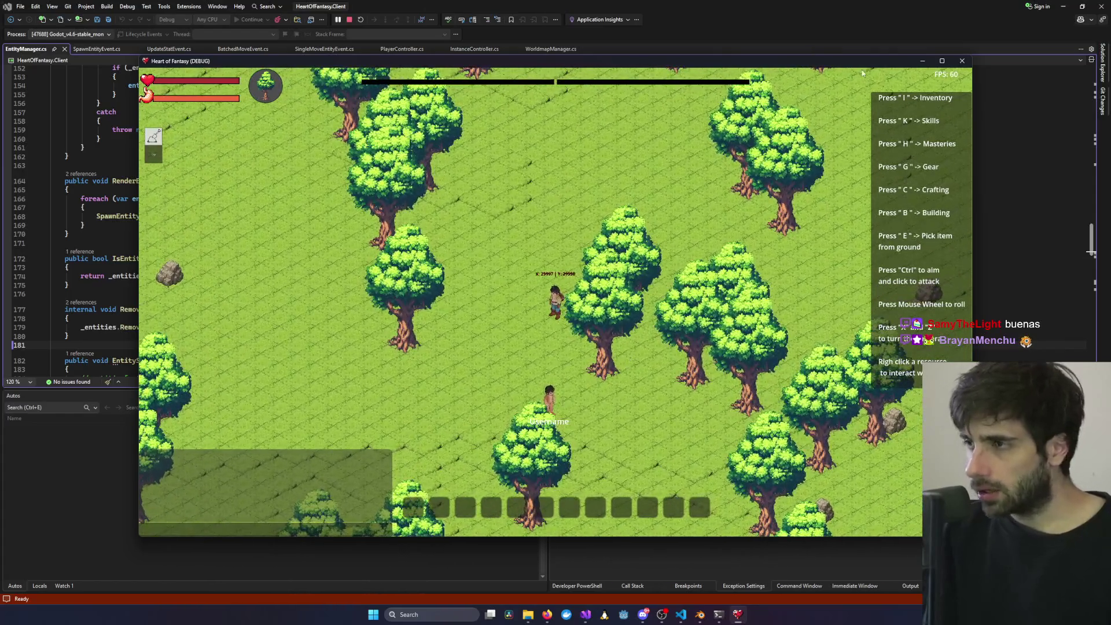
# - Maximize the game window, walk down the map to the trees, and start harvesting one
pyautogui.click(942, 61)
pyautogui.scroll(3, 488, 389)
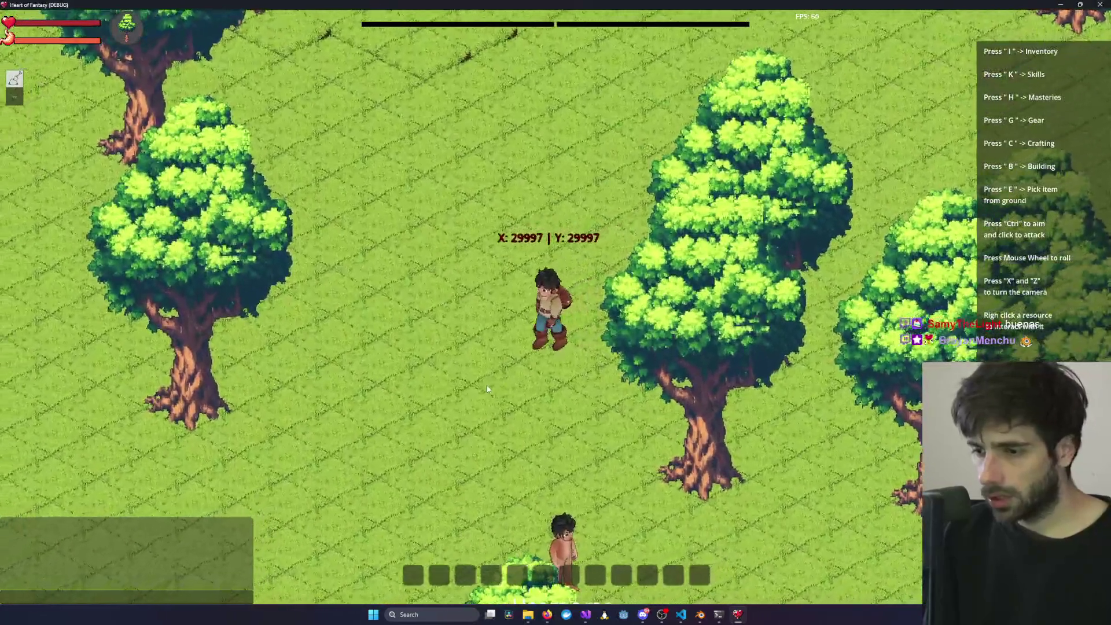
pyautogui.scroll(-3, 488, 389)
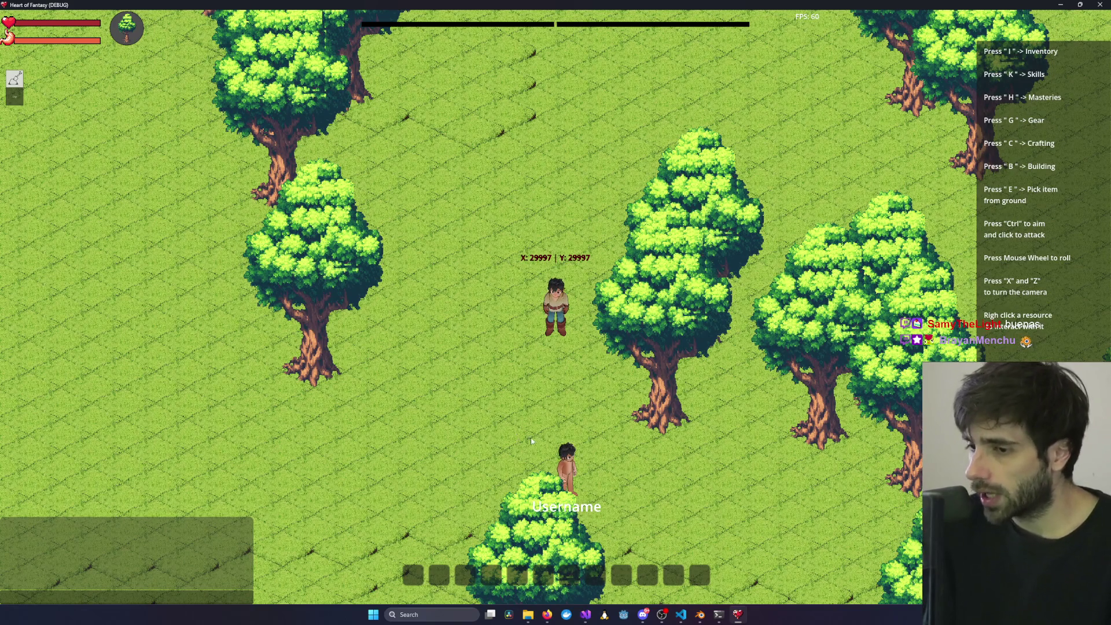
pyautogui.scroll(2, 531, 441)
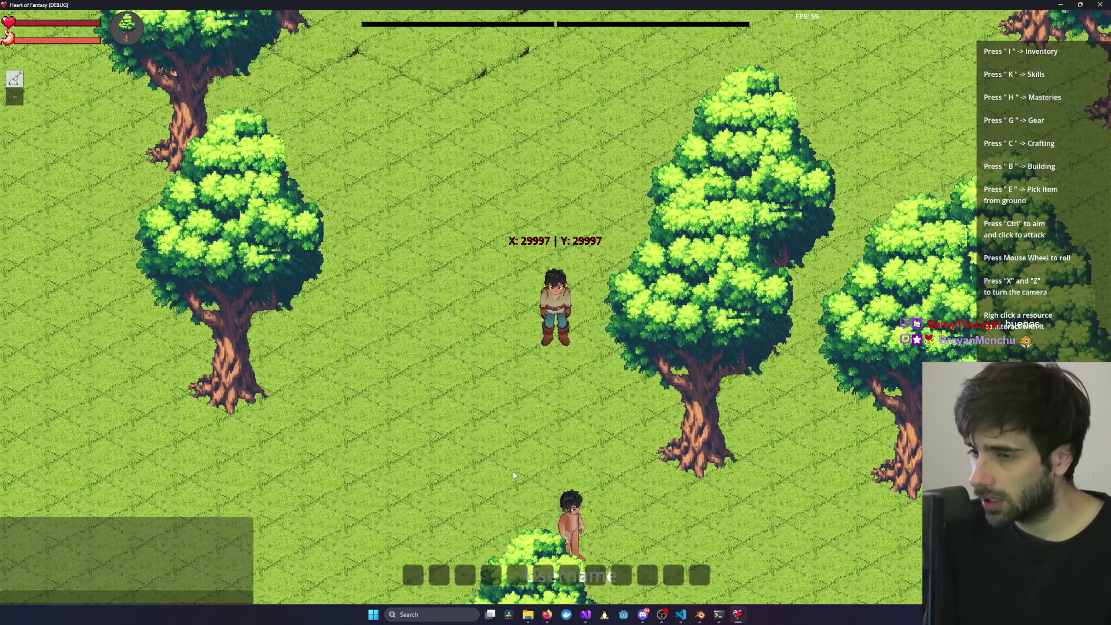
pyautogui.press('a')
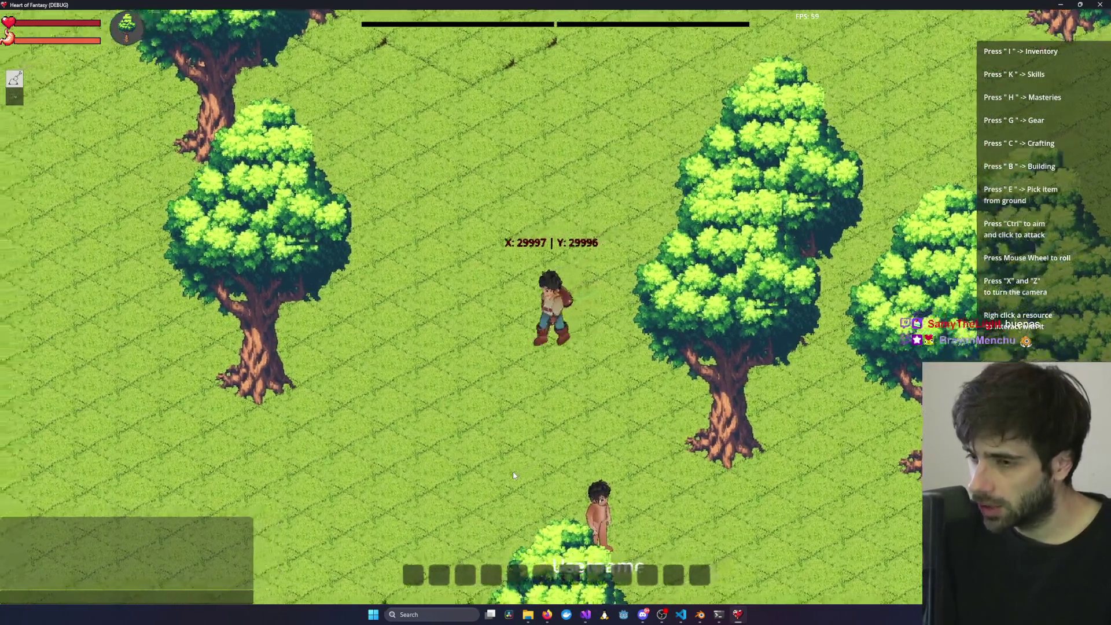
pyautogui.scroll(-2, 699, 238)
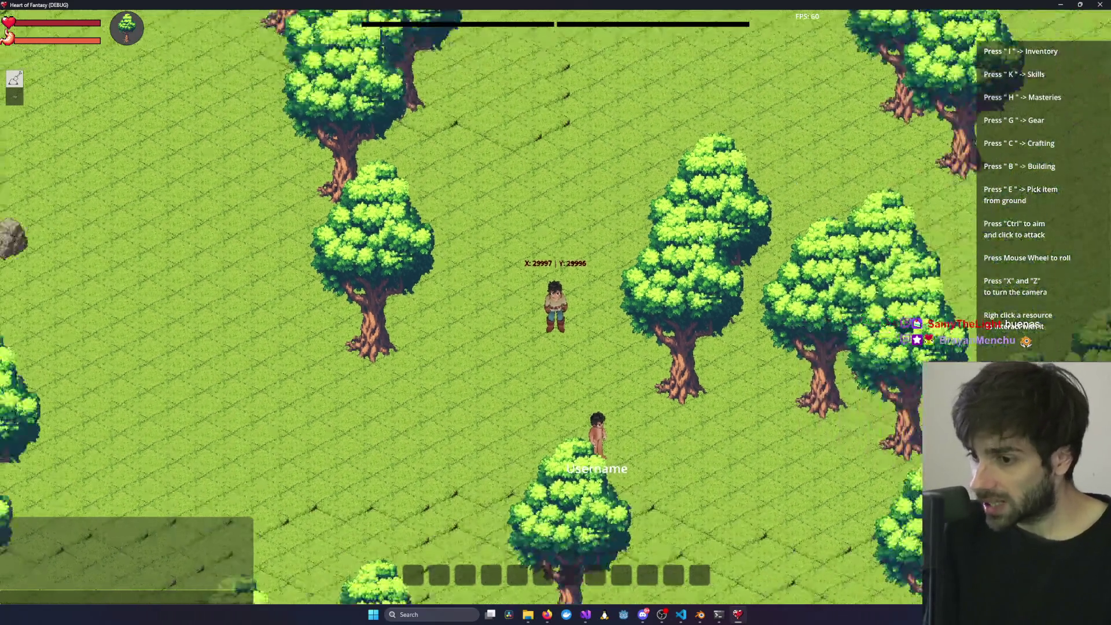
pyautogui.press('a')
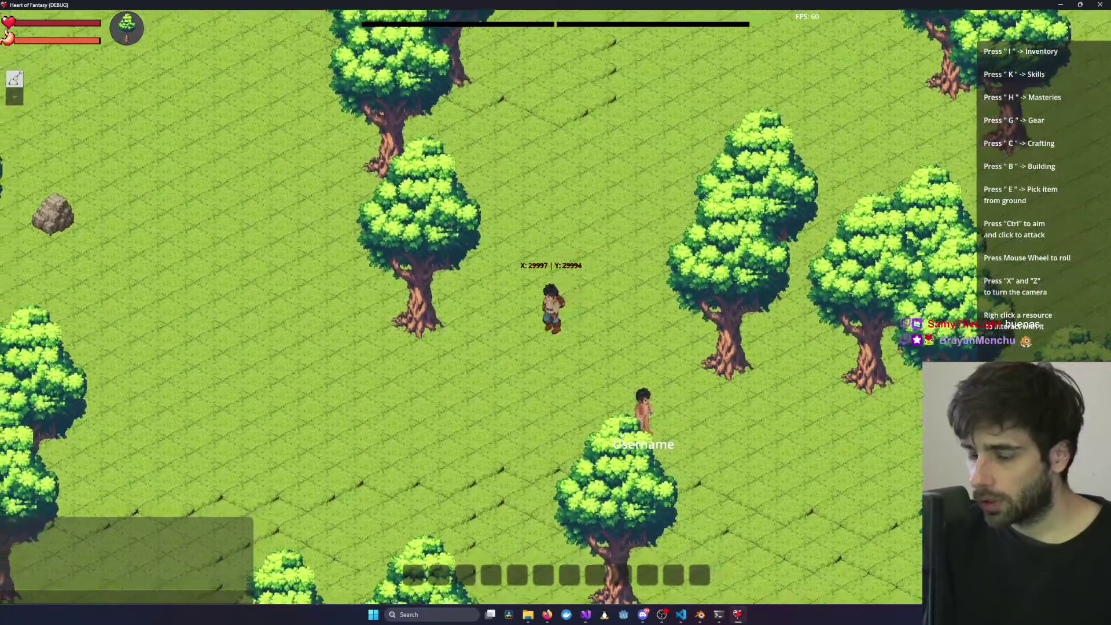
pyautogui.press('s')
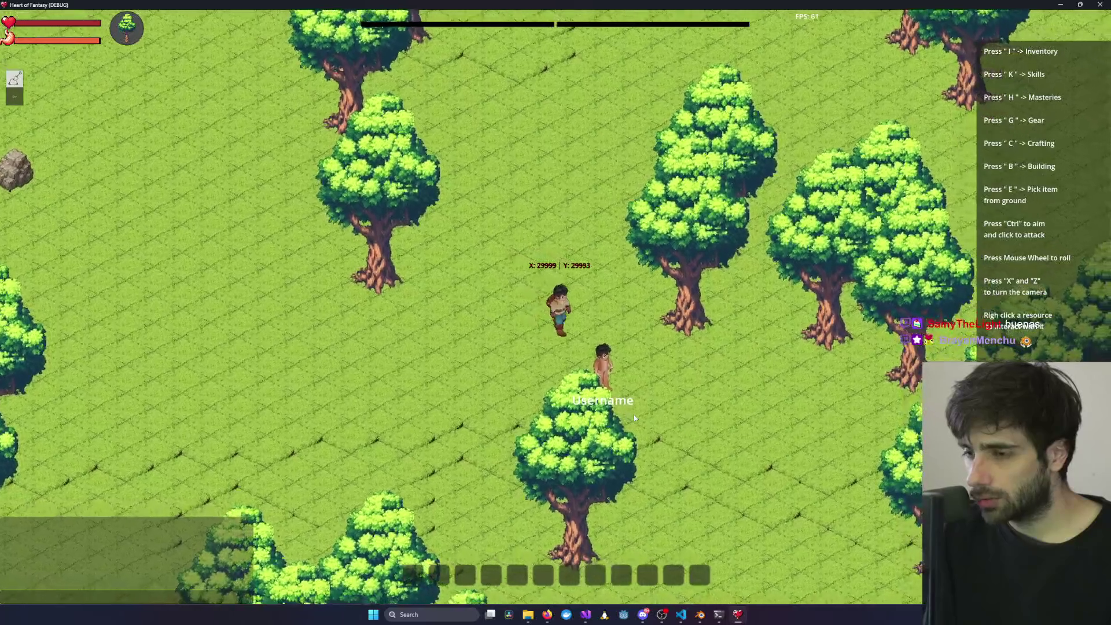
pyautogui.press('s')
pyautogui.press('w')
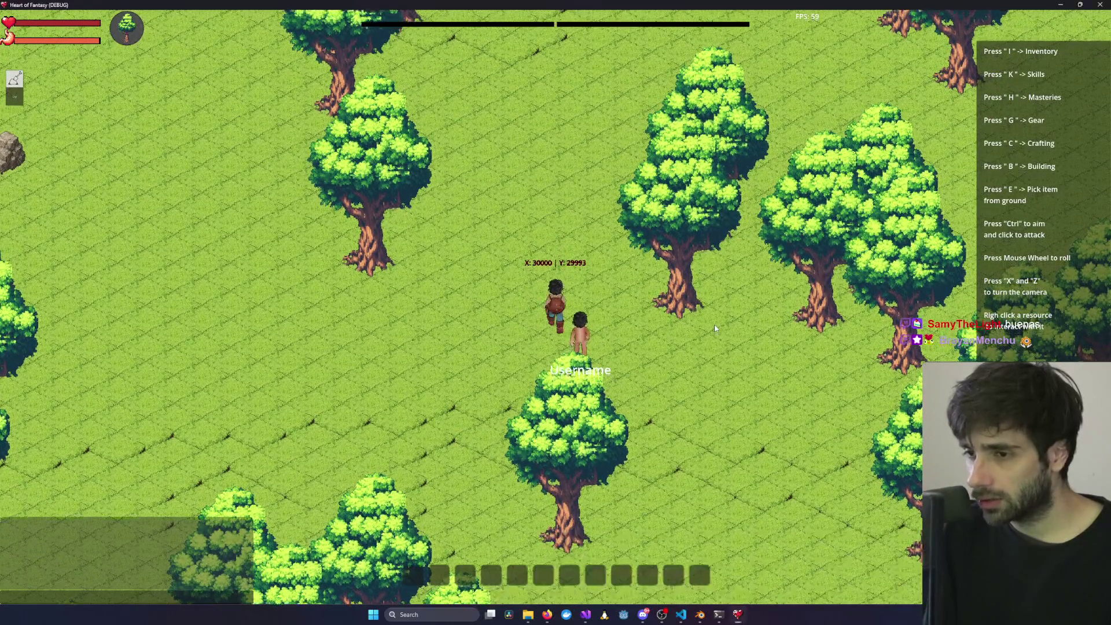
pyautogui.rightClick(715, 324)
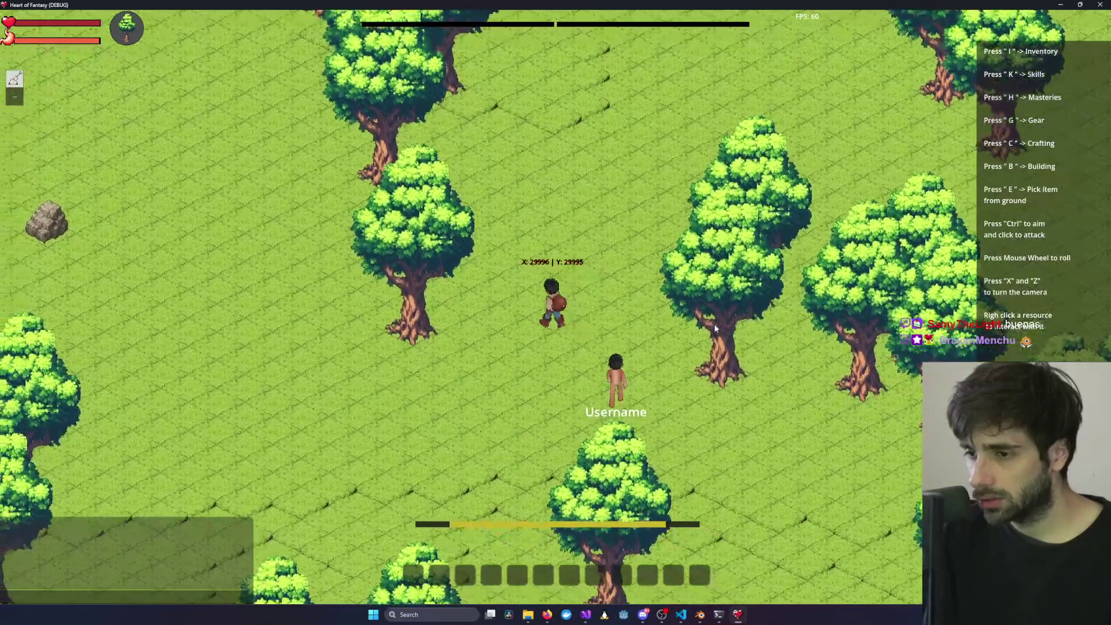
# - Walk the character right through the forest, briefly aiming an attack and zooming the camera
pyautogui.press('a')
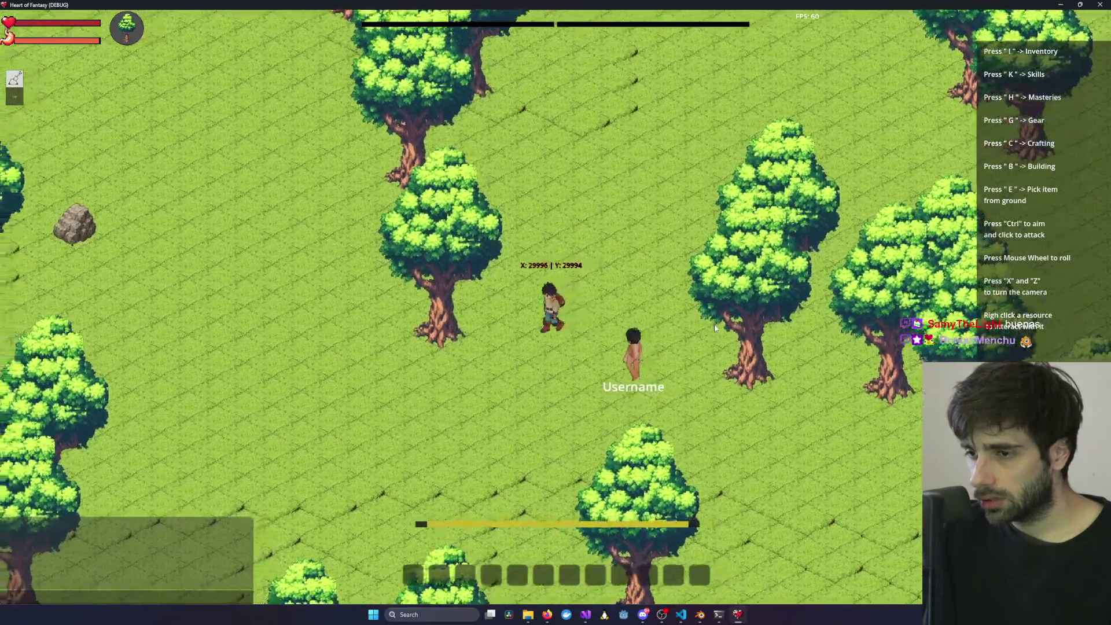
pyautogui.press('s')
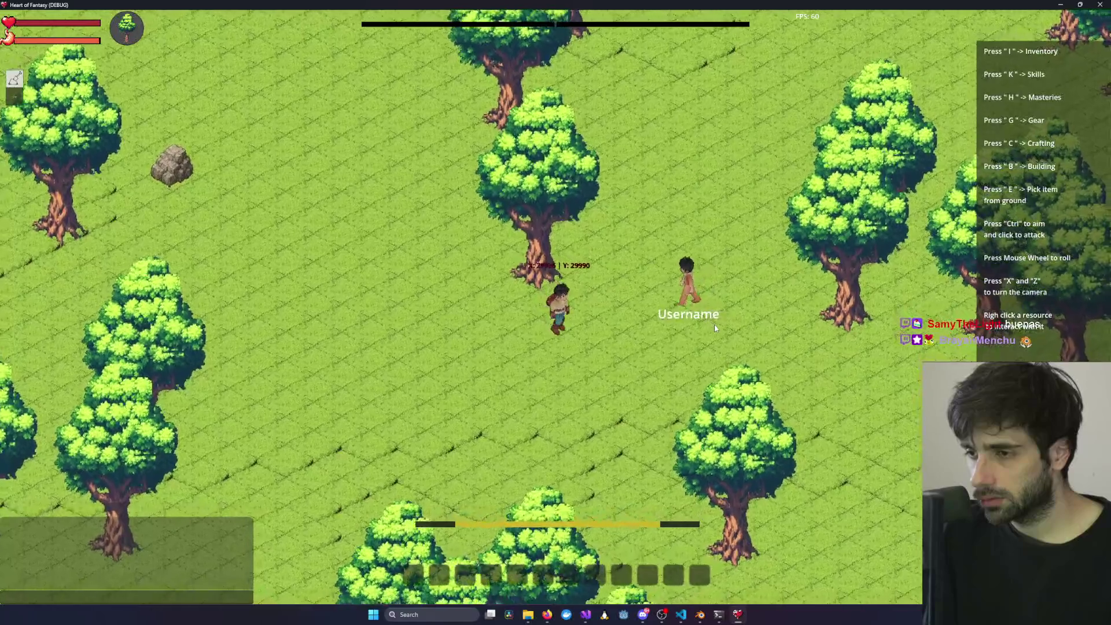
pyautogui.press('d')
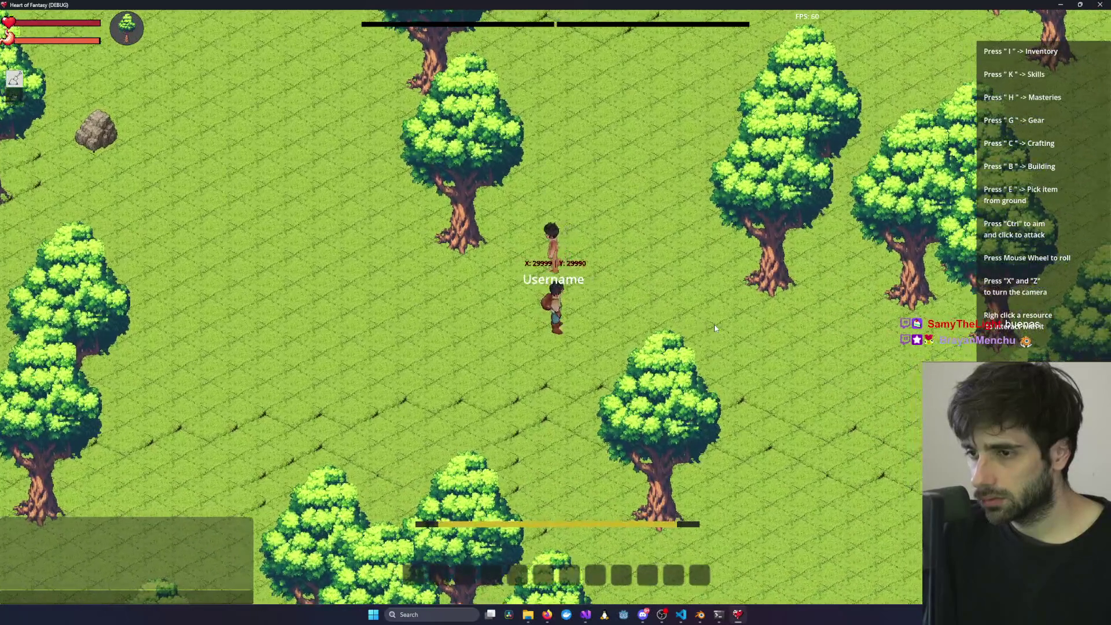
pyautogui.press('ctrl')
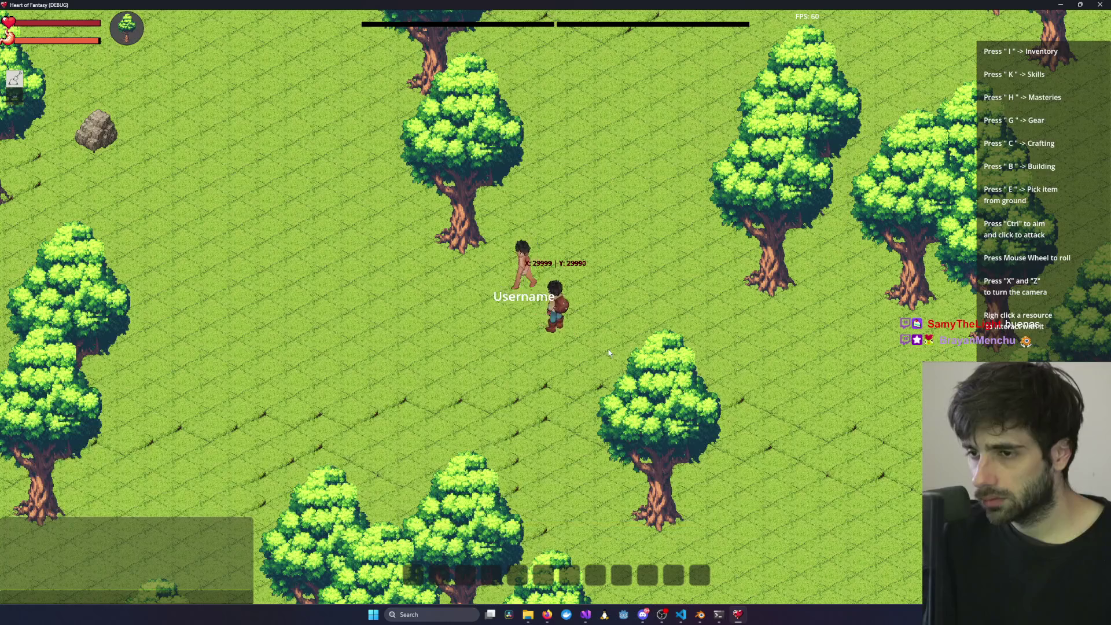
pyautogui.press('d')
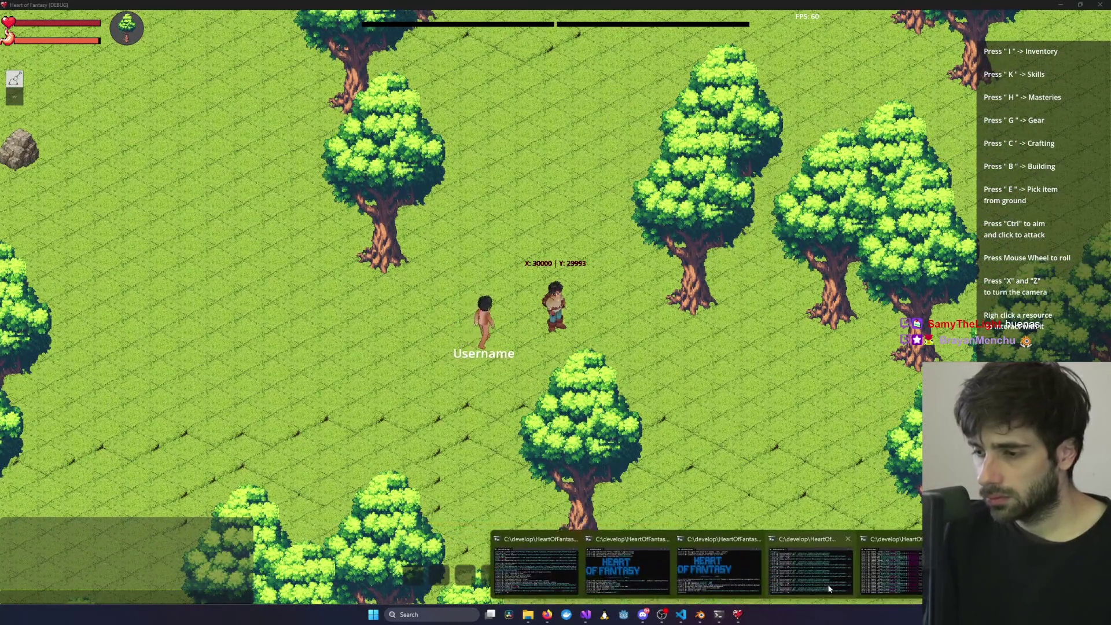
pyautogui.moveTo(880, 569)
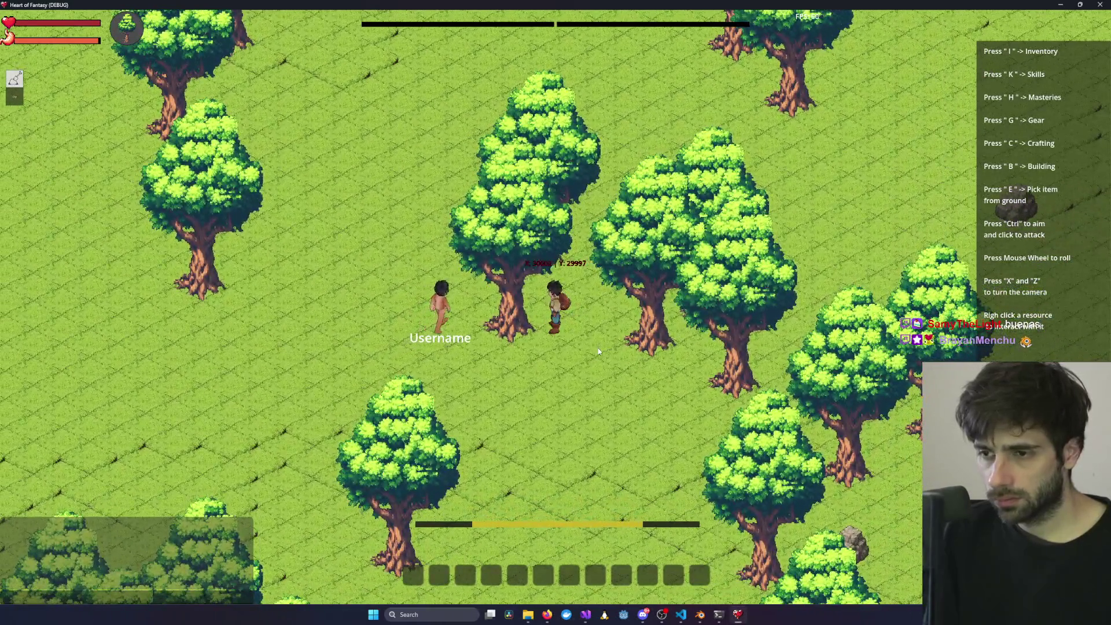
pyautogui.scroll(2, 598, 349)
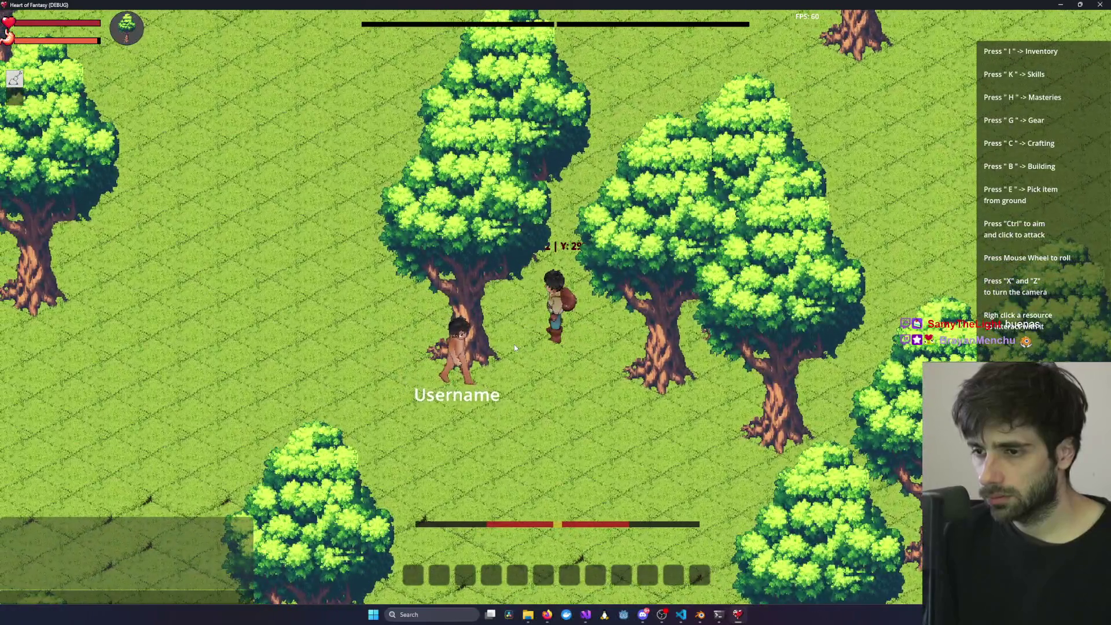
pyautogui.scroll(-3, 514, 345)
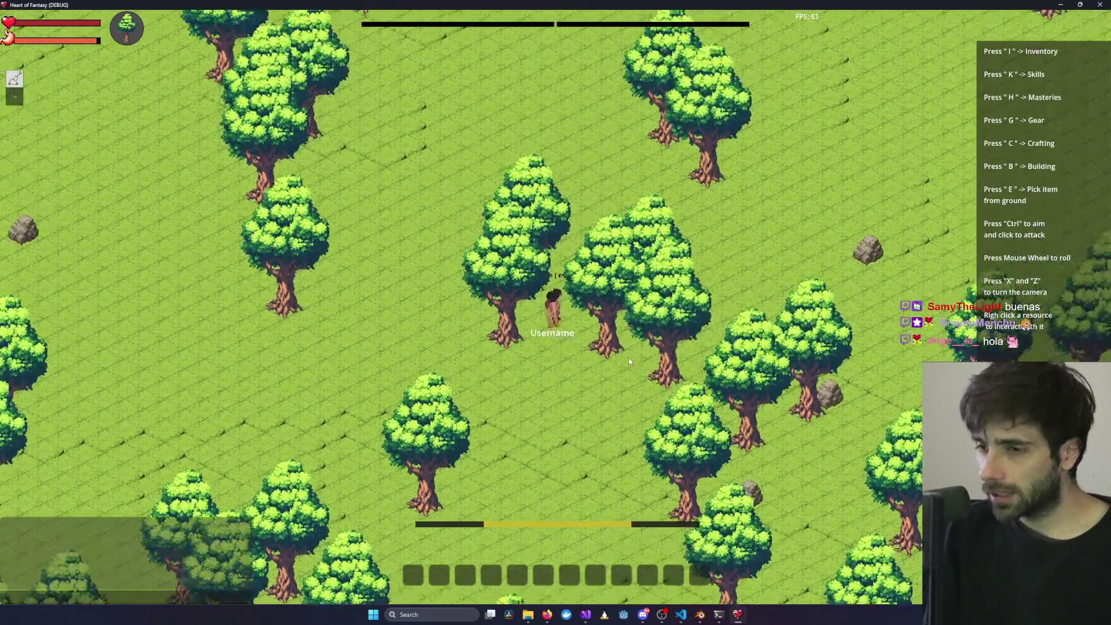
pyautogui.scroll(3, 628, 358)
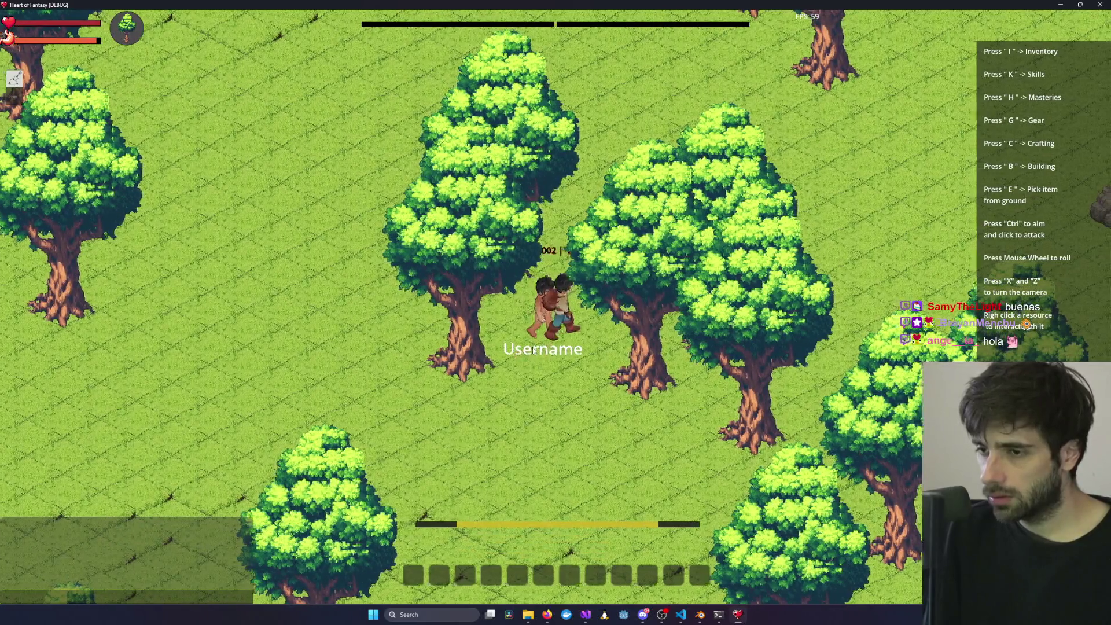
pyautogui.press('d')
pyautogui.press('d')
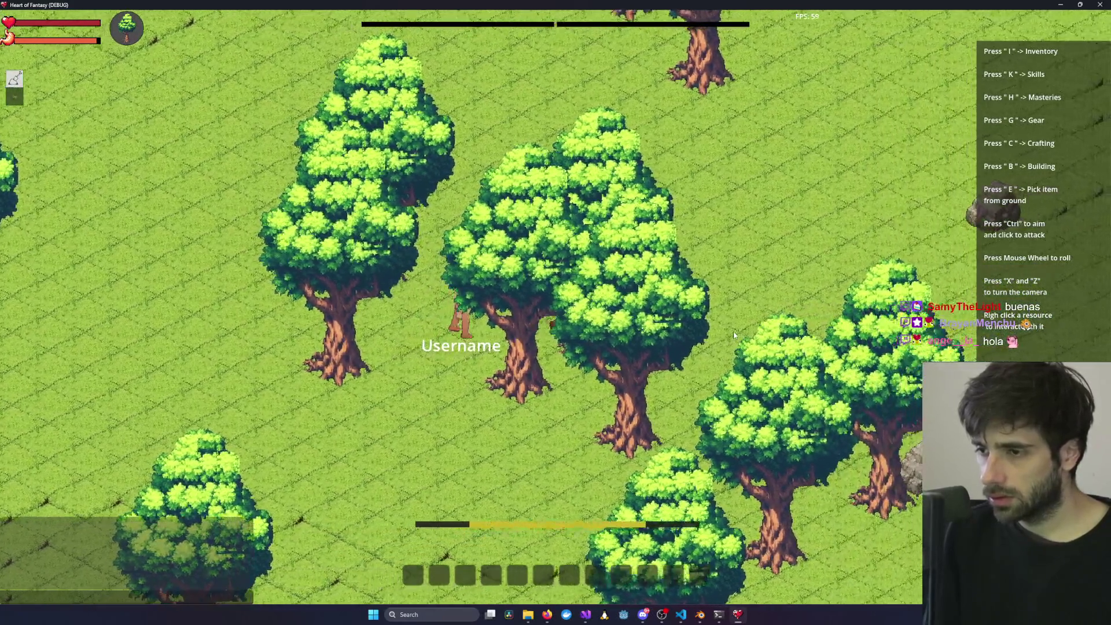
pyautogui.press('d')
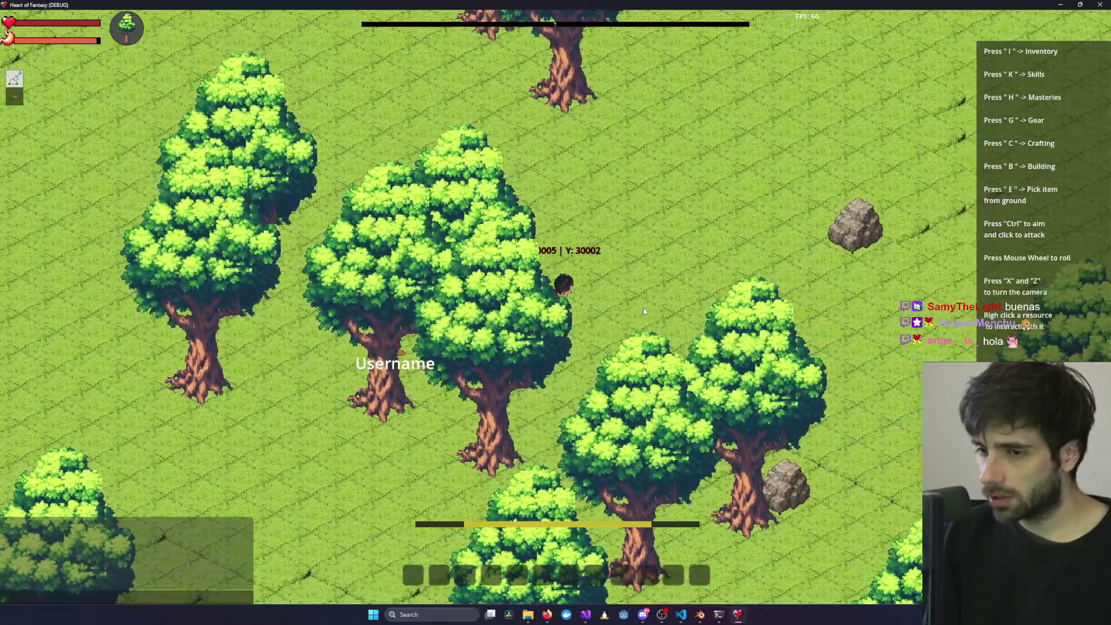
# - Walk the character up toward the boulder beneath the large tree
pyautogui.press('d')
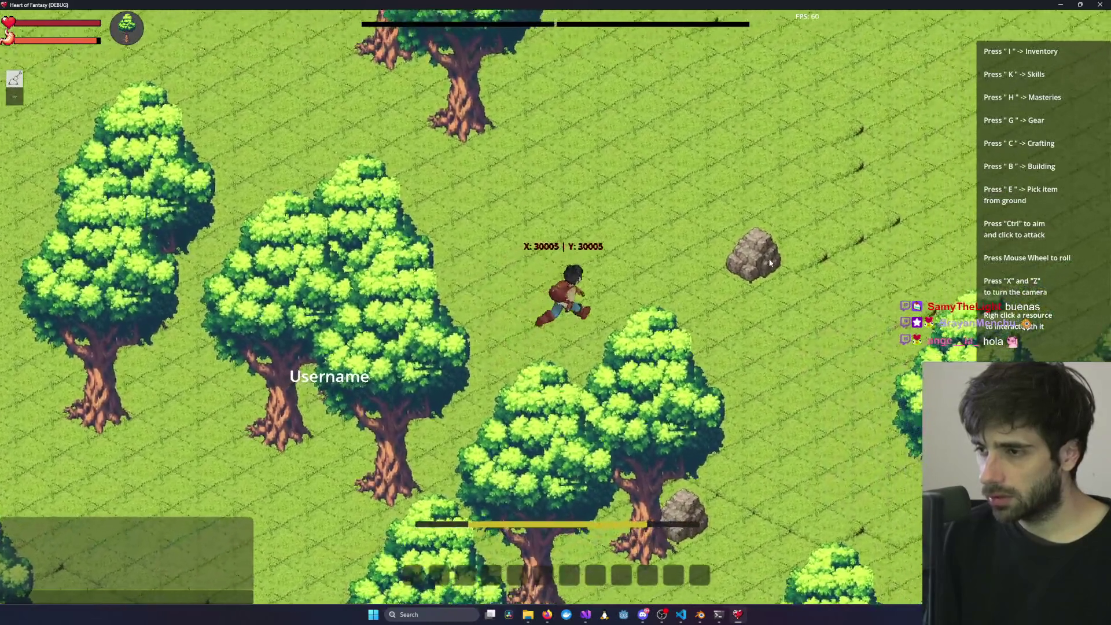
pyautogui.moveTo(704, 297)
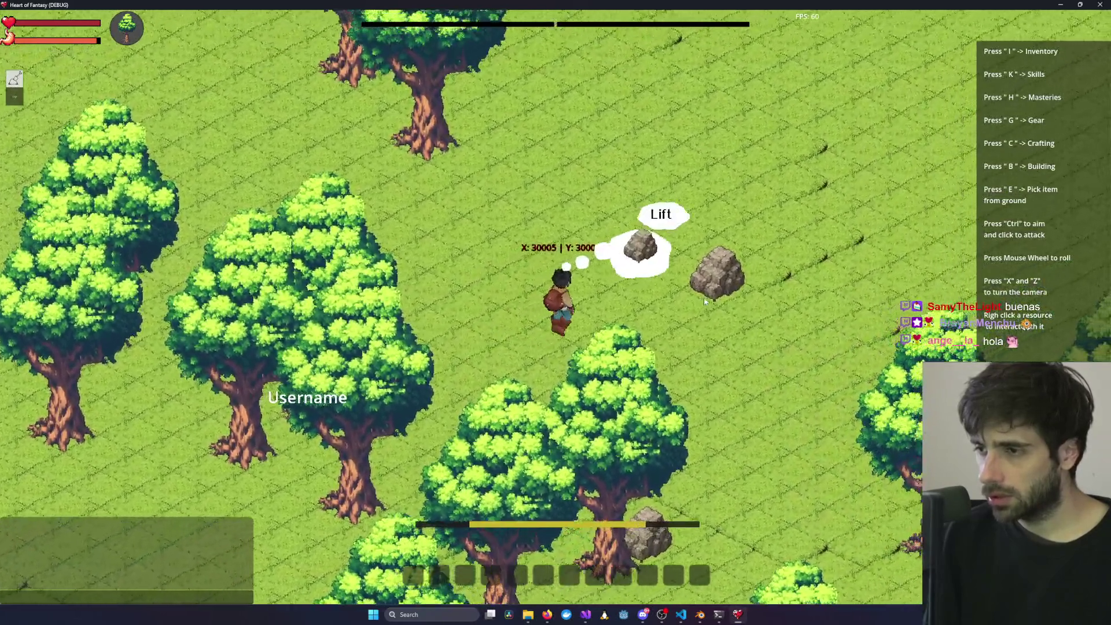
pyautogui.press('d')
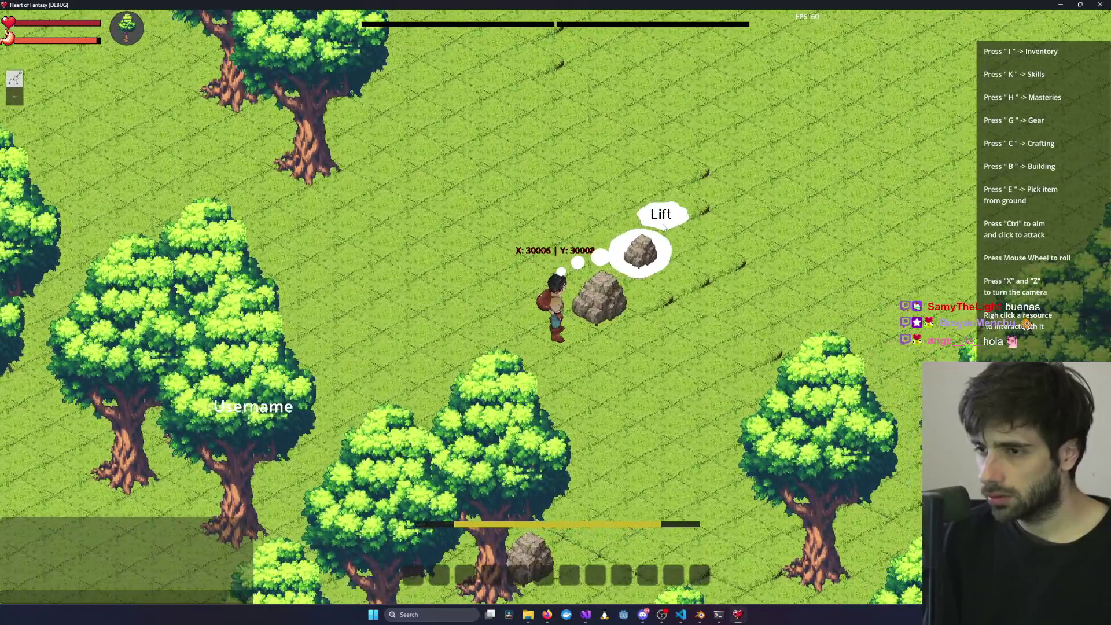
pyautogui.press('w')
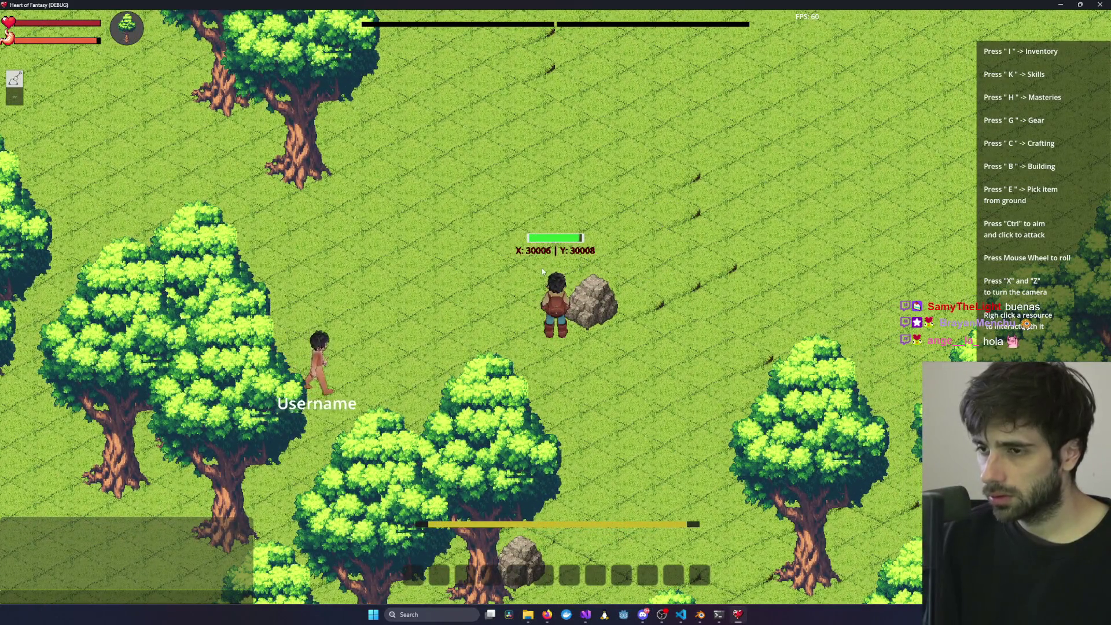
pyautogui.press('w')
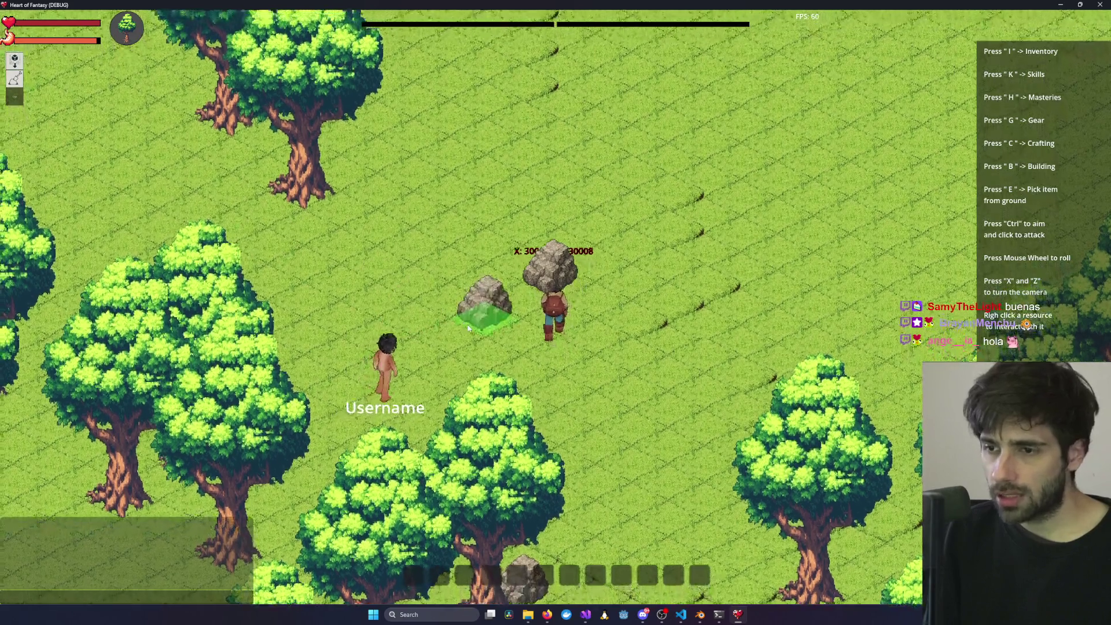
pyautogui.press('d')
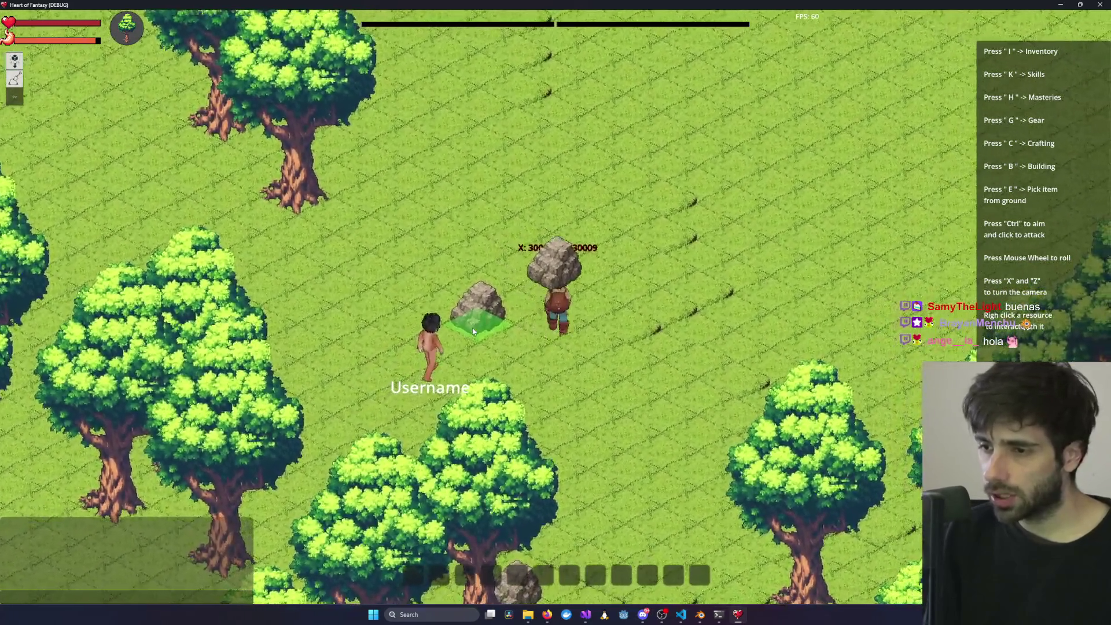
pyautogui.press('w')
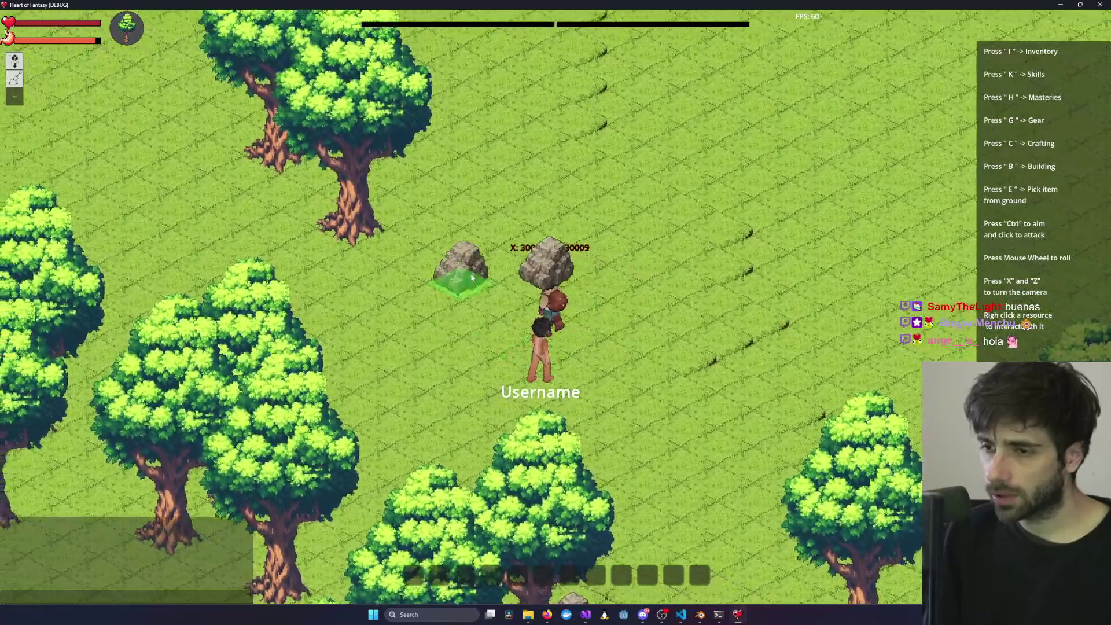
pyautogui.press('w')
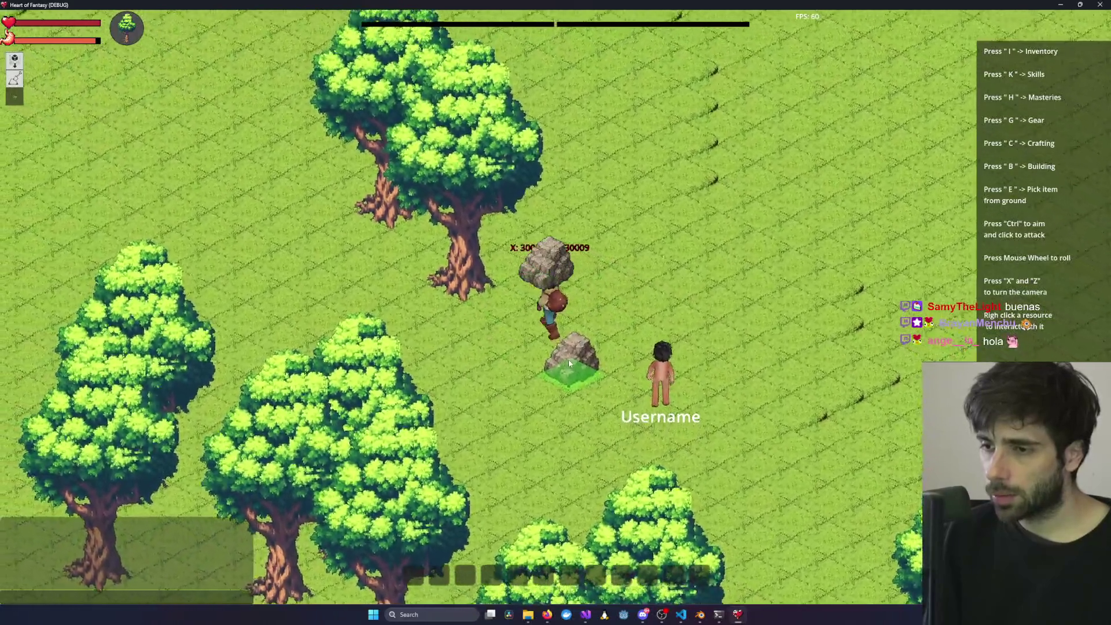
pyautogui.press('w')
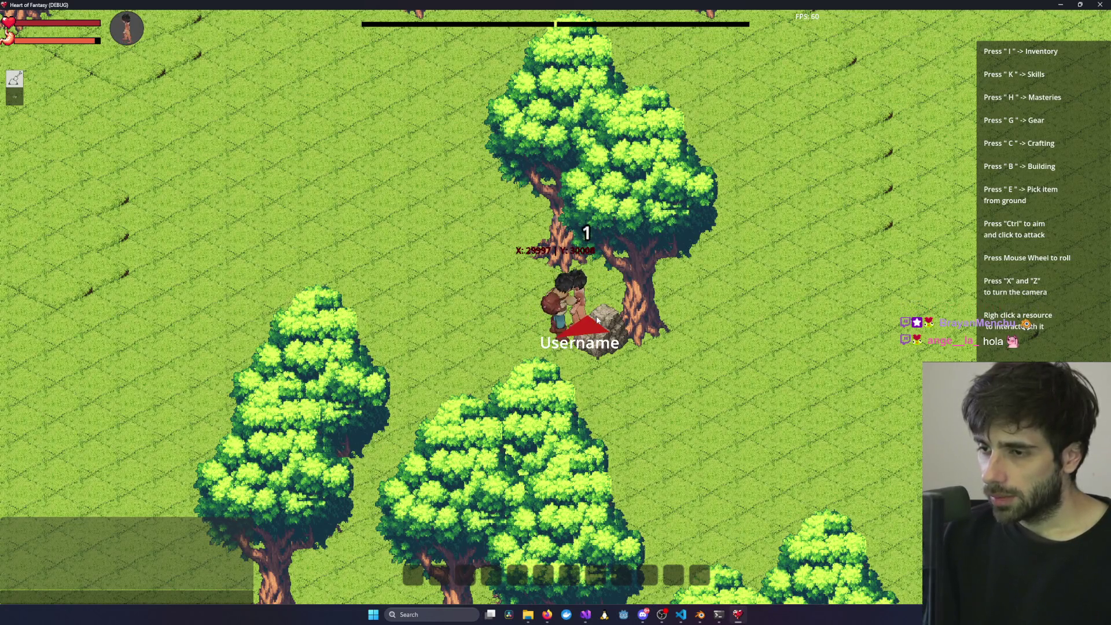
# - Start gathering the rock on the ground and rotate the camera around the player
pyautogui.scroll(2, 650, 357)
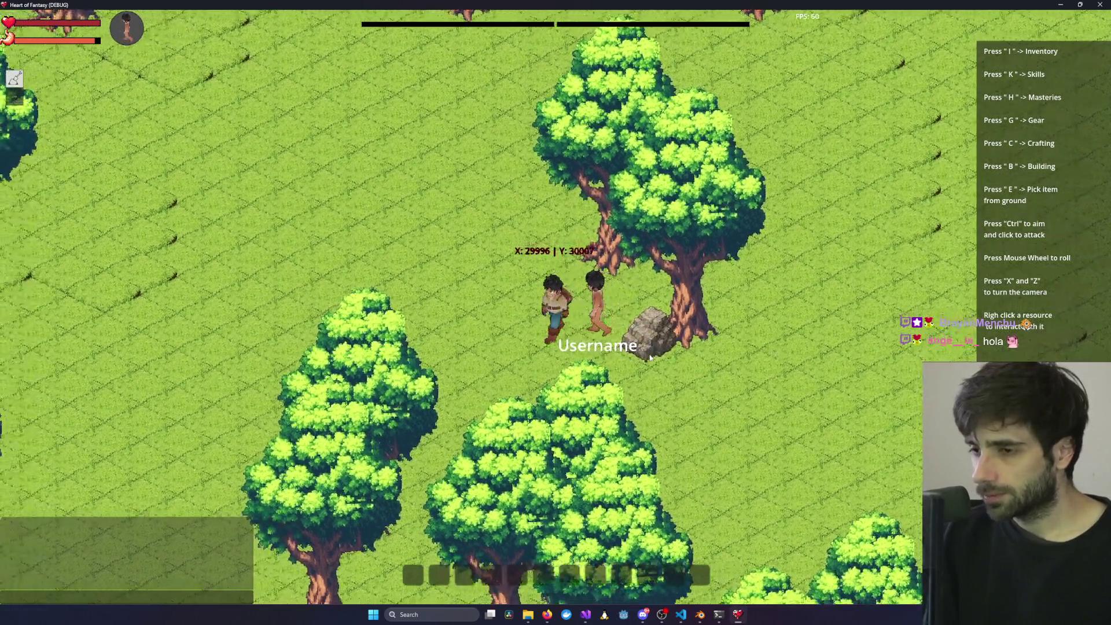
pyautogui.rightClick(650, 357)
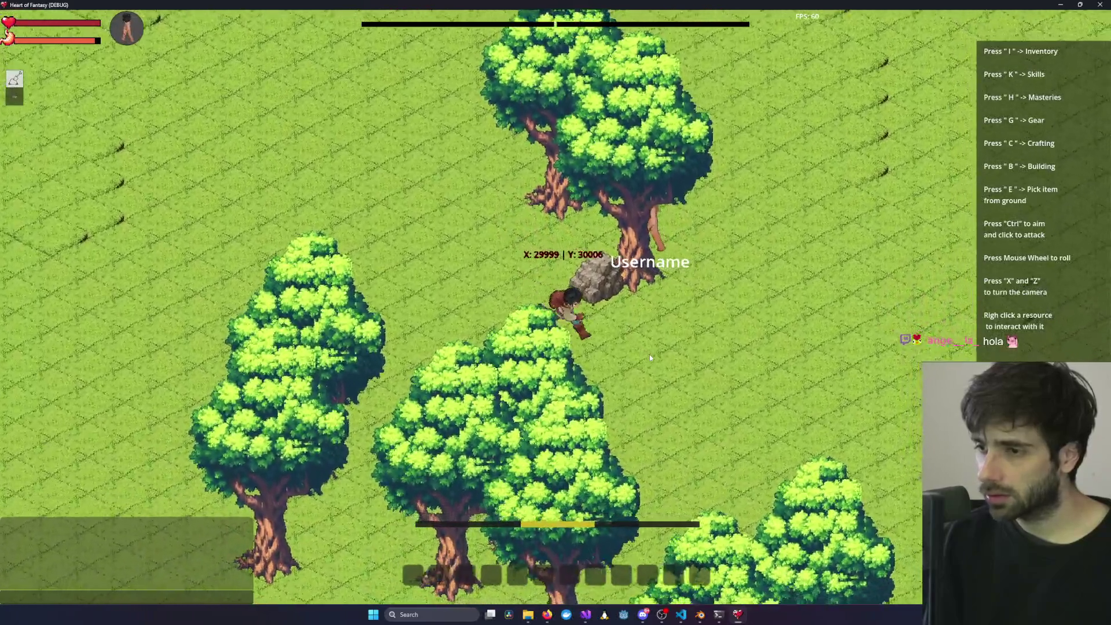
pyautogui.press('x')
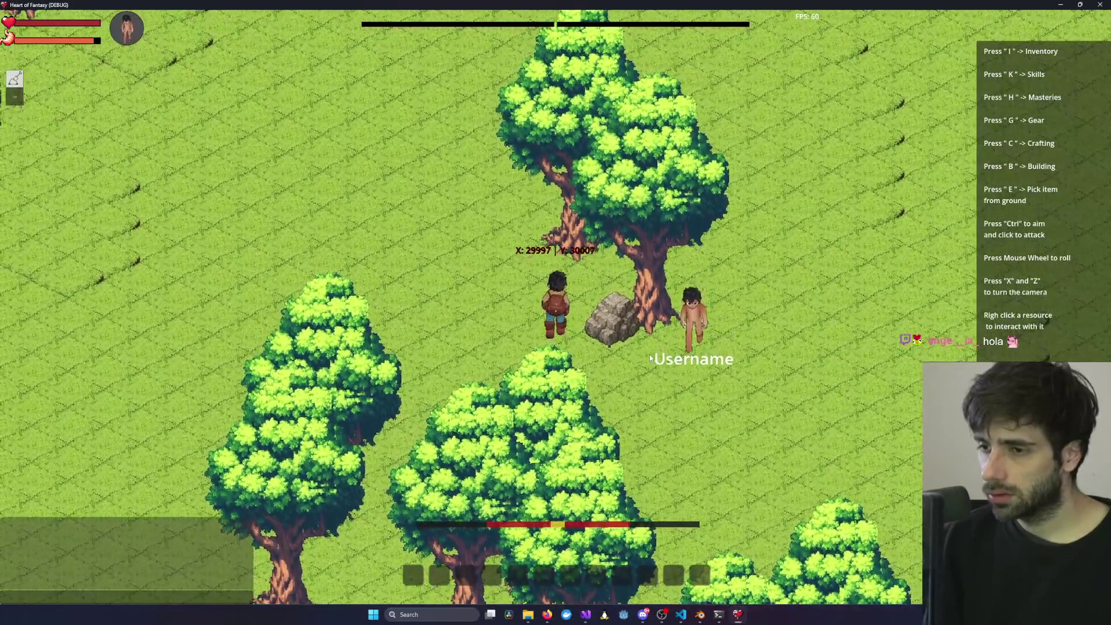
pyautogui.press('x')
pyautogui.press('x')
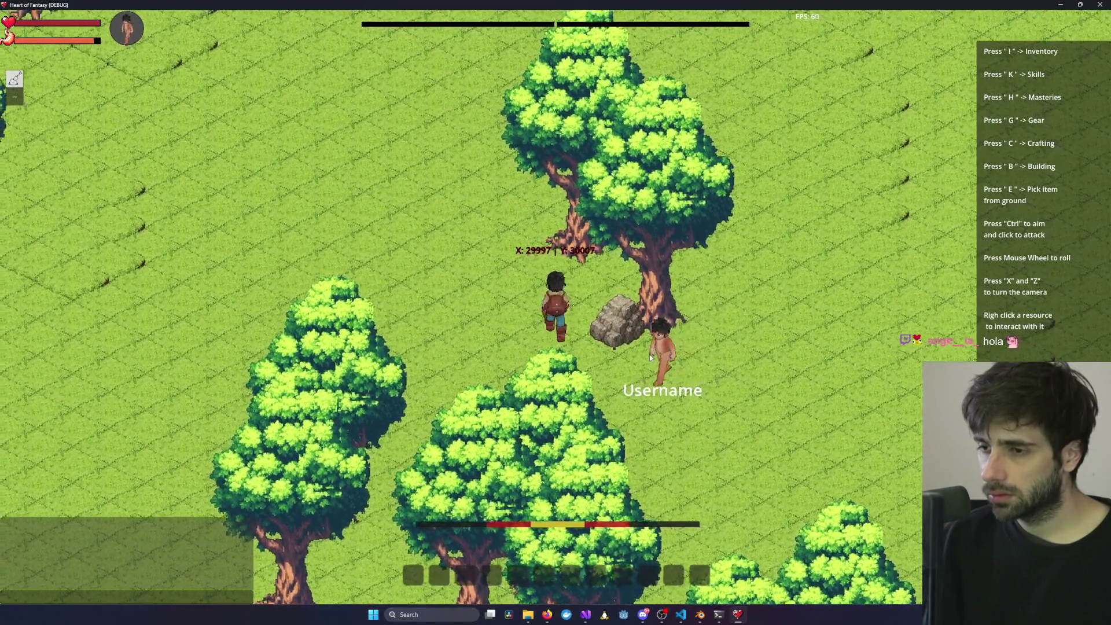
pyautogui.press('x')
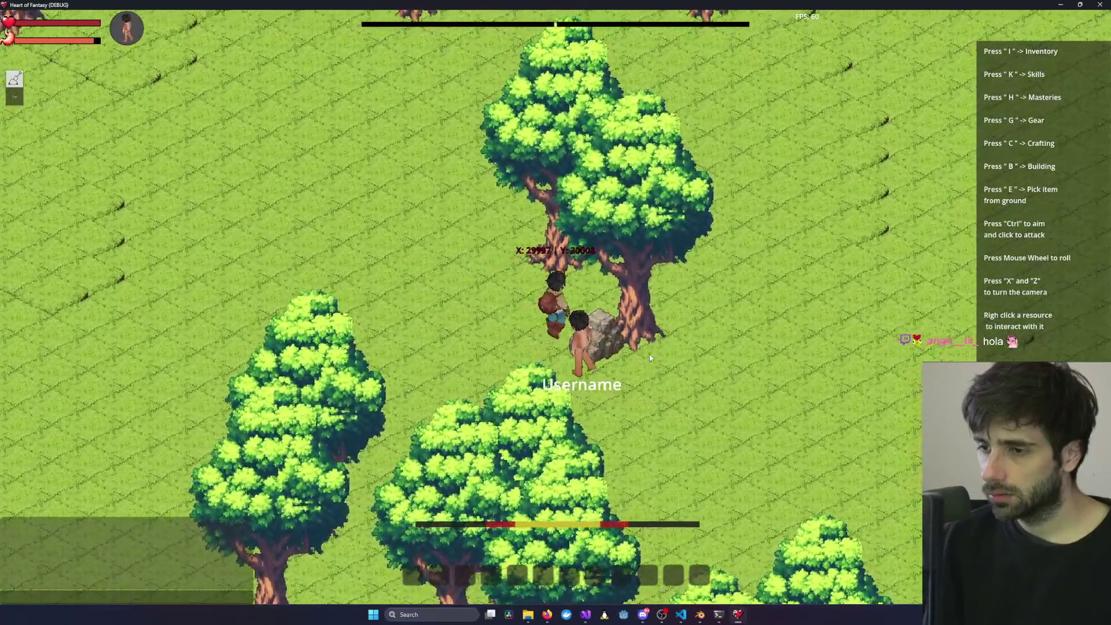
pyautogui.press('x')
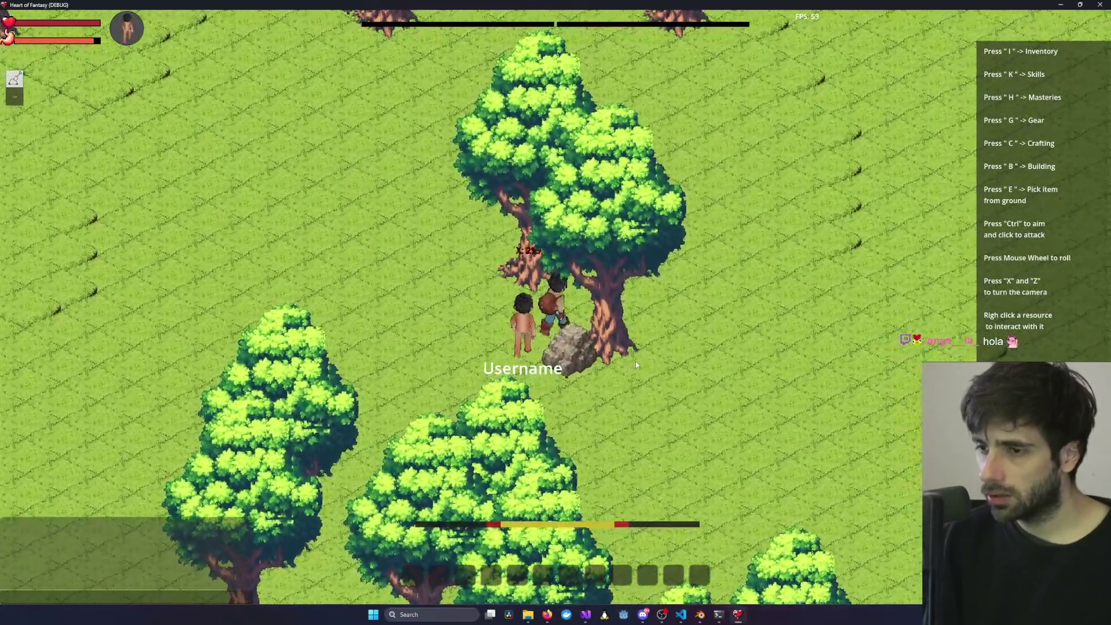
# - Lift the rock beside the tree, carry it down-left, and set it on another tile
pyautogui.press('a')
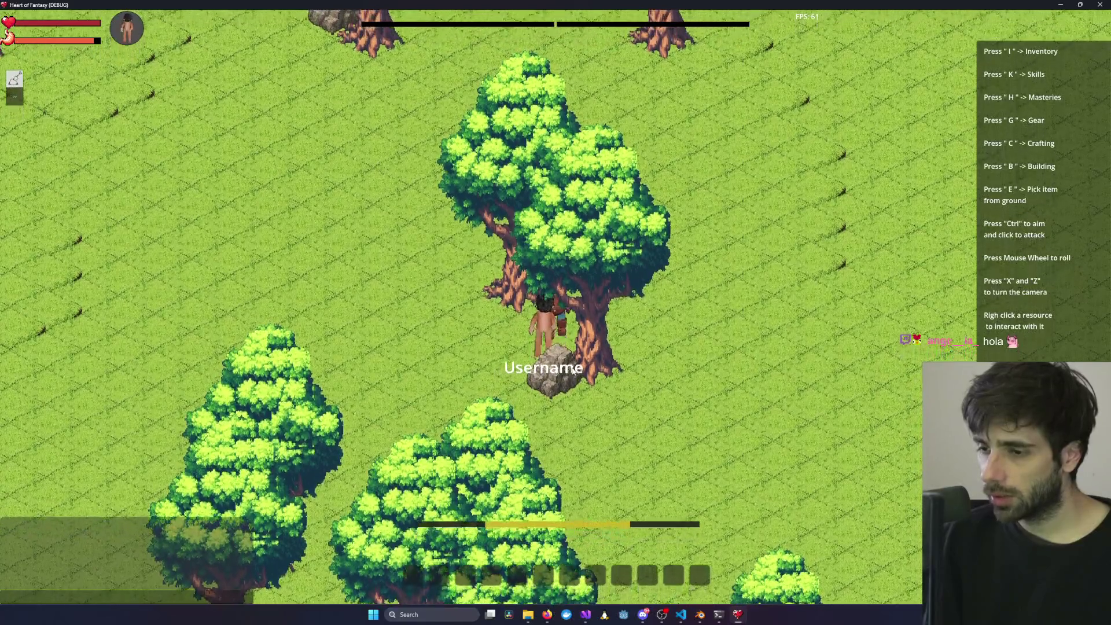
pyautogui.press('x')
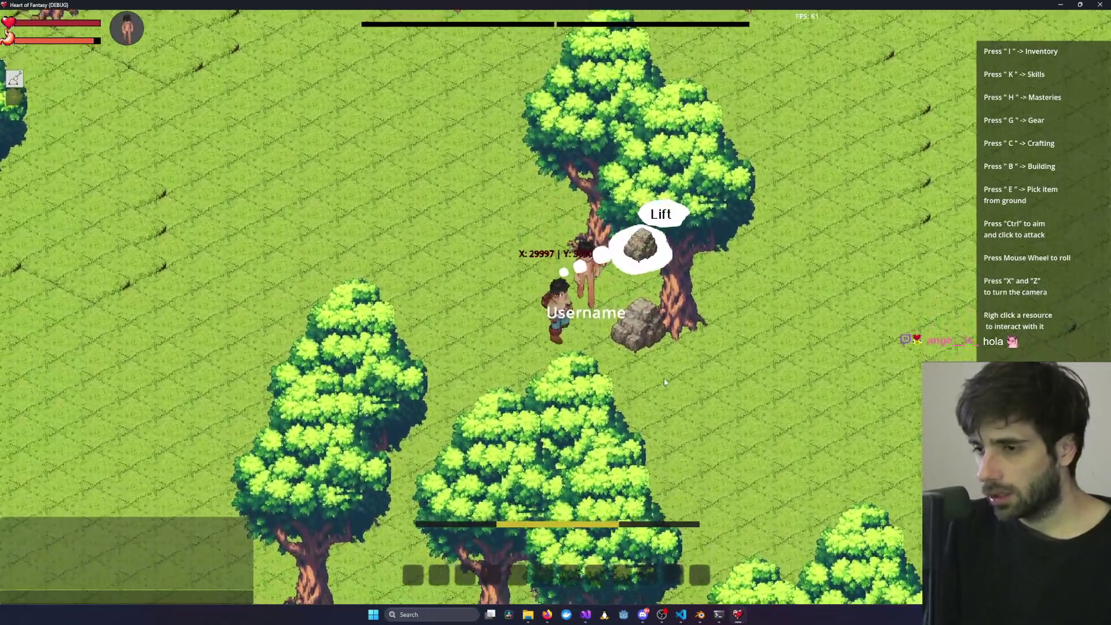
pyautogui.rightClick(654, 210)
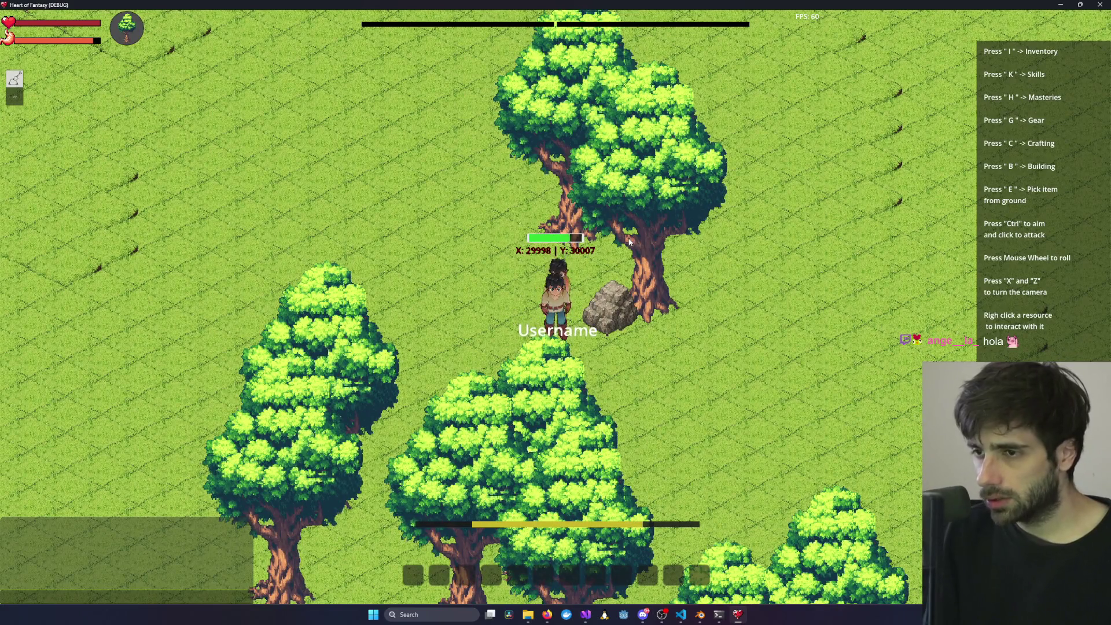
pyautogui.press('x')
pyautogui.press('d')
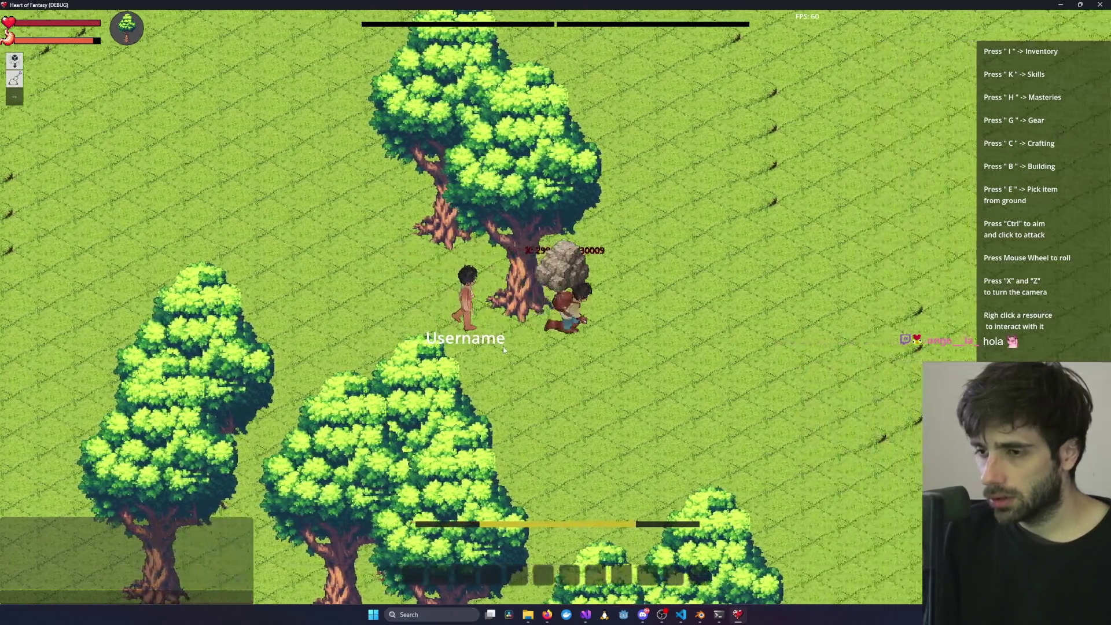
pyautogui.press('w')
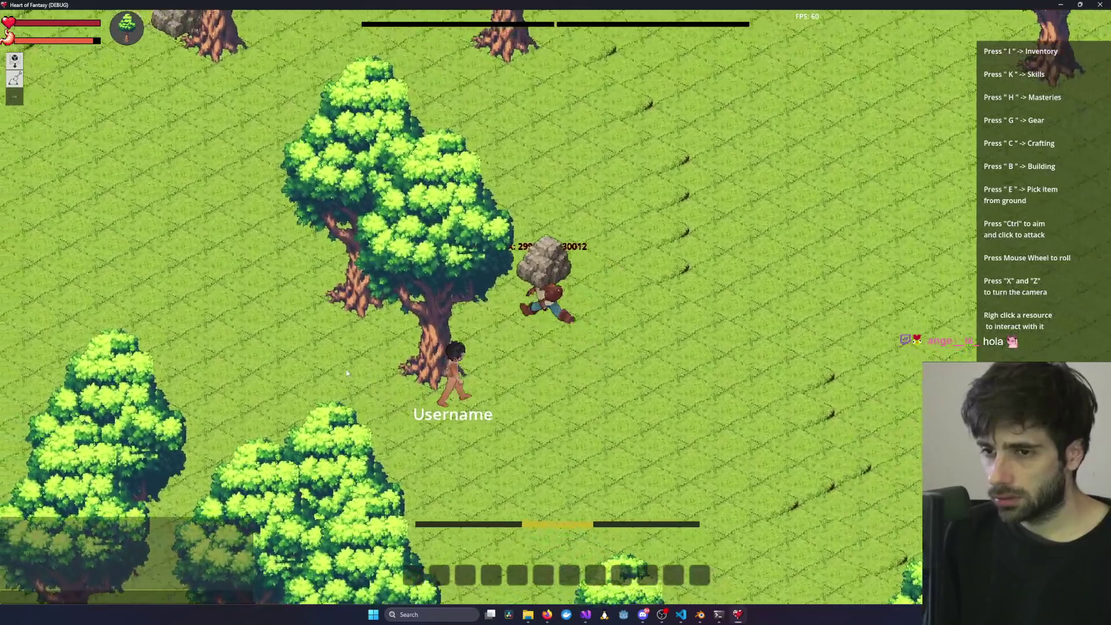
pyautogui.press('a')
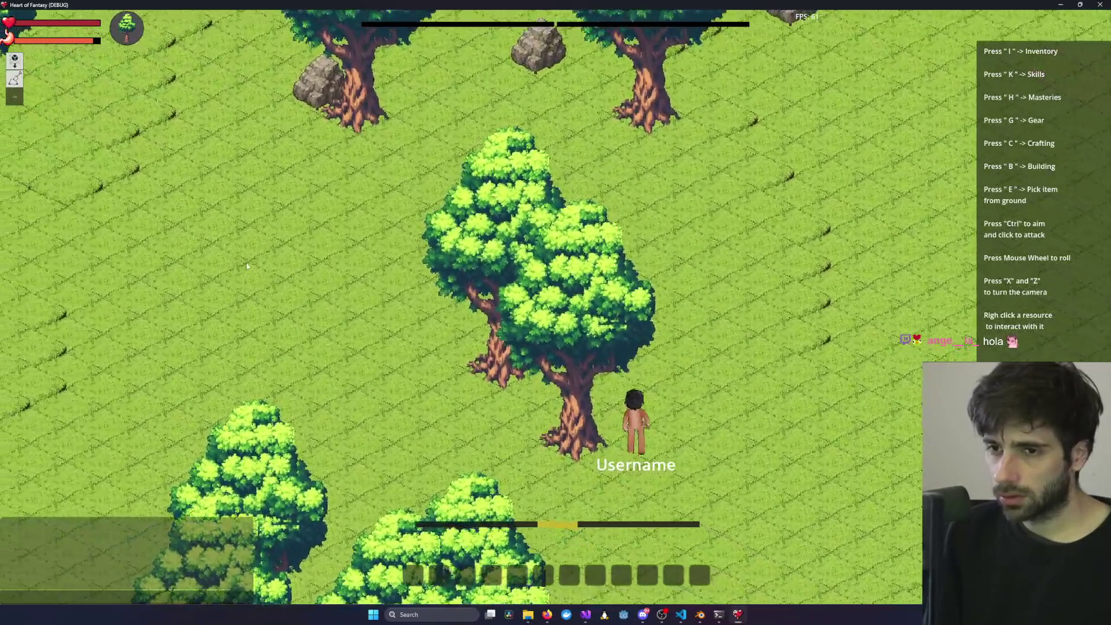
pyautogui.press('a')
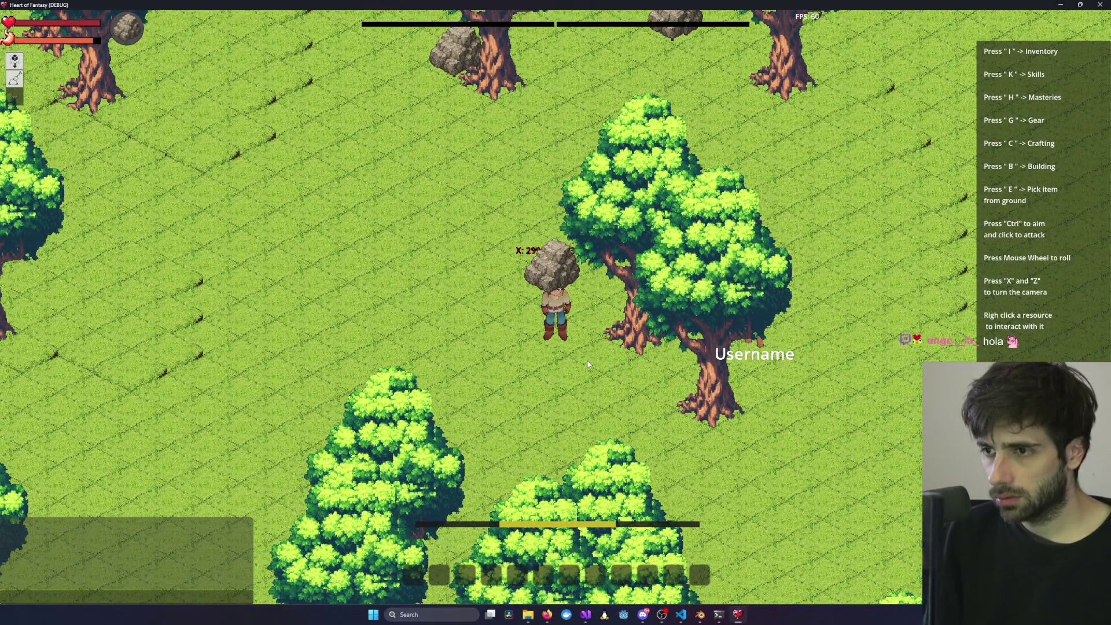
pyautogui.press('a')
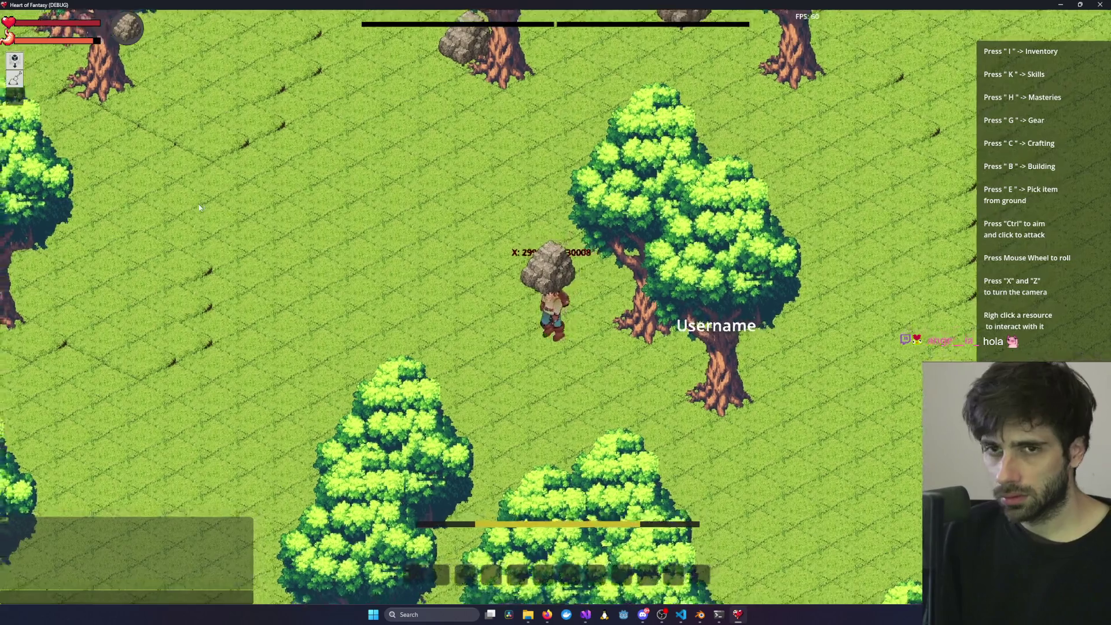
pyautogui.press('a')
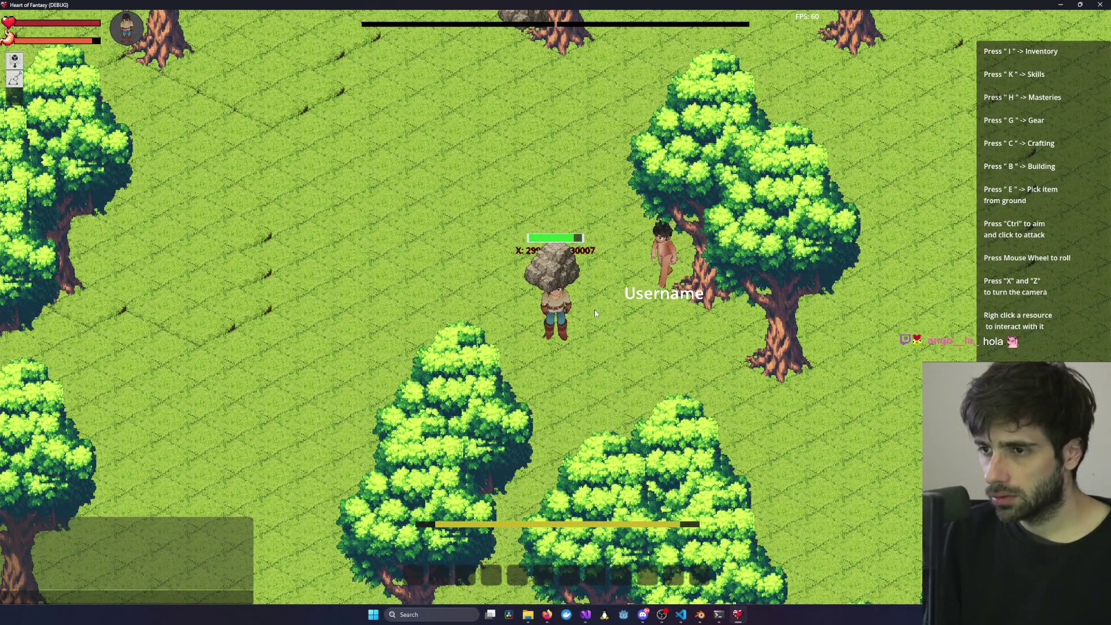
pyautogui.click(595, 313)
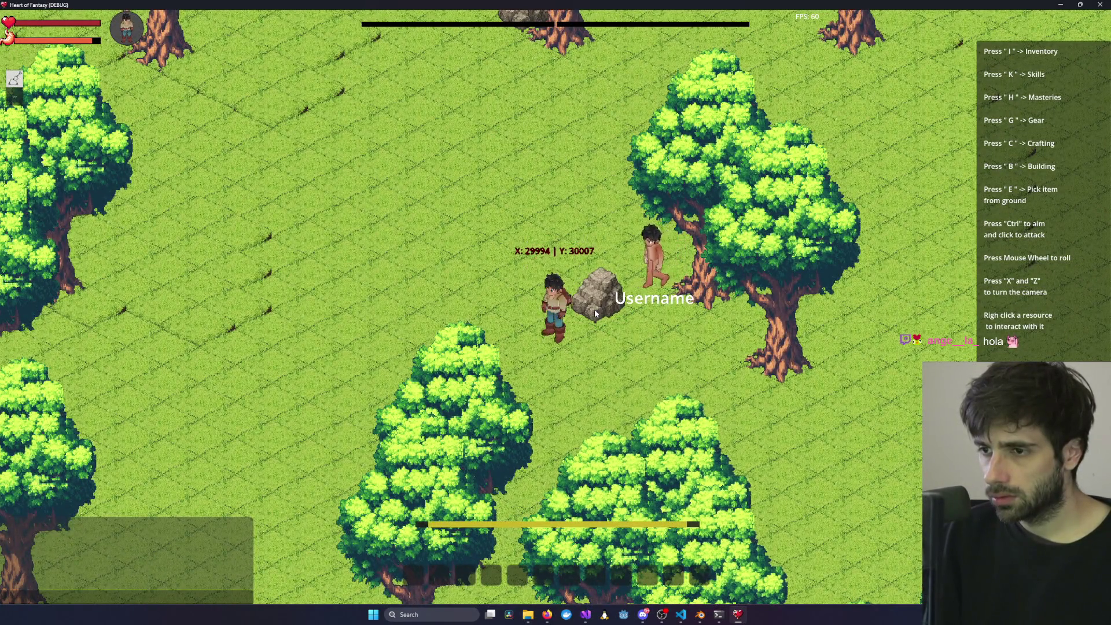
# - Walk to the other character, attack it, and move around near it
pyautogui.press('s')
pyautogui.press('w')
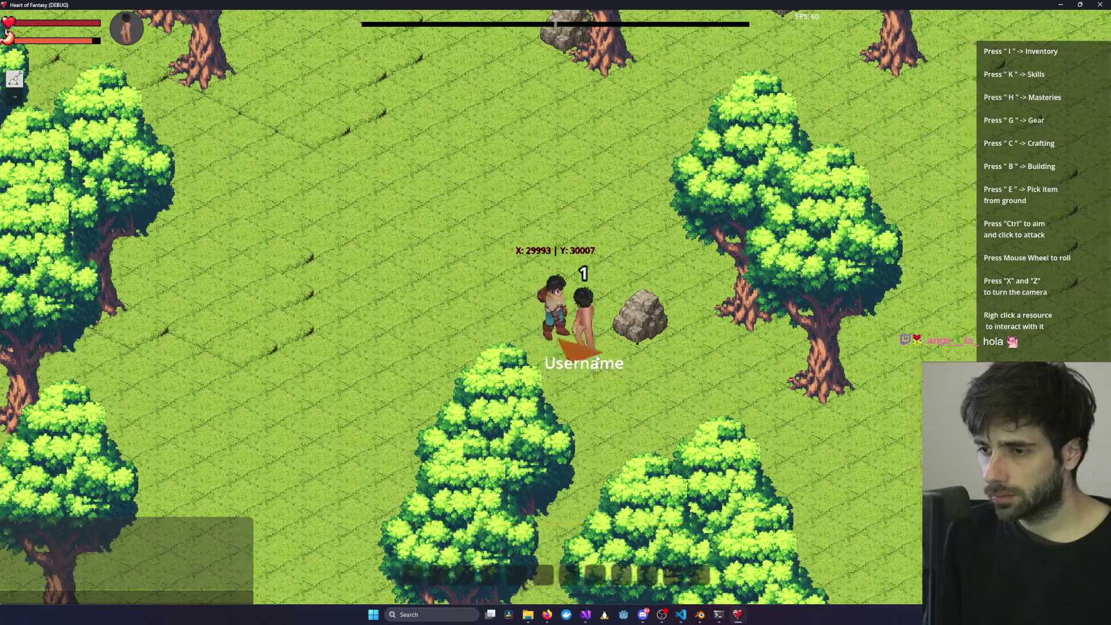
pyautogui.keyDown('ctrl'); pyautogui.click(605, 338); pyautogui.keyUp('ctrl')
pyautogui.press('d')
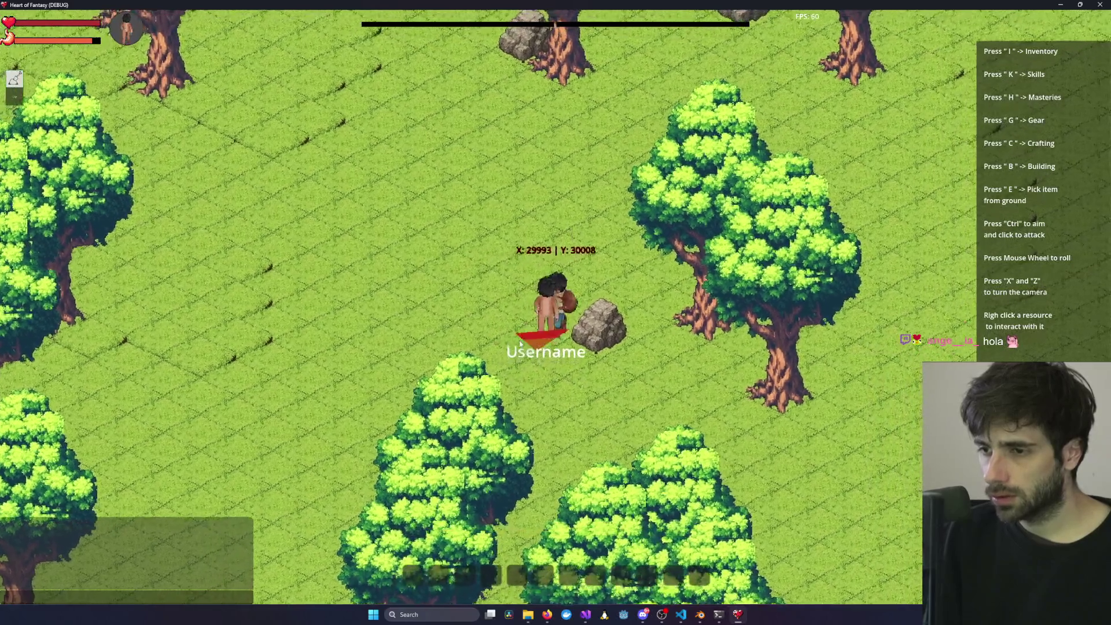
pyautogui.press('d')
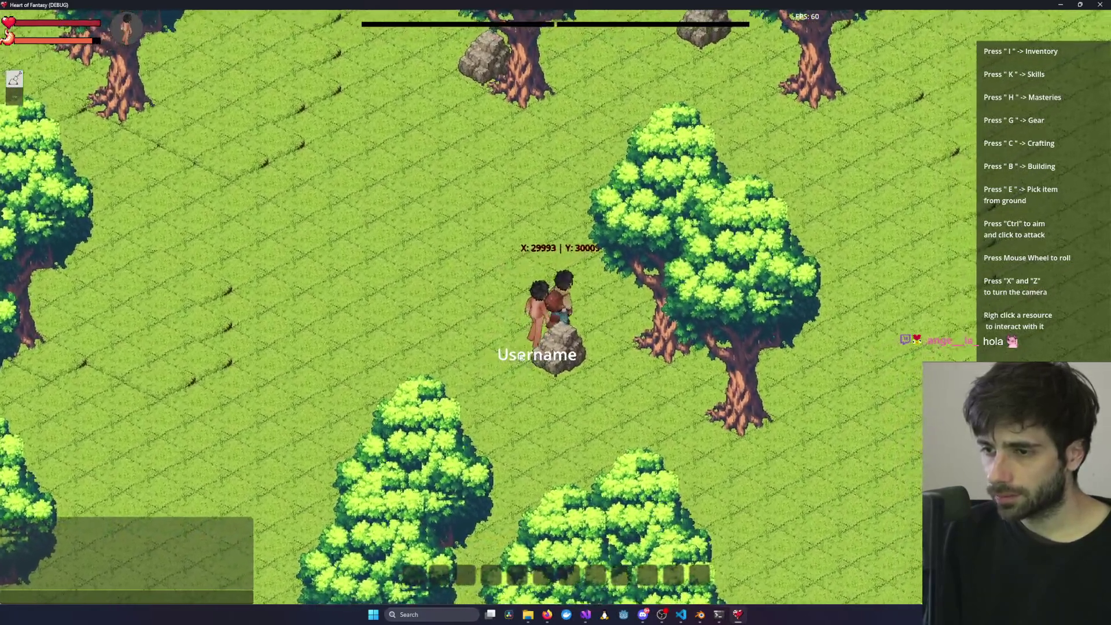
pyautogui.press('d')
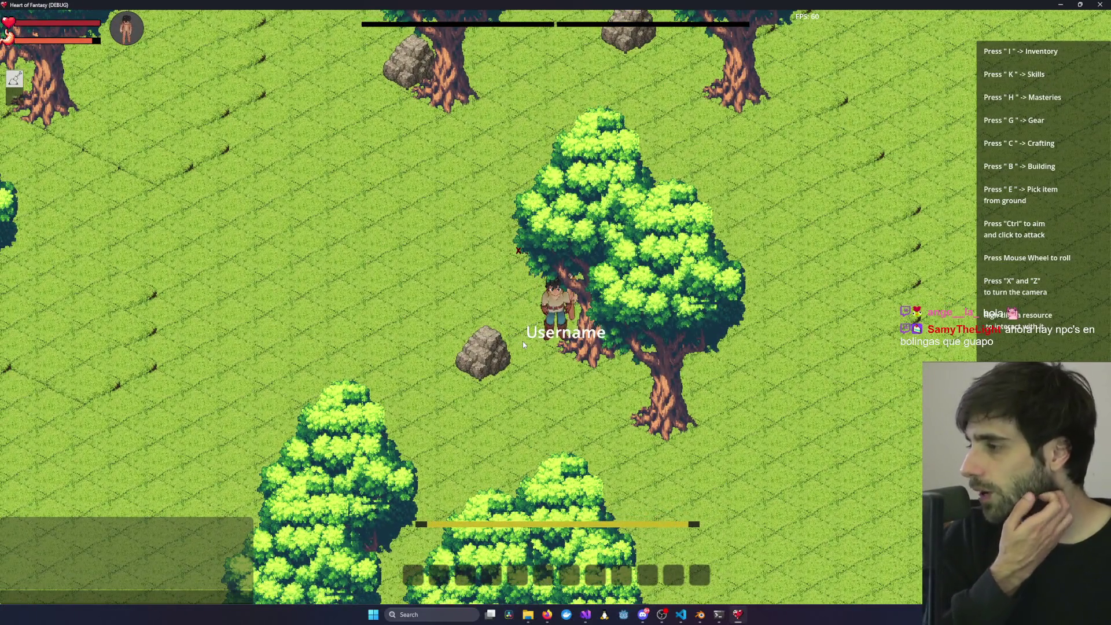
pyautogui.press('a')
pyautogui.press('a')
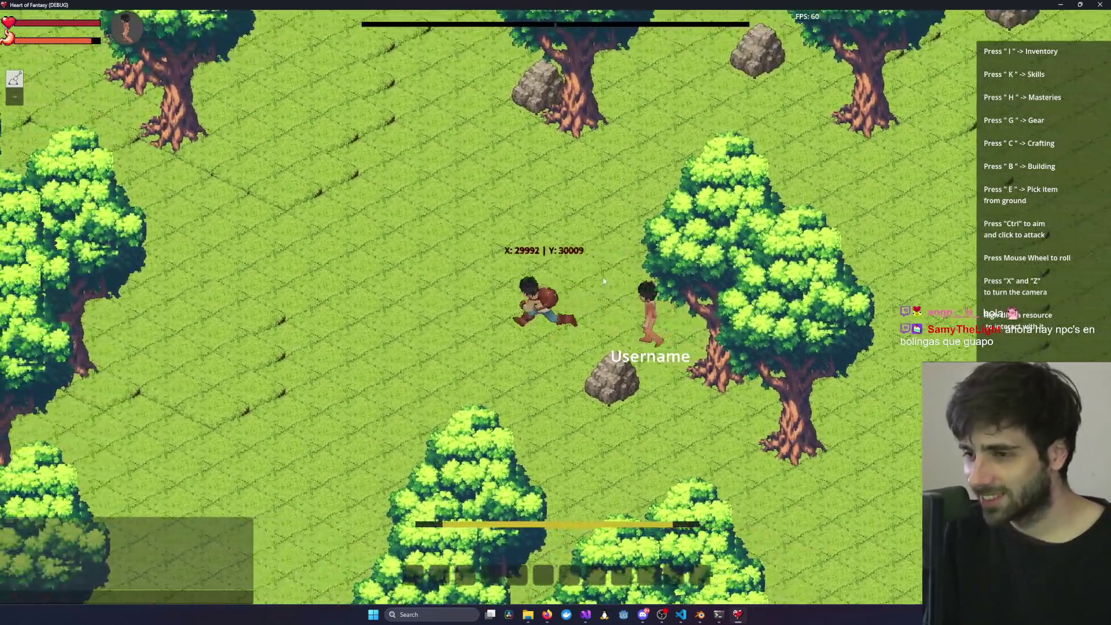
pyautogui.press('d')
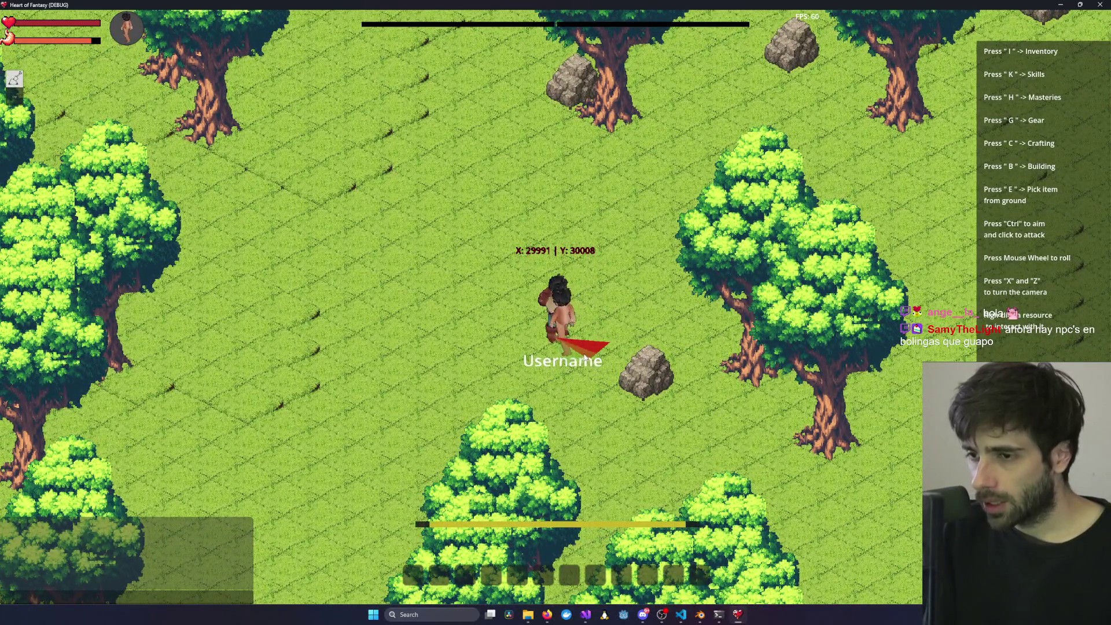
# - Hit the nearby NPC three times, then walk down-left past the rock
pyautogui.click(502, 346)
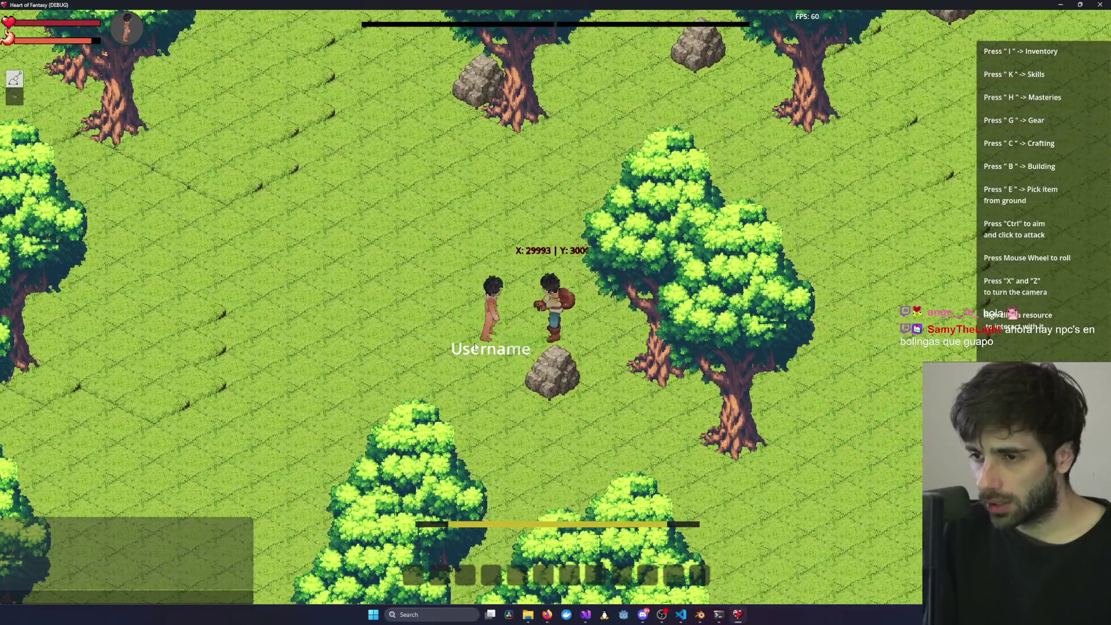
pyautogui.keyDown('ctrl'); pyautogui.click(475, 328); pyautogui.keyUp('ctrl')
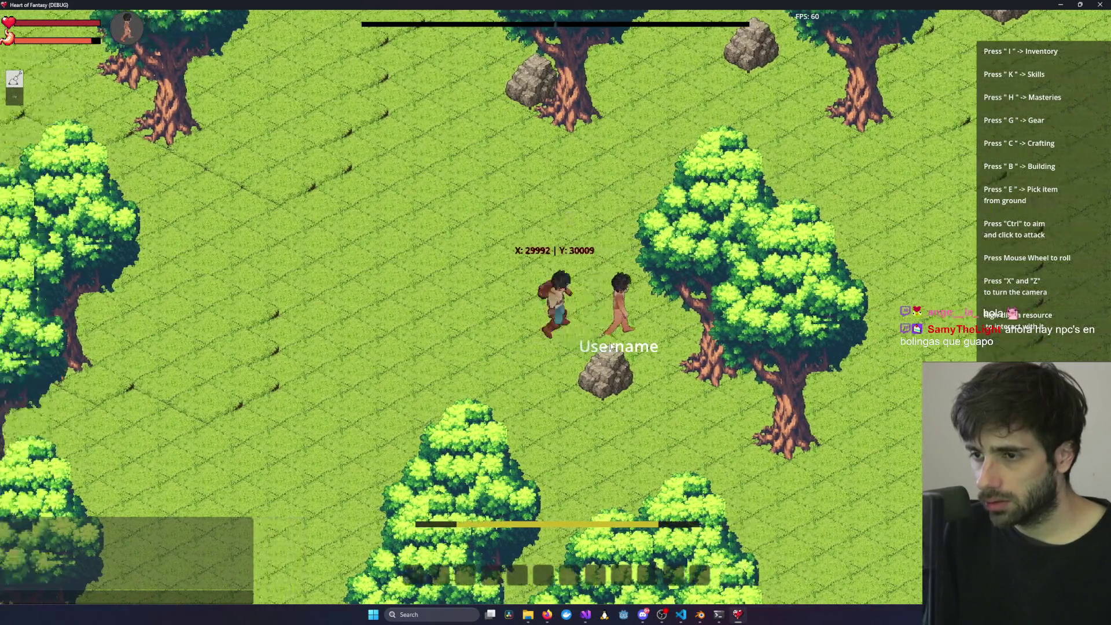
pyautogui.keyDown('ctrl'); pyautogui.click(632, 327); pyautogui.keyUp('ctrl')
pyautogui.press('s')
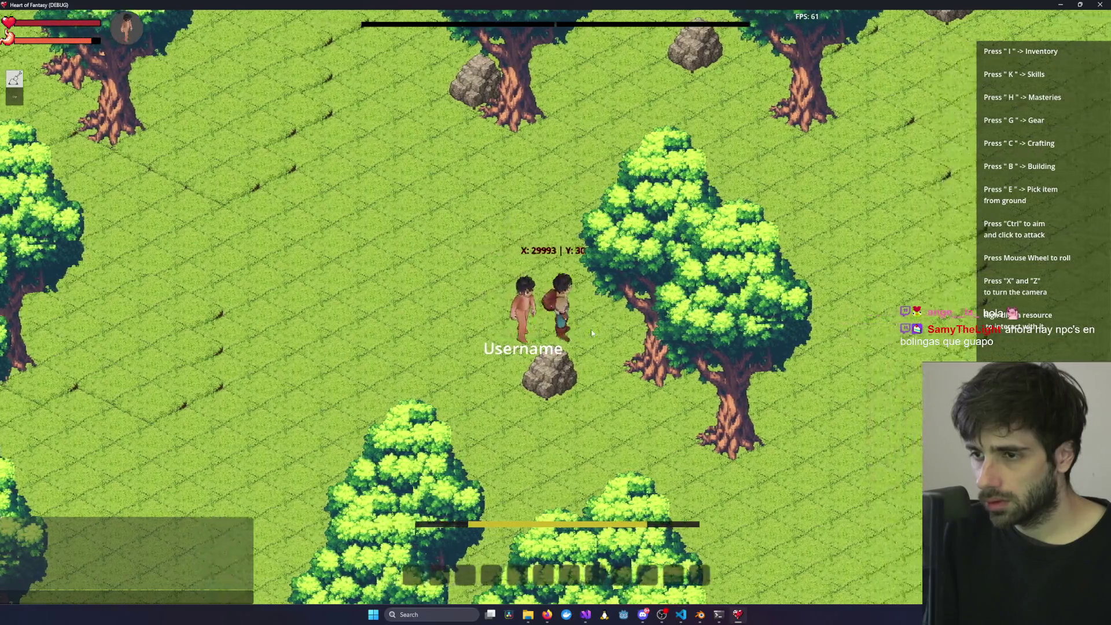
pyautogui.press('a')
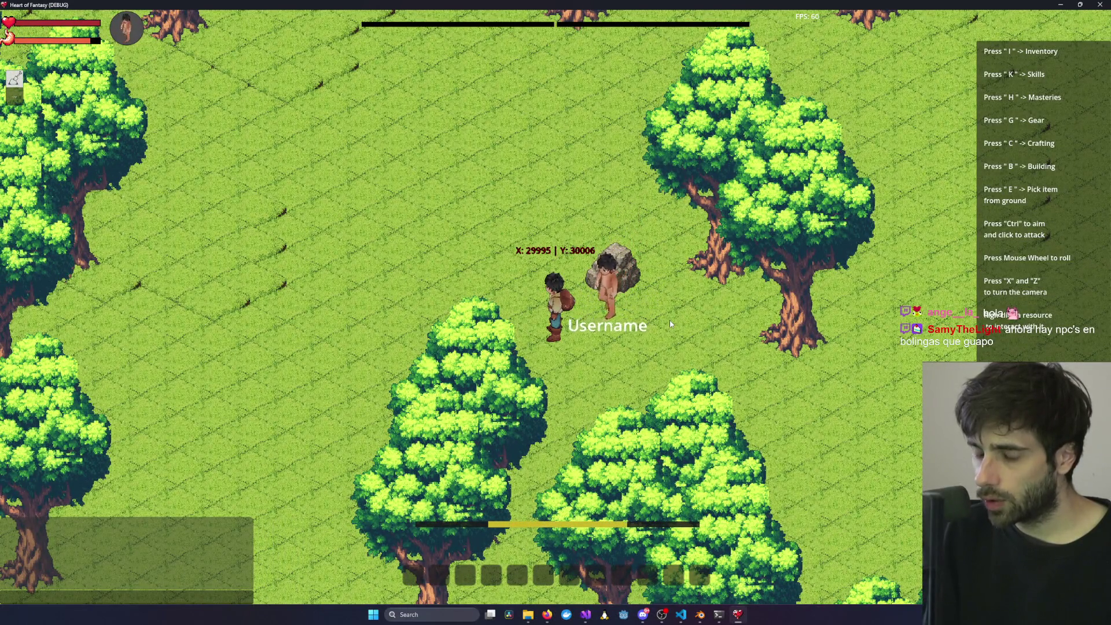
pyautogui.press('a')
pyautogui.press('x')
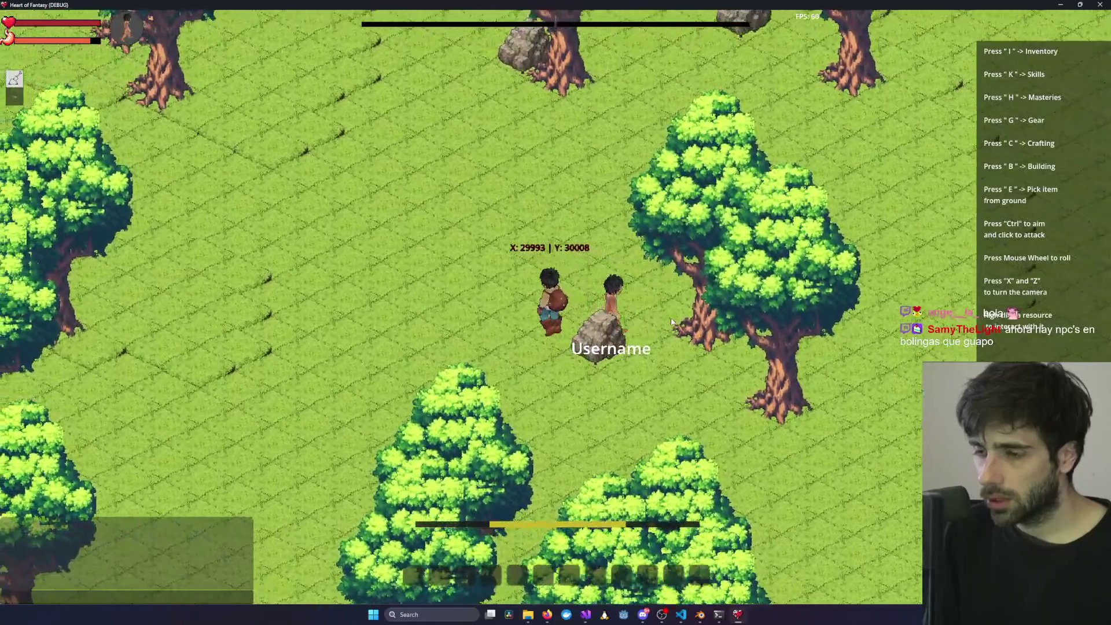
# - Quit the game and minimize the HeartOfFantasy.Client solution window
pyautogui.hotkey('alt', 'F4')
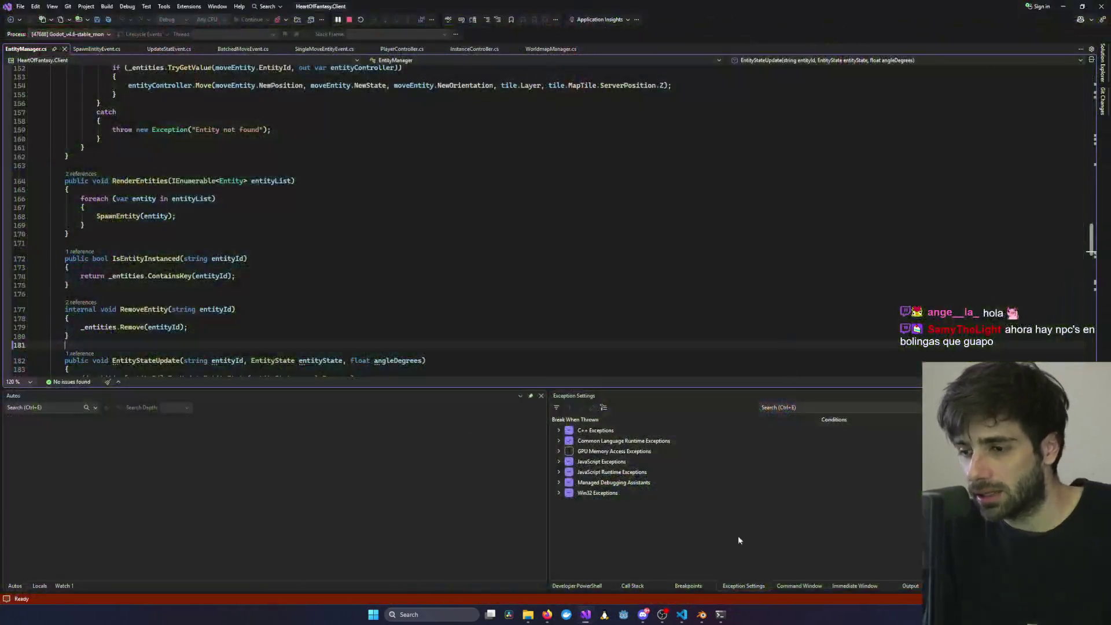
pyautogui.moveTo(728, 615)
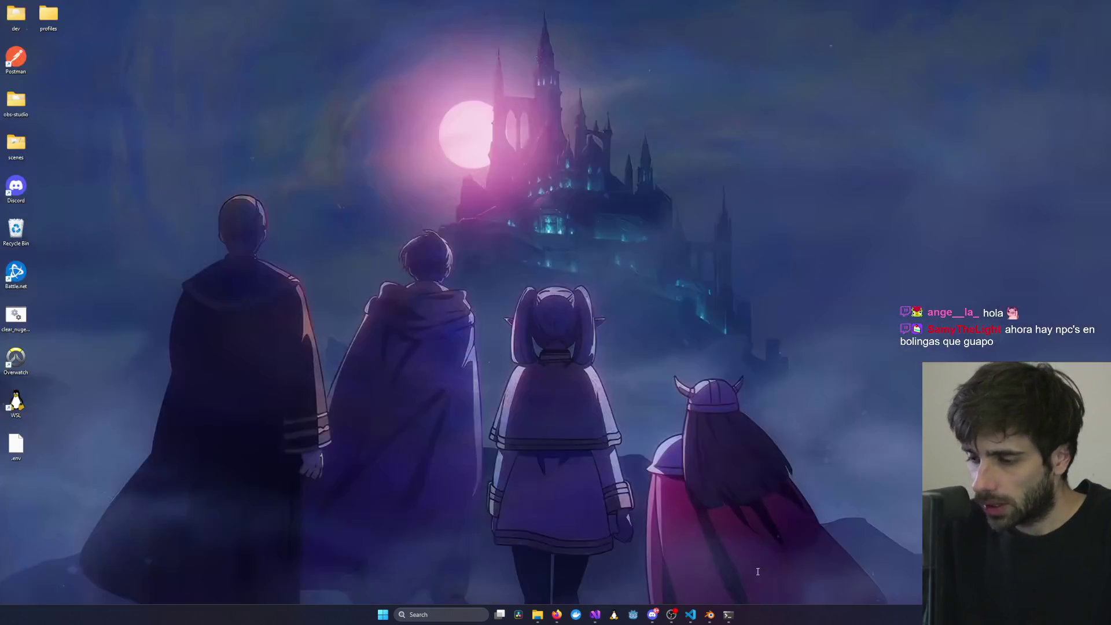
pyautogui.moveTo(670, 330); pyautogui.dragTo(670, 324)
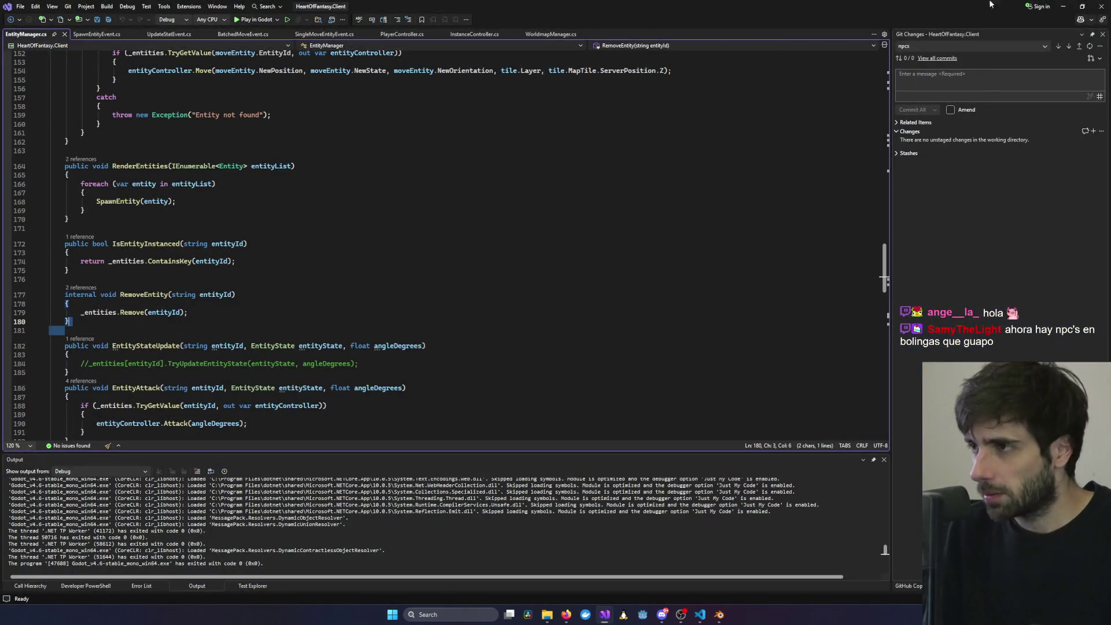
pyautogui.click(1065, 7)
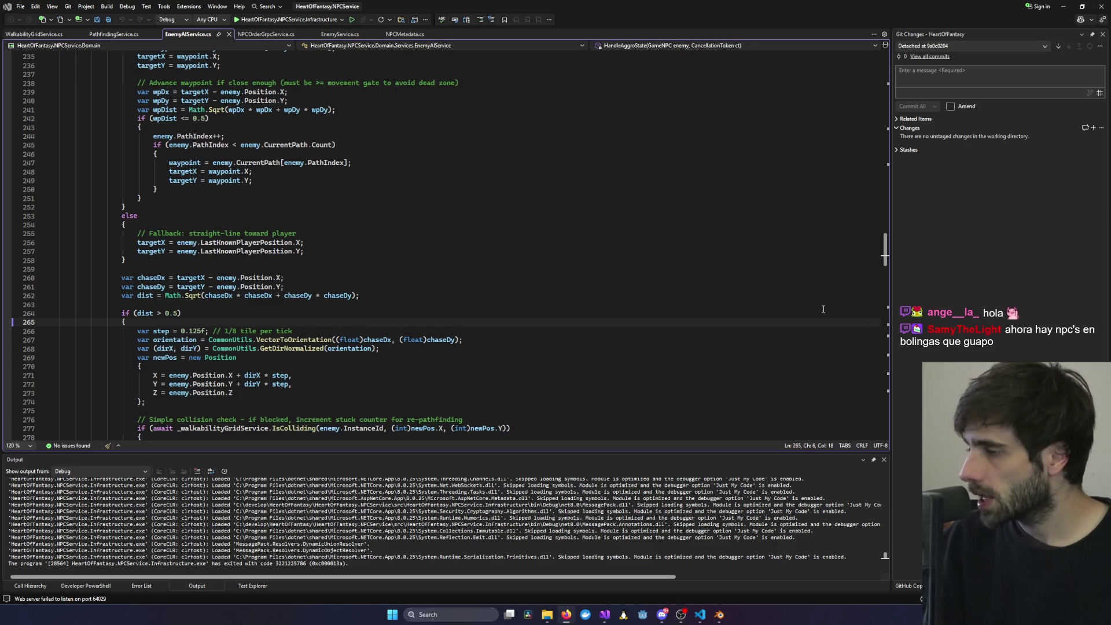
# - Review the chaseDx calculation on line 260 of EnemyAIService.cs, then close the NPCService window
pyautogui.click(616, 273)
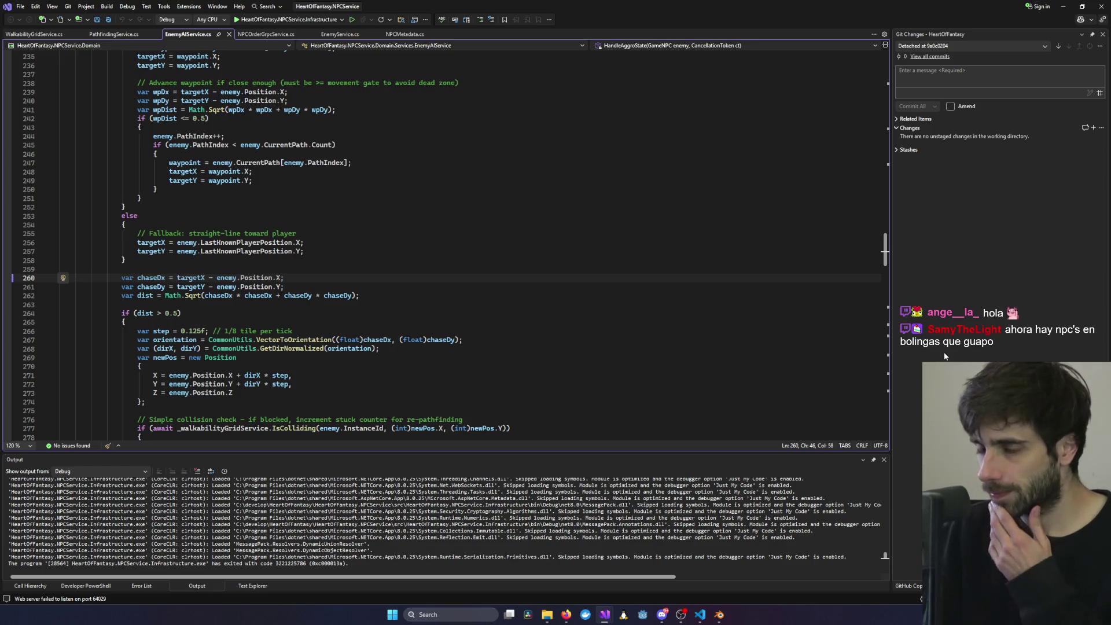
pyautogui.click(1082, 7)
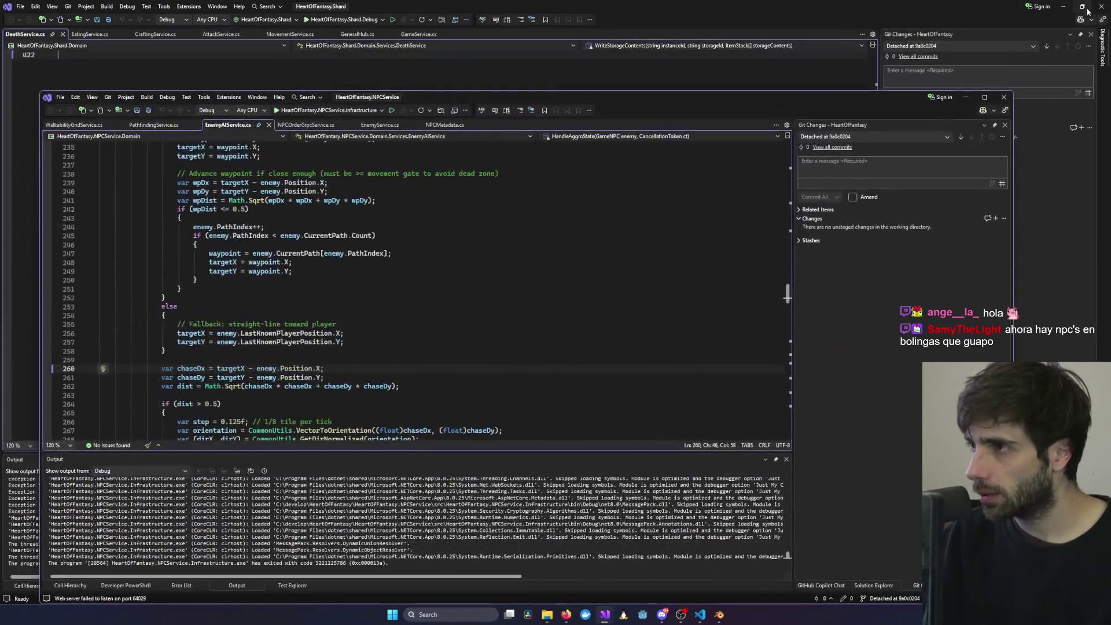
pyautogui.click(1008, 99)
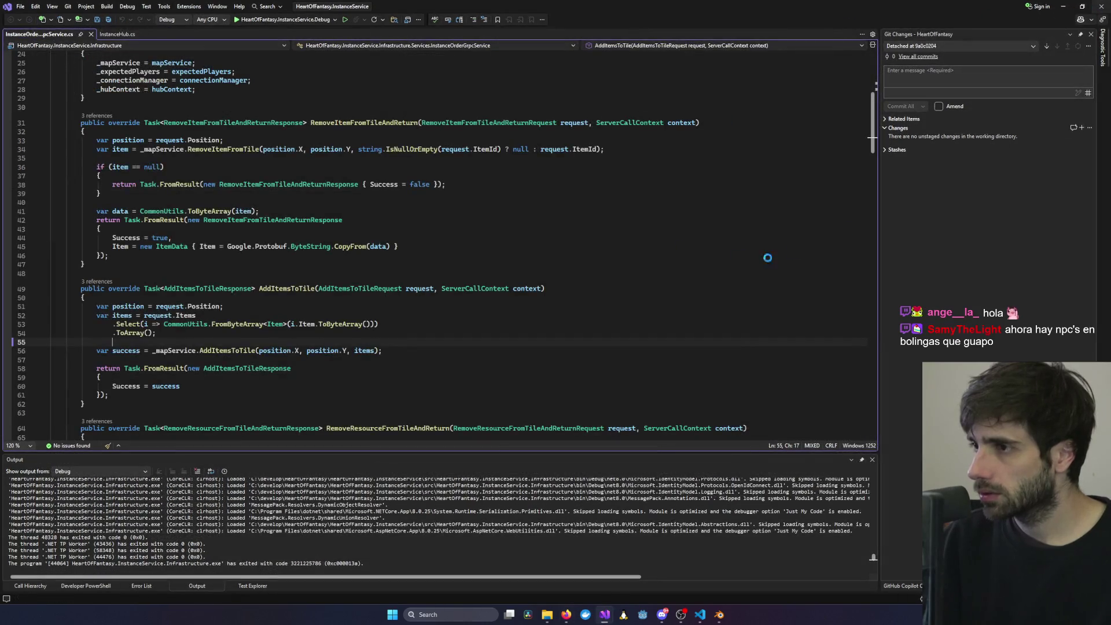
# - Close the code editor, orbit the cube, play the YouTube NPC tutorial quieter, then select the cube
pyautogui.click(1100, 8)
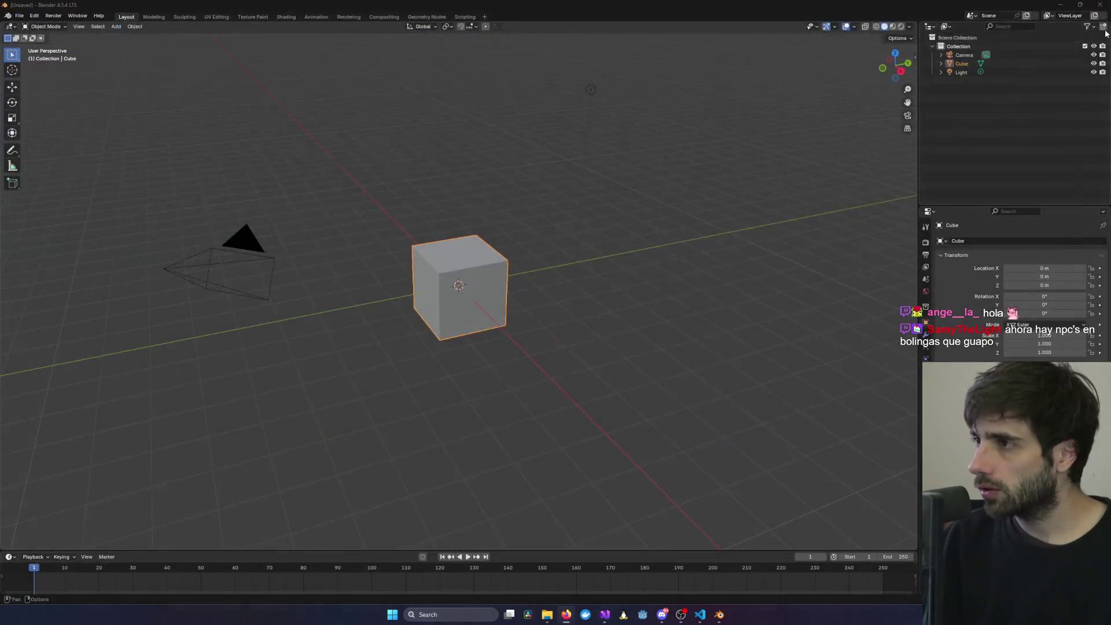
pyautogui.moveTo(670, 330)
pyautogui.mouseDown(button='middle')
pyautogui.moveTo(707, 339)
pyautogui.moveTo(474, 370)
pyautogui.moveTo(660, 279)
pyautogui.moveTo(506, 320)
pyautogui.moveTo(550, 325)
pyautogui.mouseUp(button='middle')
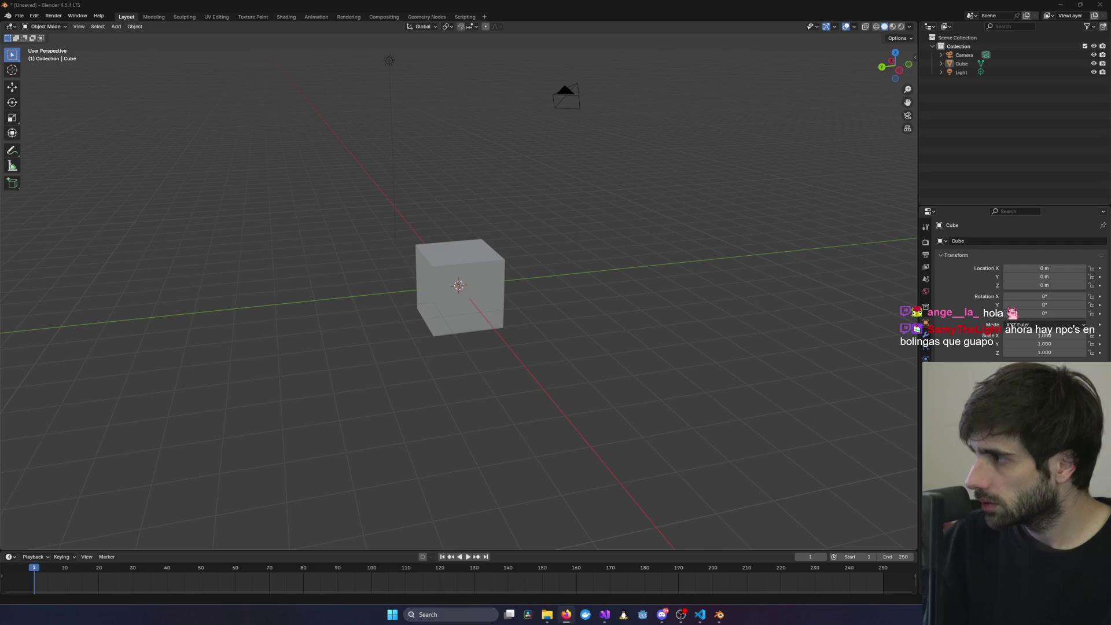
pyautogui.hotkey('alt', 'Tab')
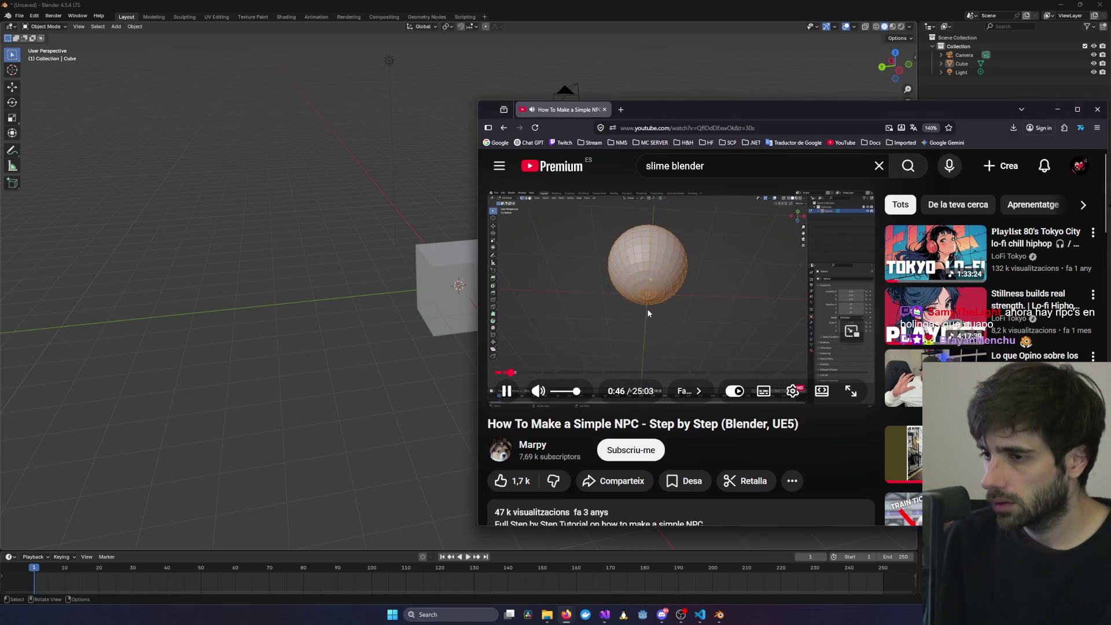
pyautogui.press('Down')
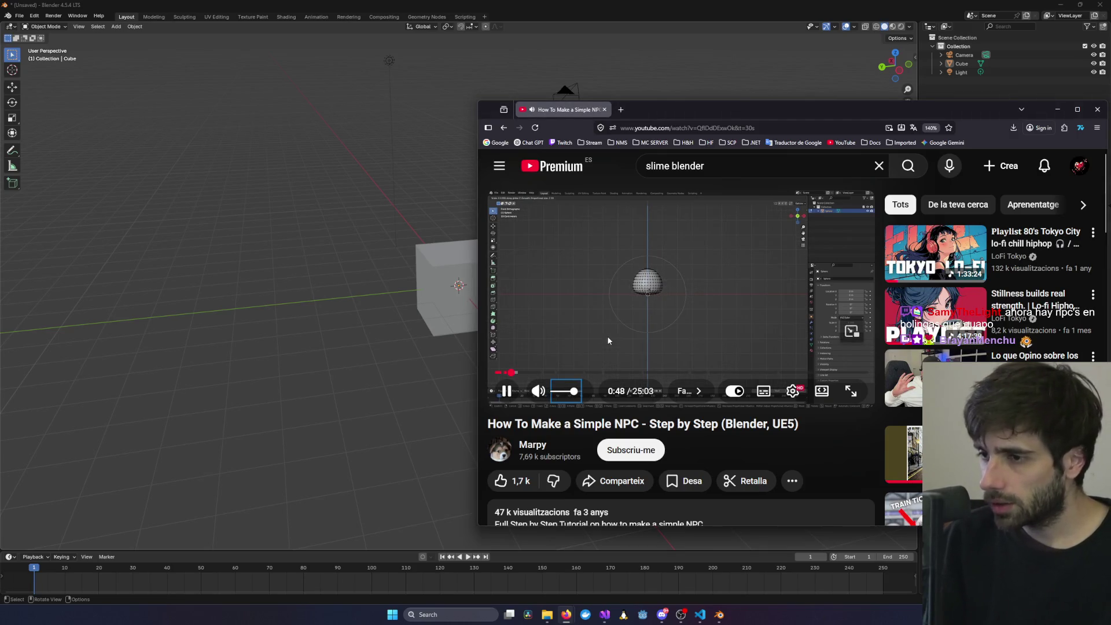
pyautogui.click(607, 336)
# - Delete the default cube, then add and remove an Ico Sphere
pyautogui.click(474, 291)
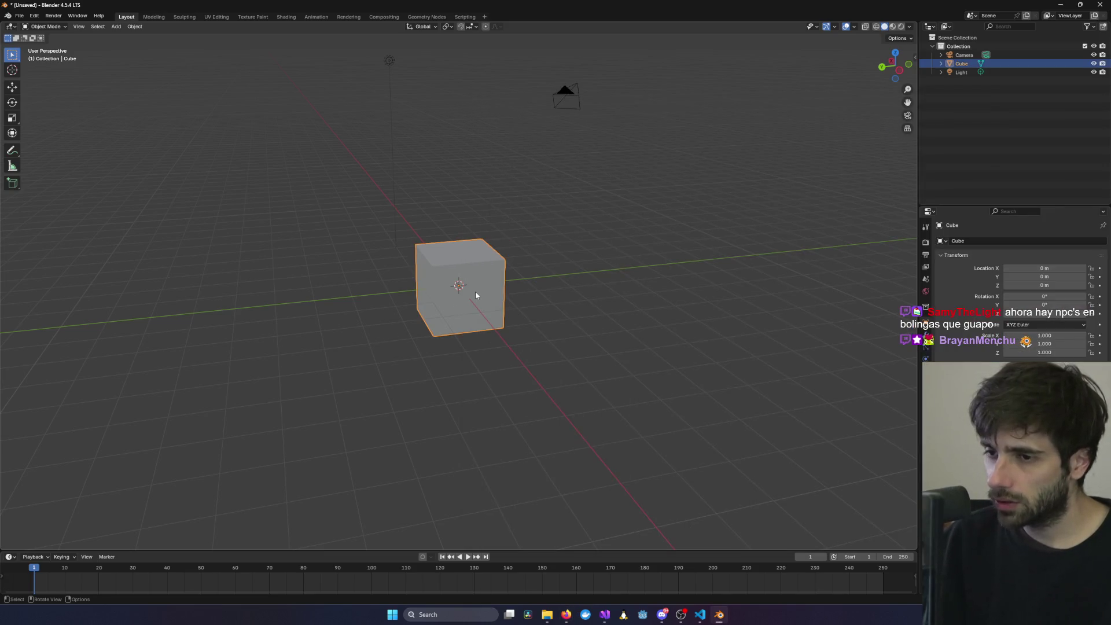
pyautogui.press('Delete')
pyautogui.moveTo(496, 286); pyautogui.dragTo(464, 289, button='middle')
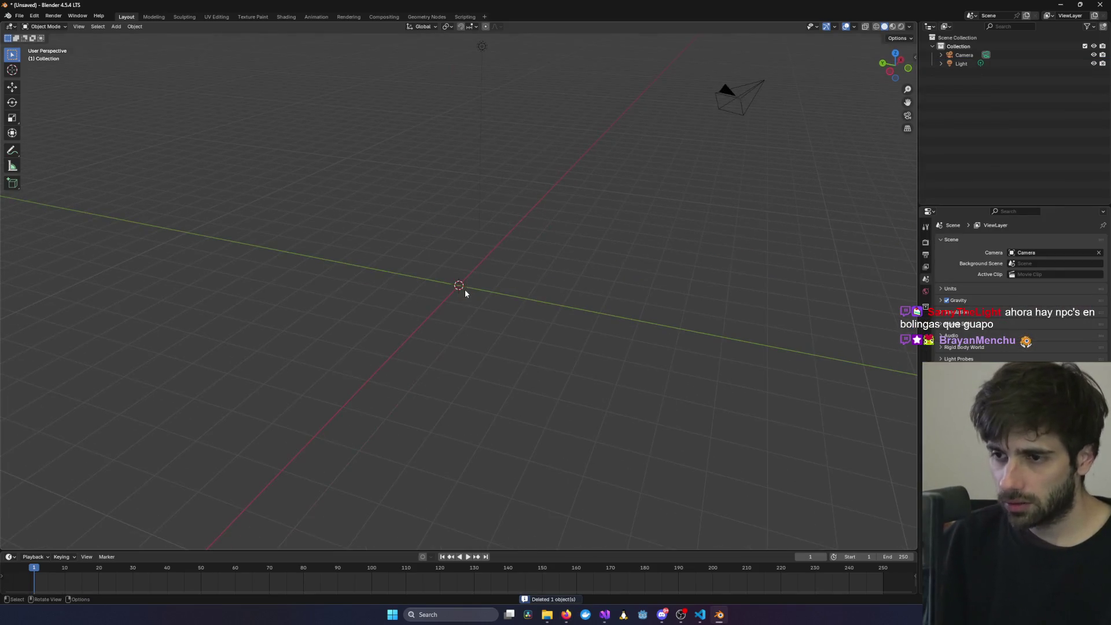
pyautogui.hotkey('shift', 'a')
pyautogui.moveTo(457, 301)
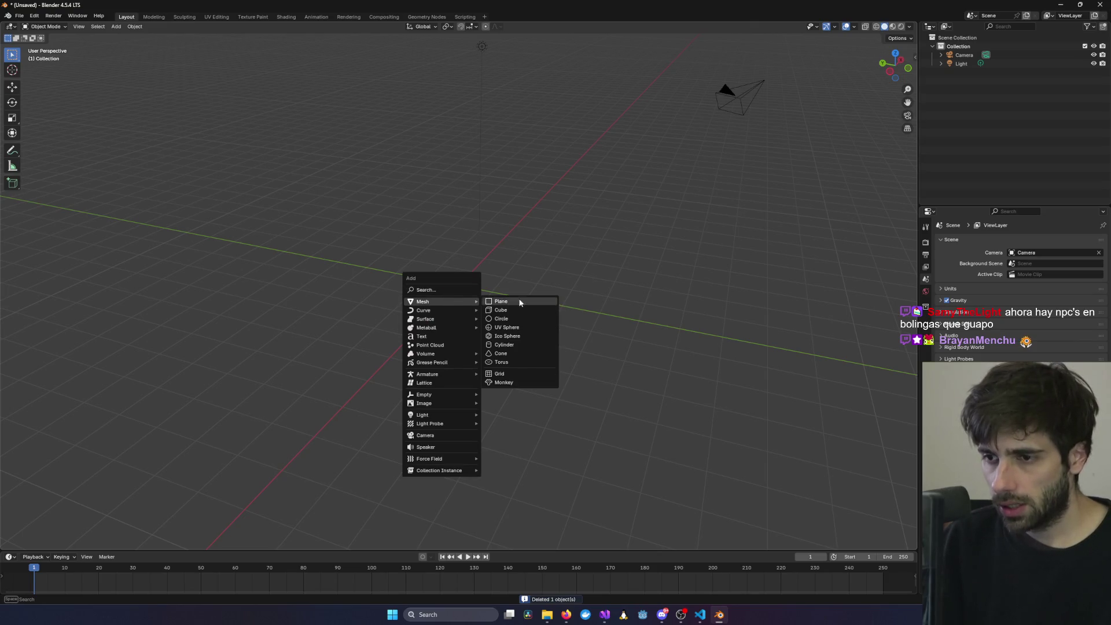
pyautogui.click(517, 336)
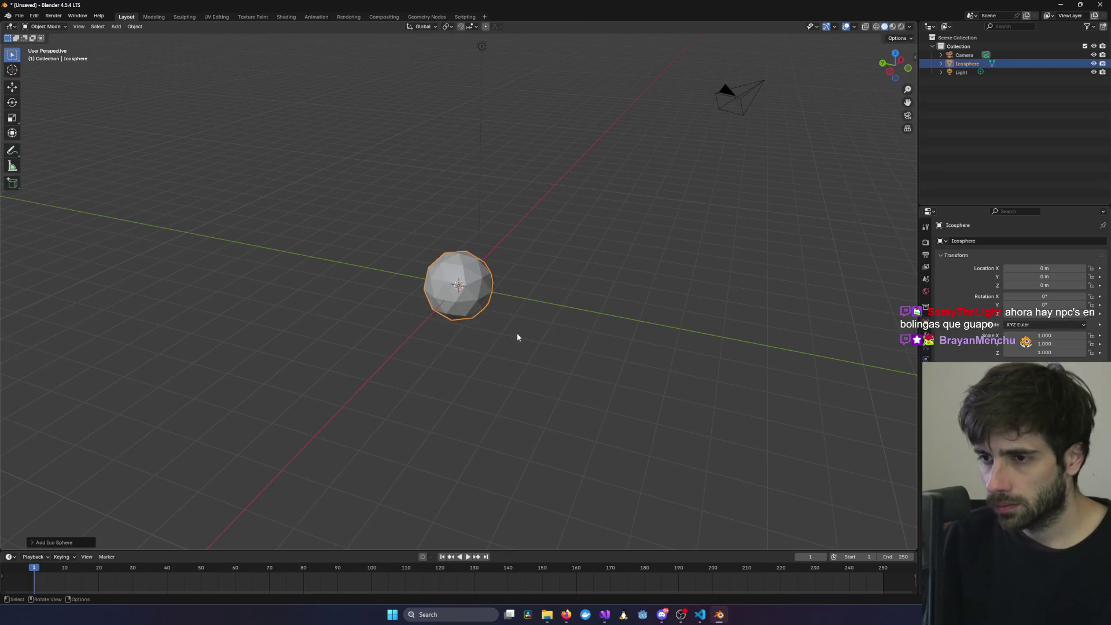
pyautogui.moveTo(516, 332)
pyautogui.mouseDown(button='middle')
pyautogui.moveTo(571, 290)
pyautogui.moveTo(540, 301)
pyautogui.mouseUp(button='middle')
pyautogui.press('Delete')
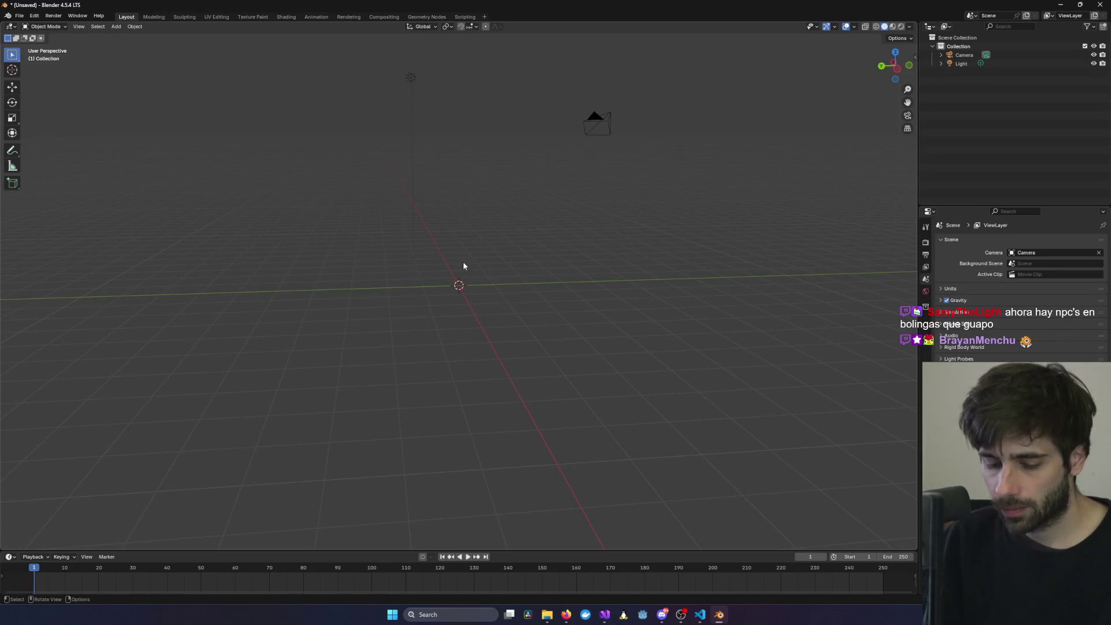
# - Add a UV sphere at the world origin and orbit around it
pyautogui.hotkey('shift', 'a')
pyautogui.moveTo(454, 264)
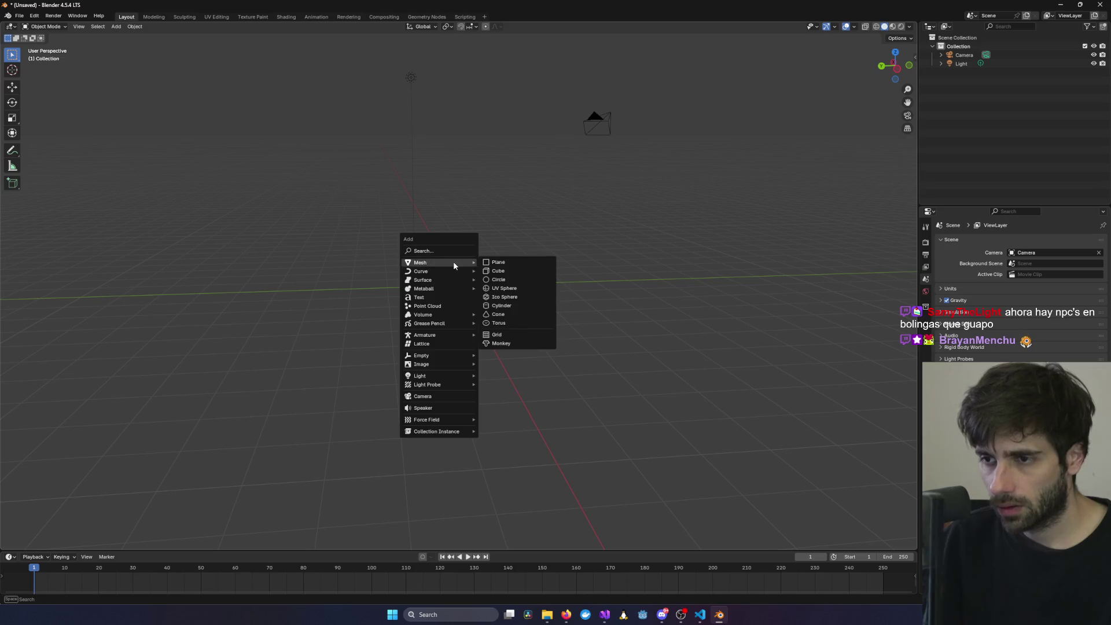
pyautogui.click(511, 289)
pyautogui.moveTo(512, 289)
pyautogui.mouseDown(button='middle')
pyautogui.moveTo(381, 290)
pyautogui.moveTo(688, 342)
pyautogui.mouseUp(button='middle')
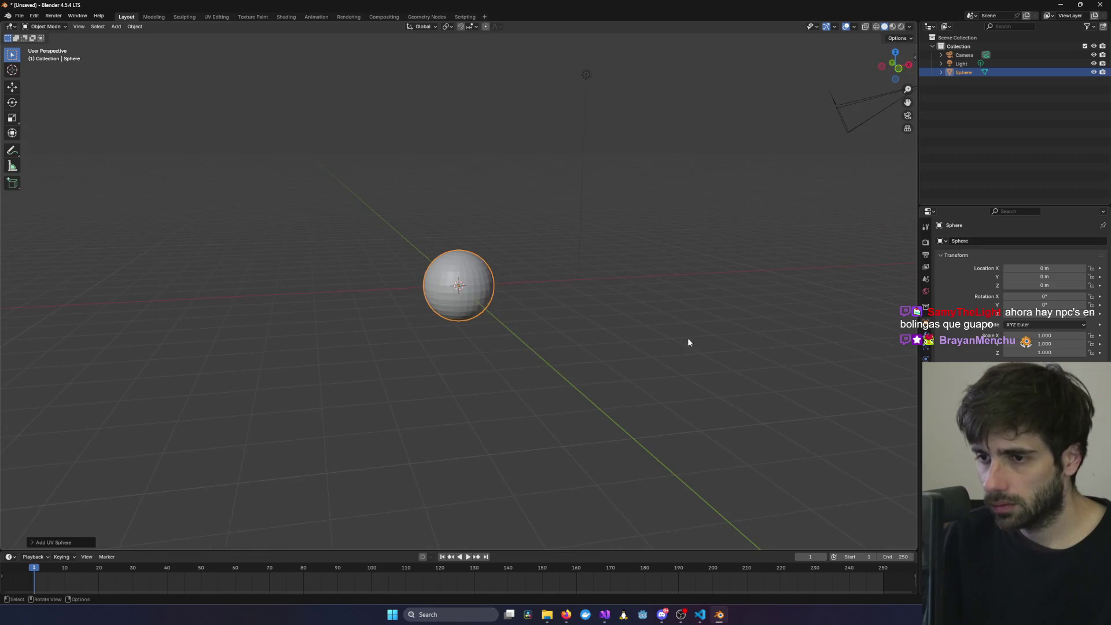
pyautogui.hotkey('alt', 'Tab')
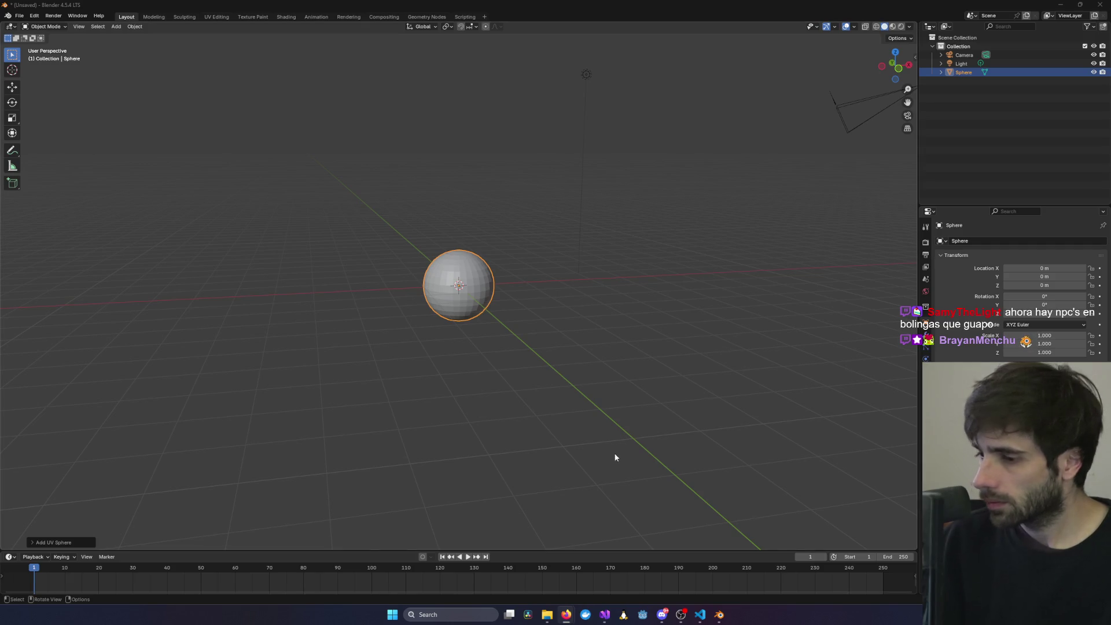
# - Bring the YouTube tutorial over Blender, zoom the page to 170% and replay it from about 0:40
pyautogui.moveTo(566, 615)
pyautogui.click(524, 565)
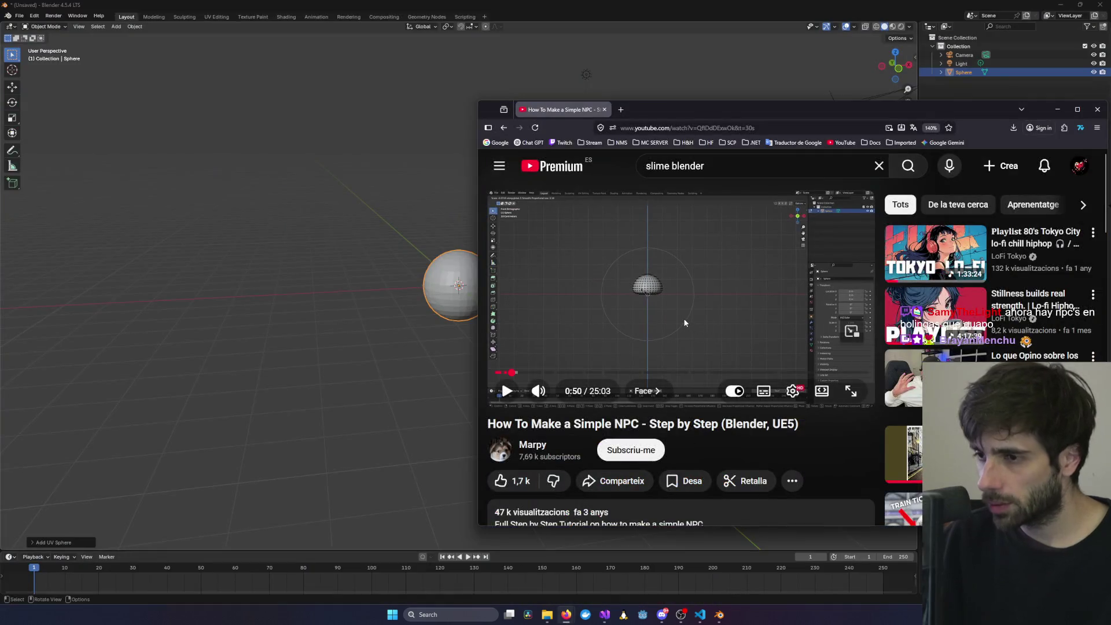
pyautogui.click(626, 337)
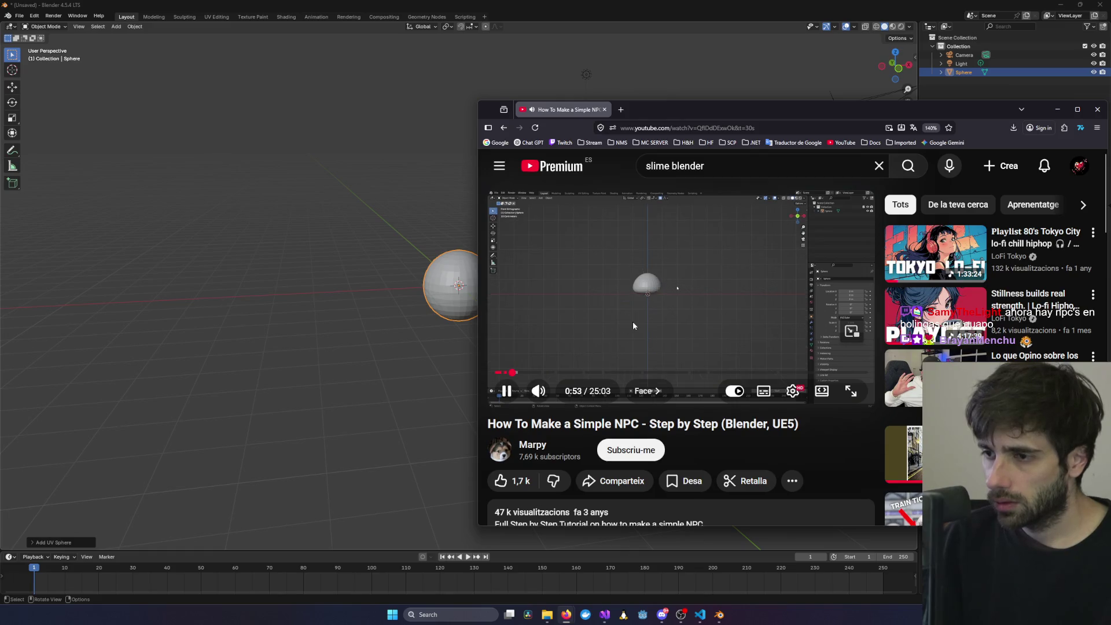
pyautogui.keyDown('ctrl'); pyautogui.scroll(2, 634, 321); pyautogui.keyUp('ctrl')
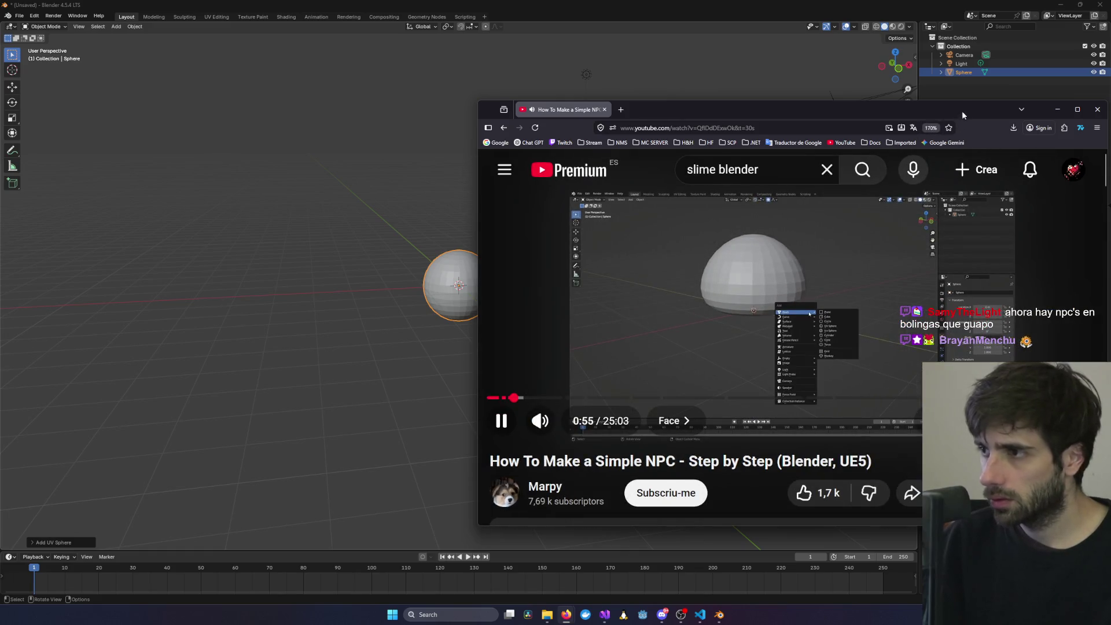
pyautogui.moveTo(962, 114); pyautogui.dragTo(852, 104)
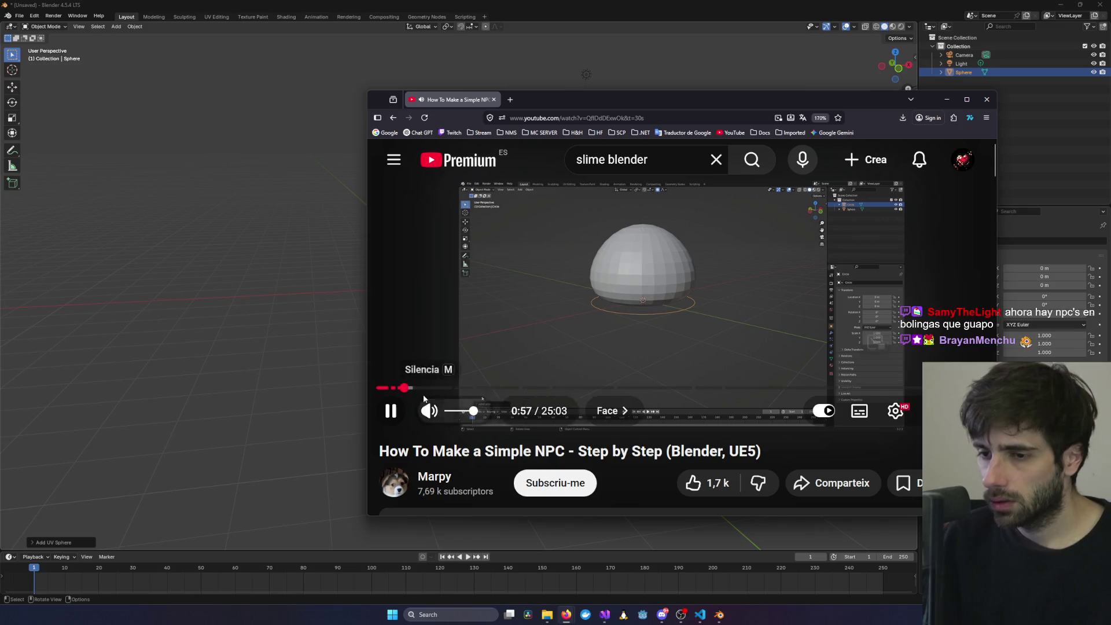
pyautogui.click(399, 389)
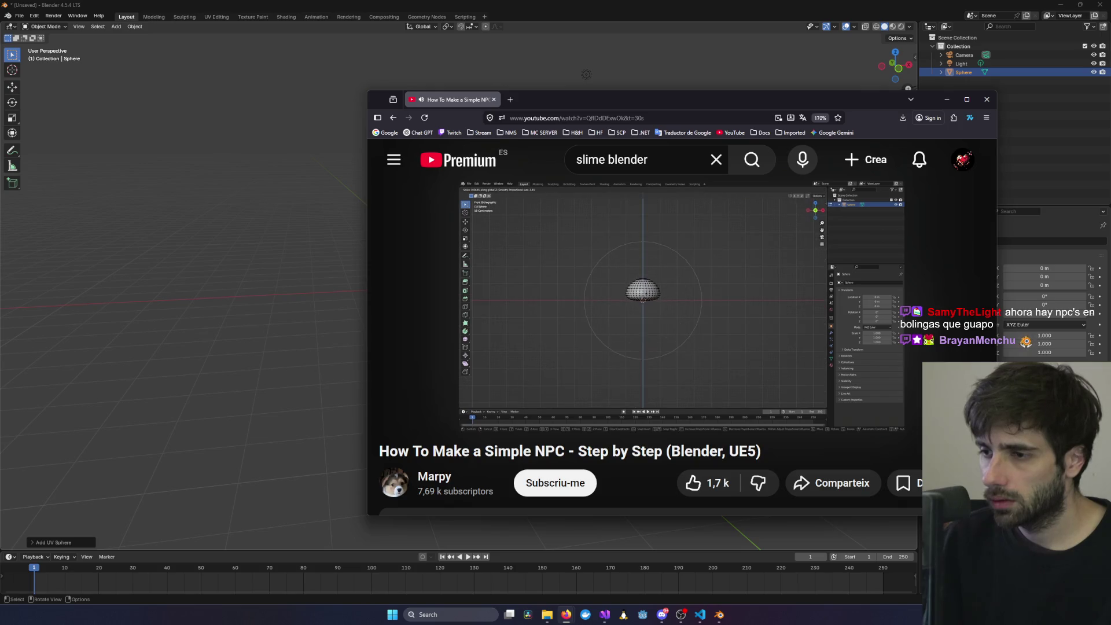
pyautogui.click(755, 241)
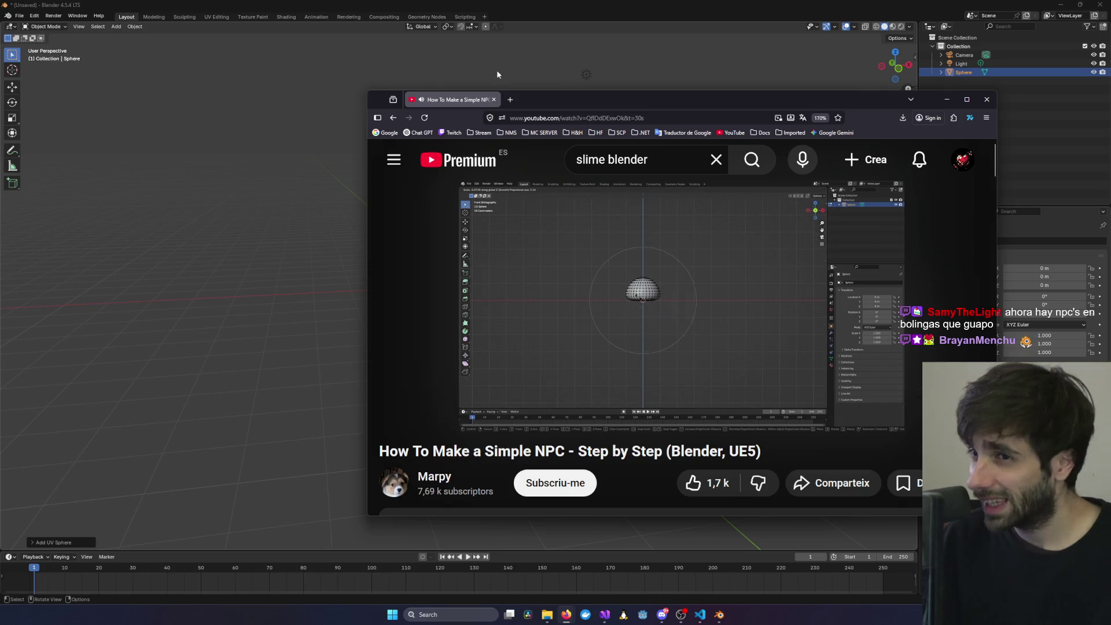
# - Deselect the sphere in Blender, then rewind the tutorial ten seconds and pause it
pyautogui.click(491, 38)
pyautogui.click(491, 43)
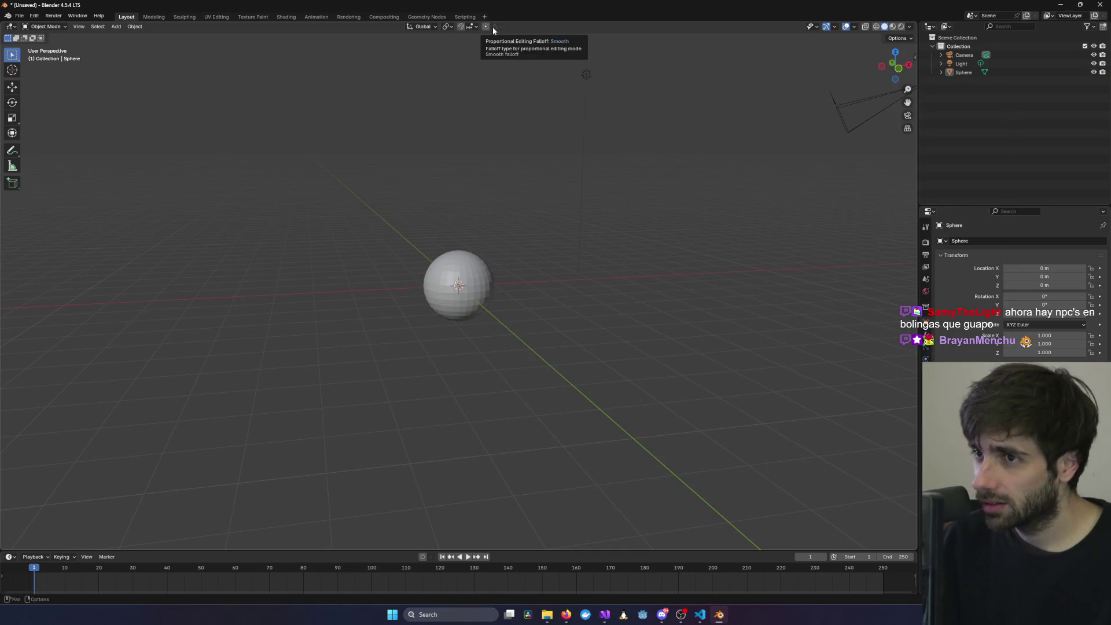
pyautogui.hotkey('alt', 'Tab')
pyautogui.click(729, 353)
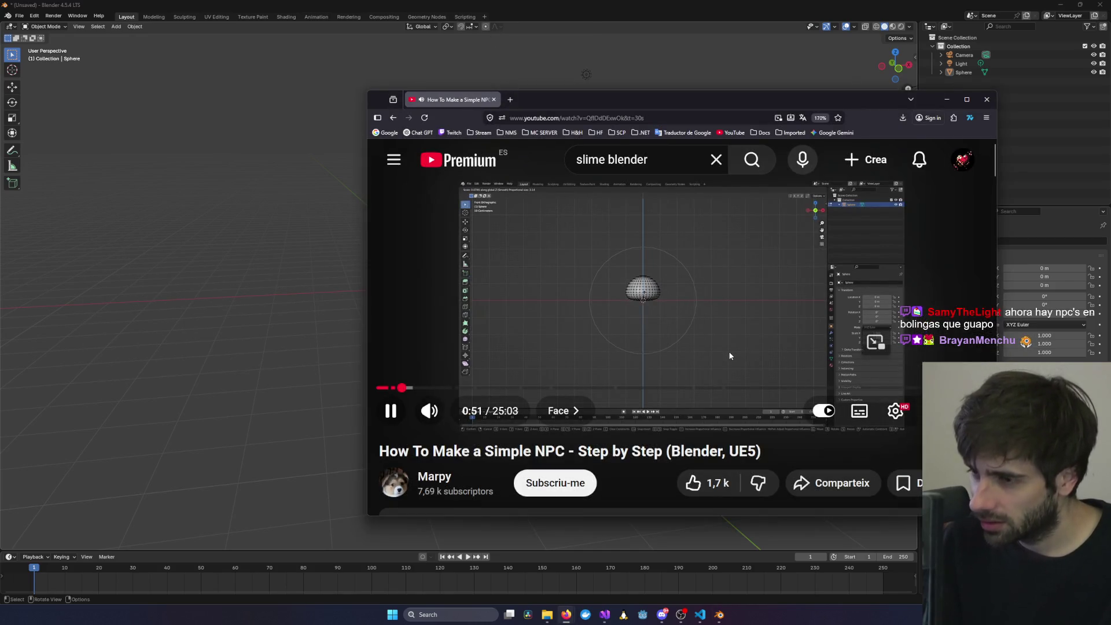
pyautogui.press('j')
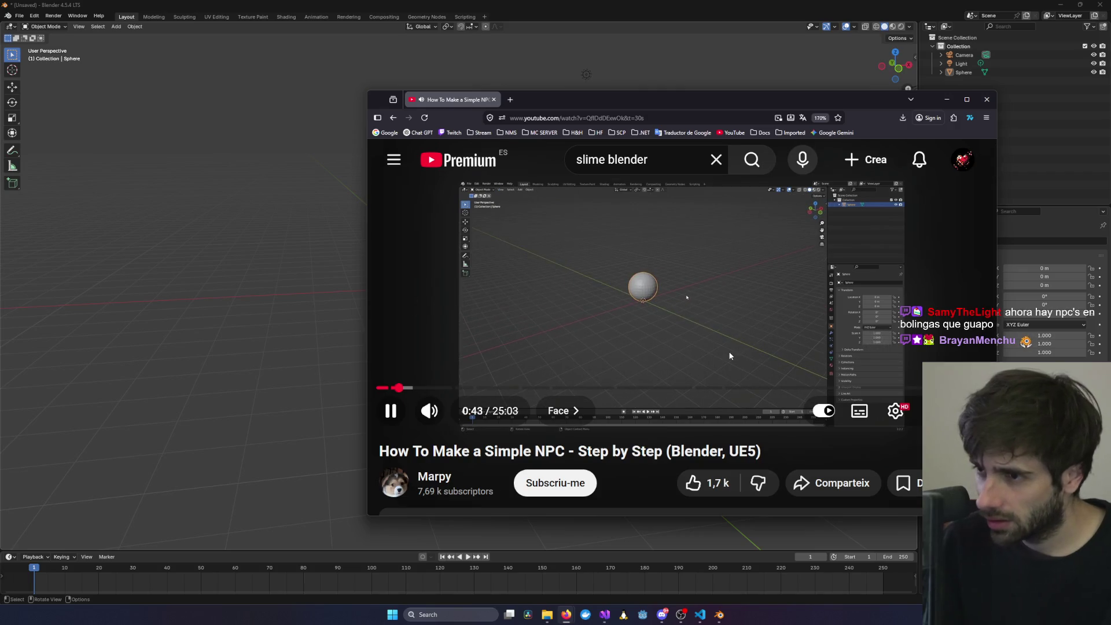
pyautogui.click(655, 196)
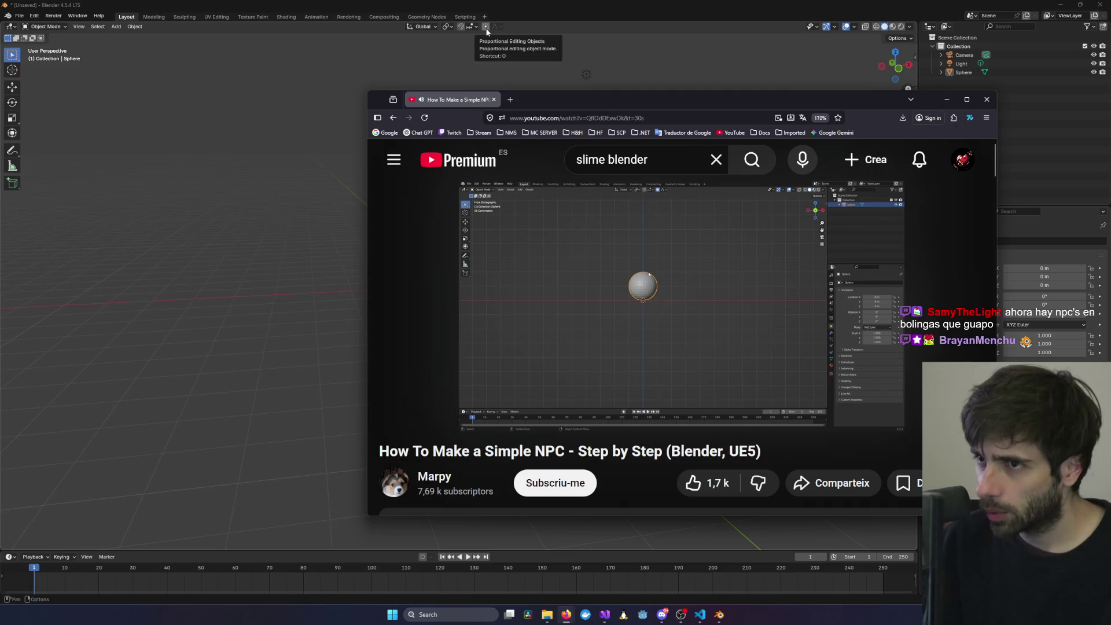
# - Toggle proportional editing off, select the sphere, and play the tutorial to about 0:47
pyautogui.click(487, 29)
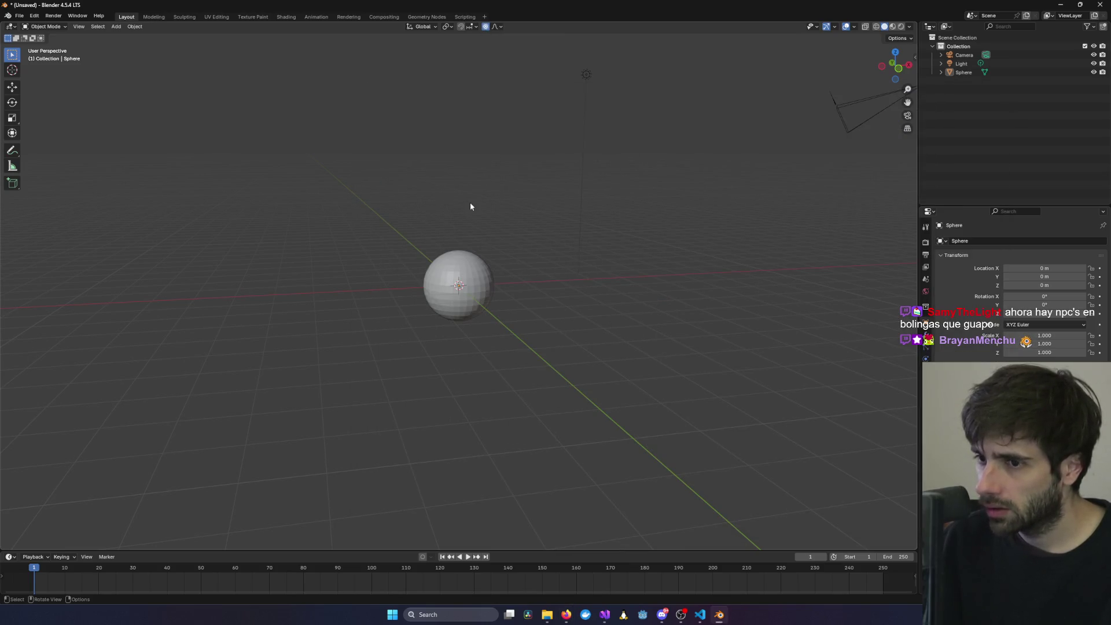
pyautogui.click(486, 27)
pyautogui.click(453, 296)
pyautogui.hotkey('alt', 'Tab')
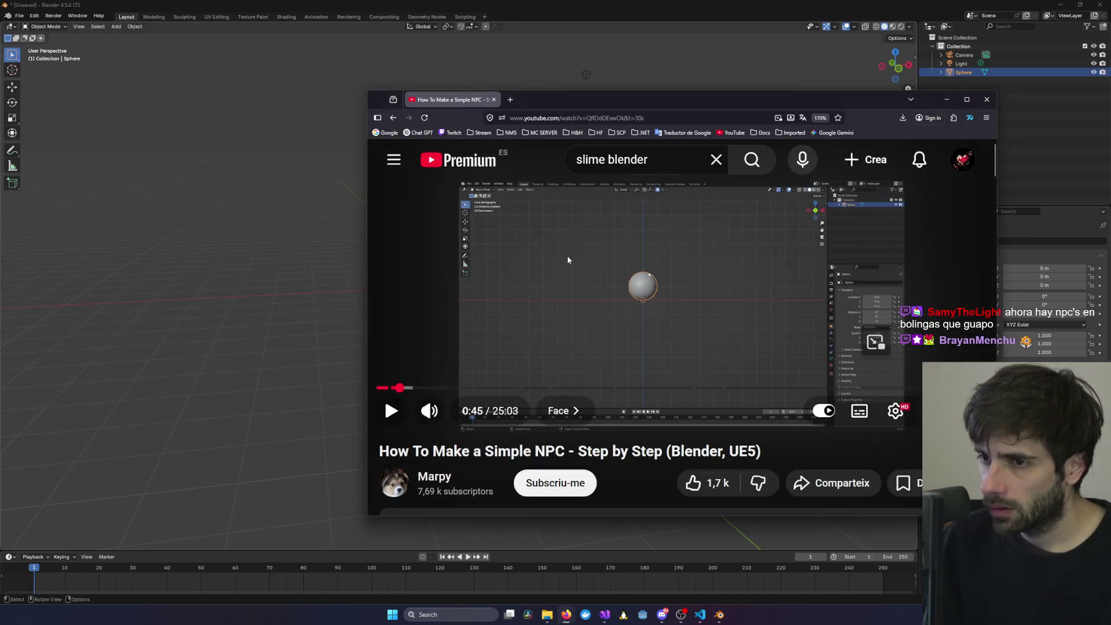
pyautogui.click(564, 258)
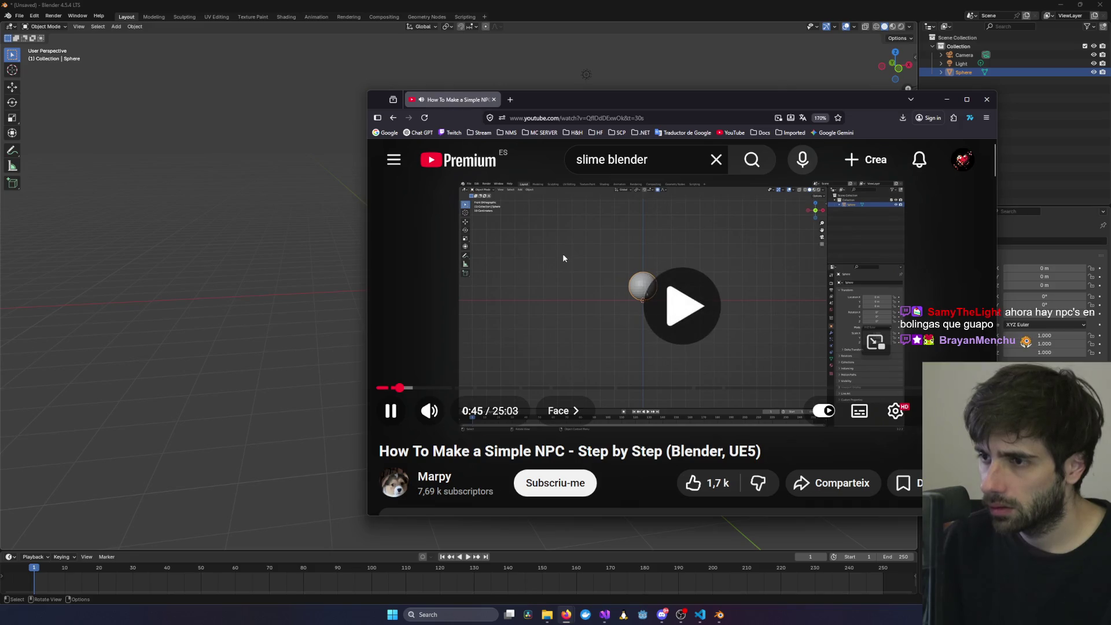
pyautogui.click(563, 254)
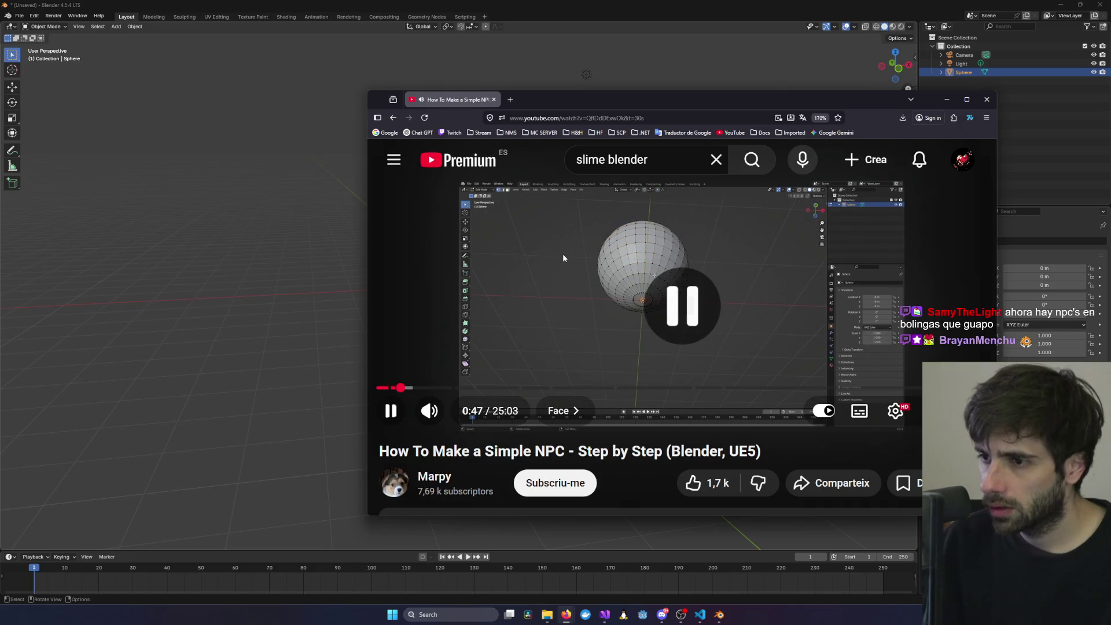
# - Enter Edit Mode on the sphere, zoom in and select its bottom pole vertex
pyautogui.hotkey('alt', 'Tab')
pyautogui.press('Tab')
pyautogui.moveTo(506, 290); pyautogui.dragTo(752, 46, button='middle')
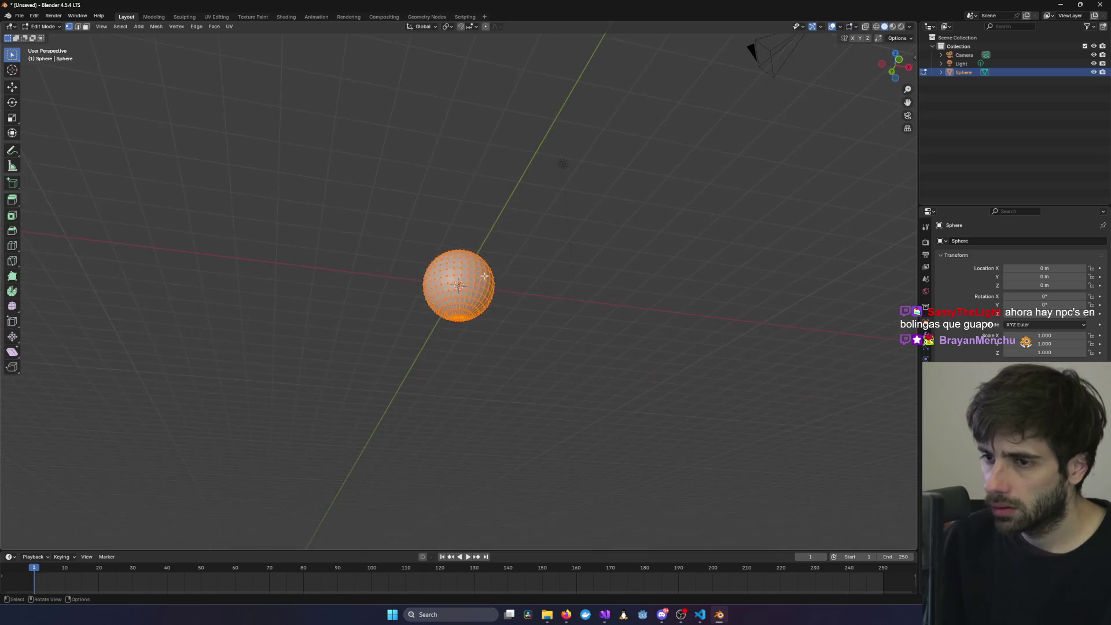
pyautogui.scroll(5, 751, 46)
pyautogui.click(459, 375)
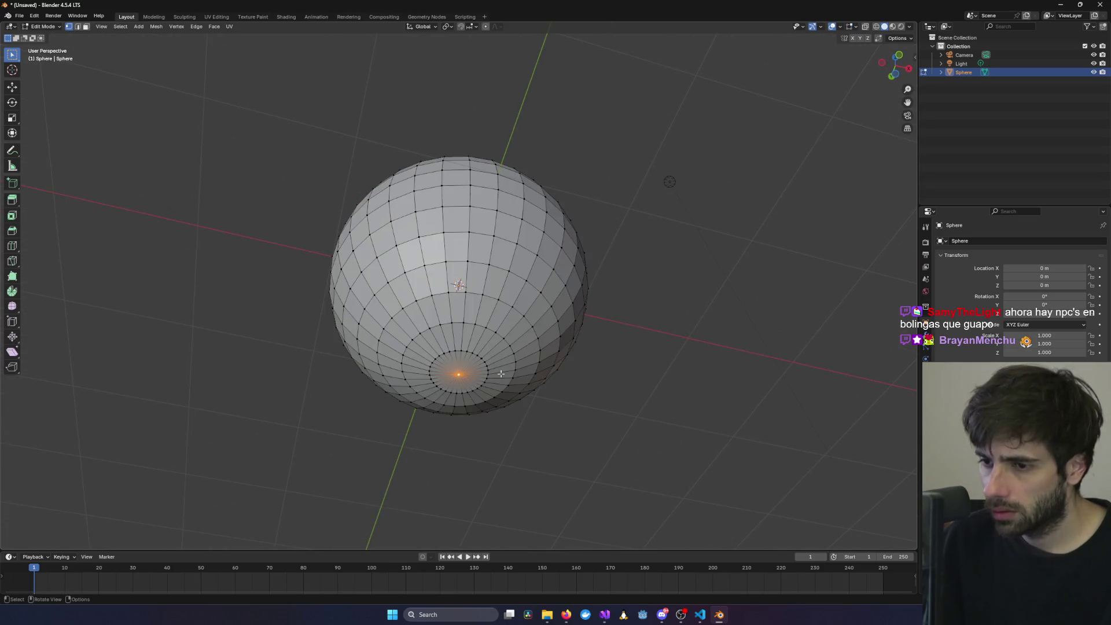
pyautogui.moveTo(459, 375); pyautogui.dragTo(573, 377, button='middle')
# - Resume the tutorial, then orbit around the sphere and reselect its bottom pole vertex
pyautogui.hotkey('alt', 'Tab')
pyautogui.click(654, 302)
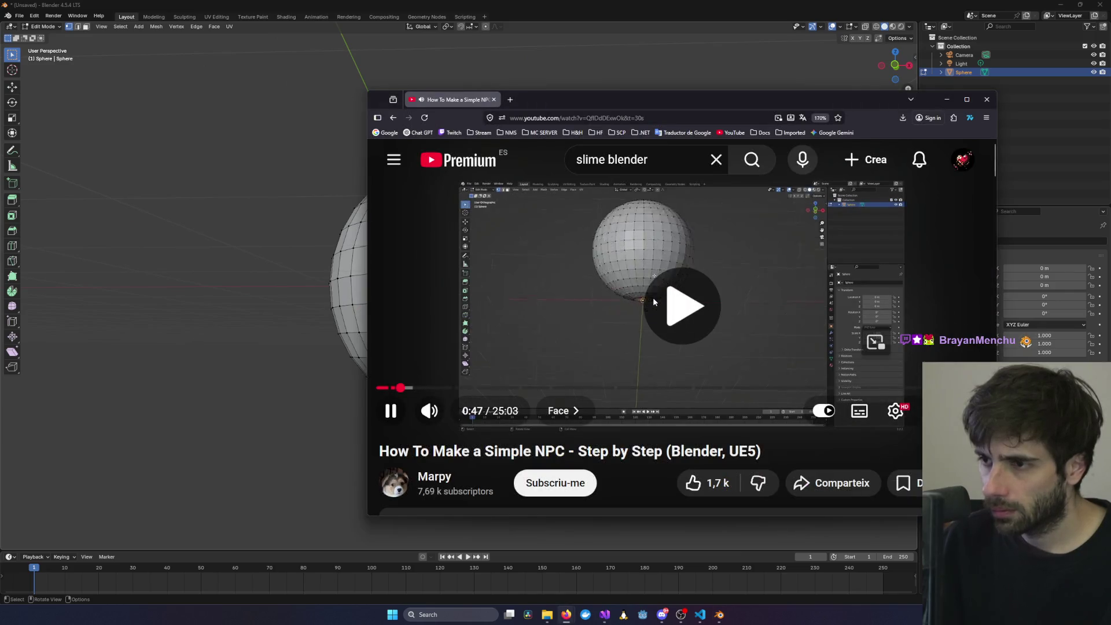
pyautogui.hotkey('alt', 'Tab')
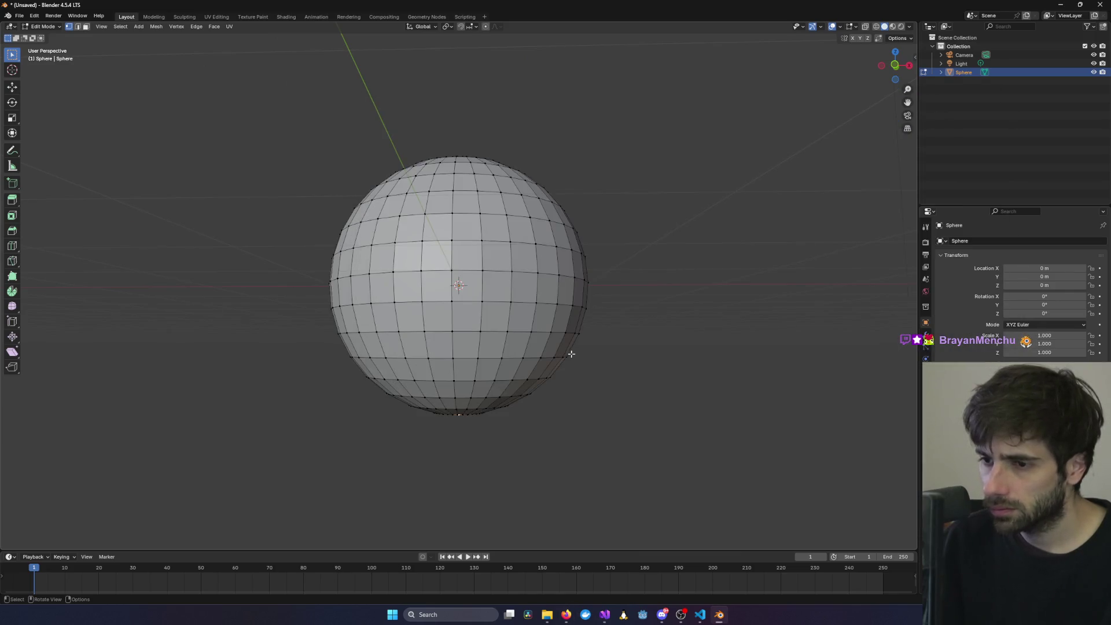
pyautogui.moveTo(533, 390); pyautogui.dragTo(460, 416, button='middle')
pyautogui.moveTo(460, 416); pyautogui.dragTo(523, 385)
pyautogui.scroll(5, 523, 385)
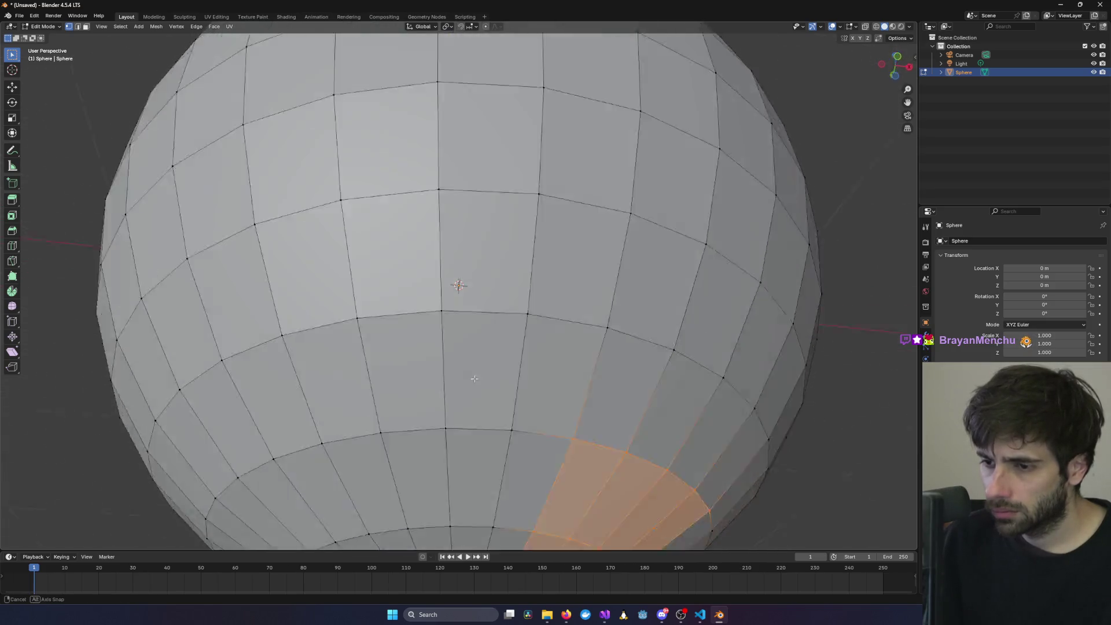
pyautogui.moveTo(523, 384); pyautogui.dragTo(463, 324, button='middle')
pyautogui.click(461, 405)
pyautogui.moveTo(460, 405); pyautogui.dragTo(509, 405, button='middle')
pyautogui.scroll(-5, 510, 406)
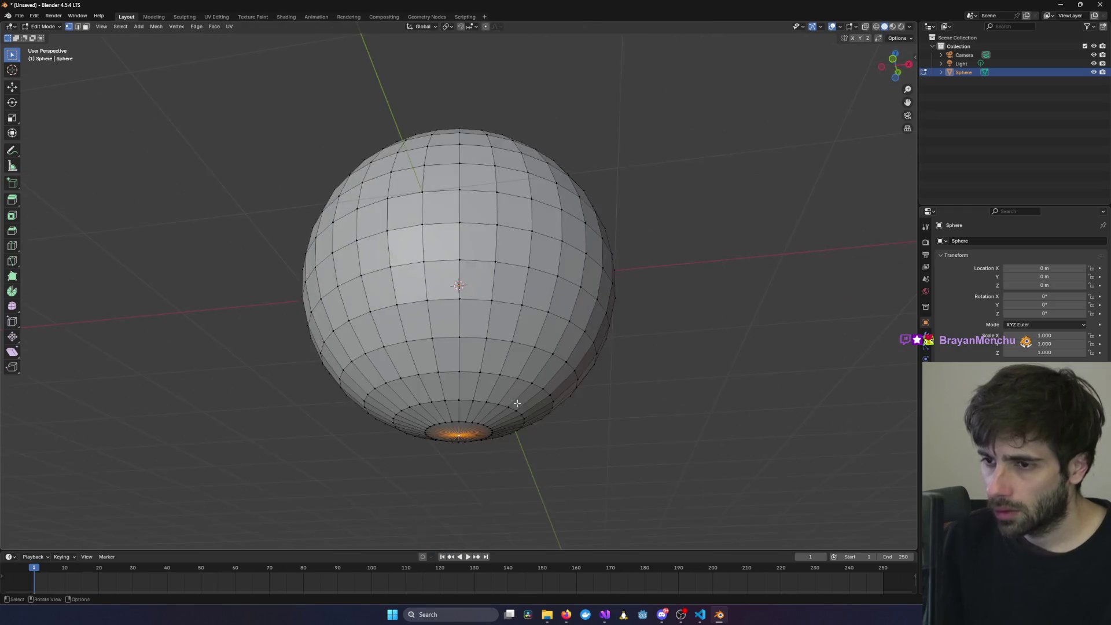
# - Rewind the tutorial about fifteen seconds and pause it
pyautogui.hotkey('alt', 'Tab')
pyautogui.press('Left')
pyautogui.press('Left')
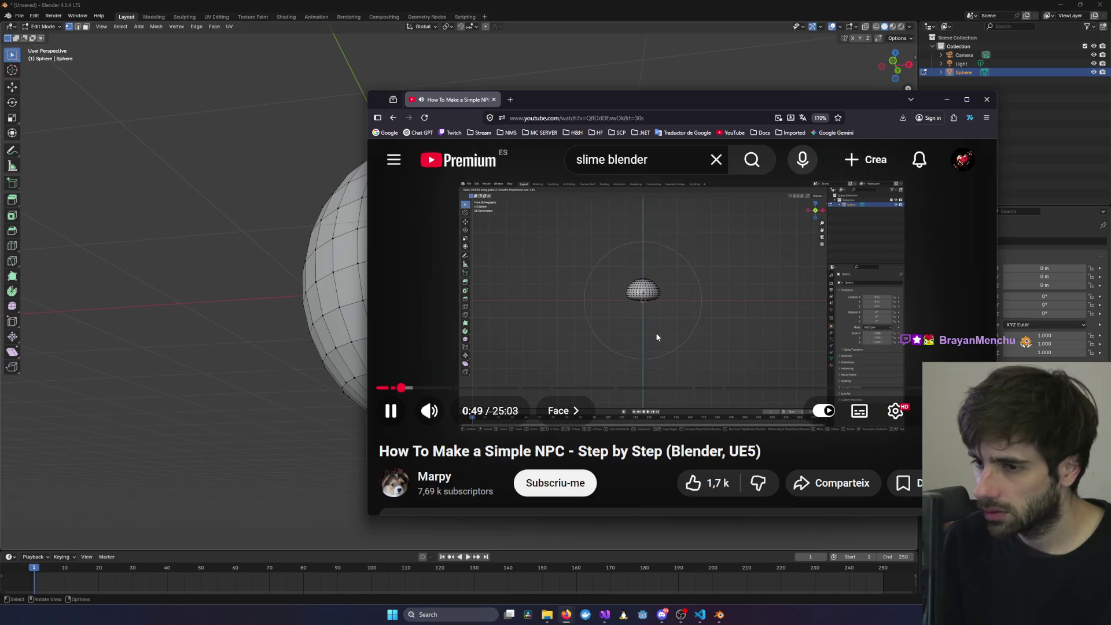
pyautogui.press('Left')
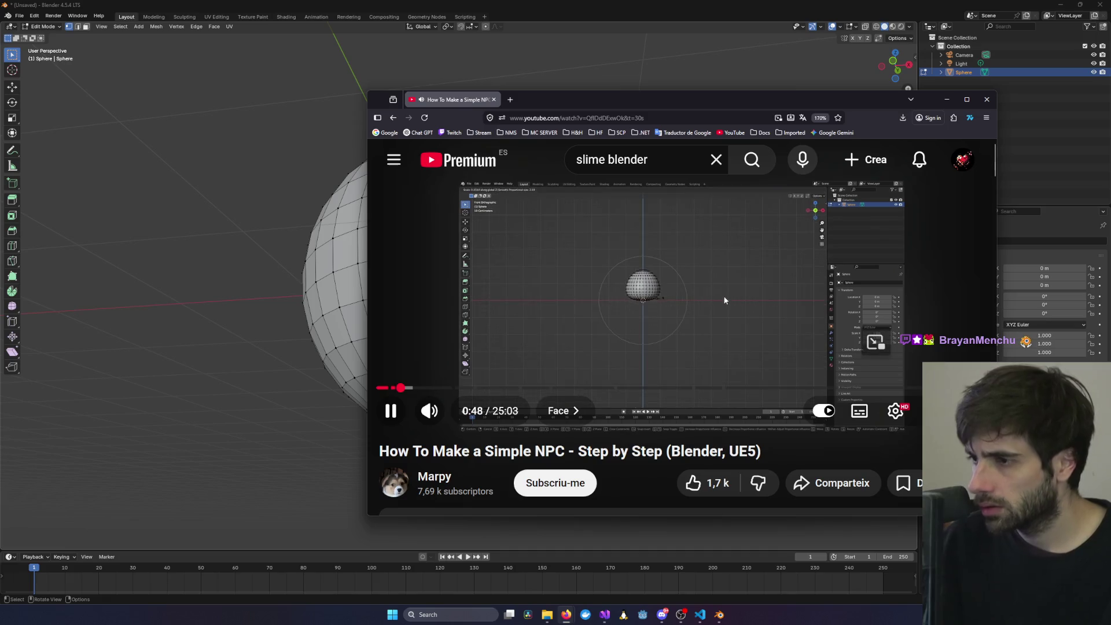
pyautogui.click(855, 333)
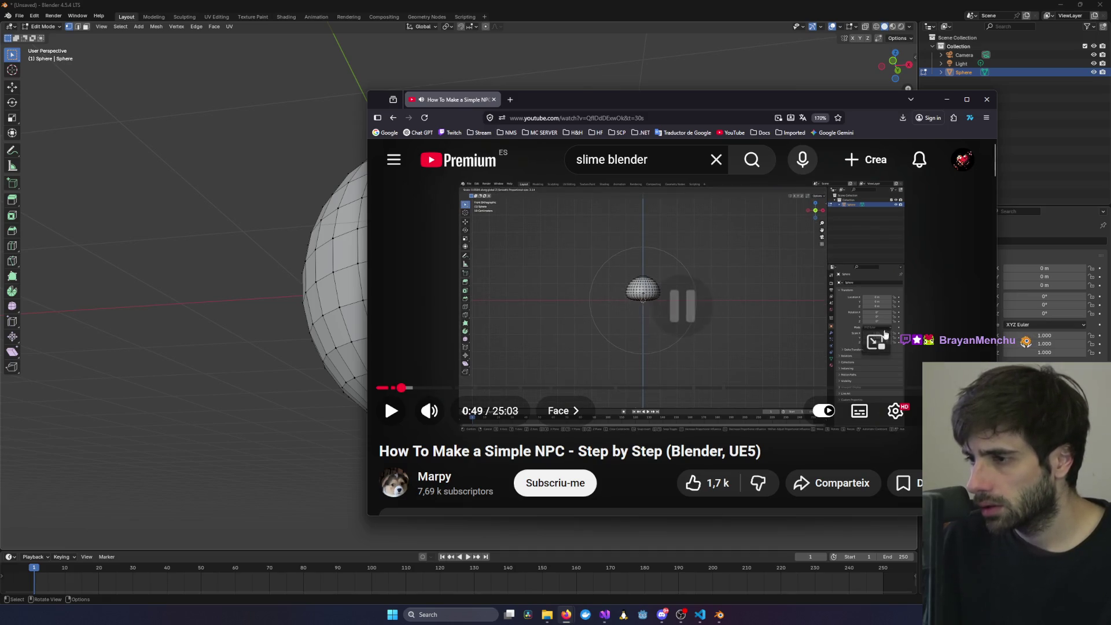
pyautogui.hotkey('alt', 'Tab')
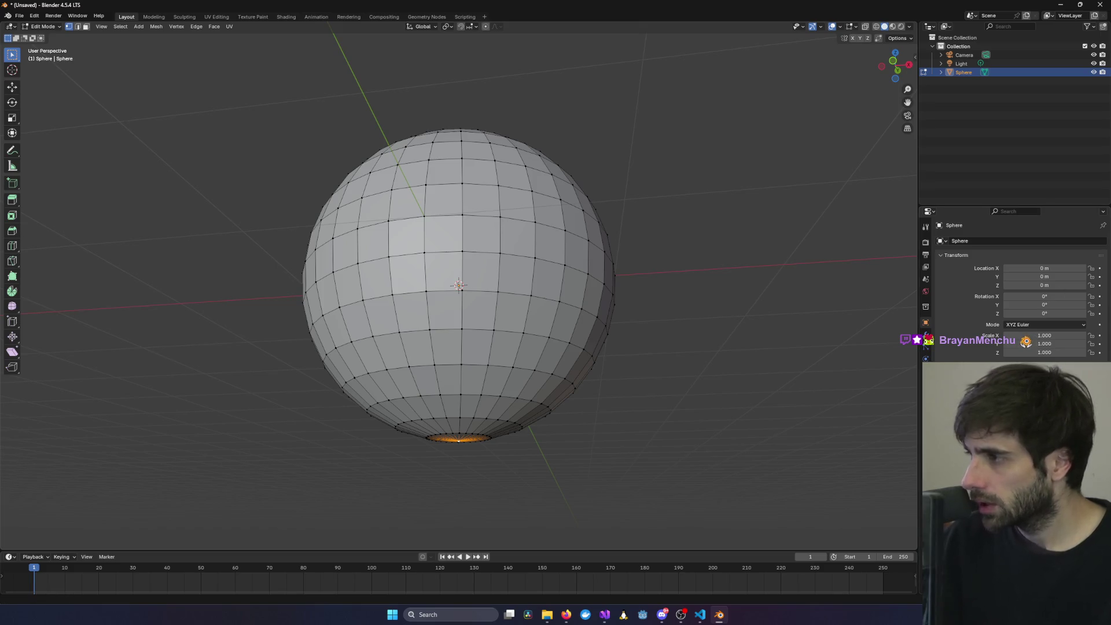
# - Raise the YouTube window from the taskbar and resume the slime tutorial
pyautogui.hotkey('alt', 'Tab')
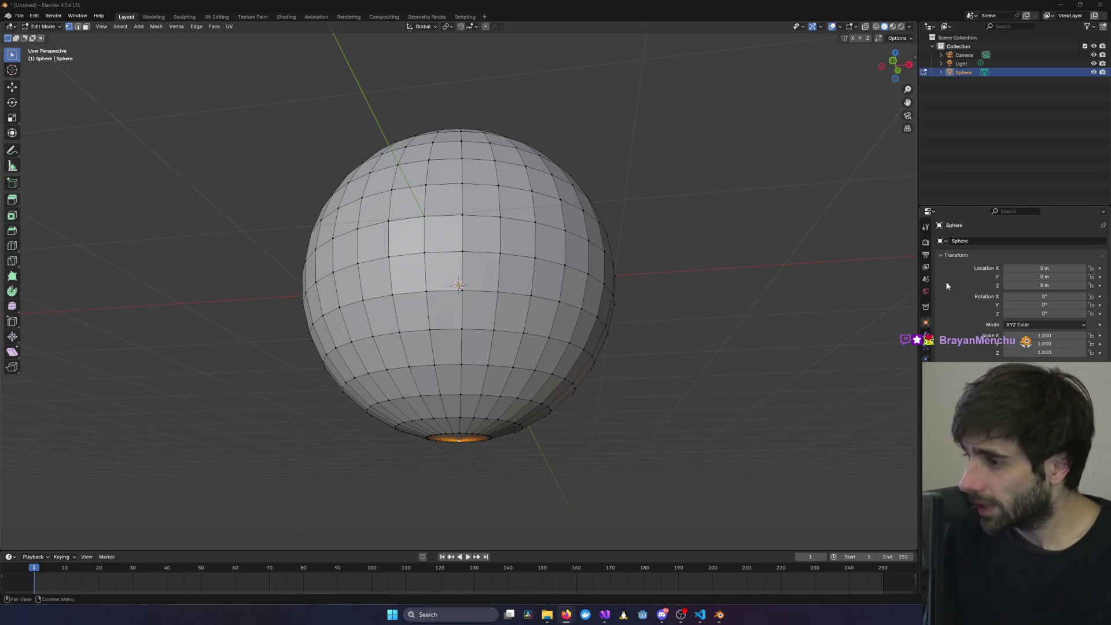
pyautogui.hotkey('alt', 'Tab')
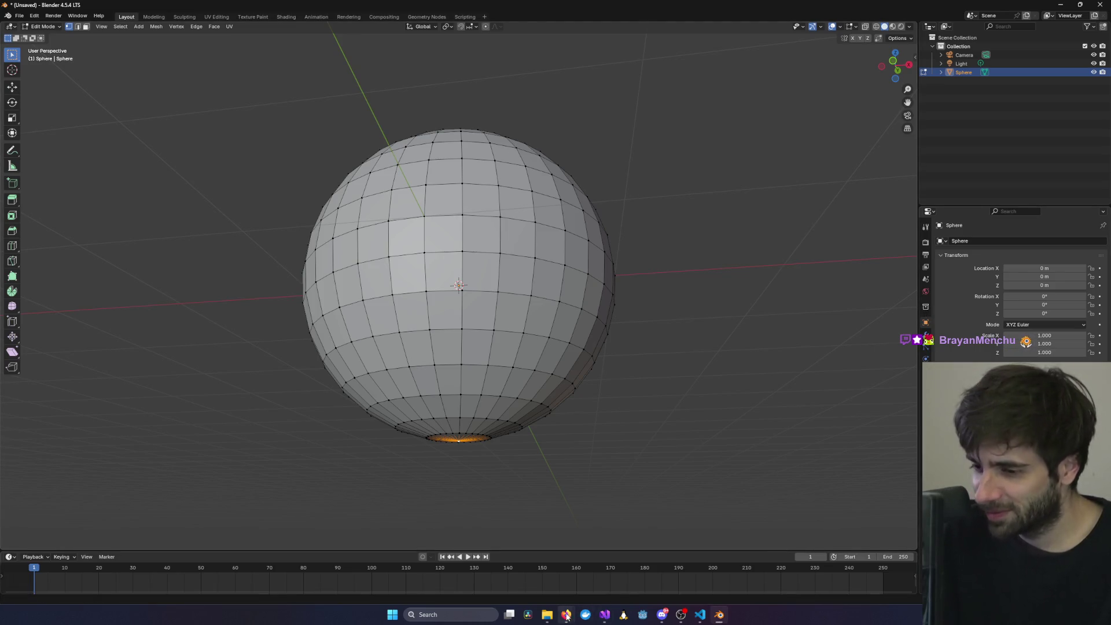
pyautogui.moveTo(566, 615)
pyautogui.click(615, 554)
pyautogui.click(696, 322)
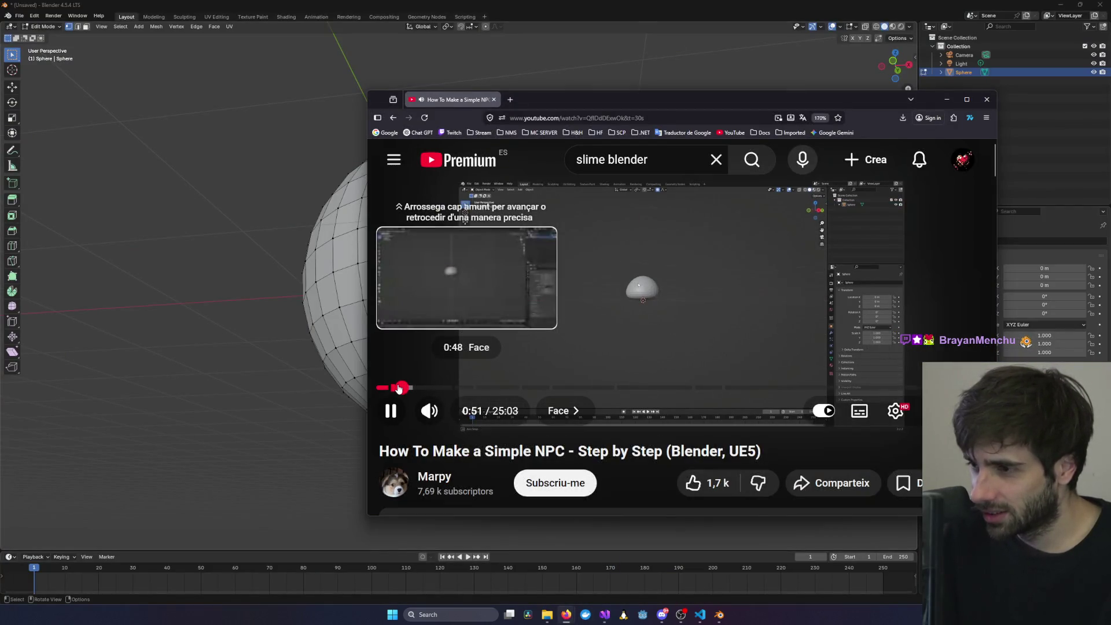
# - Show the tutorial full screen, rewind five seconds and pause at 0:50
pyautogui.click(787, 290)
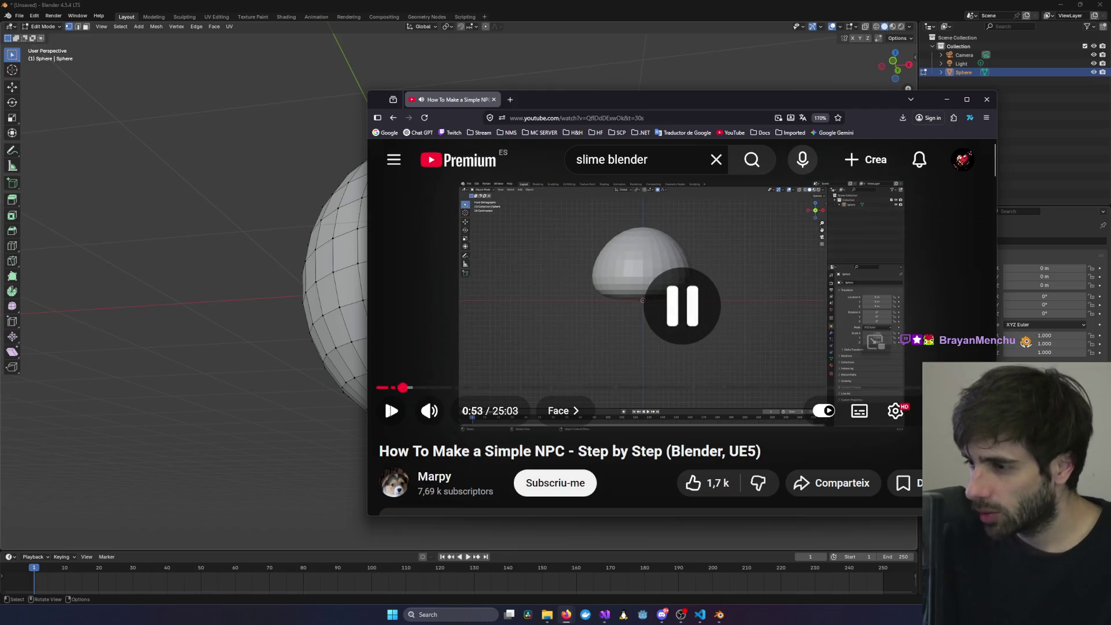
pyautogui.press('f')
pyautogui.click(752, 396)
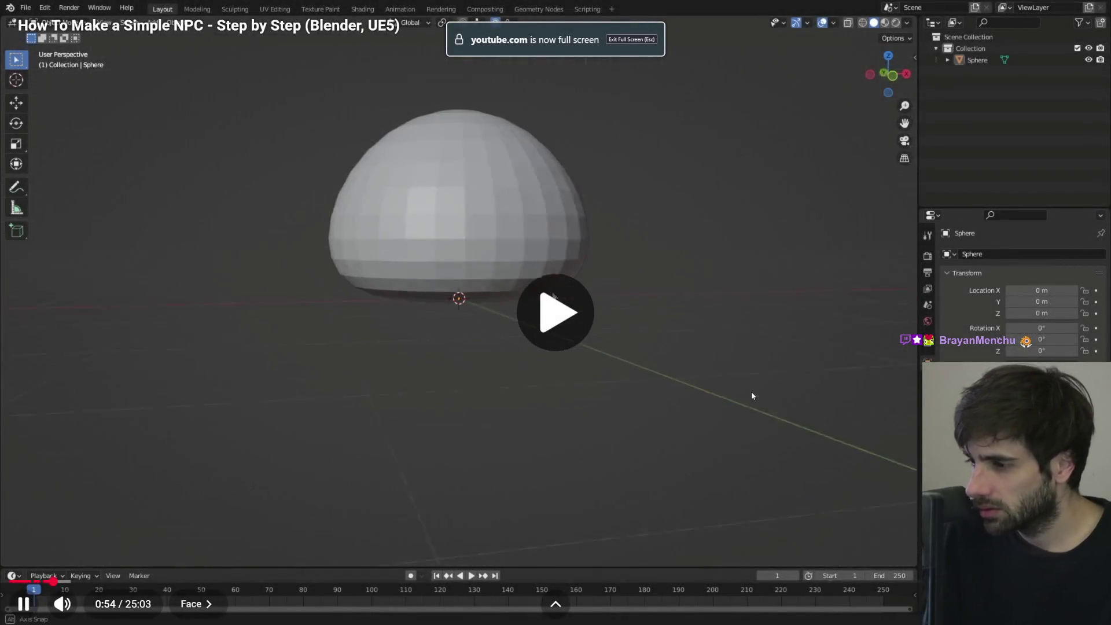
pyautogui.press('Left')
pyautogui.press('Left')
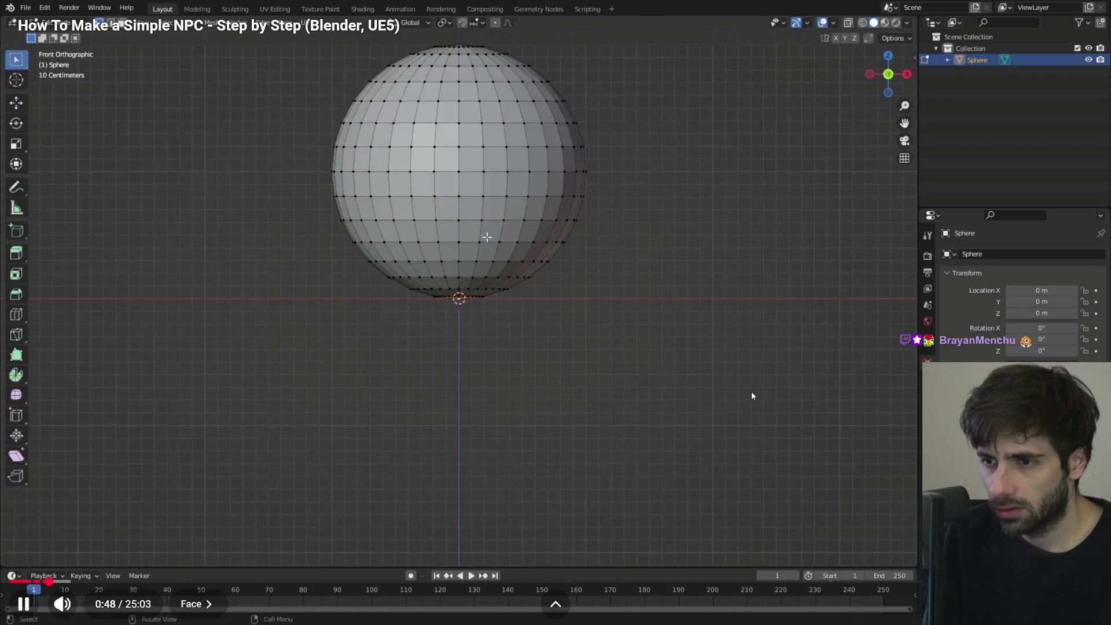
pyautogui.click(561, 347)
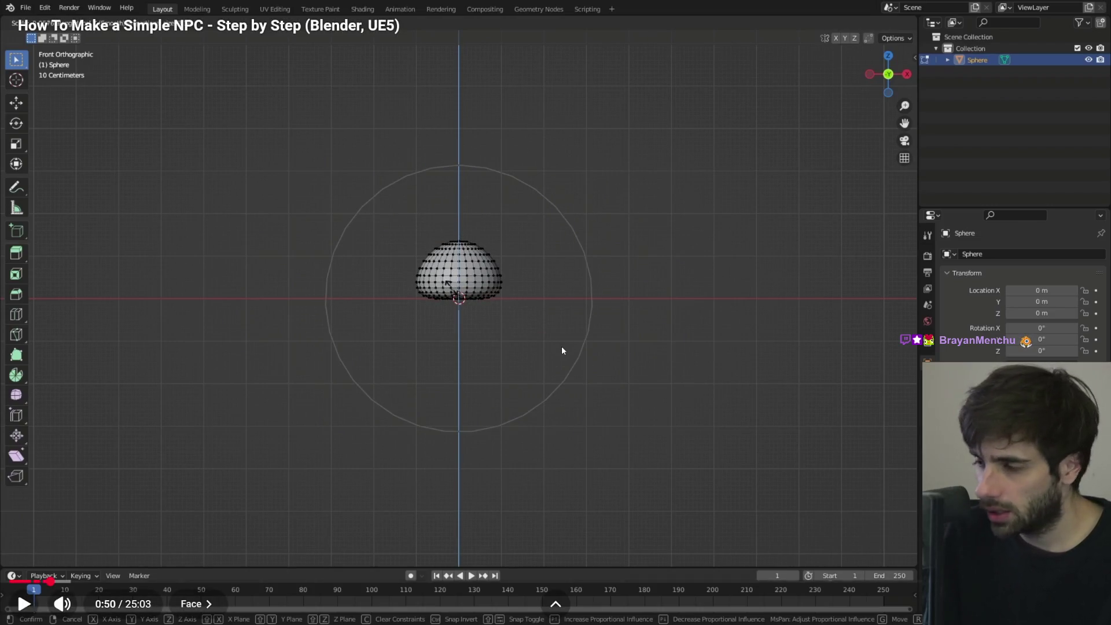
# - Rewind ten more seconds, pause on the flattened sphere, and orbit Blender's view level
pyautogui.click(766, 378)
pyautogui.click(763, 380)
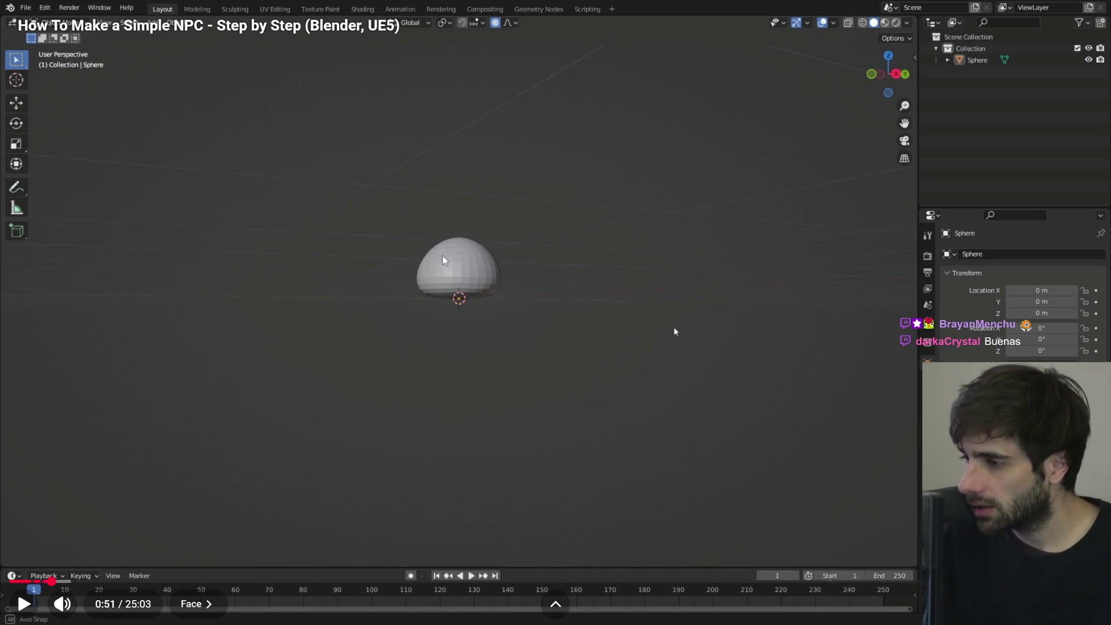
pyautogui.click(551, 344)
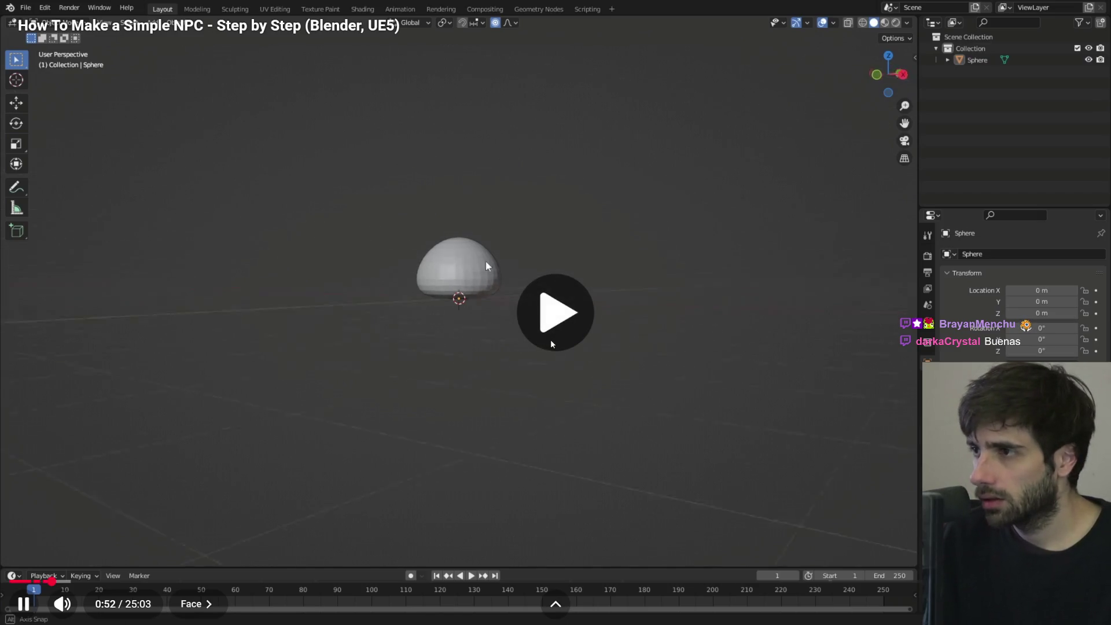
pyautogui.press('Left')
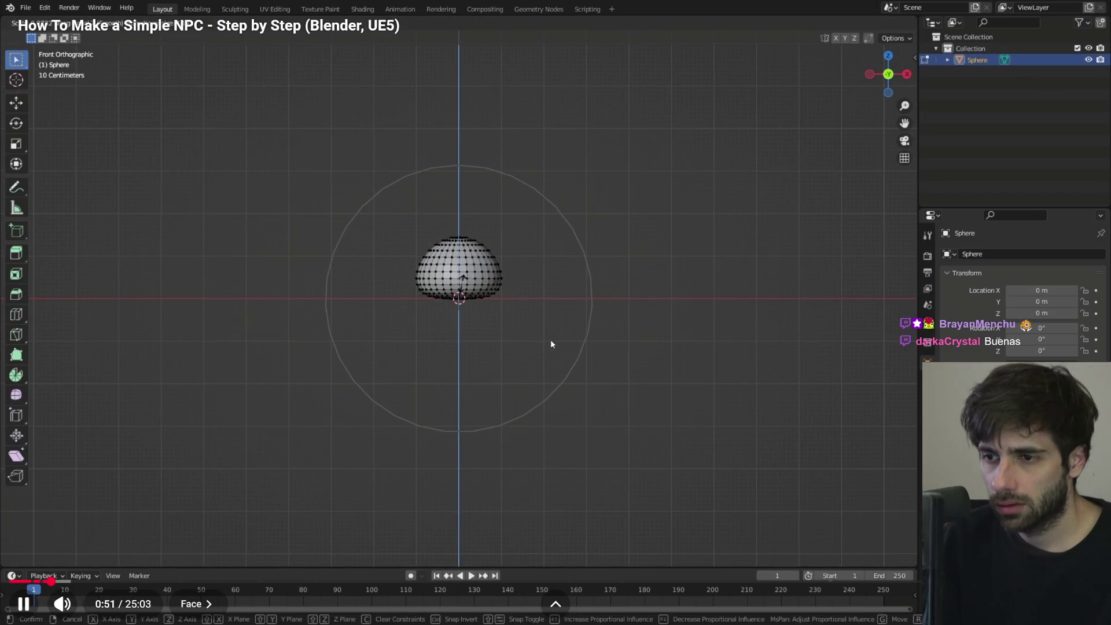
pyautogui.press('Left')
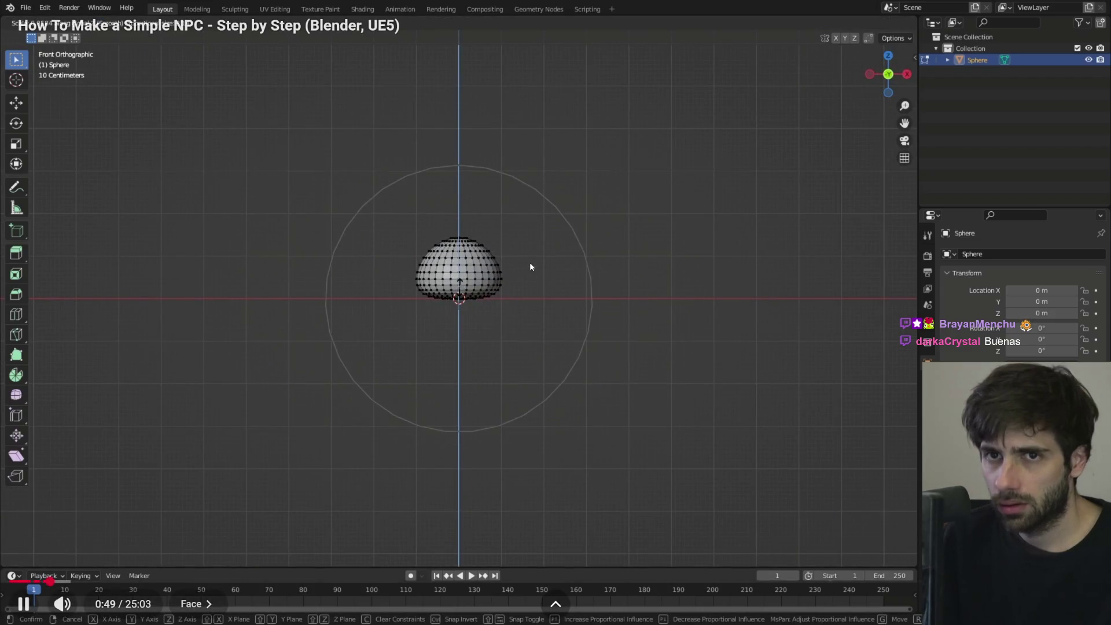
pyautogui.click(531, 255)
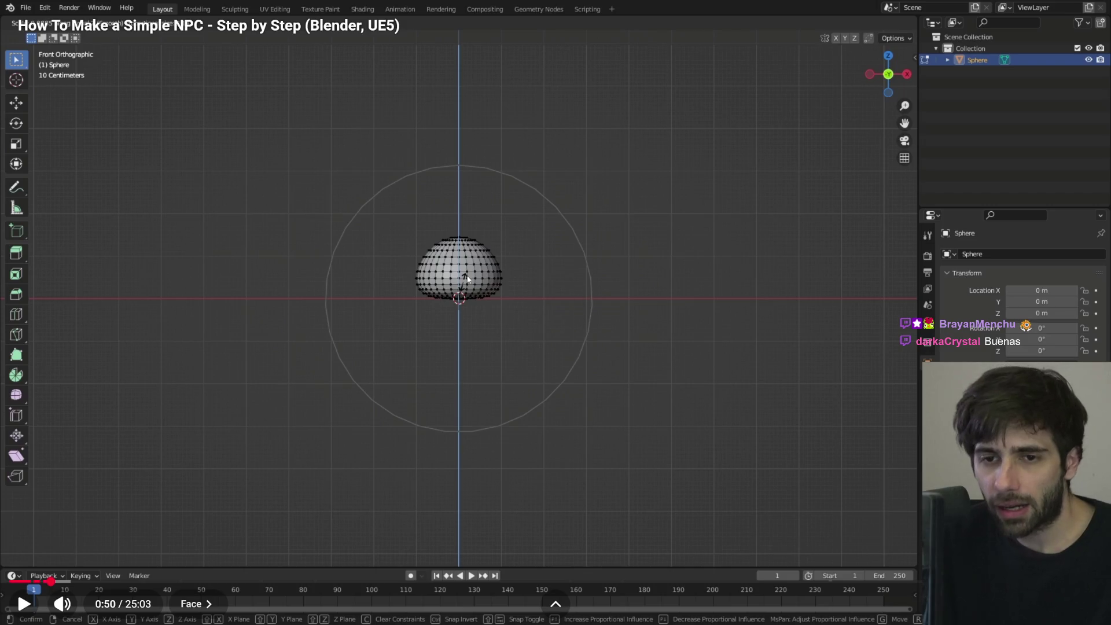
pyautogui.hotkey('alt', 'Tab')
pyautogui.moveTo(461, 321); pyautogui.dragTo(481, 325, button='middle')
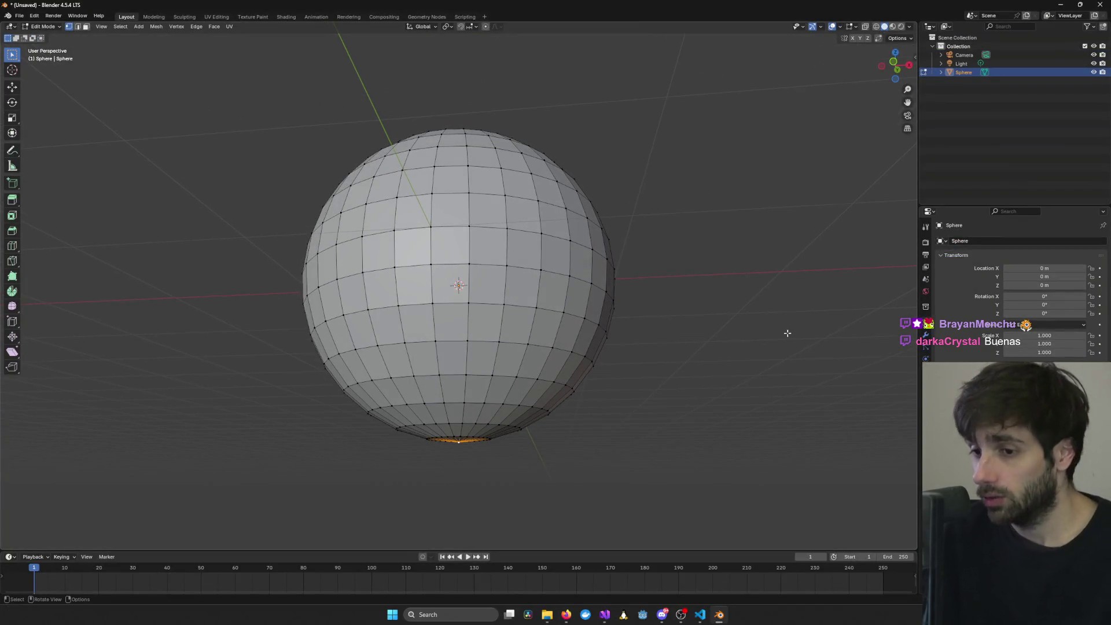
# - Orbit around the sphere, then resume the full-screen tutorial and rewind it five seconds
pyautogui.moveTo(787, 330)
pyautogui.mouseDown(button='middle')
pyautogui.moveTo(731, 355)
pyautogui.moveTo(738, 363)
pyautogui.mouseUp(button='middle')
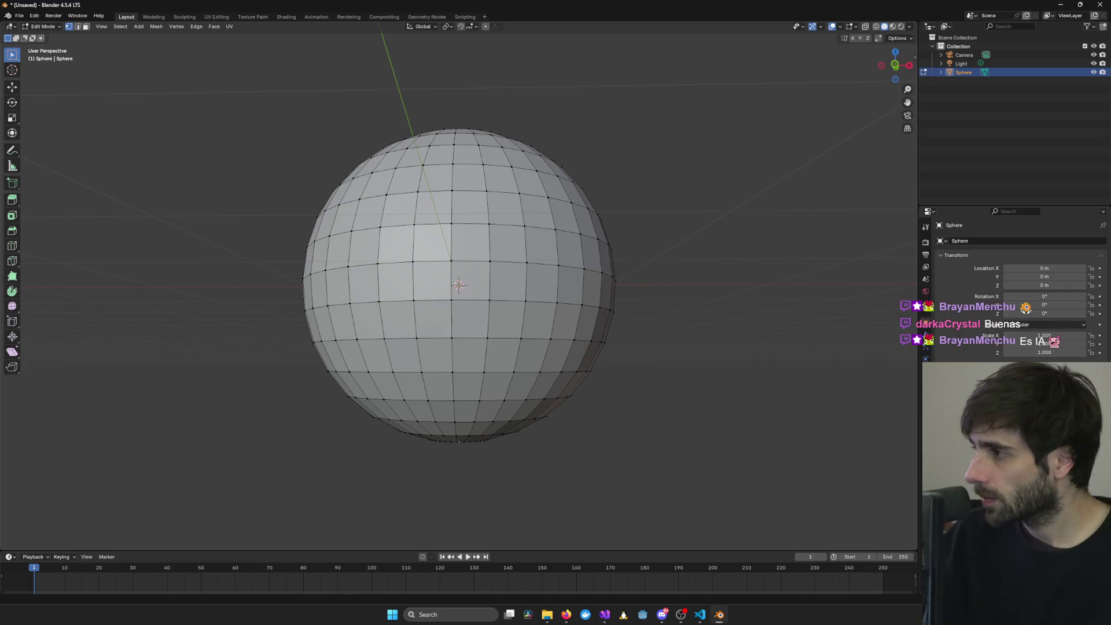
pyautogui.hotkey('alt', 'Tab')
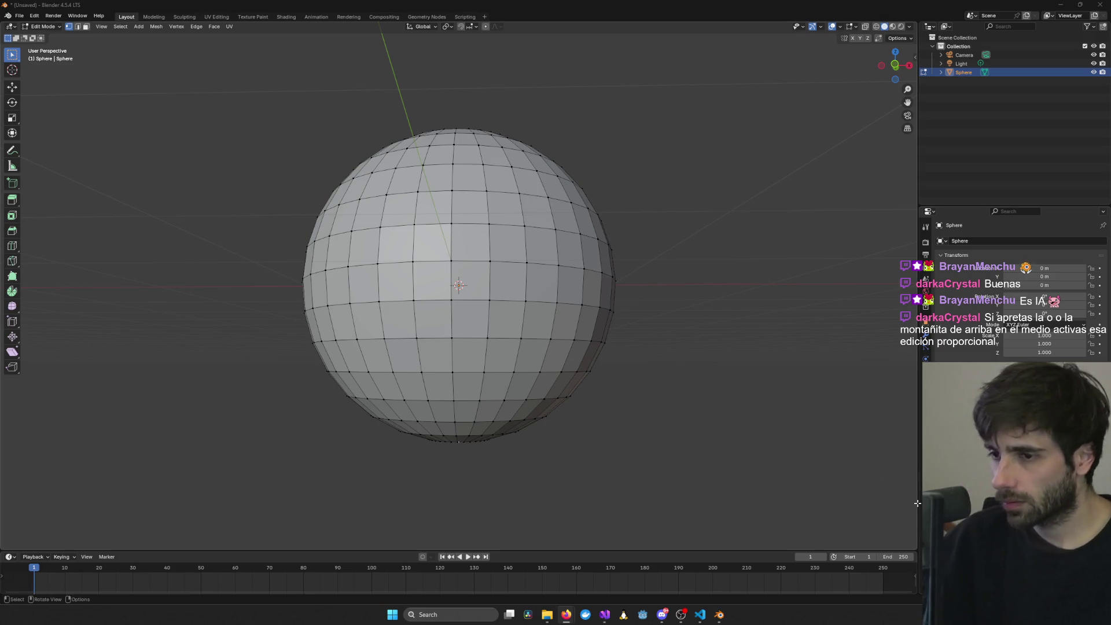
pyautogui.moveTo(566, 615)
pyautogui.click(599, 582)
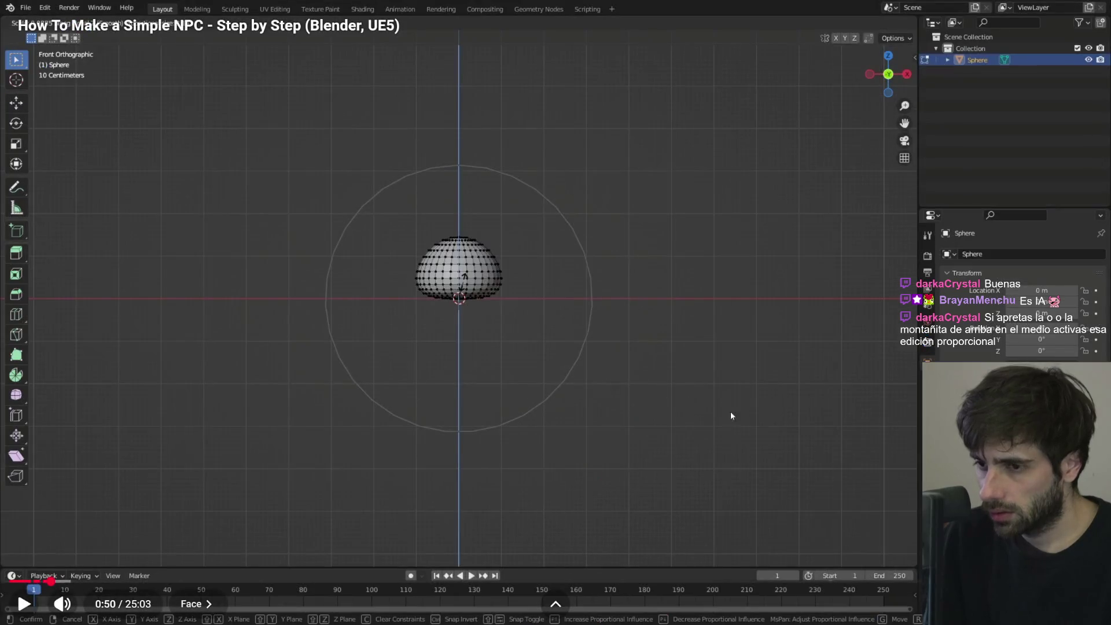
pyautogui.click(713, 375)
pyautogui.press('Left')
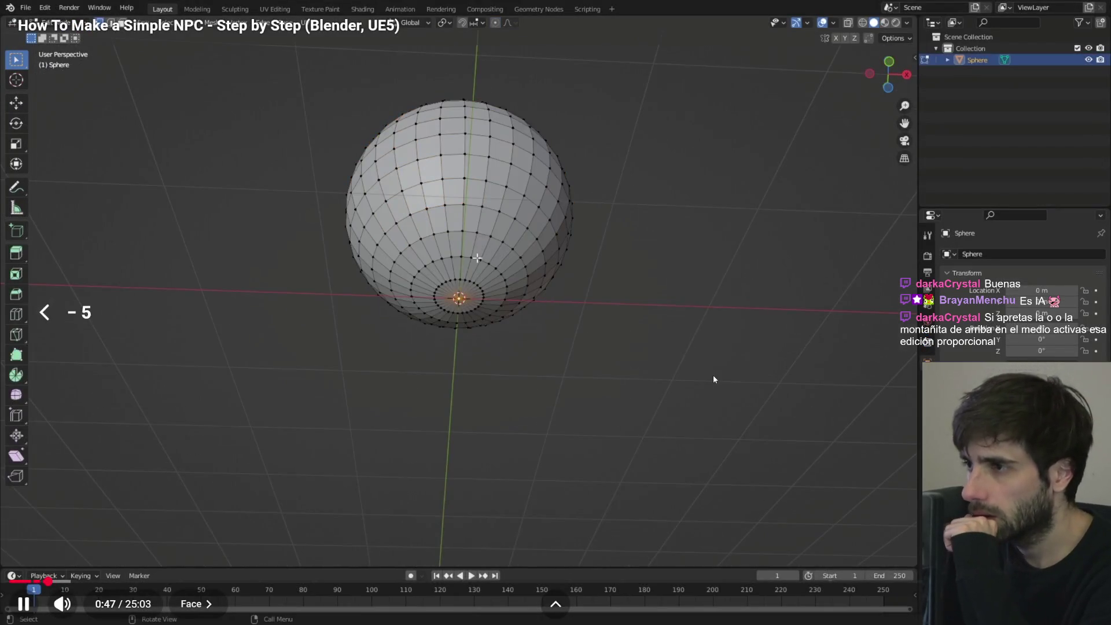
# - Rewind the tutorial, pause it at 0:51 and exit full screen
pyautogui.press('Left')
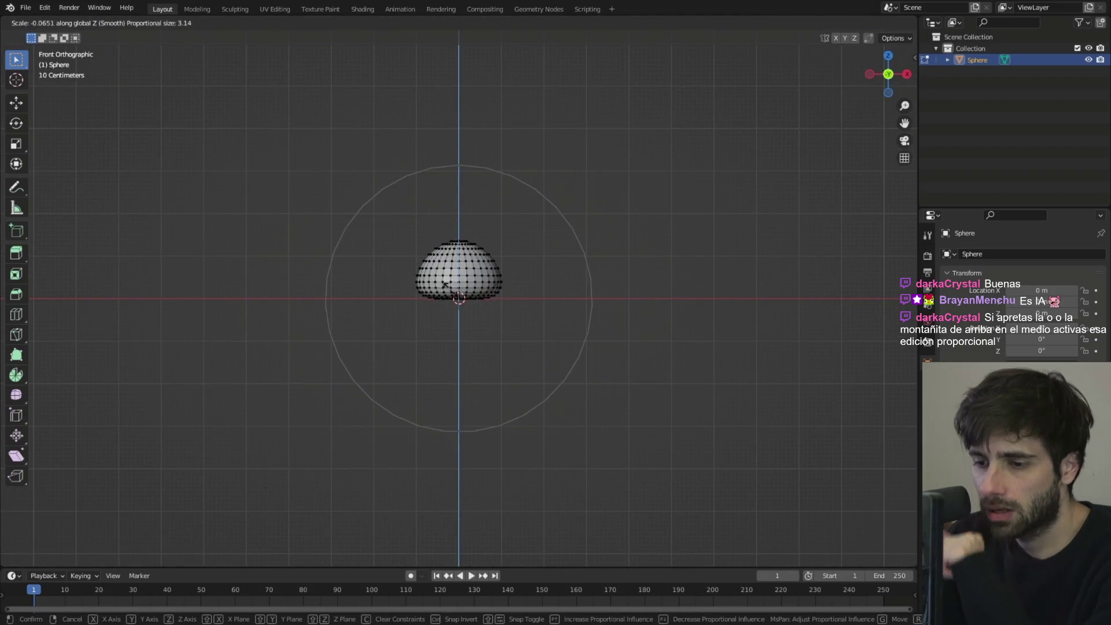
pyautogui.click(583, 264)
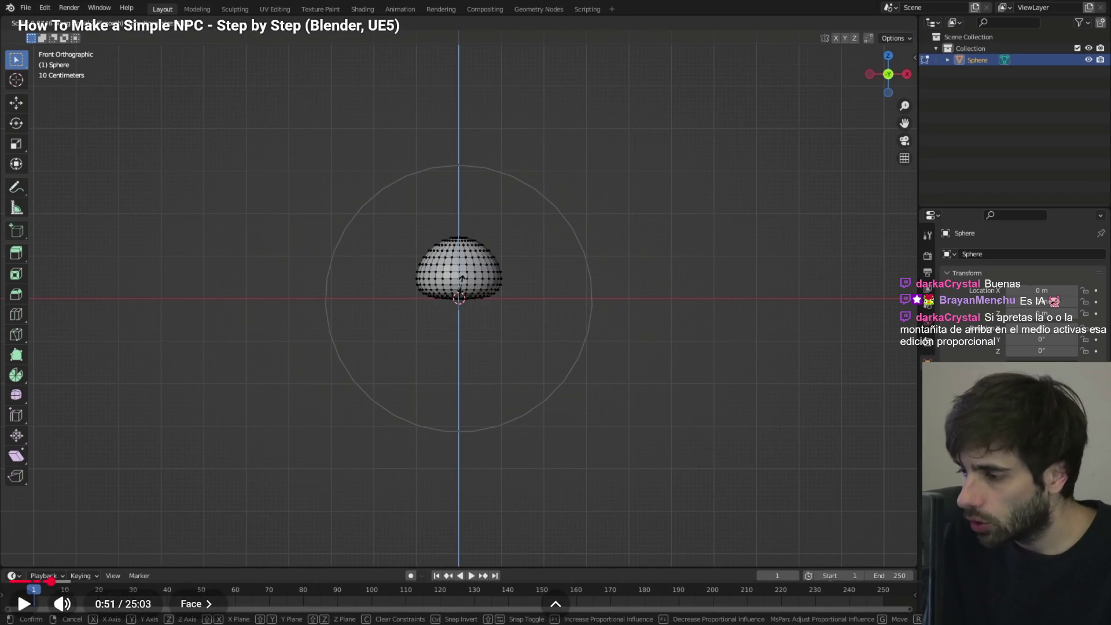
pyautogui.press('Escape')
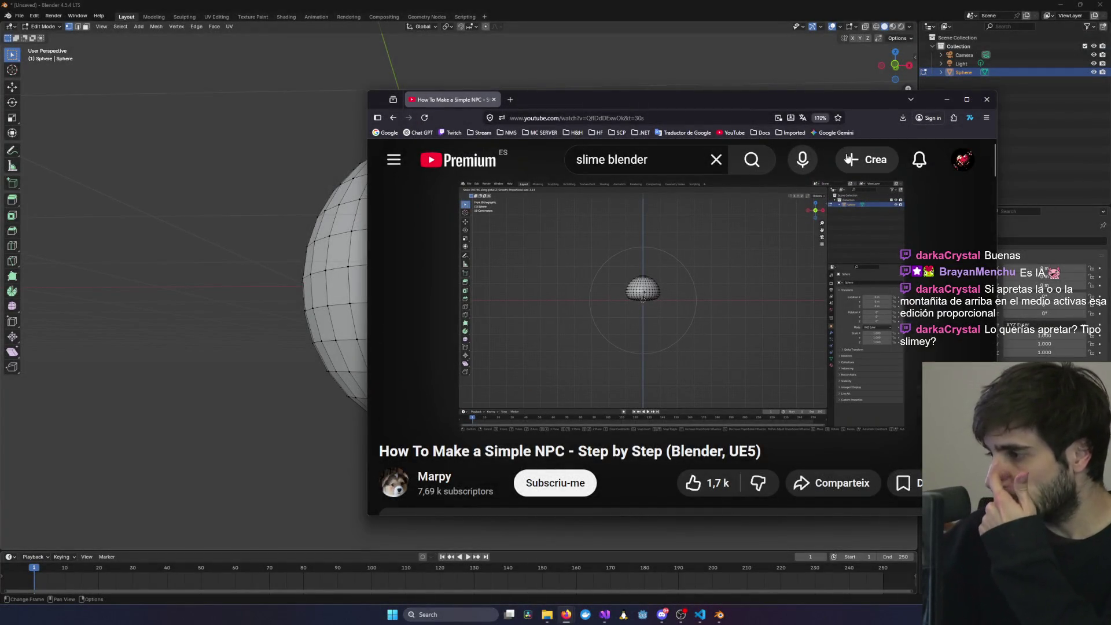
# - Expand and read the video description via '...més', then return to Blender
pyautogui.moveTo(667, 273)
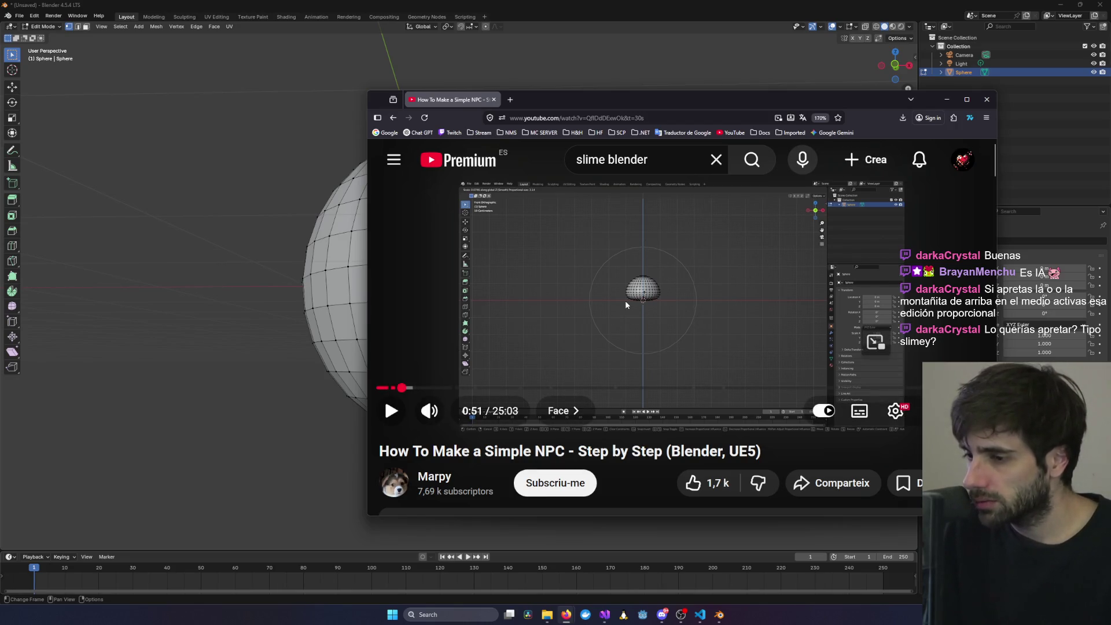
pyautogui.scroll(-3, 625, 300)
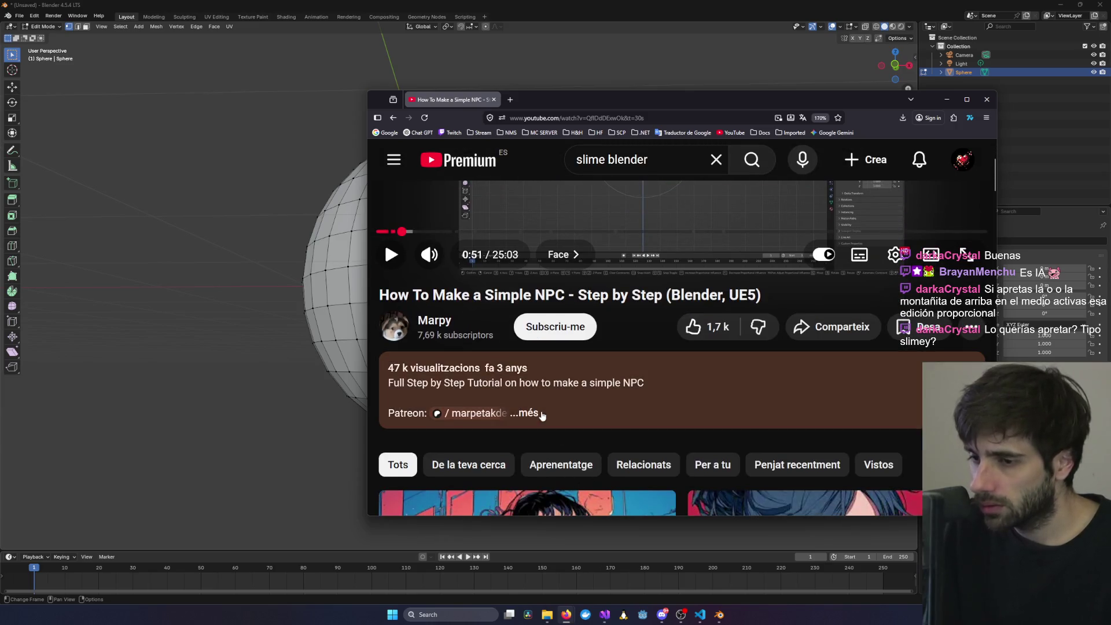
pyautogui.click(527, 413)
pyautogui.scroll(-2, 542, 415)
pyautogui.scroll(5, 542, 415)
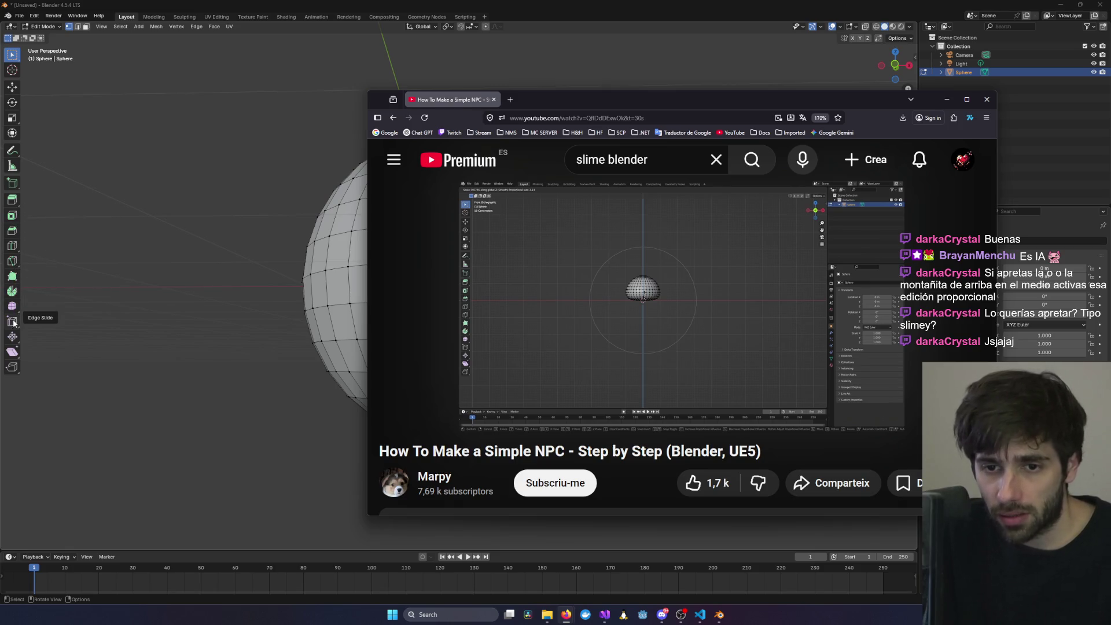
pyautogui.moveTo(711, 413)
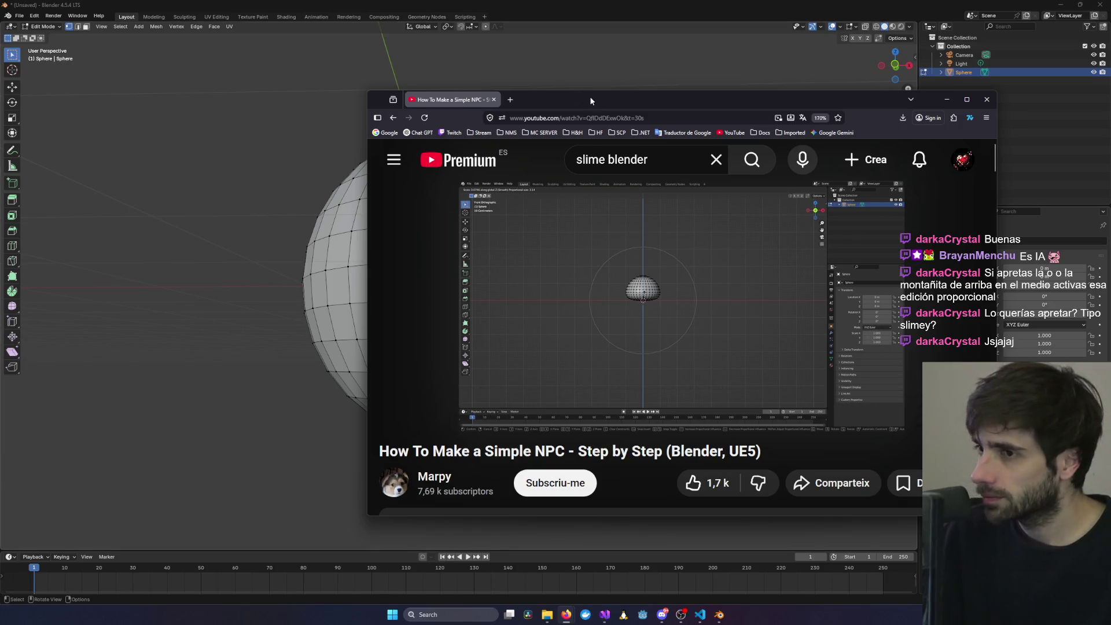
pyautogui.hotkey('alt', 'Tab')
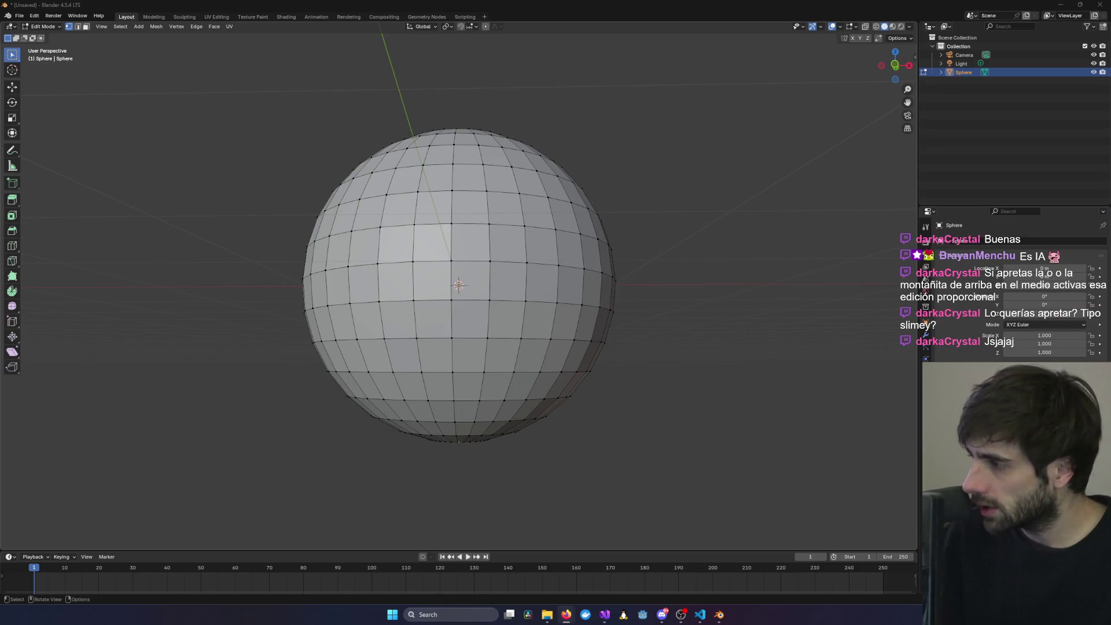
# - Glance at the jelly tutorial, then return to Object Mode and move the sphere higher
pyautogui.hotkey('alt', 'Tab')
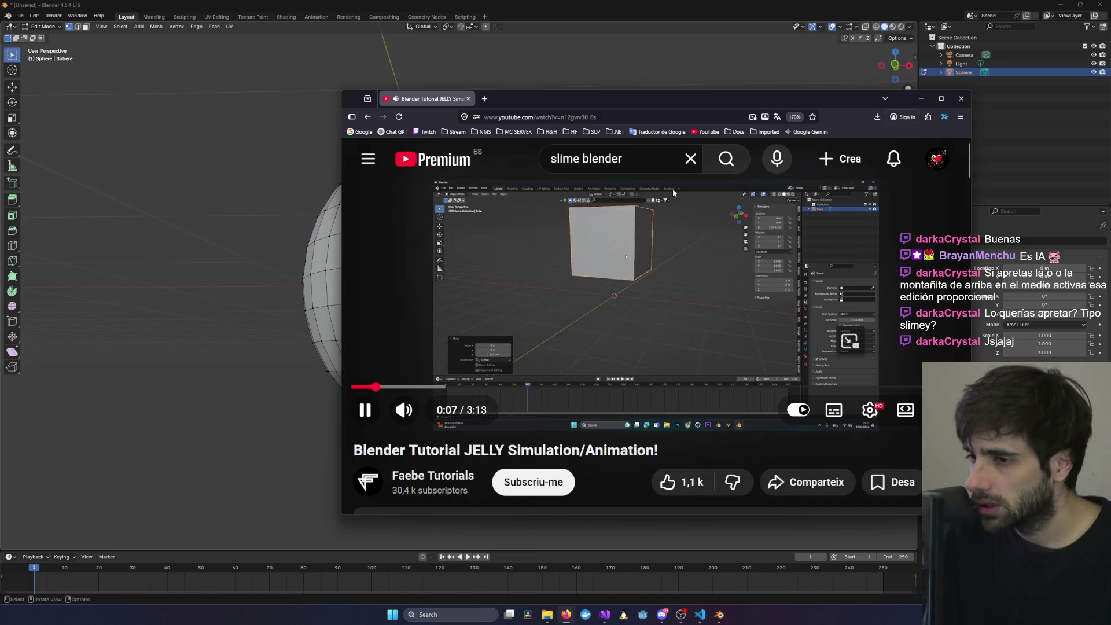
pyautogui.hotkey('alt', 'Tab')
pyautogui.keyDown('alt'); pyautogui.moveTo(231, 278); pyautogui.dragTo(434, 291, button='middle'); pyautogui.keyUp('alt')
pyautogui.moveTo(240, 92); pyautogui.dragTo(680, 458)
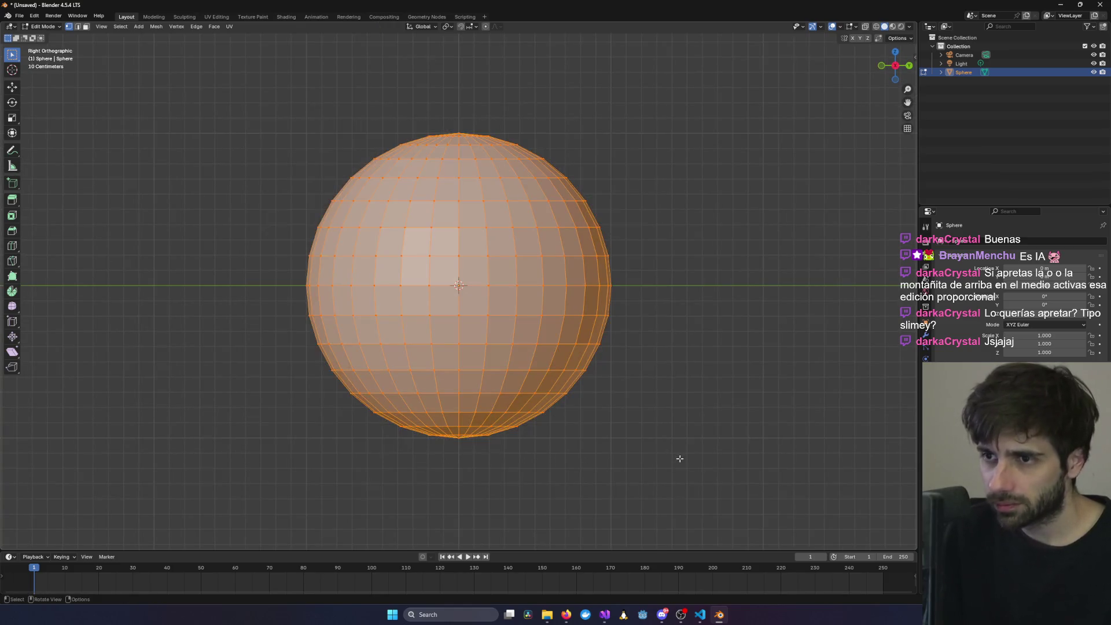
pyautogui.click(43, 26)
pyautogui.click(43, 35)
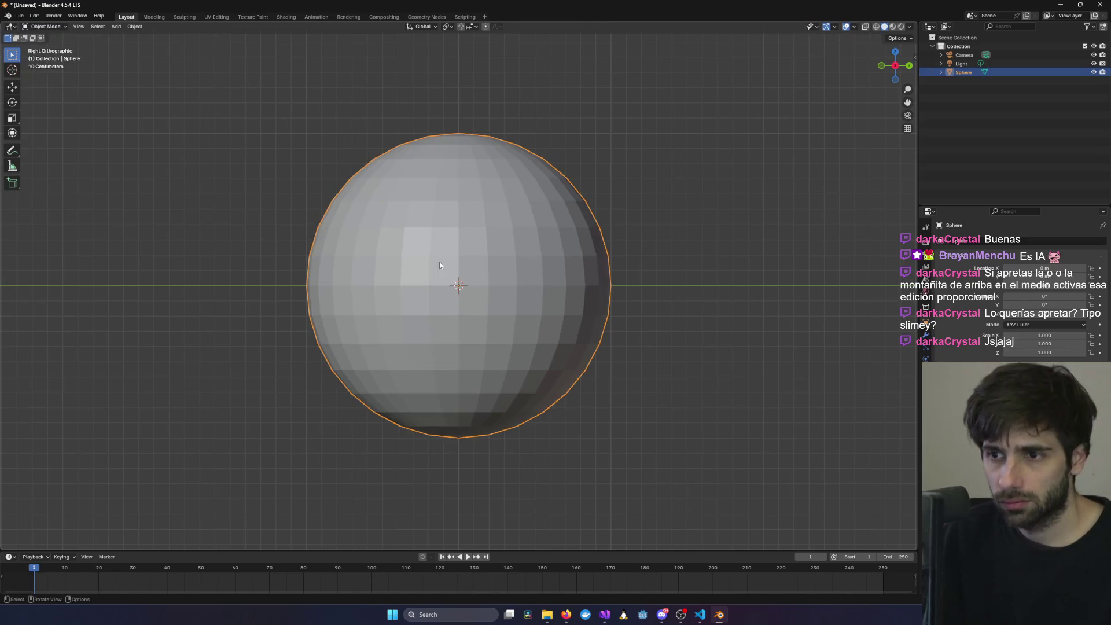
pyautogui.press('g')
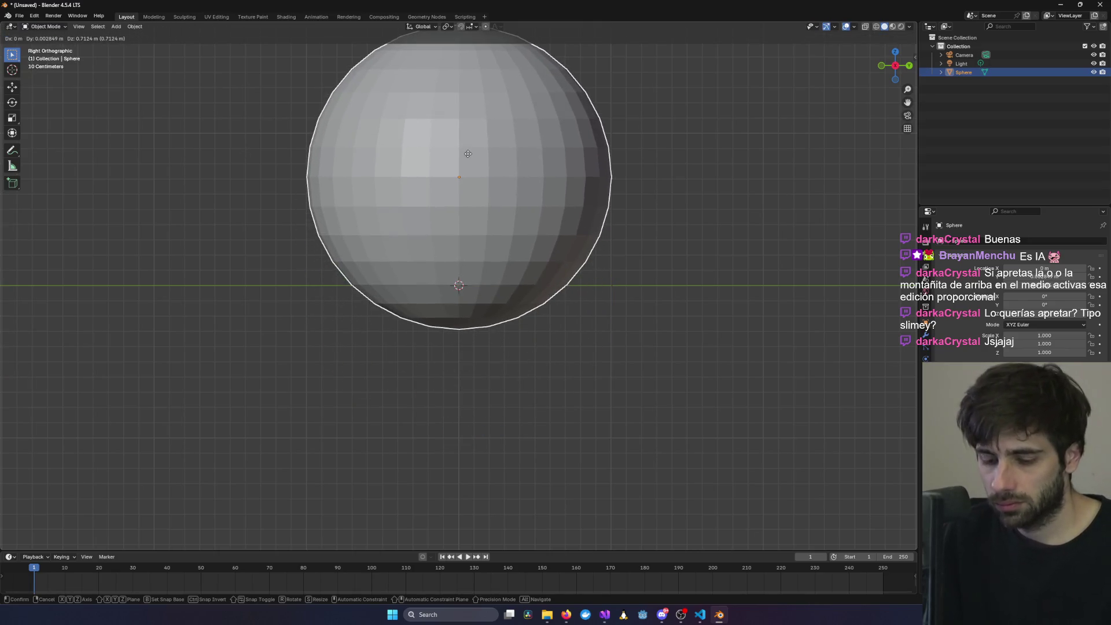
pyautogui.click(471, 99)
# - Resume the jelly tutorial and skip it ahead ten seconds
pyautogui.hotkey('alt', 'Tab')
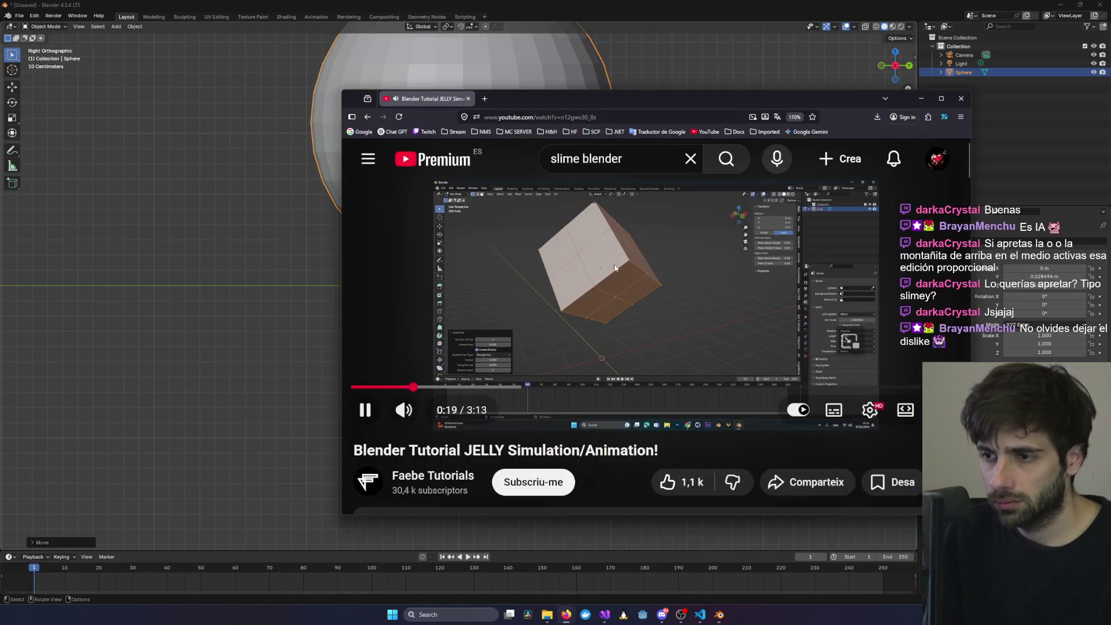
pyautogui.click(616, 271)
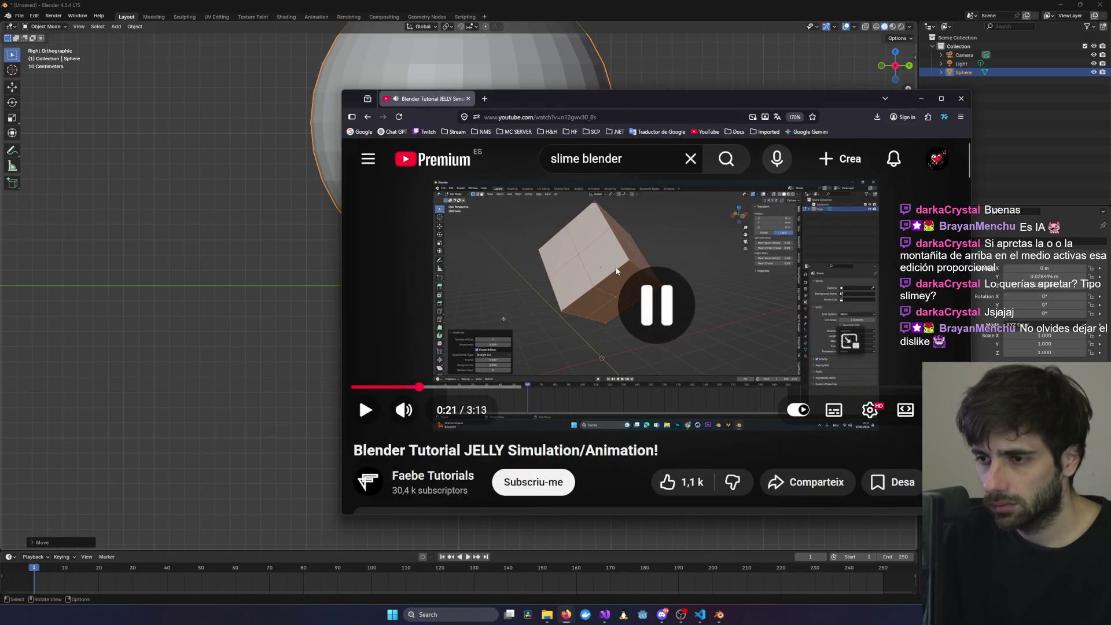
pyautogui.click(616, 270)
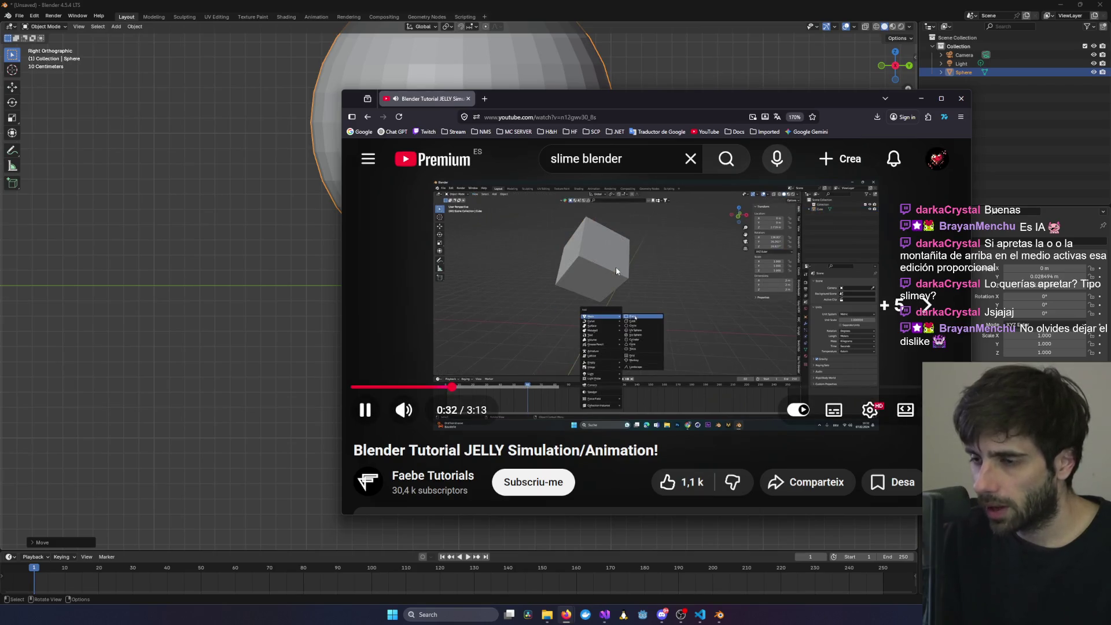
pyautogui.press('l')
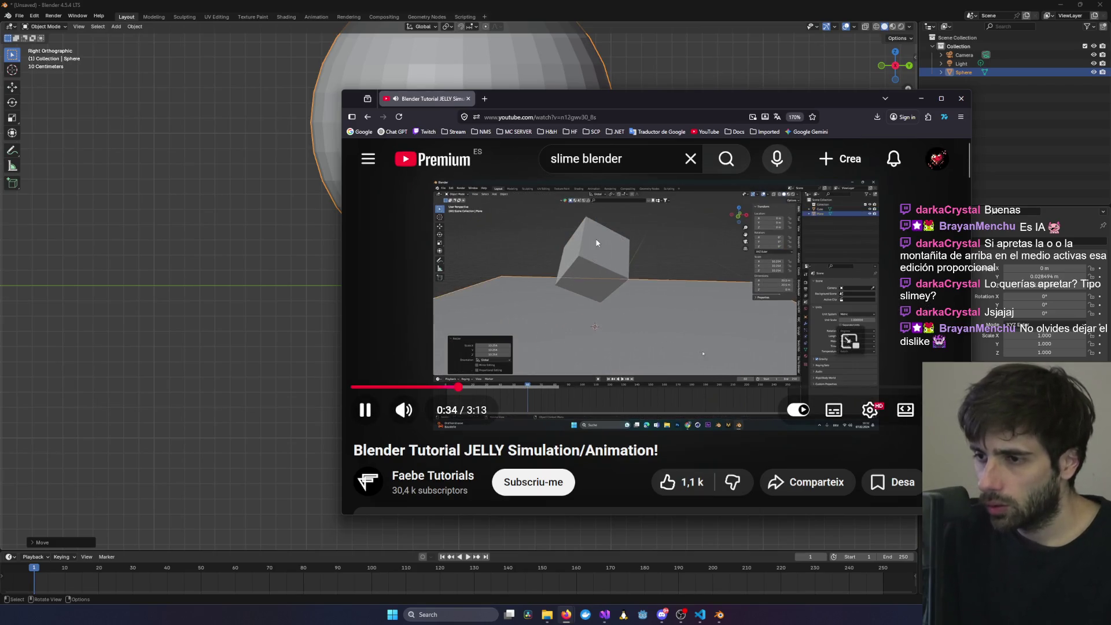
# - Deselect the sphere, then orbit and zoom out to frame the scene
pyautogui.hotkey('alt', 'Tab')
pyautogui.click(441, 311)
pyautogui.moveTo(441, 311)
pyautogui.mouseDown(button='middle')
pyautogui.moveTo(423, 322)
pyautogui.moveTo(486, 273)
pyautogui.moveTo(466, 240)
pyautogui.moveTo(508, 249)
pyautogui.moveTo(446, 253)
pyautogui.moveTo(463, 255)
pyautogui.mouseUp(button='middle')
pyautogui.scroll(-9, 467, 240)
# - From a side view, raise the sphere along Z and deselect it
pyautogui.click(460, 258)
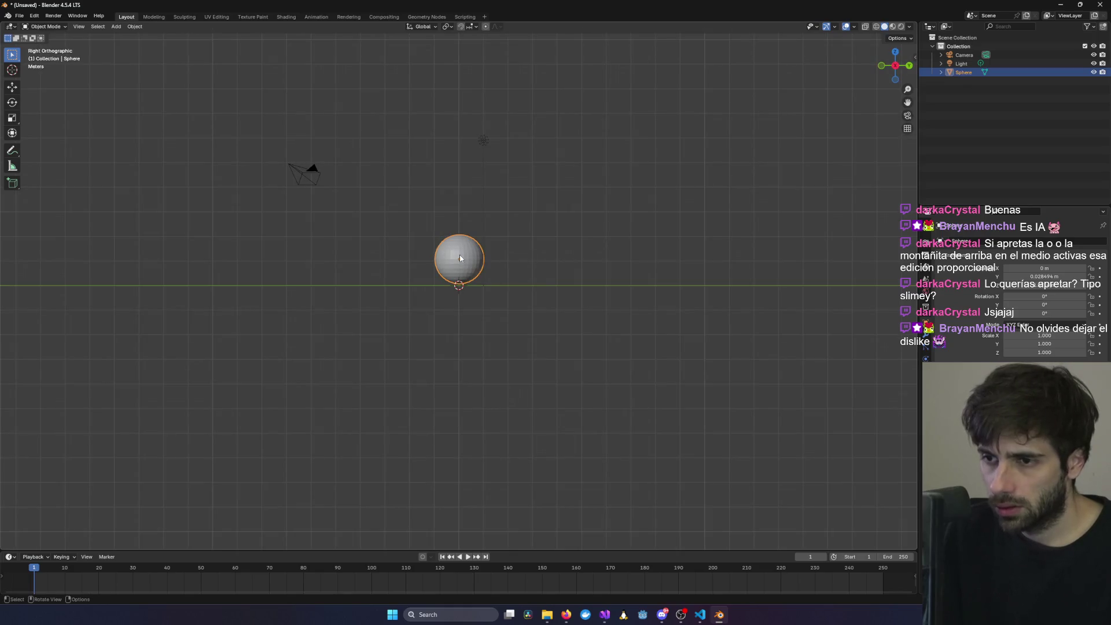
pyautogui.press('g')
pyautogui.press('y')
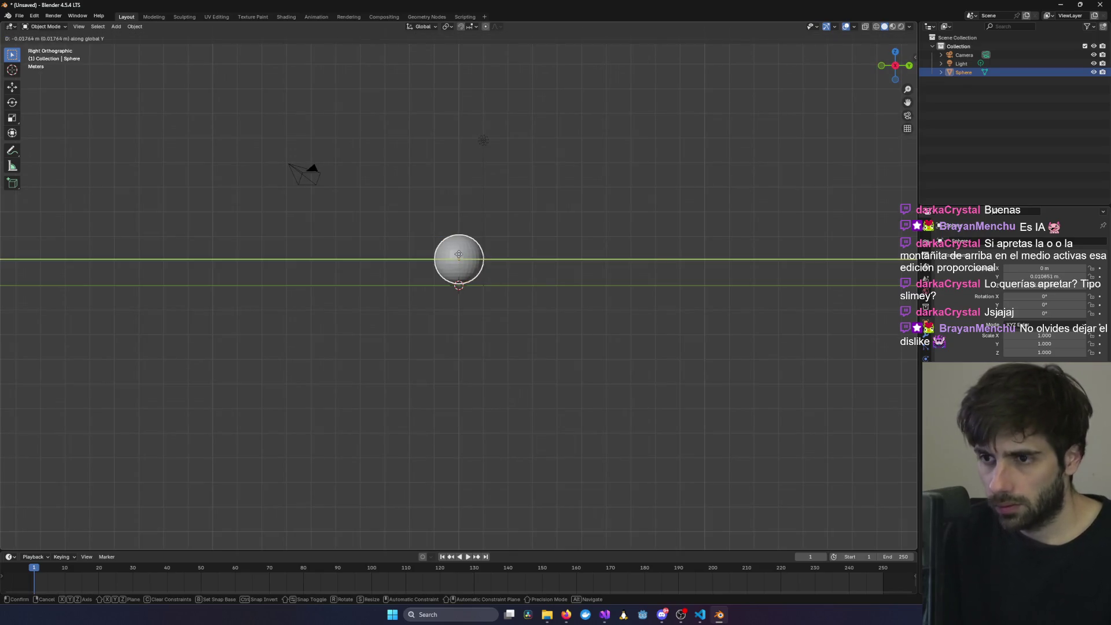
pyautogui.press('z')
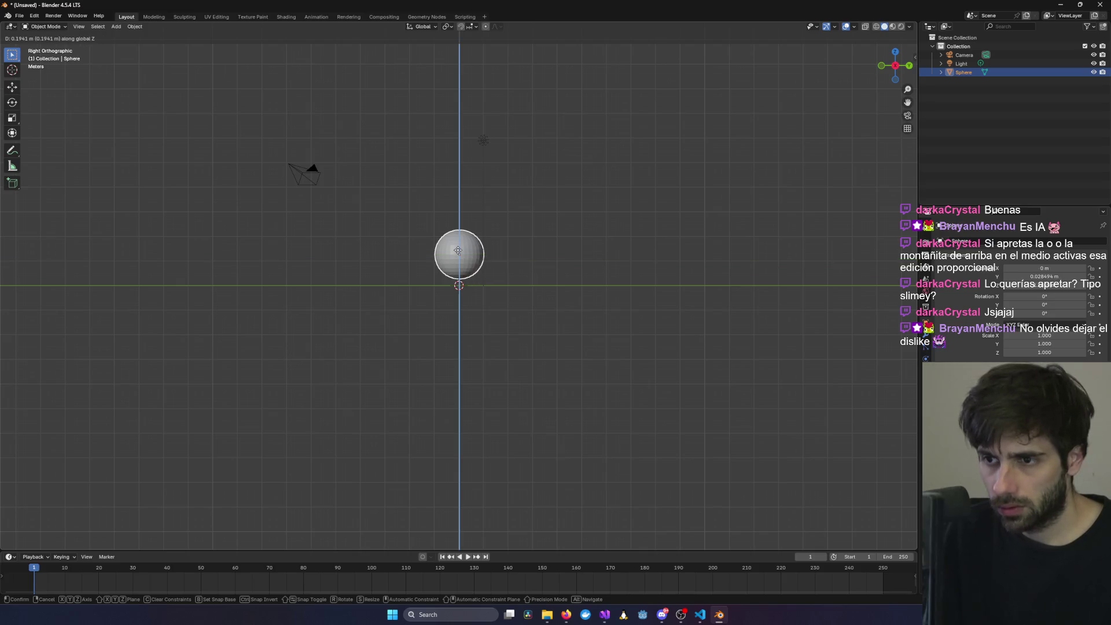
pyautogui.click(452, 193)
pyautogui.click(502, 248)
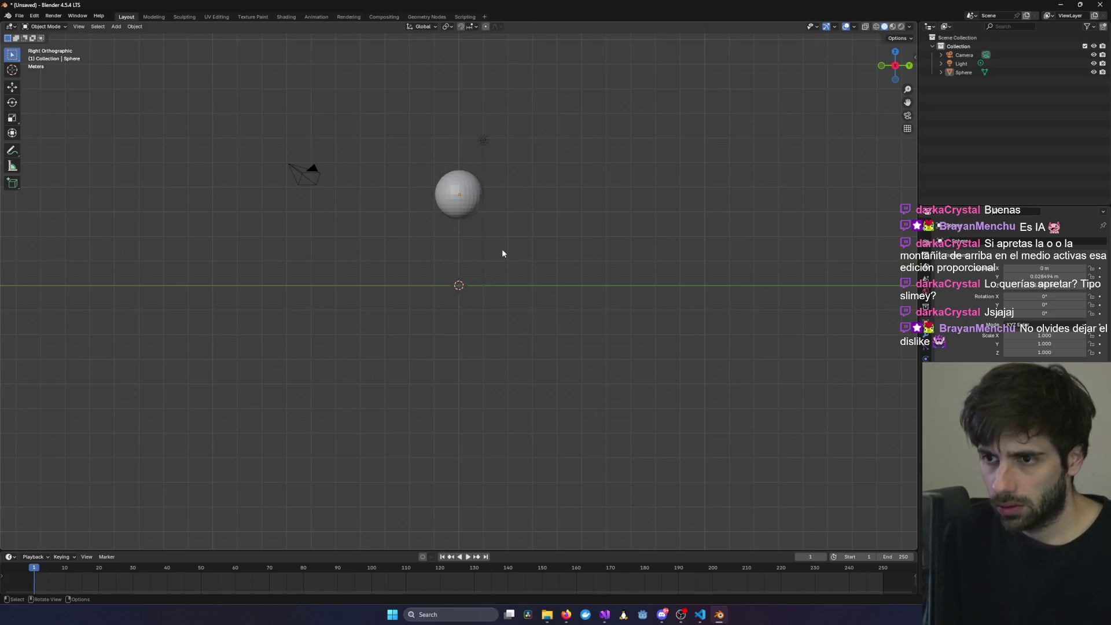
# - Add a plane at the origin scaled to 8.693 as the ground, then resume the tutorial
pyautogui.hotkey('shift', 'a')
pyautogui.hotkey('shift', 'a')
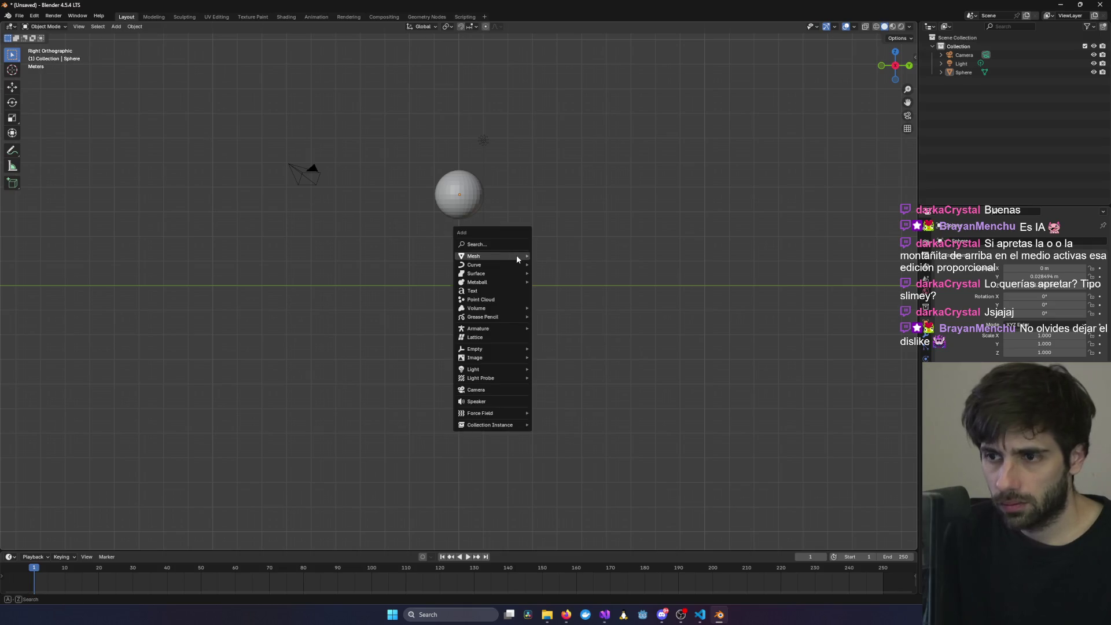
pyautogui.moveTo(512, 255)
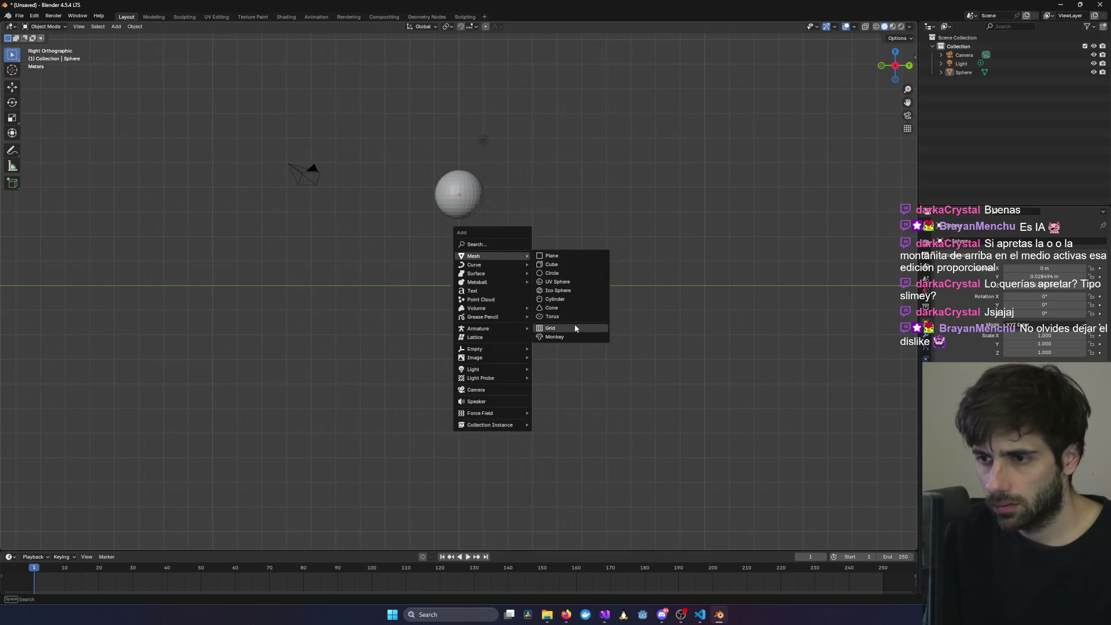
pyautogui.click(579, 257)
pyautogui.moveTo(578, 259)
pyautogui.mouseDown(button='middle')
pyautogui.moveTo(555, 299)
pyautogui.moveTo(606, 334)
pyautogui.moveTo(603, 296)
pyautogui.moveTo(568, 302)
pyautogui.mouseUp(button='middle')
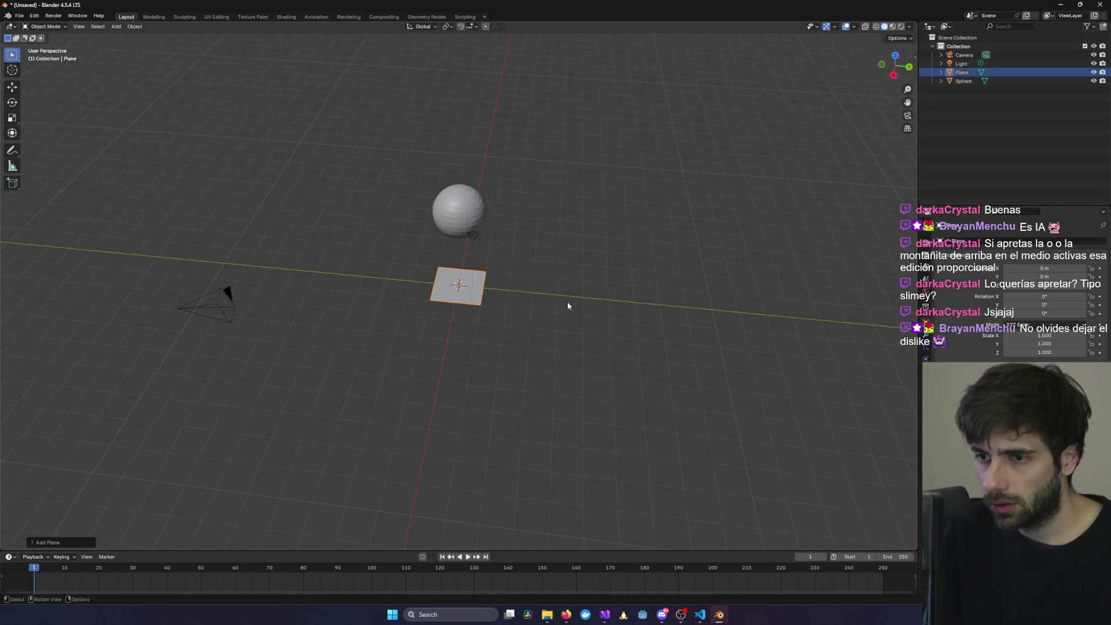
pyautogui.press('s')
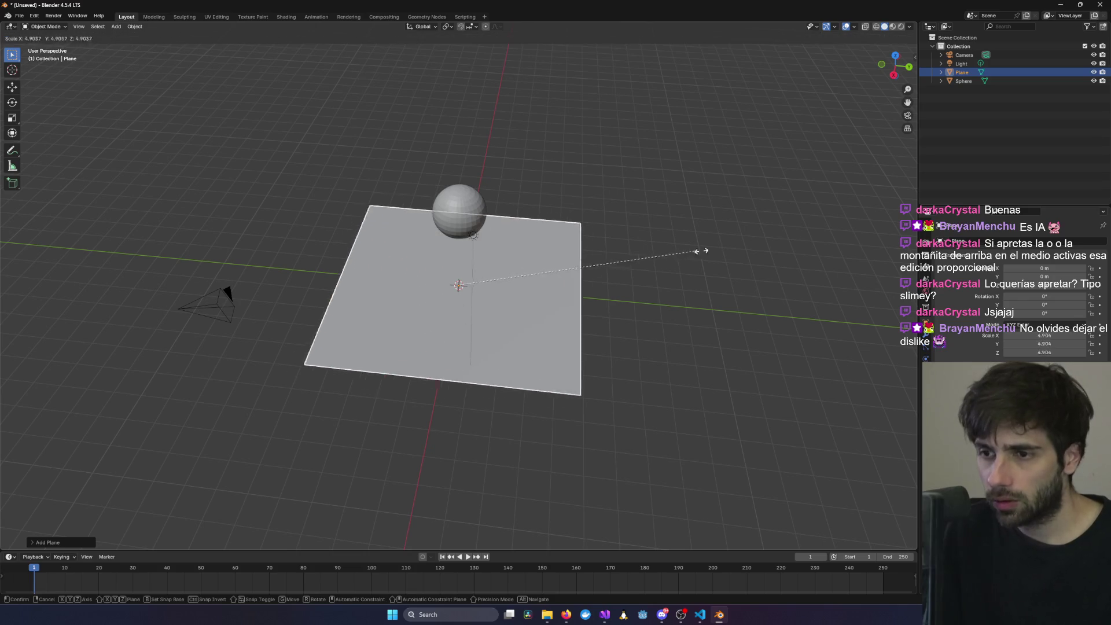
pyautogui.click(886, 246)
pyautogui.moveTo(714, 258)
pyautogui.mouseDown(button='middle')
pyautogui.moveTo(697, 232)
pyautogui.moveTo(719, 228)
pyautogui.mouseUp(button='middle')
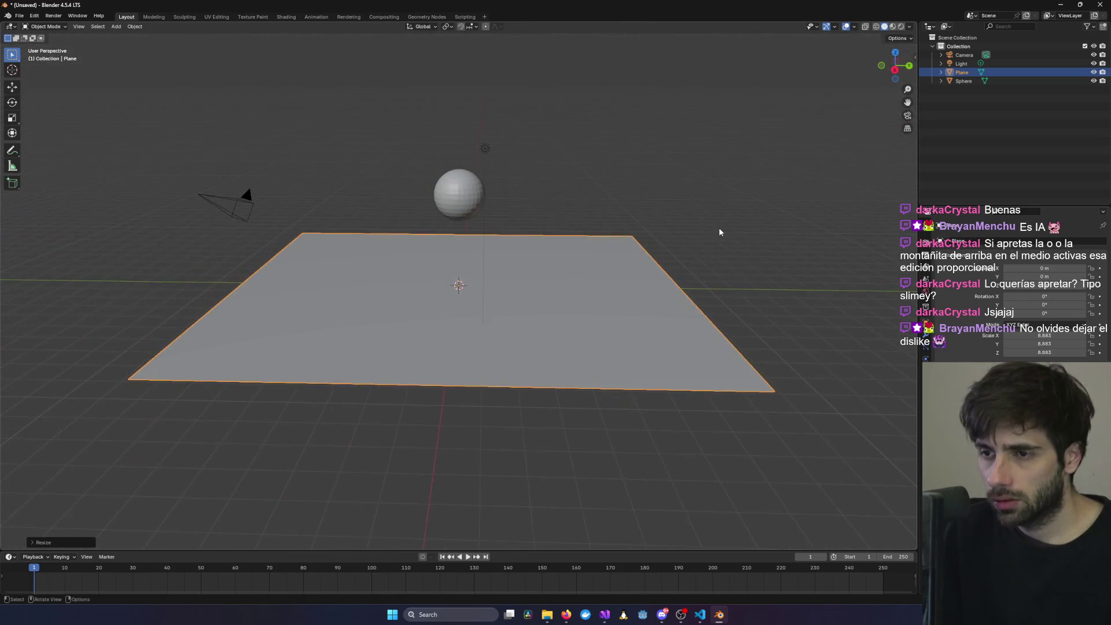
pyautogui.hotkey('alt', 'Tab')
pyautogui.click(627, 288)
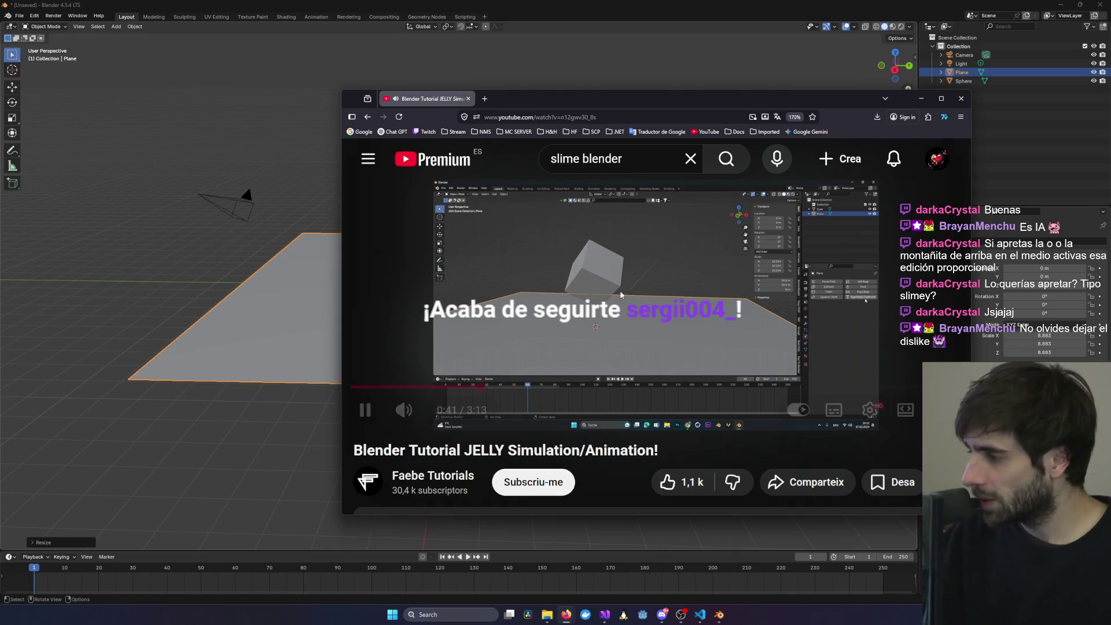
# - Watch the jelly tutorial to 0:51, then show the plane's Physics settings in Blender
pyautogui.click(587, 271)
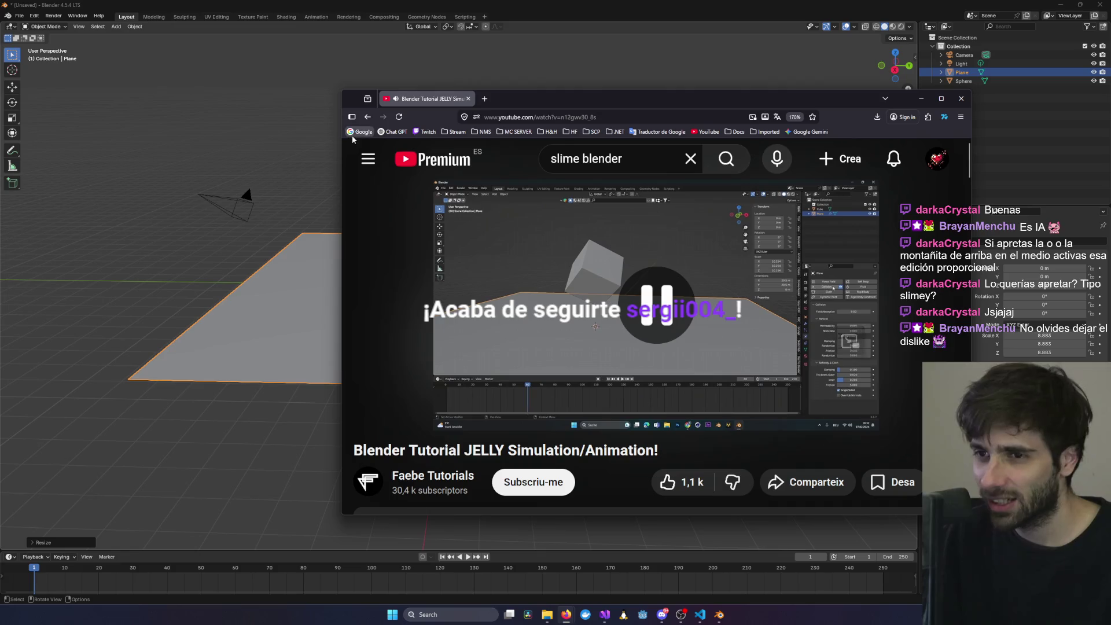
pyautogui.click(631, 238)
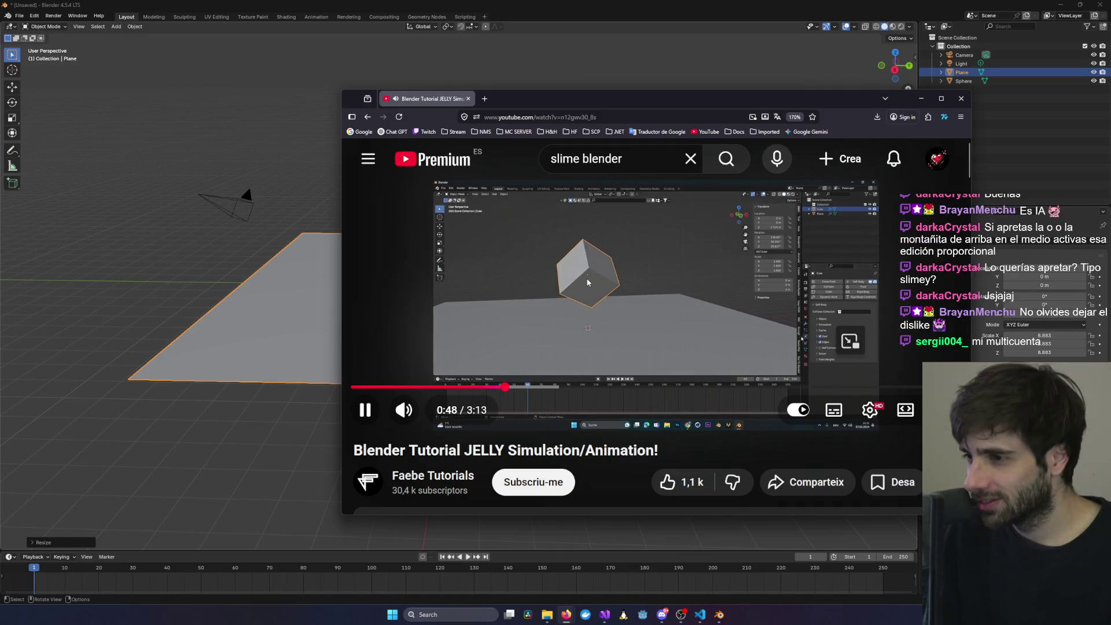
pyautogui.click(717, 275)
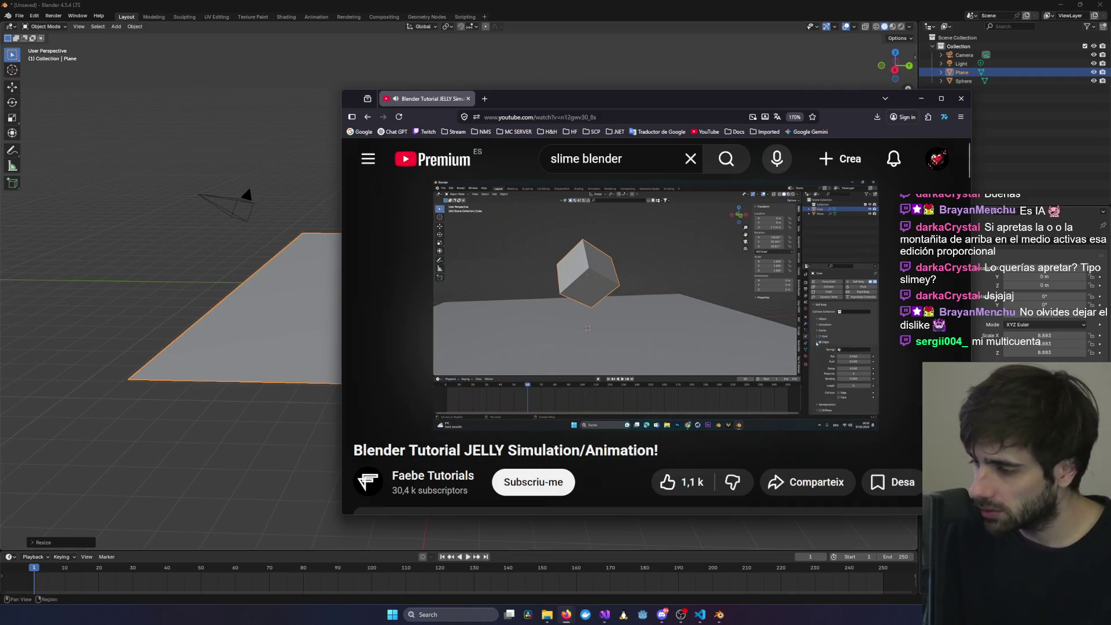
pyautogui.click(984, 359)
pyautogui.click(927, 358)
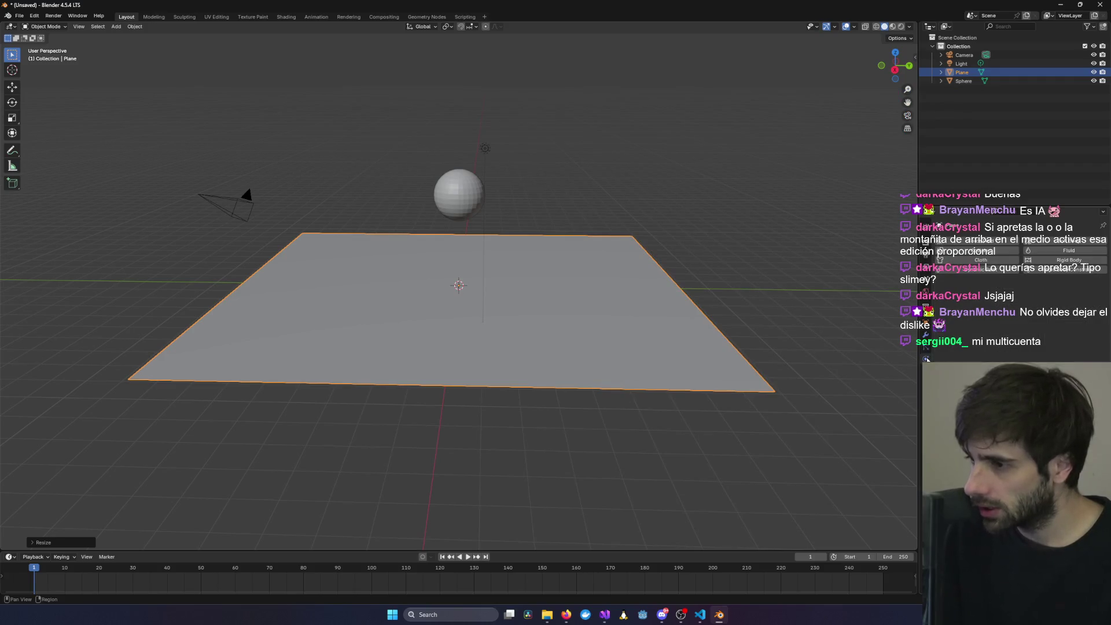
# - Try Soft Body on the plane, undo it, then rewind the tutorial five seconds
pyautogui.click(1073, 242)
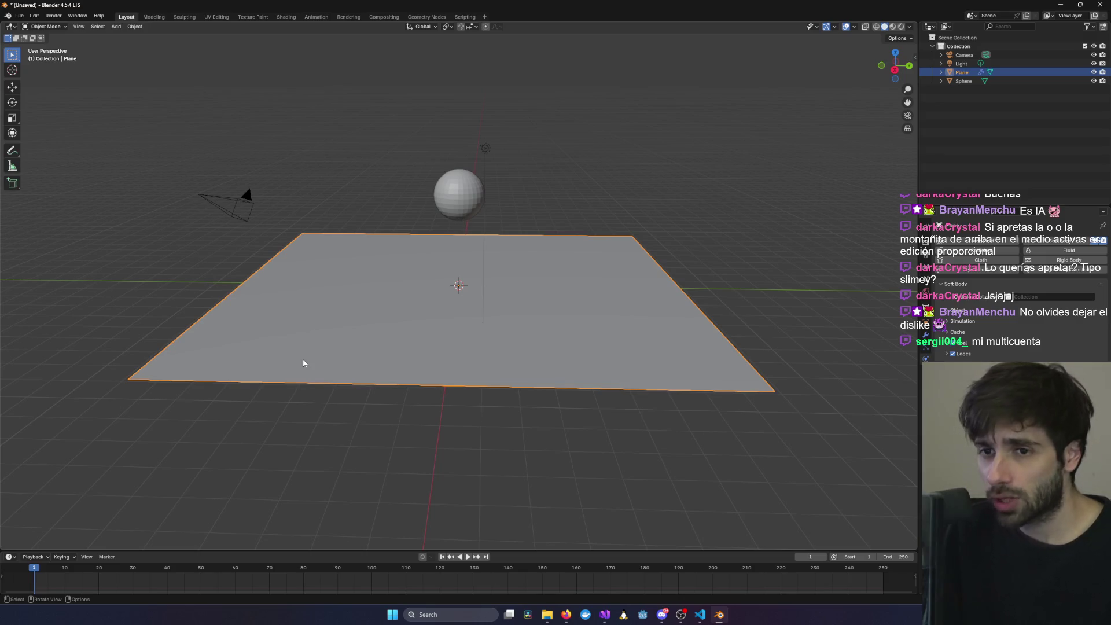
pyautogui.hotkey('ctrl', 'z')
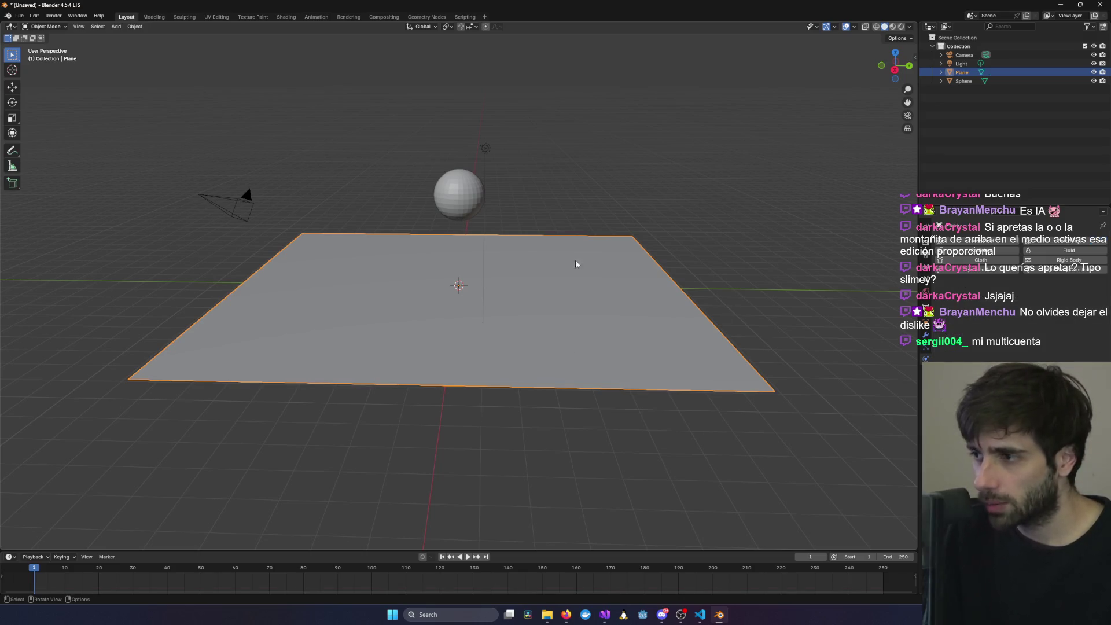
pyautogui.click(462, 193)
pyautogui.hotkey('alt', 'Tab')
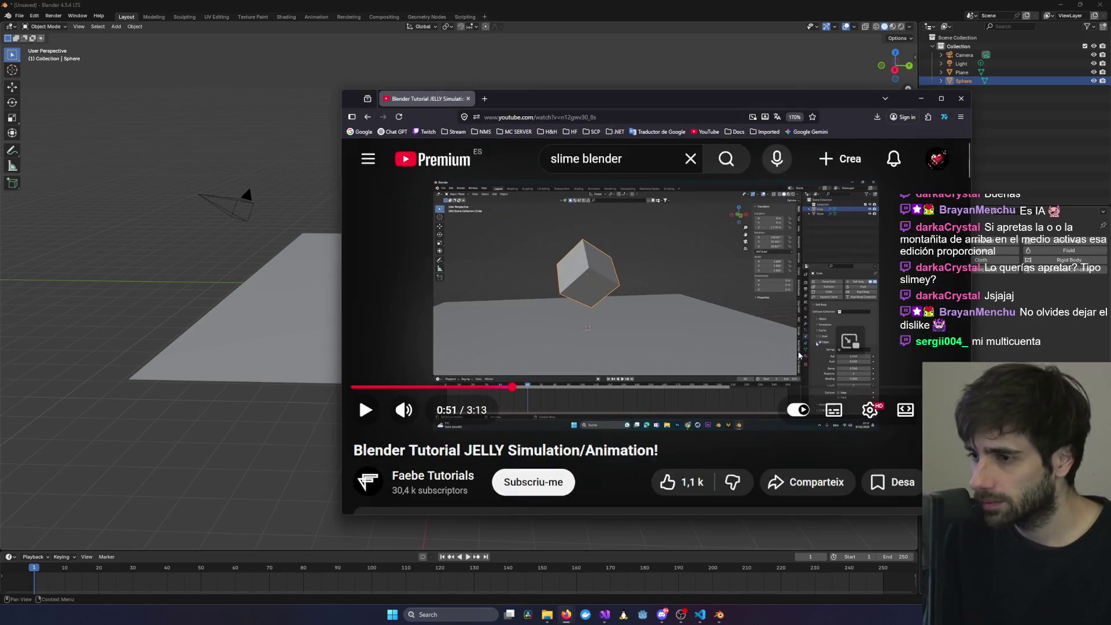
pyautogui.click(669, 325)
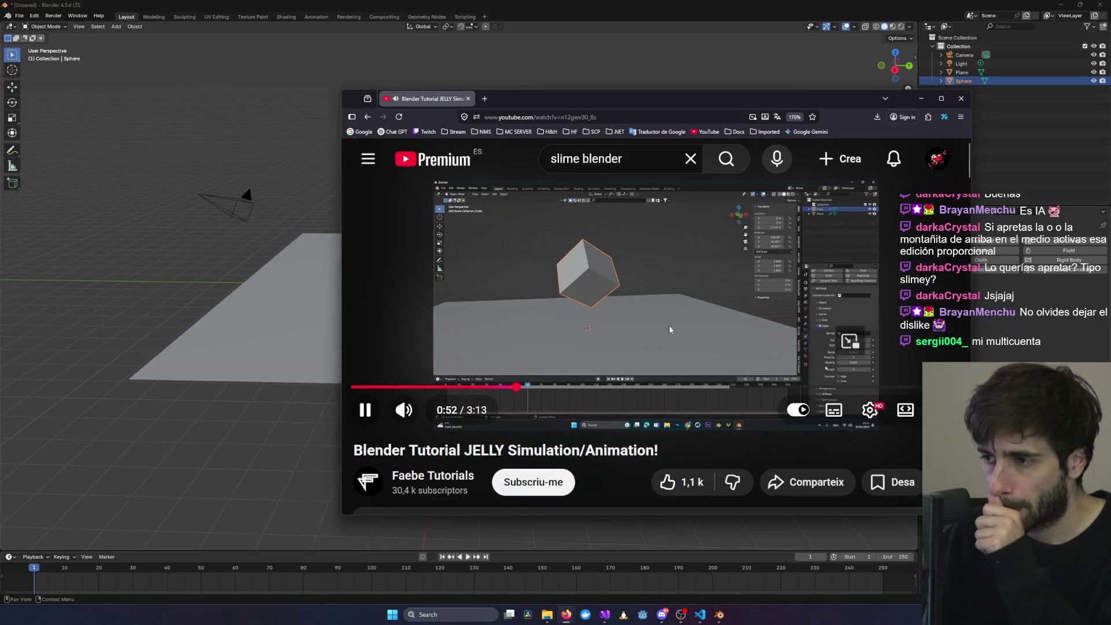
pyautogui.press('Left')
pyautogui.press('Left')
pyautogui.press('Left')
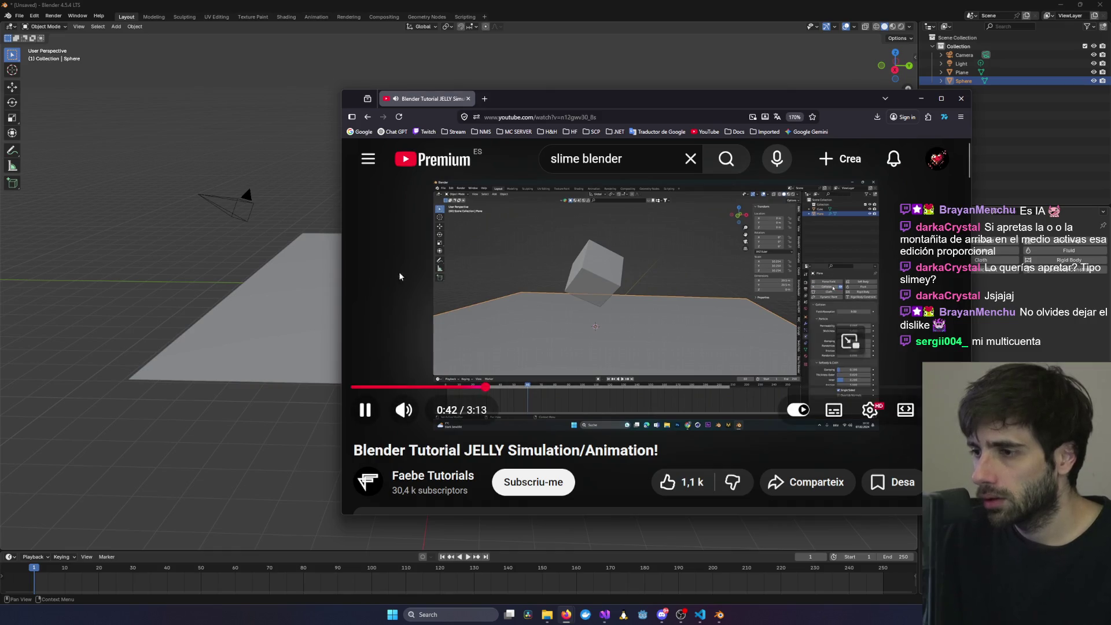
# - Select the plane and enable Collision physics, then reselect the sphere
pyautogui.click(301, 270)
pyautogui.hotkey('alt', 'Tab')
pyautogui.hotkey('alt', 'Tab')
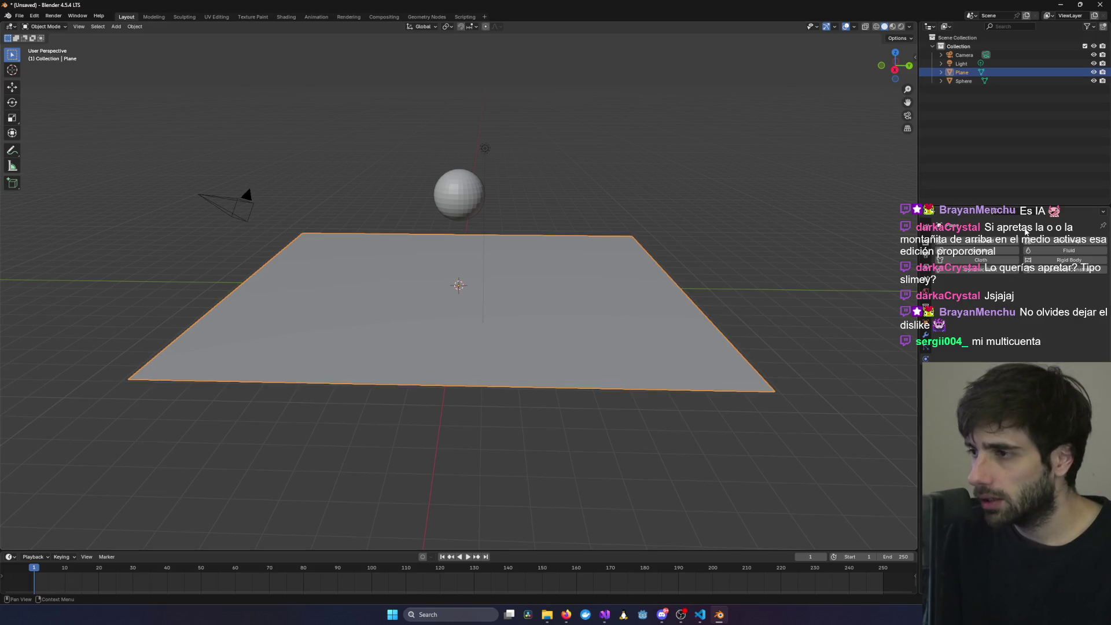
pyautogui.click(996, 255)
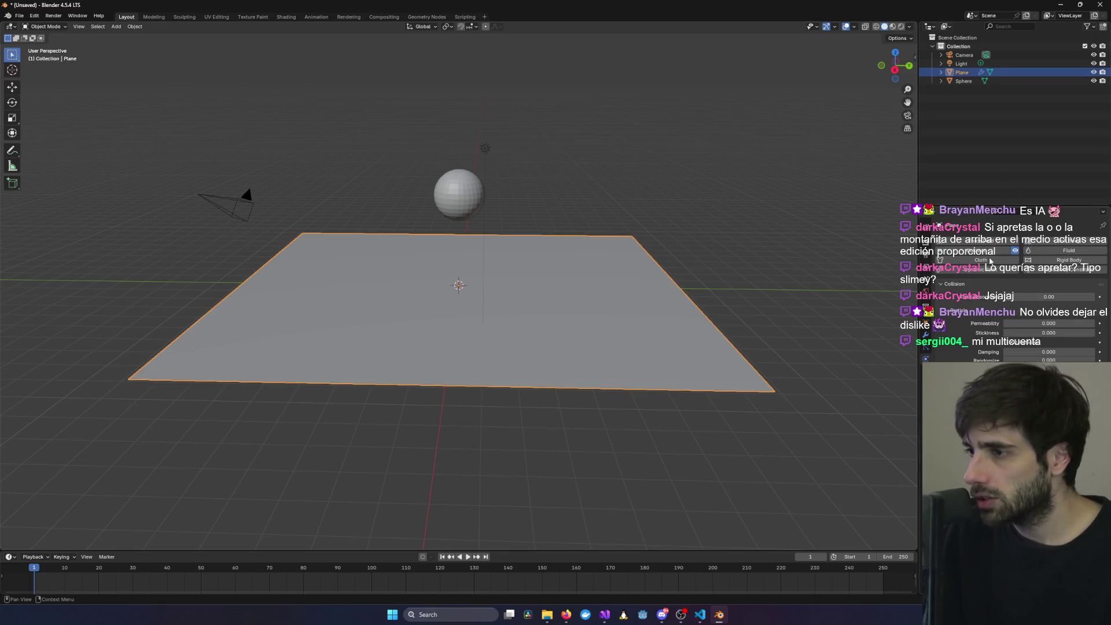
pyautogui.hotkey('alt', 'Tab')
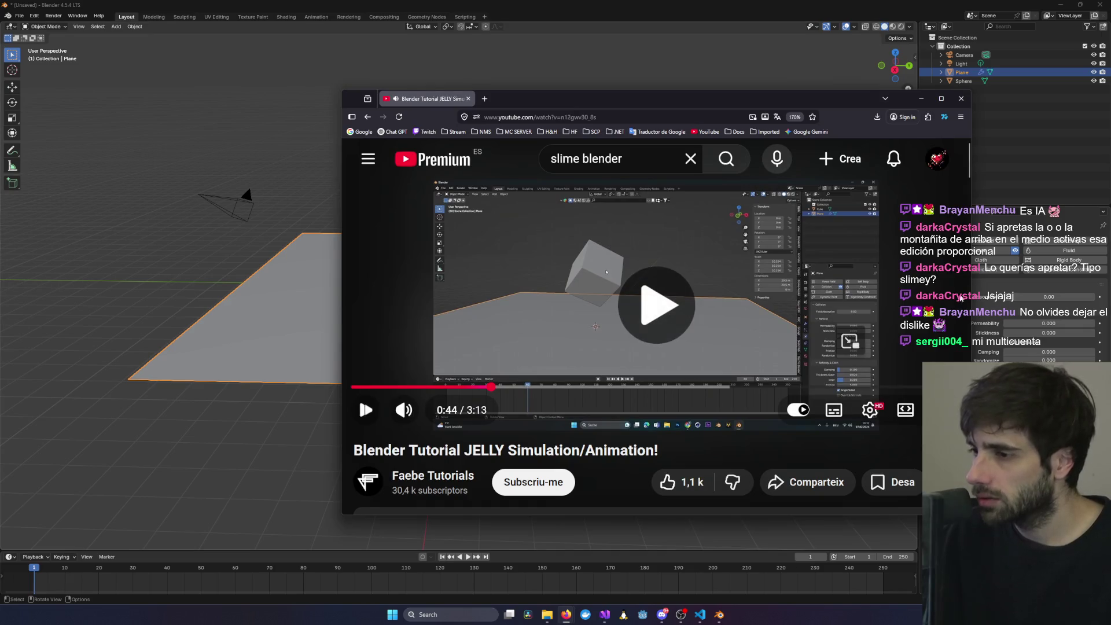
pyautogui.hotkey('alt', 'Tab')
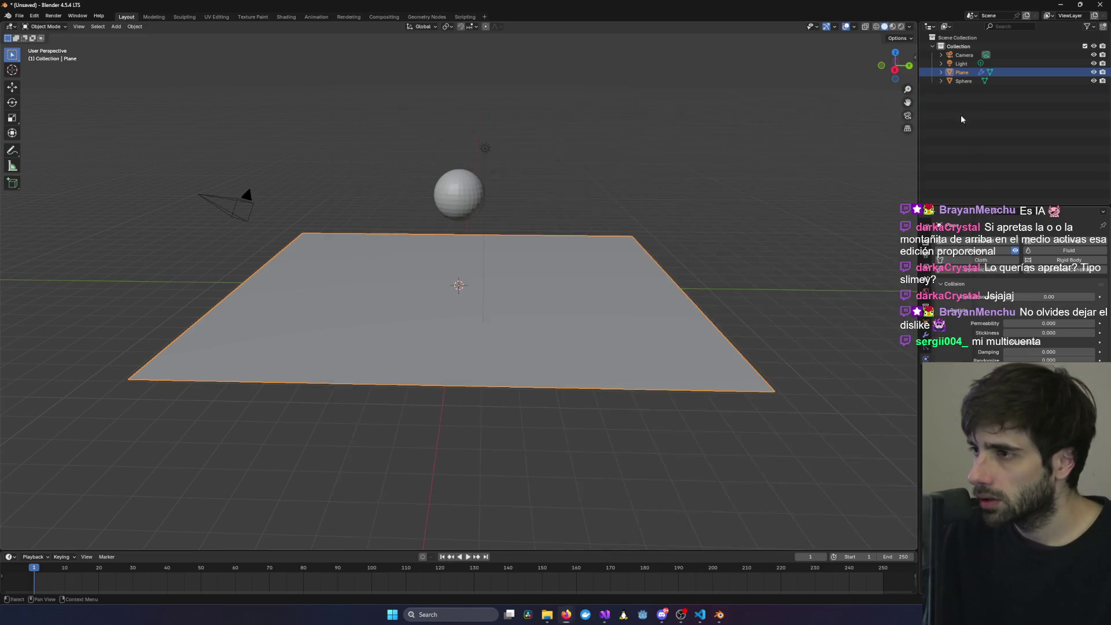
pyautogui.click(461, 204)
pyautogui.hotkey('alt', 'Tab')
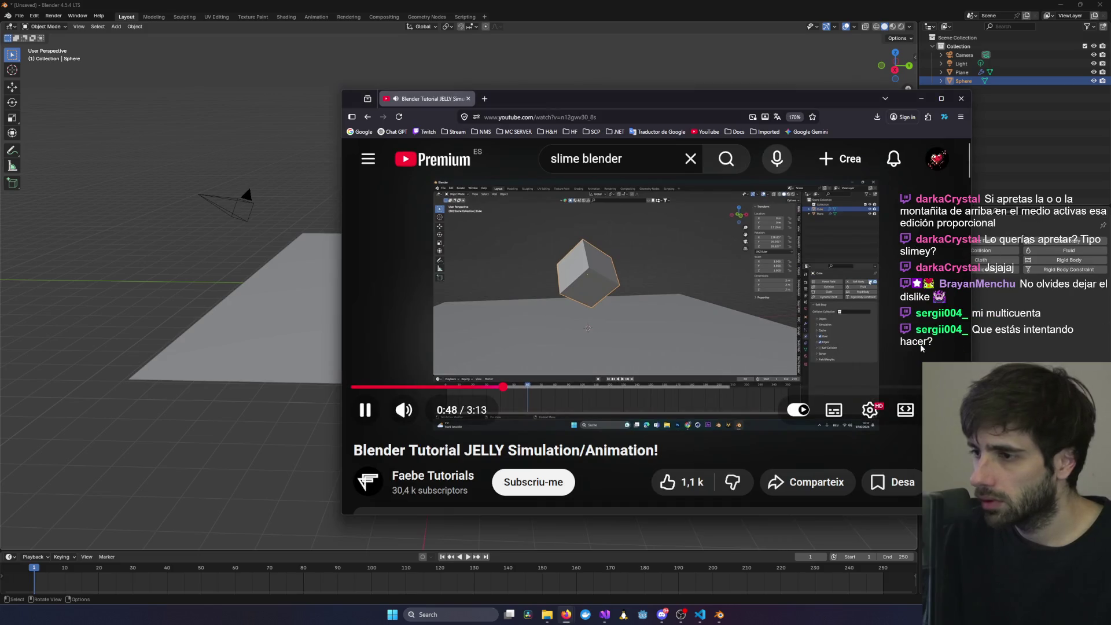
# - Pause the jelly tutorial, rewind it about ten seconds and replay it
pyautogui.hotkey('alt', 'Tab')
pyautogui.hotkey('alt', 'Tab')
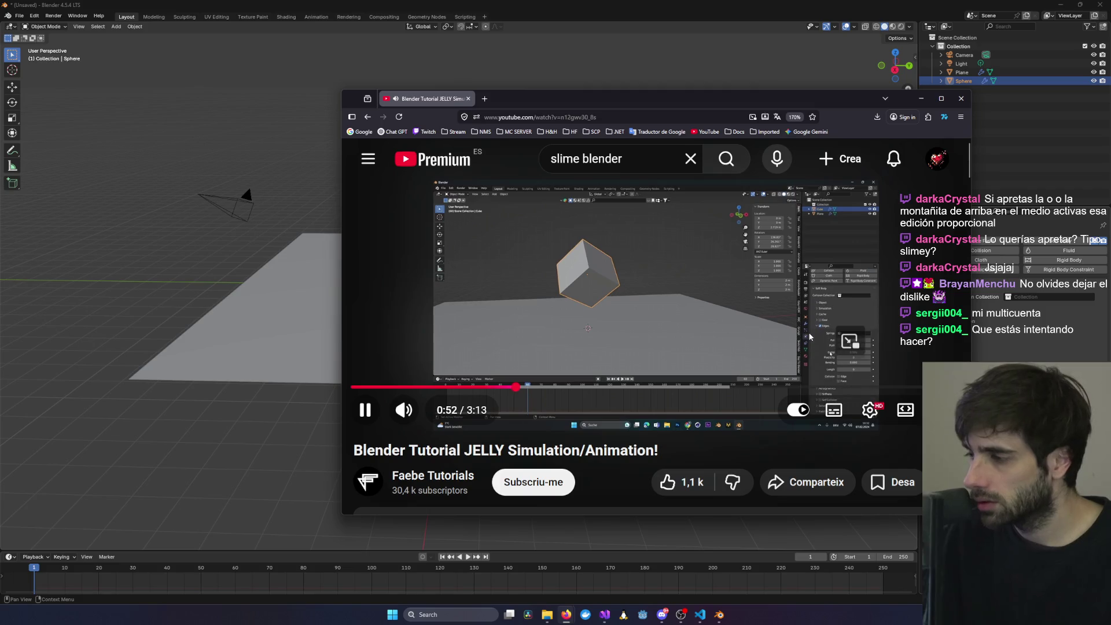
pyautogui.hotkey('alt', 'Tab')
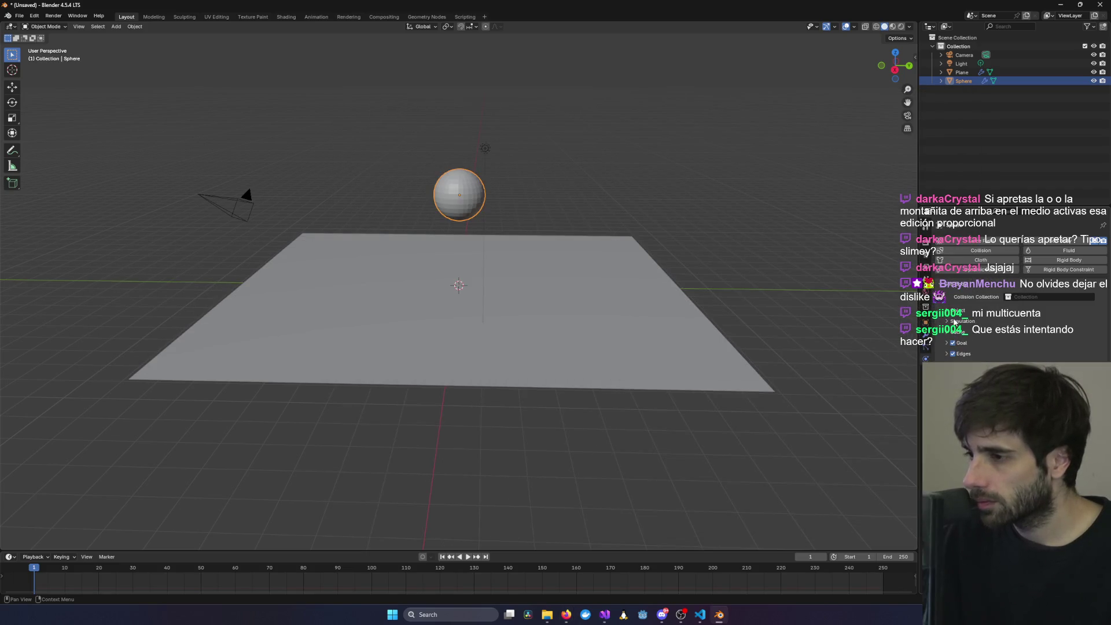
pyautogui.hotkey('alt', 'Tab')
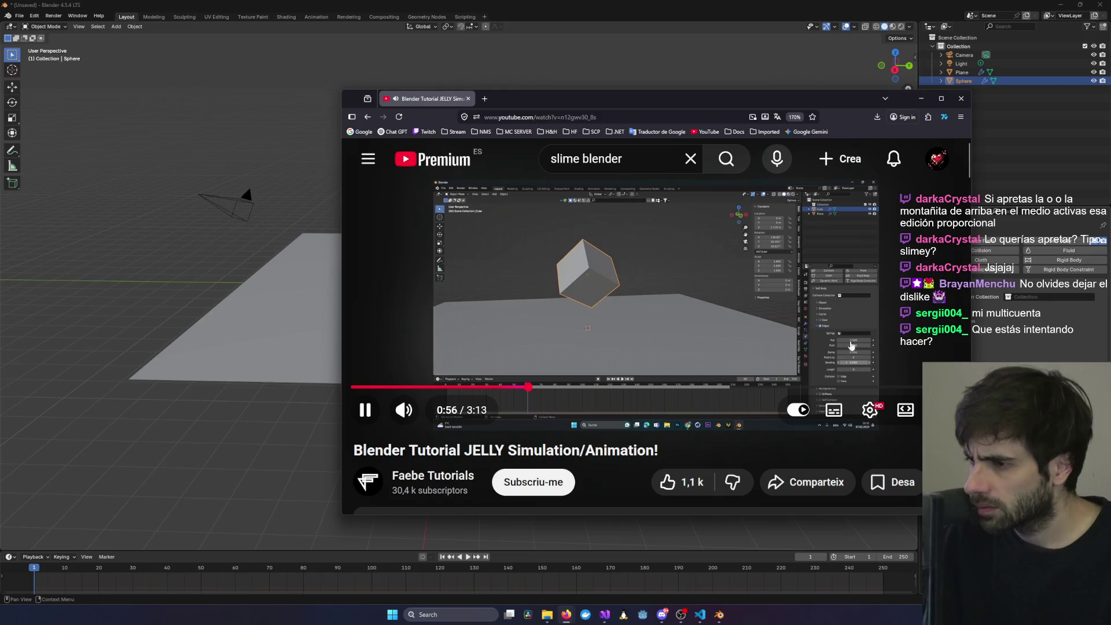
pyautogui.press('space')
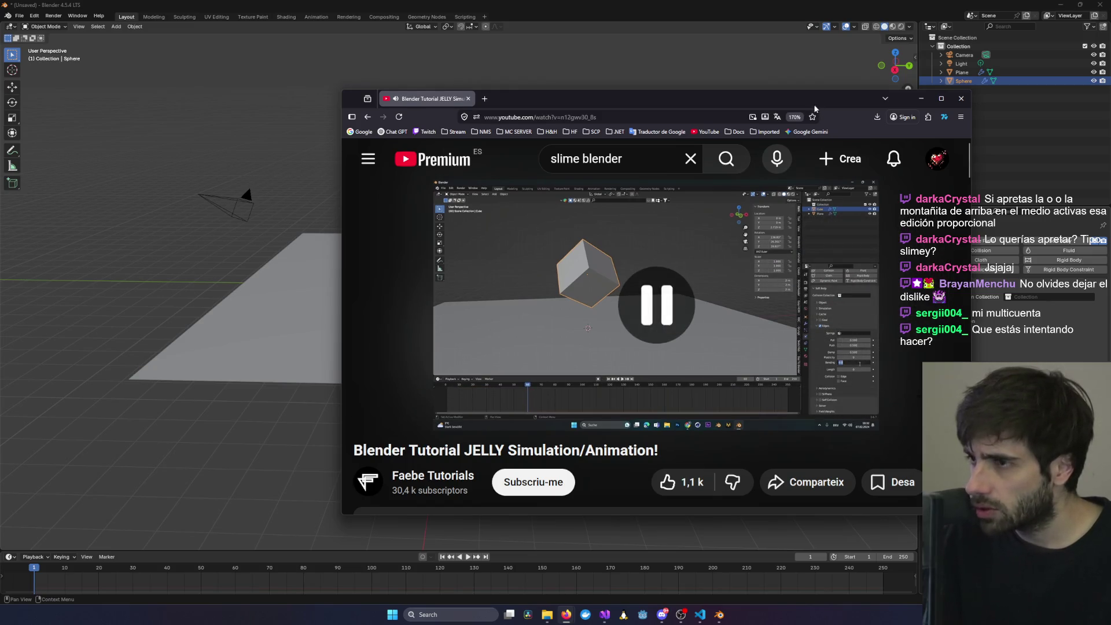
pyautogui.press('Left')
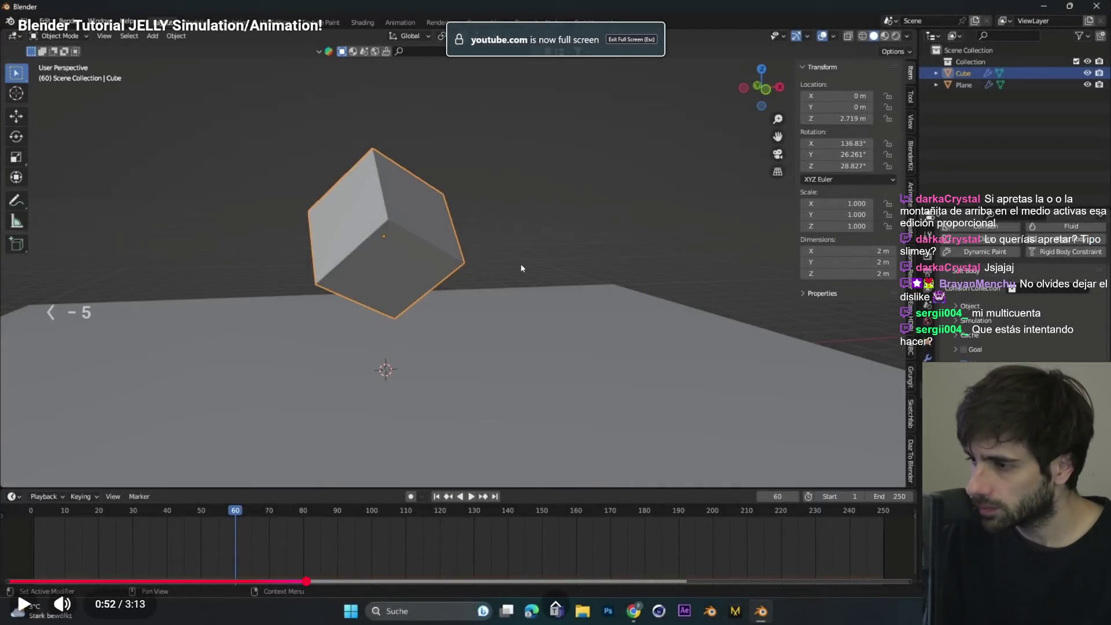
pyautogui.press('space')
pyautogui.press('Left')
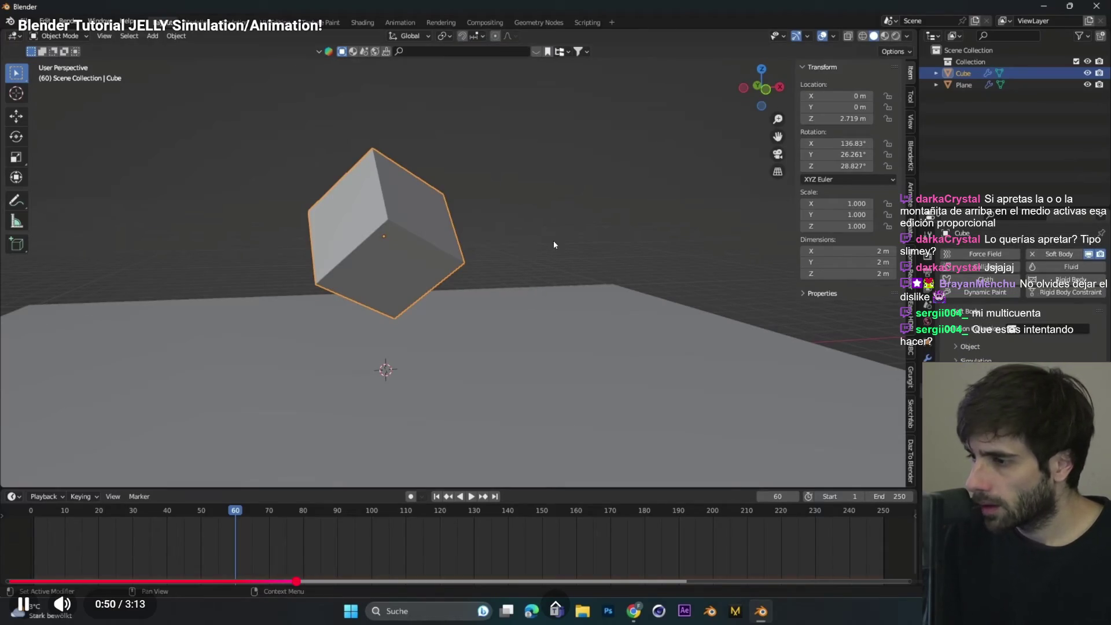
pyautogui.press('space')
pyautogui.hotkey('alt', 'Tab')
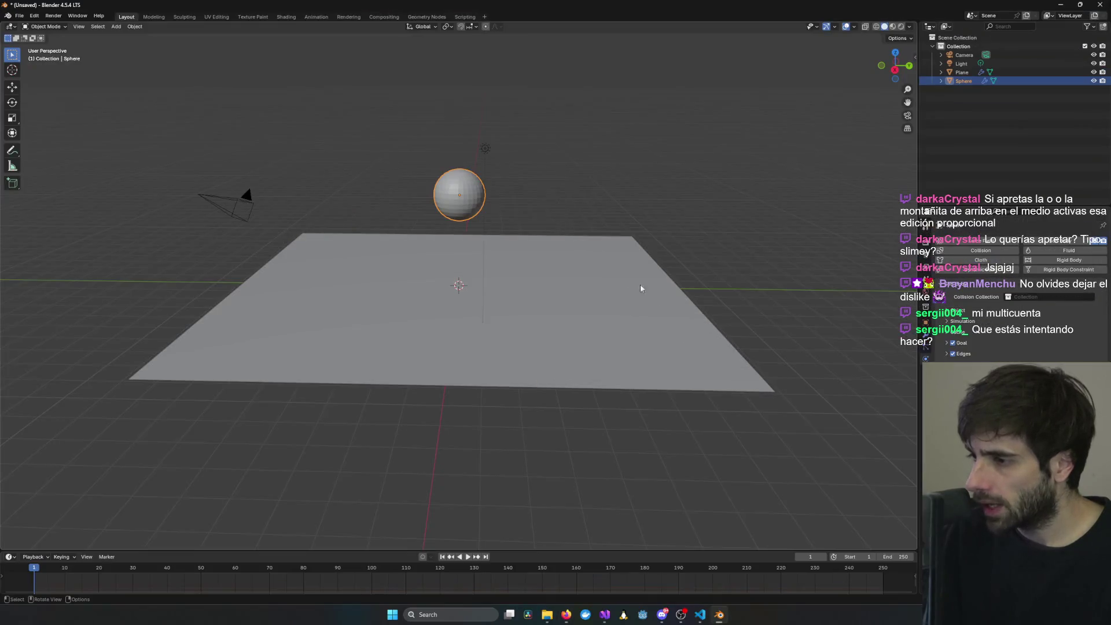
# - Replay the full-screen jelly tutorial with several rewinds, pausing it around 0:54
pyautogui.hotkey('alt', 'Tab')
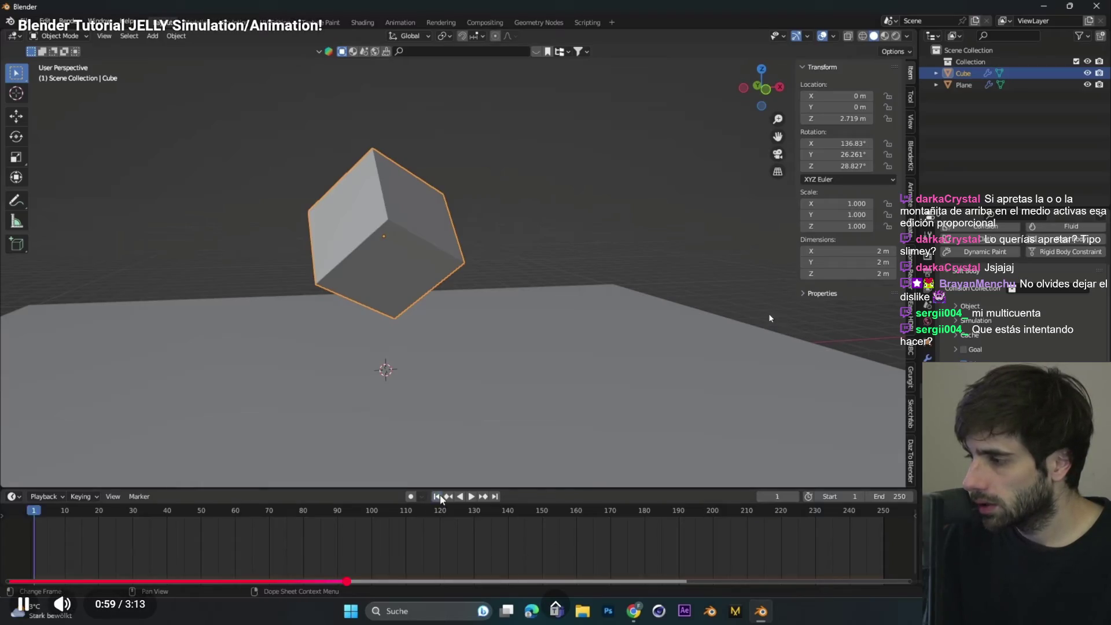
pyautogui.click(749, 302)
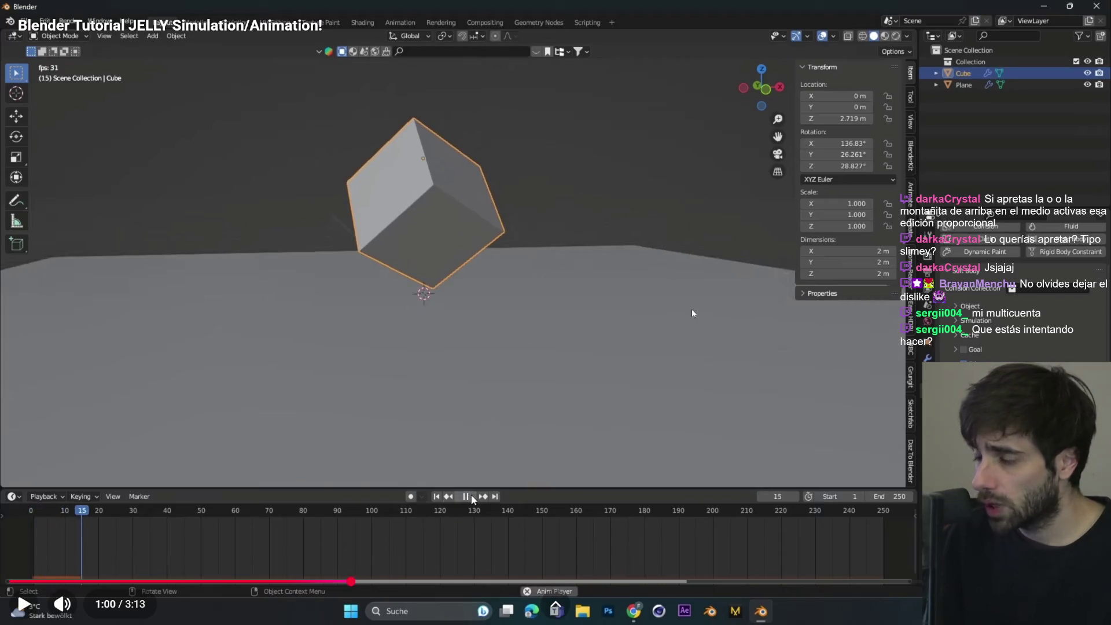
pyautogui.click(668, 310)
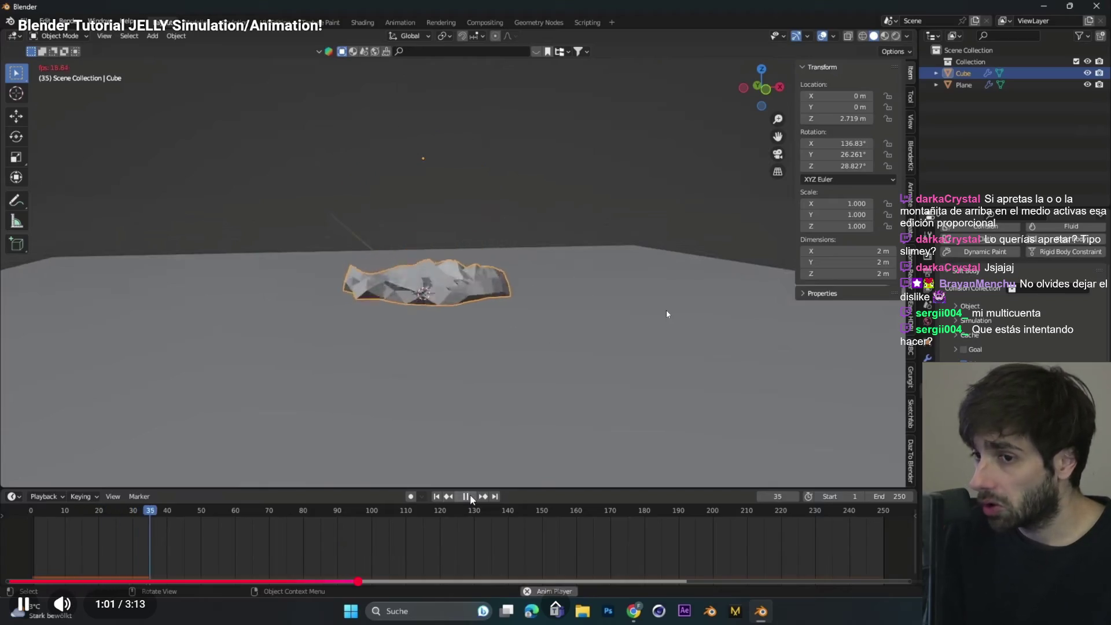
pyautogui.press('Left')
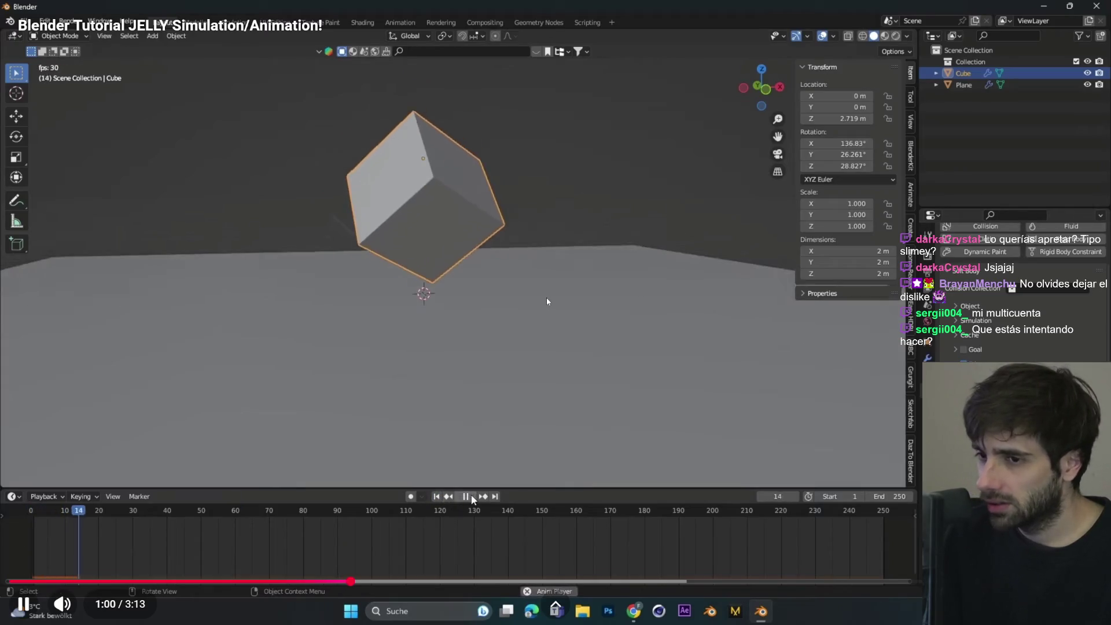
pyautogui.click(546, 298)
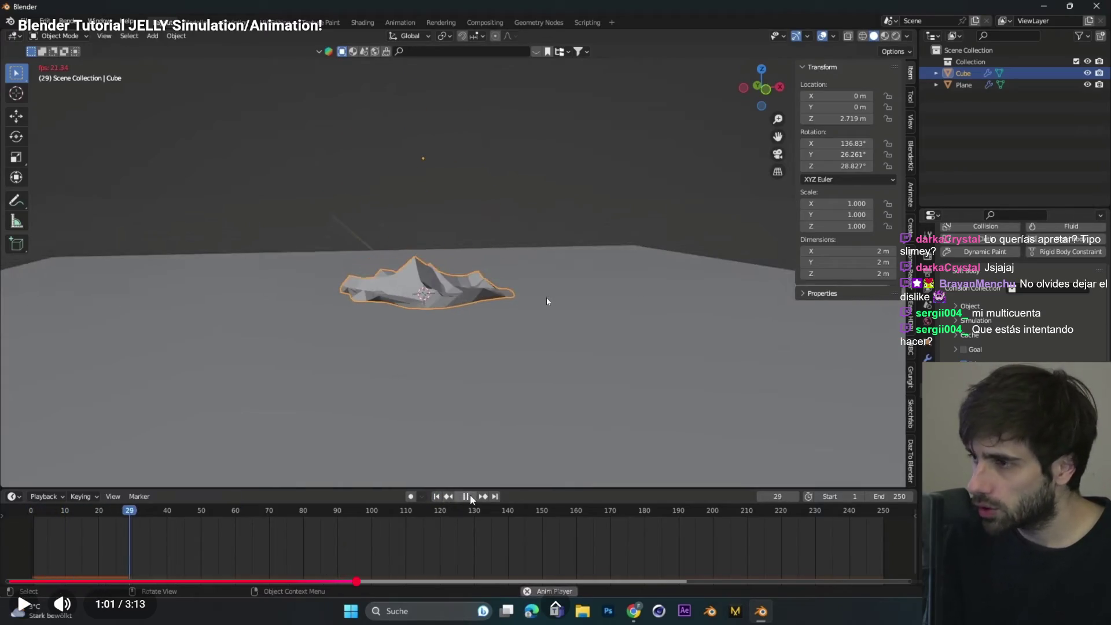
pyautogui.press('Left')
pyautogui.press('Left')
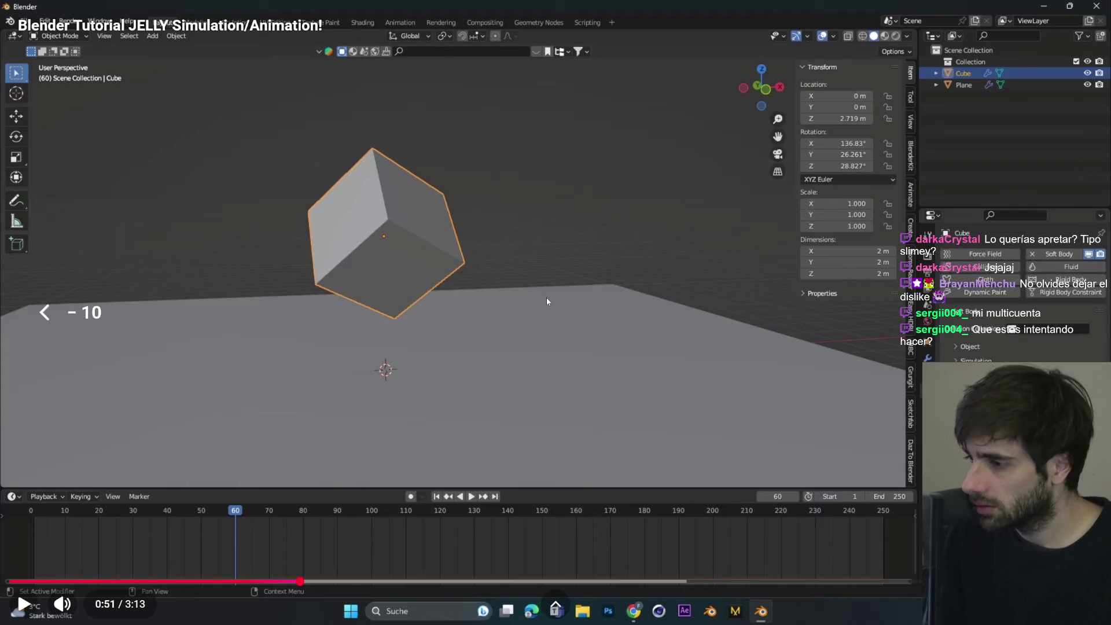
pyautogui.click(547, 297)
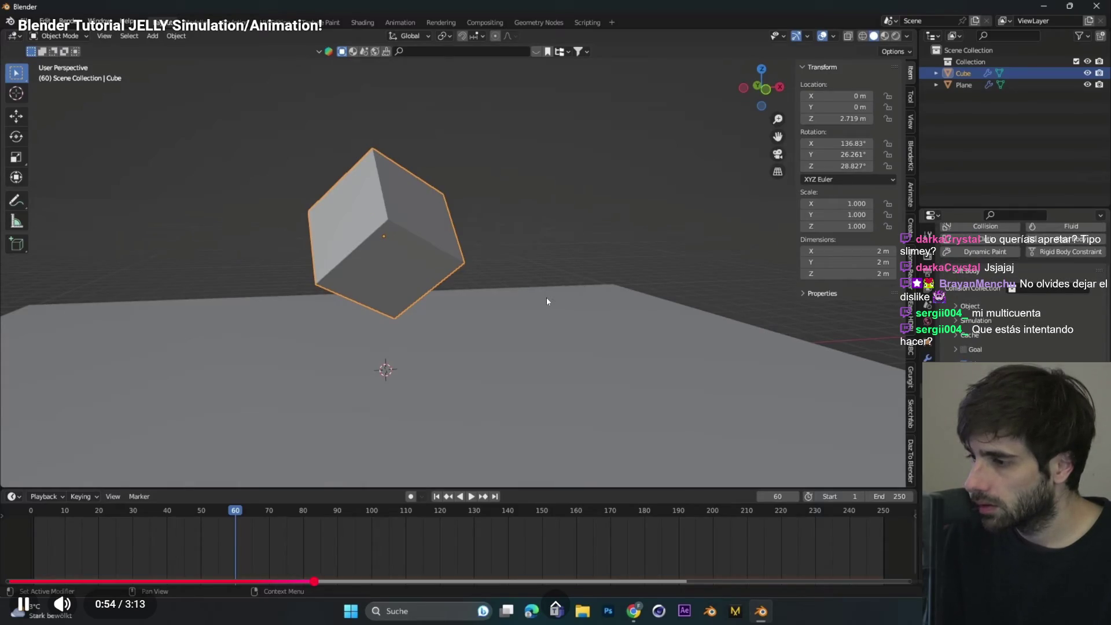
pyautogui.click(589, 249)
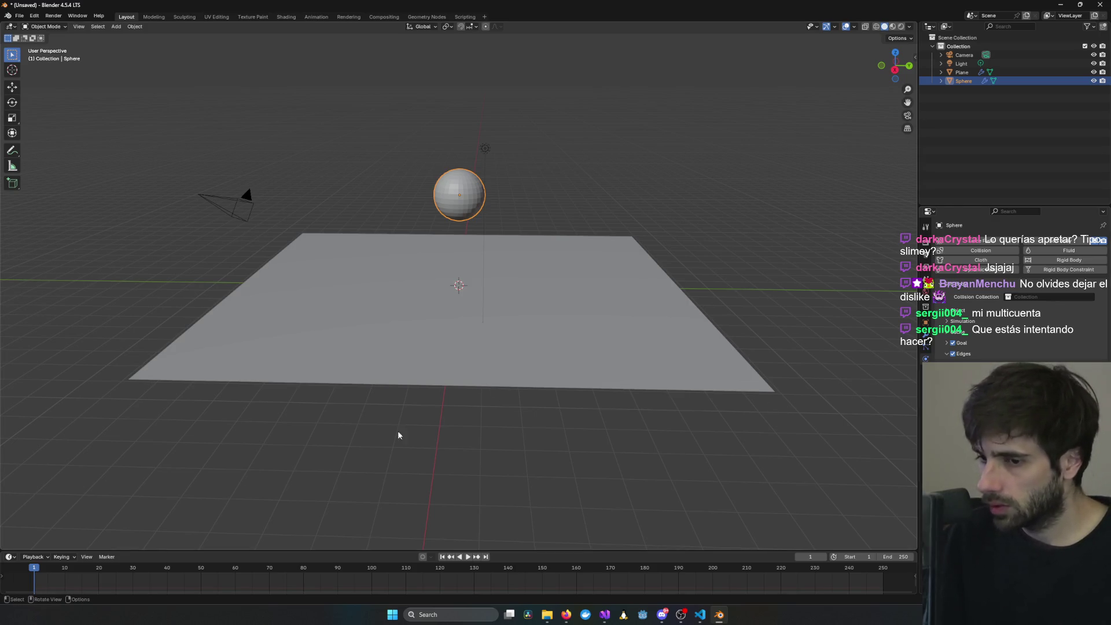
# - Turn off the sphere's soft-body Goal and play the simulation so it falls onto the plane
pyautogui.press('space')
pyautogui.moveTo(426, 431)
pyautogui.mouseDown(button='middle')
pyautogui.moveTo(509, 312)
pyautogui.moveTo(515, 330)
pyautogui.moveTo(457, 238)
pyautogui.moveTo(460, 217)
pyautogui.moveTo(446, 228)
pyautogui.mouseUp(button='middle')
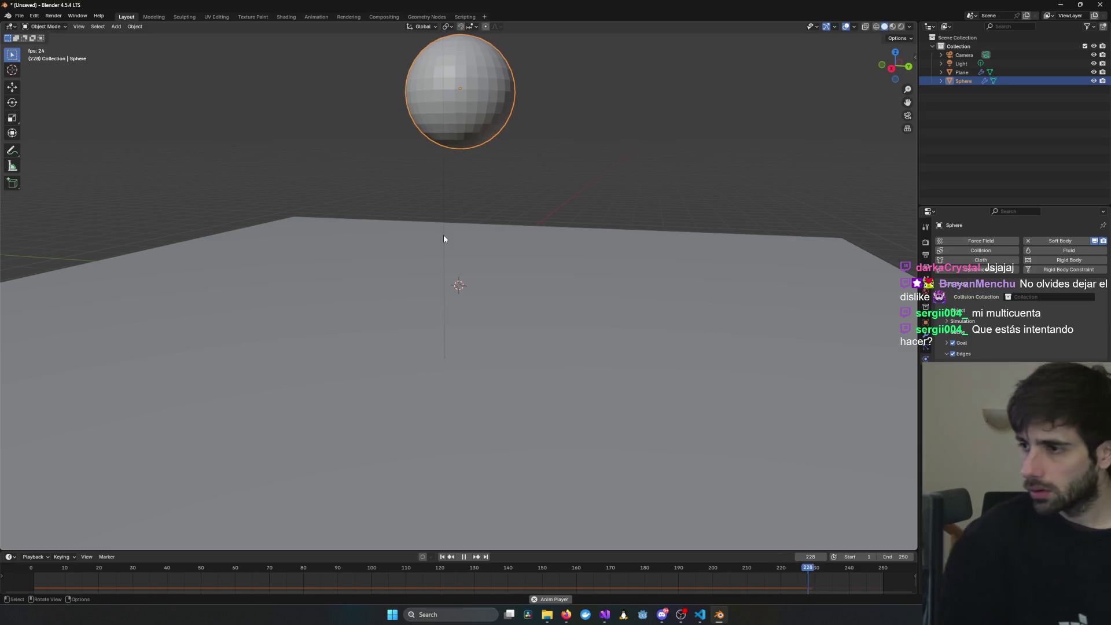
pyautogui.click(953, 342)
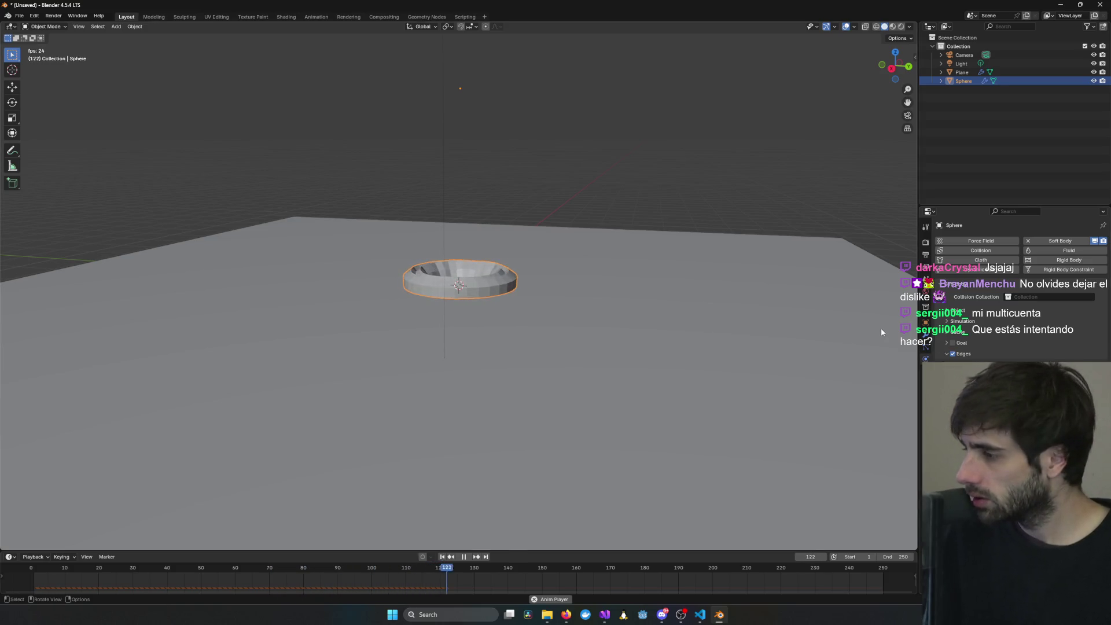
pyautogui.click(660, 241)
pyautogui.press('space')
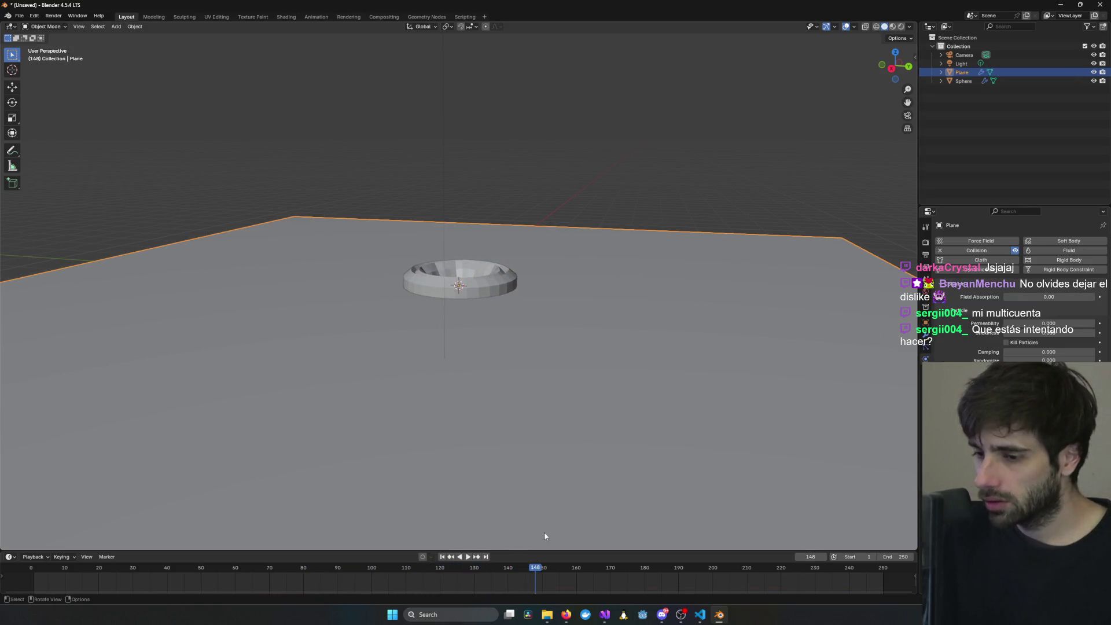
# - Replay the squash from the first frame, rewind to frame 2, and return to the browser
pyautogui.click(442, 557)
pyautogui.press('space')
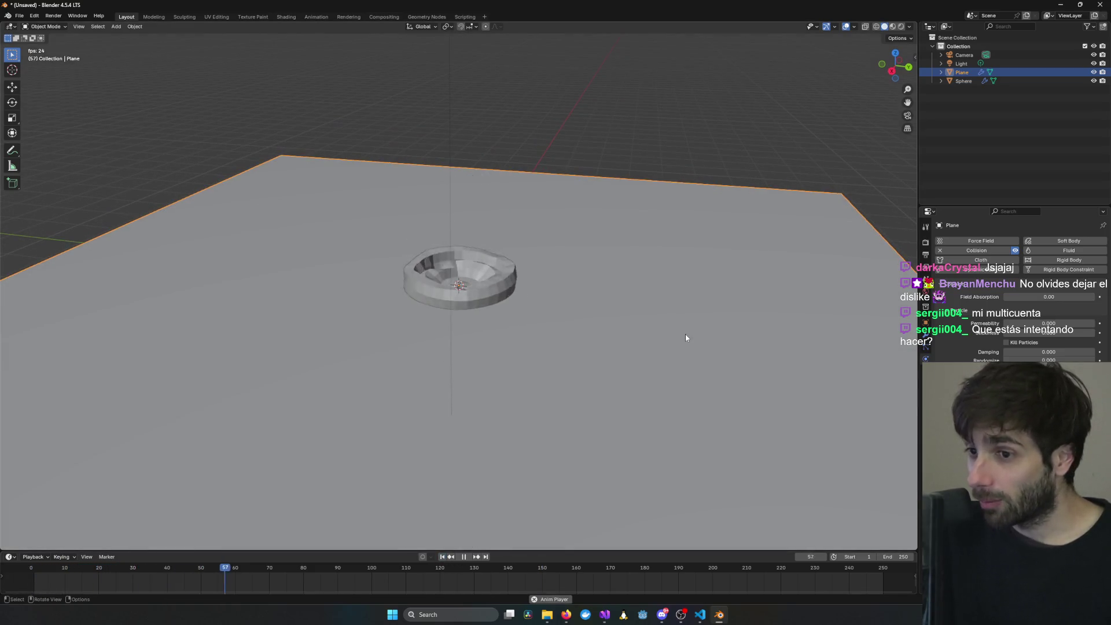
pyautogui.press('space')
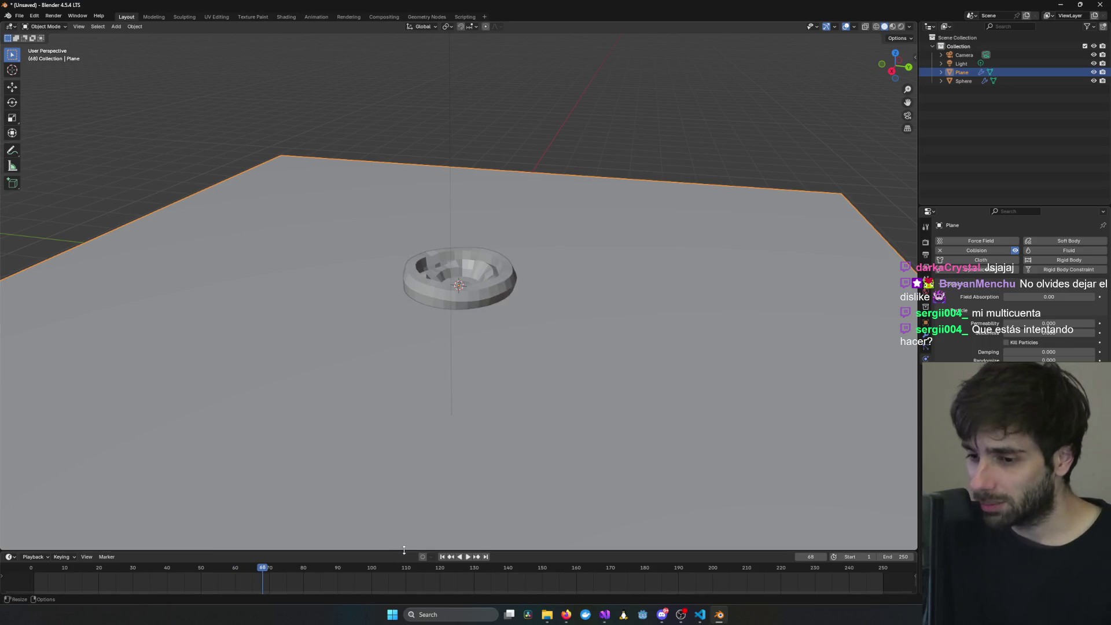
pyautogui.moveTo(264, 568)
pyautogui.mouseDown()
pyautogui.moveTo(36, 565)
pyautogui.moveTo(236, 573)
pyautogui.moveTo(83, 573)
pyautogui.moveTo(199, 579)
pyautogui.moveTo(37, 574)
pyautogui.mouseUp()
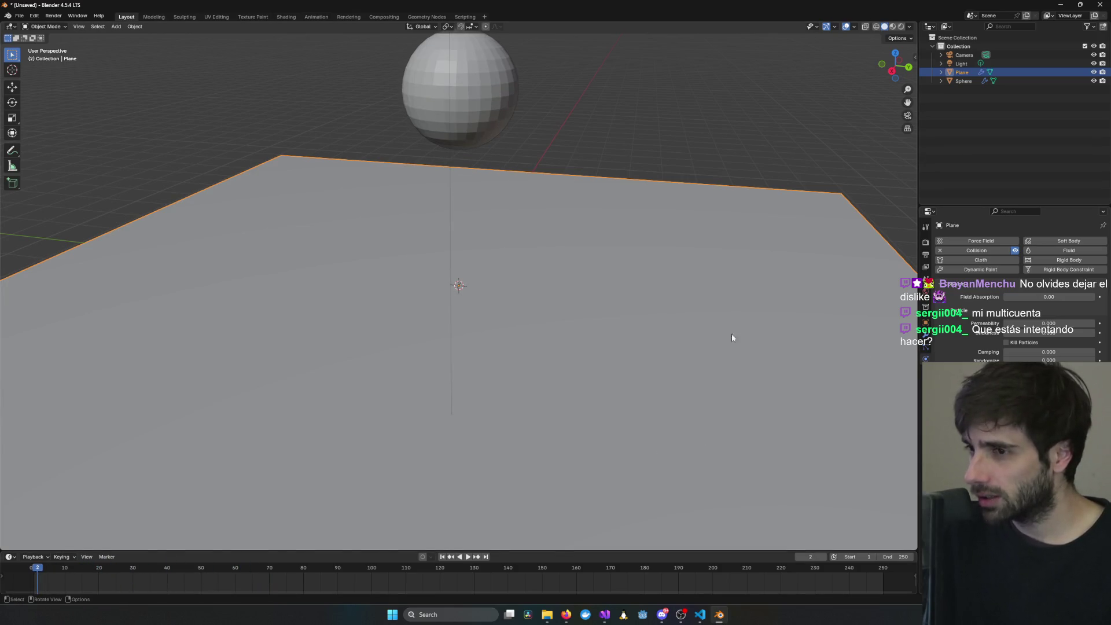
pyautogui.scroll(-2, 672, 330)
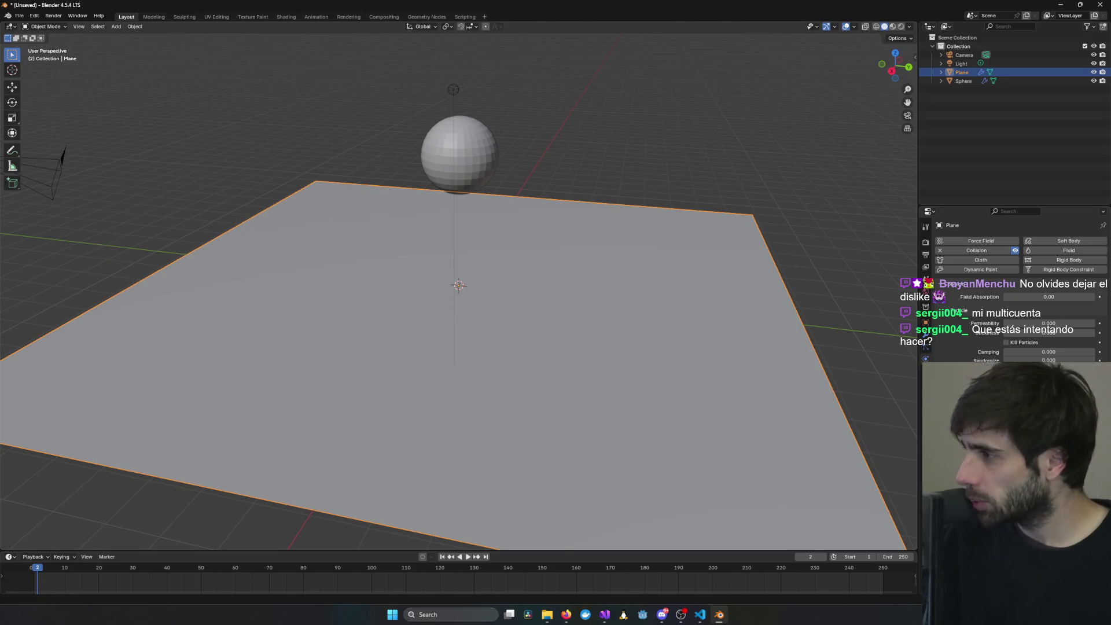
pyautogui.click(566, 615)
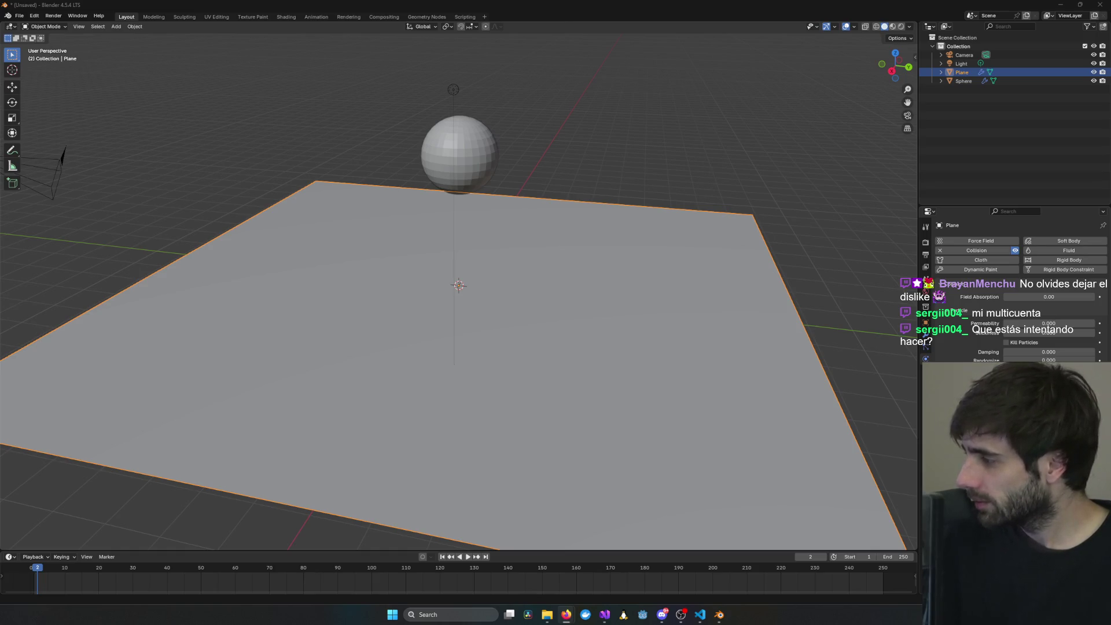
# - Resume the YouTube jelly tutorial to 1:10, then return to Blender and select the sphere
pyautogui.click(845, 322)
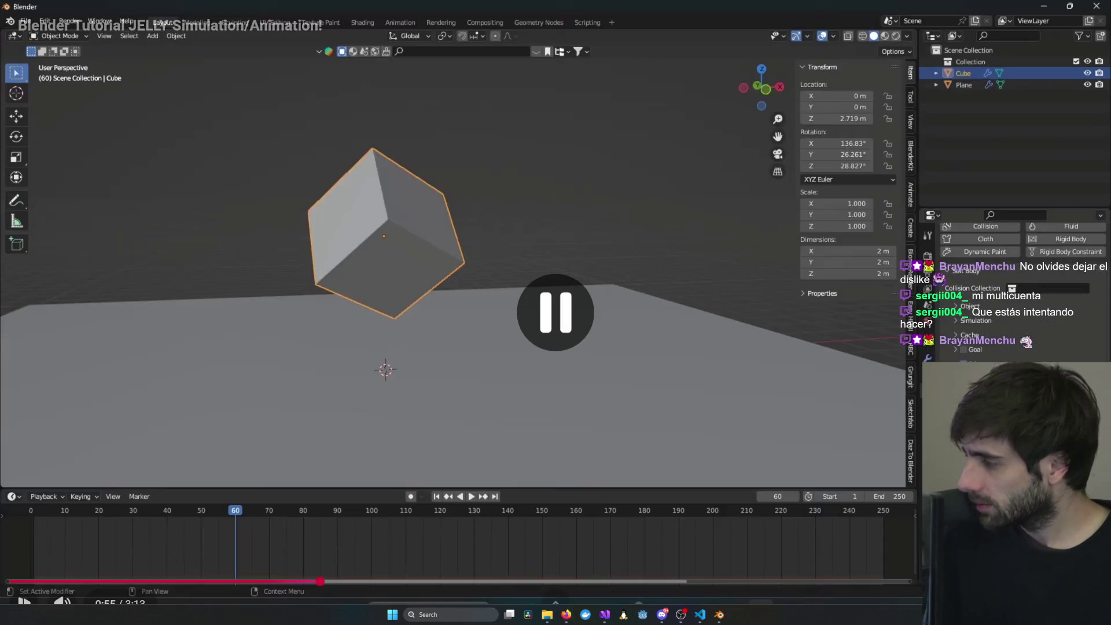
pyautogui.click(691, 294)
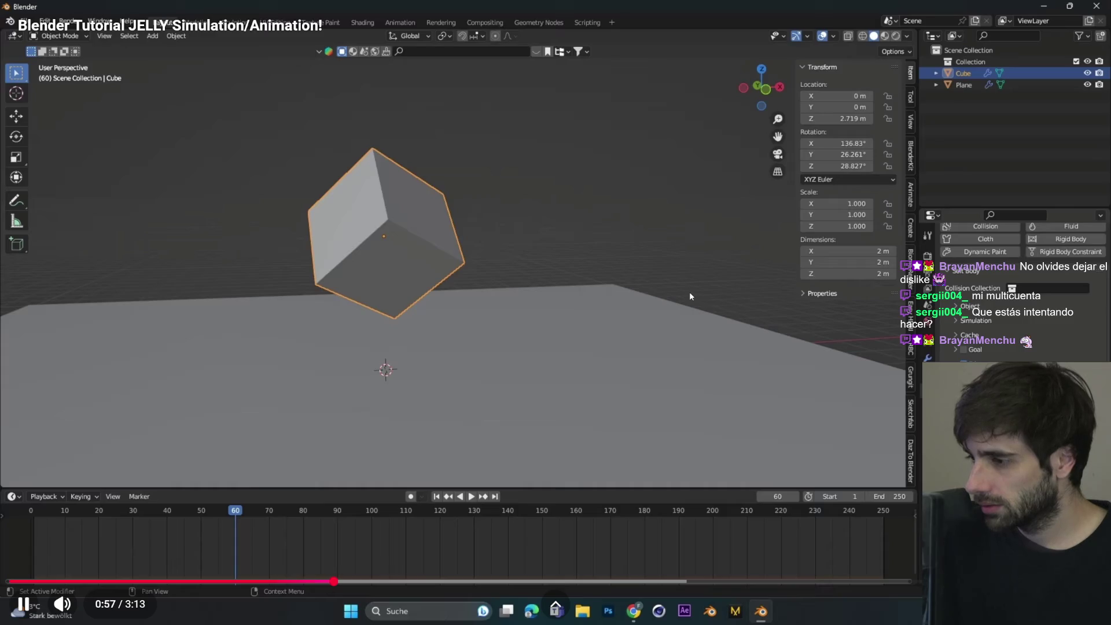
pyautogui.click(437, 497)
pyautogui.click(470, 496)
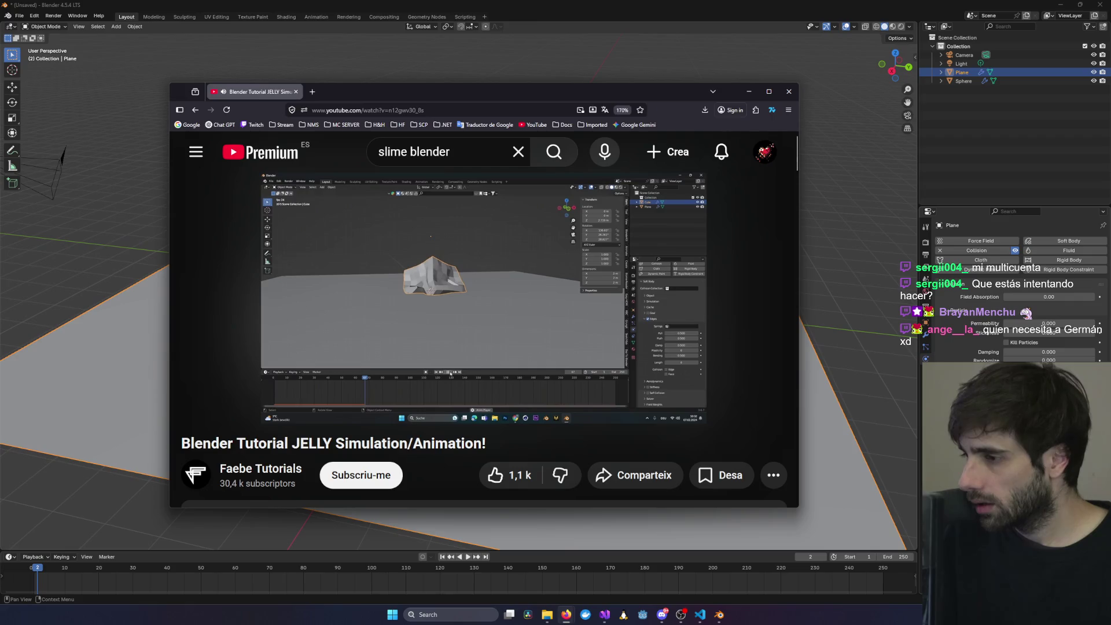
pyautogui.hotkey('alt', 'Tab')
pyautogui.click(460, 134)
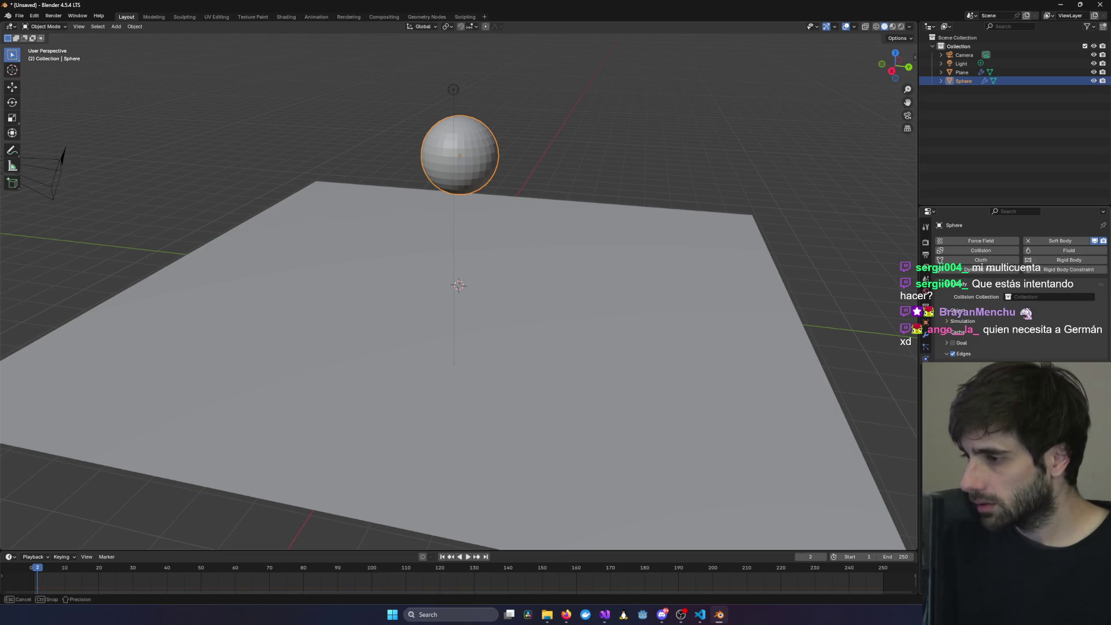
# - Play the simulation, view the landed sphere from above, then switch to the browser
pyautogui.click(646, 328)
pyautogui.press('space')
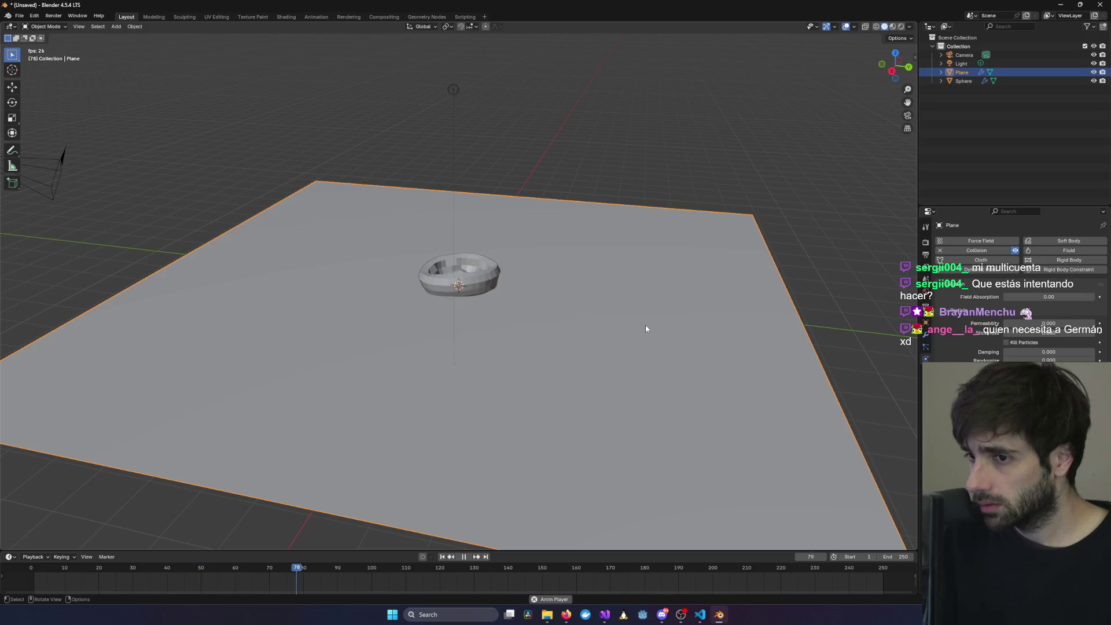
pyautogui.scroll(5, 448, 273)
pyautogui.moveTo(447, 273); pyautogui.dragTo(488, 307, button='middle')
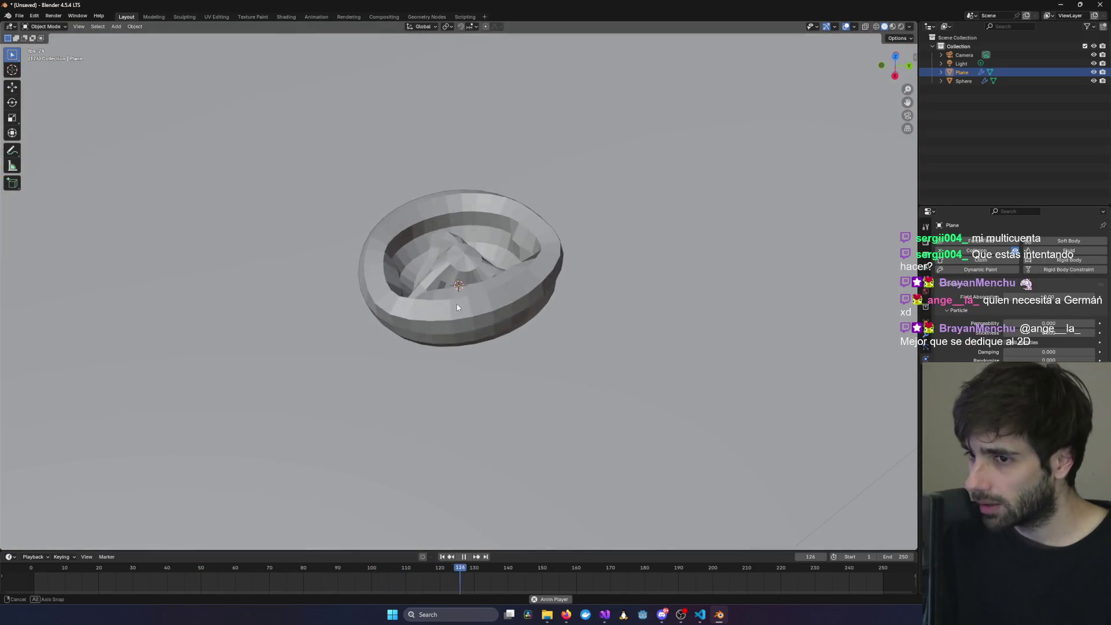
pyautogui.press('space')
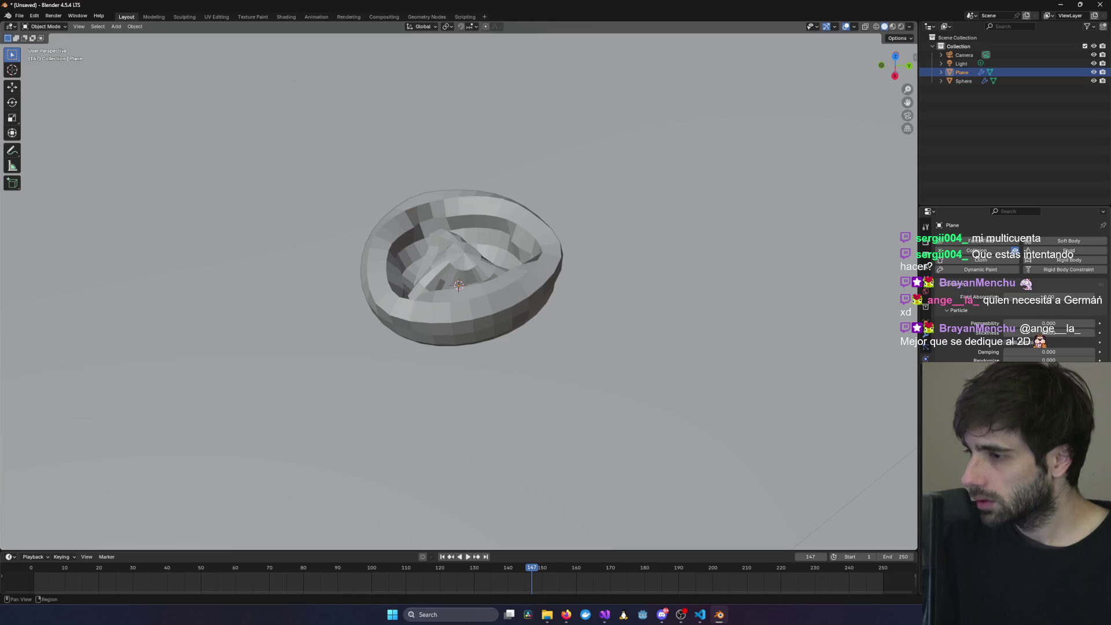
pyautogui.scroll(-5, 763, 328)
pyautogui.scroll(2, 763, 327)
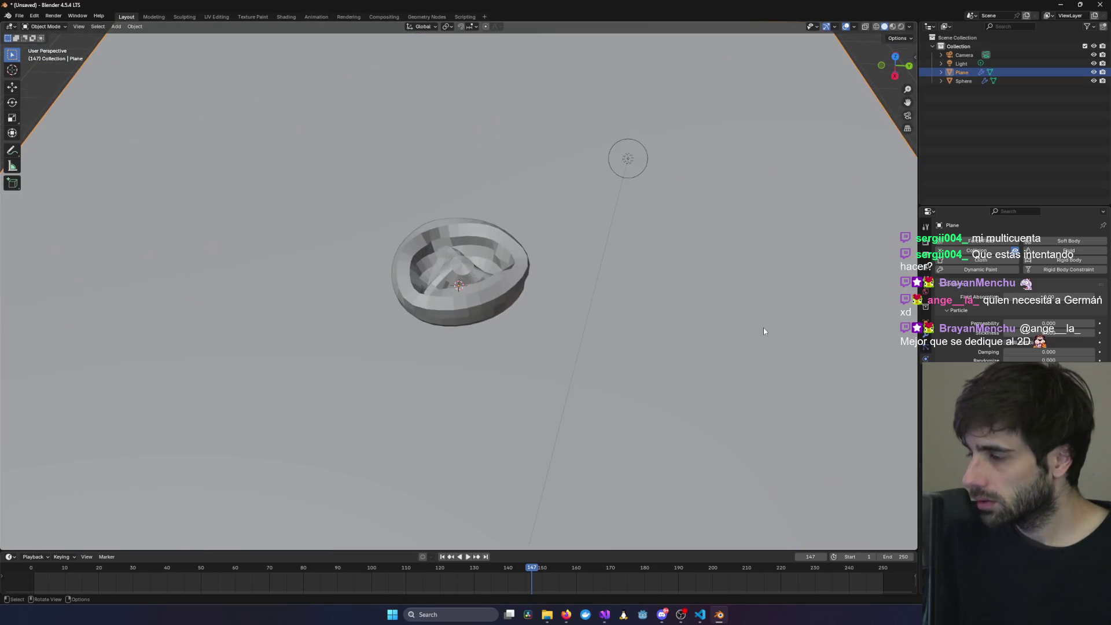
pyautogui.hotkey('alt', 'Tab')
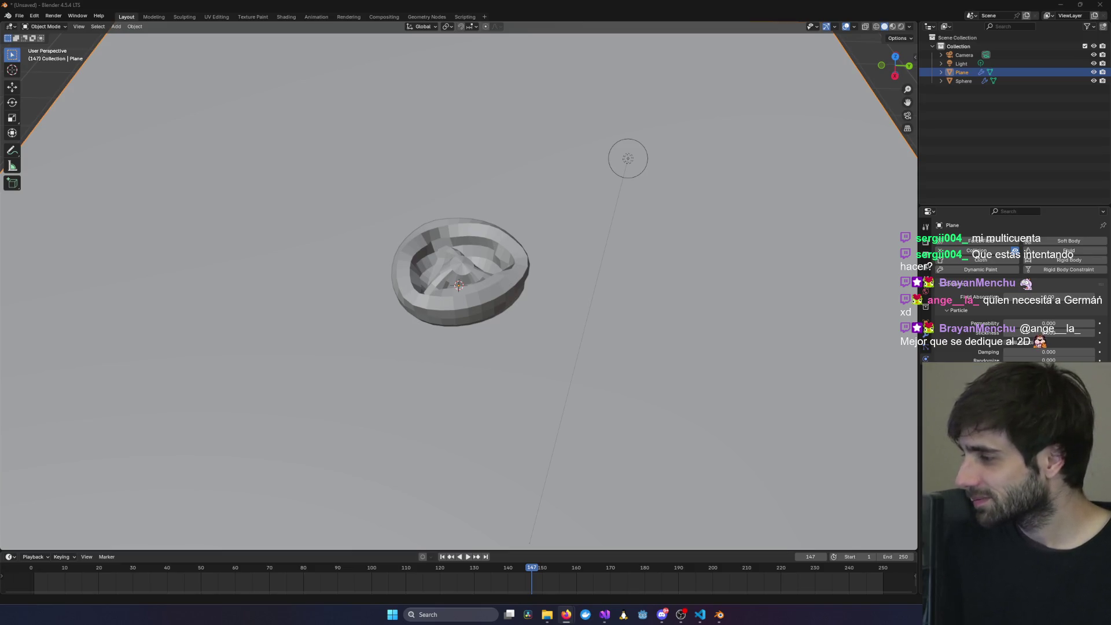
# - Replay the sphere's fall from near the start, orbiting around it, then rewind before the start
pyautogui.scroll(-8, 725, 238)
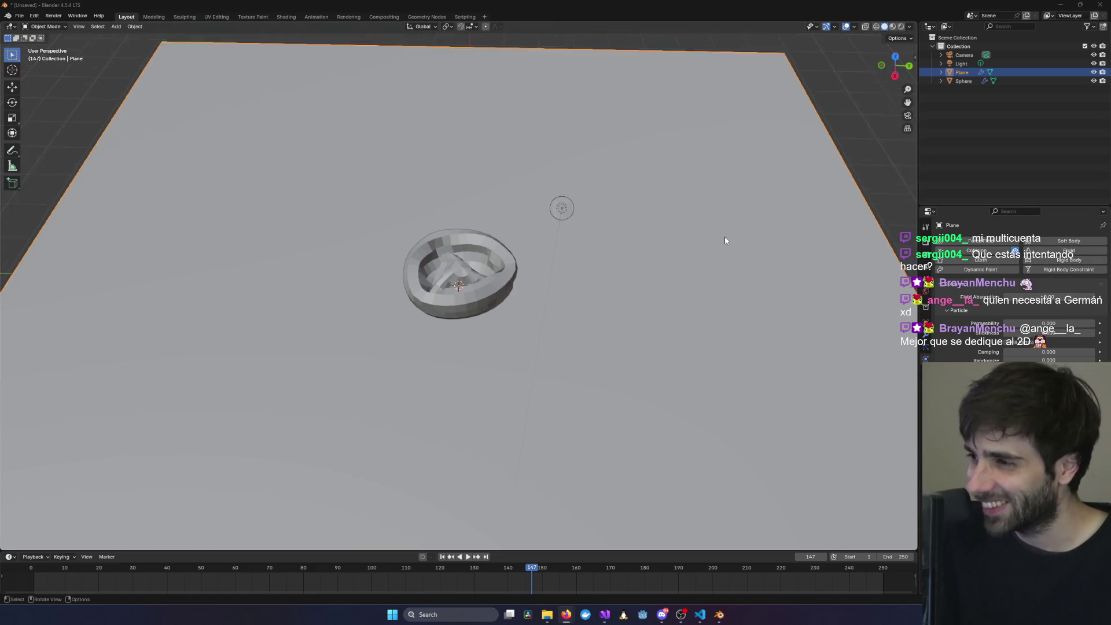
pyautogui.moveTo(773, 263)
pyautogui.mouseDown(button='middle')
pyautogui.moveTo(734, 246)
pyautogui.moveTo(783, 251)
pyautogui.mouseUp(button='middle')
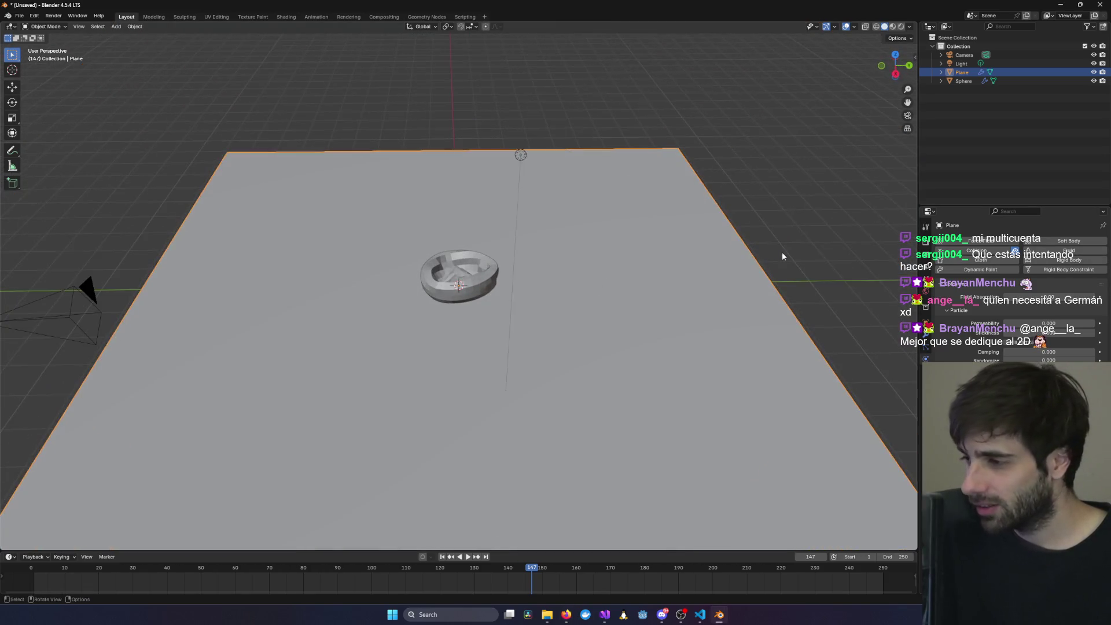
pyautogui.press('space')
pyautogui.press('space')
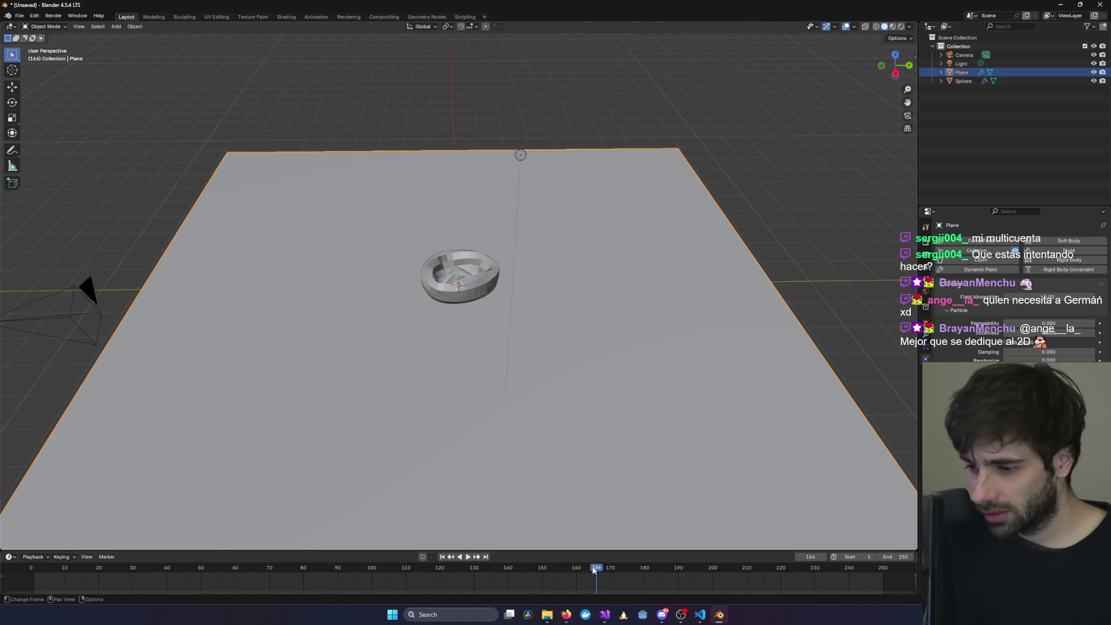
pyautogui.moveTo(594, 570); pyautogui.dragTo(31, 569)
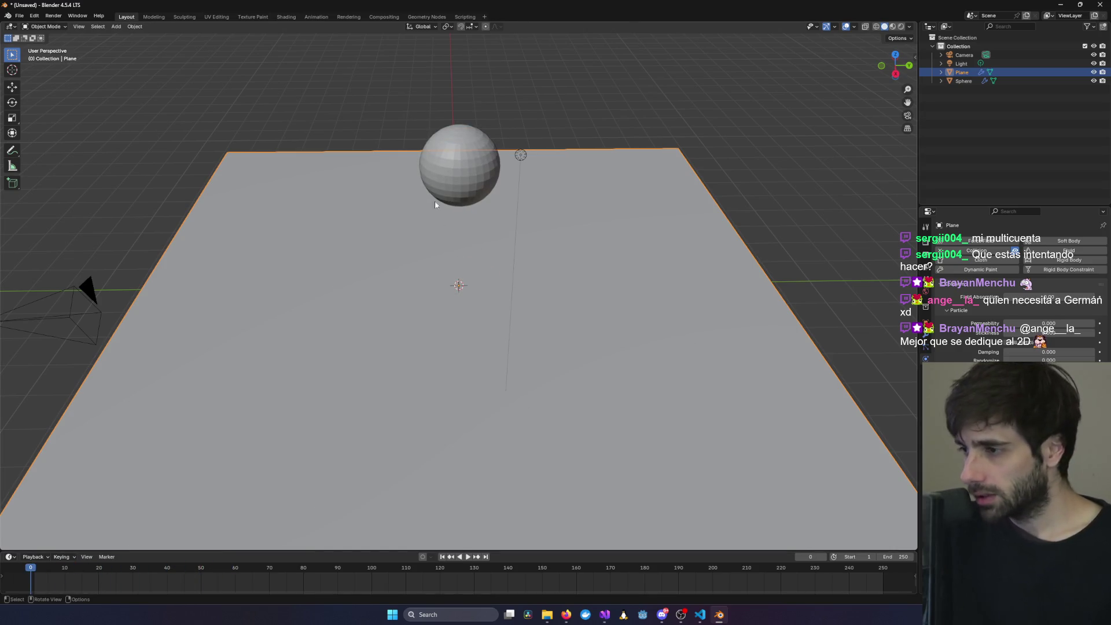
pyautogui.click(469, 170)
pyautogui.press('g')
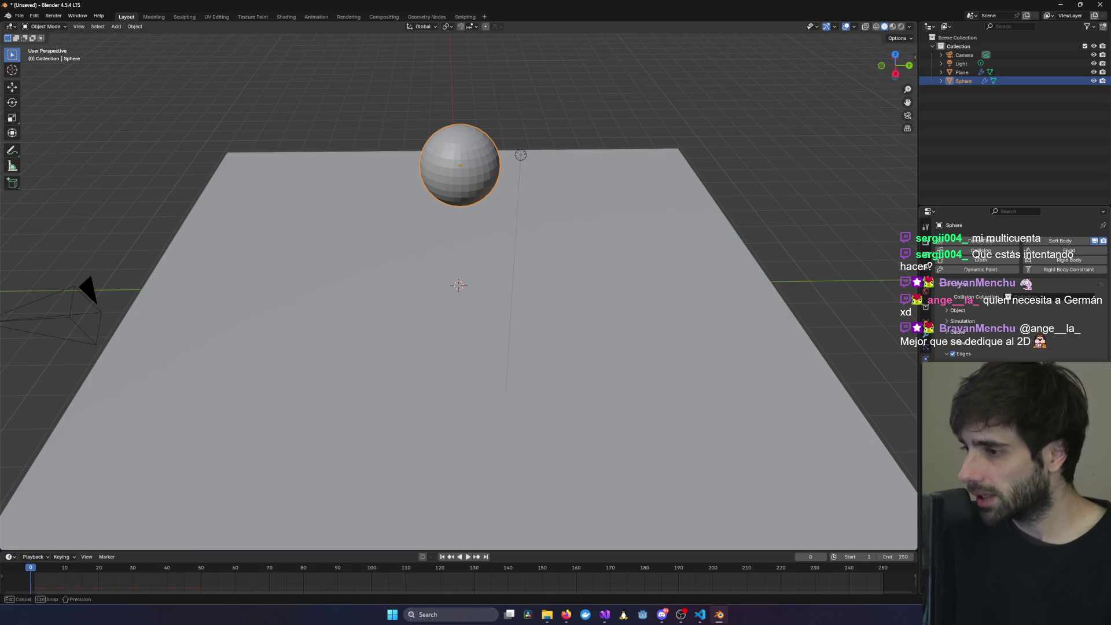
pyautogui.press('space')
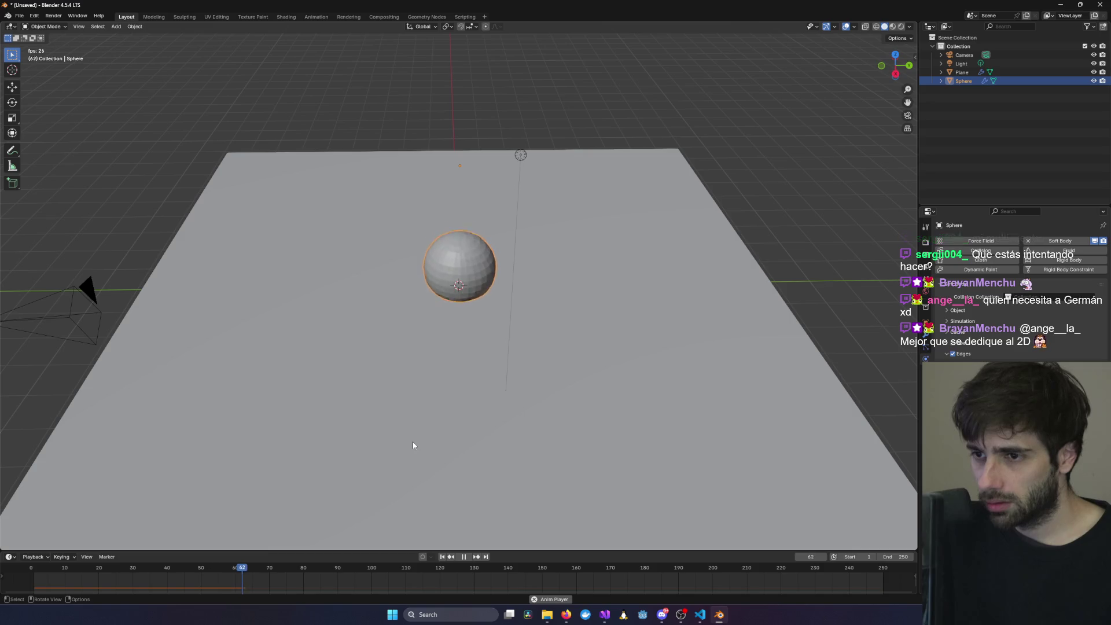
pyautogui.moveTo(412, 442); pyautogui.dragTo(568, 429, button='middle')
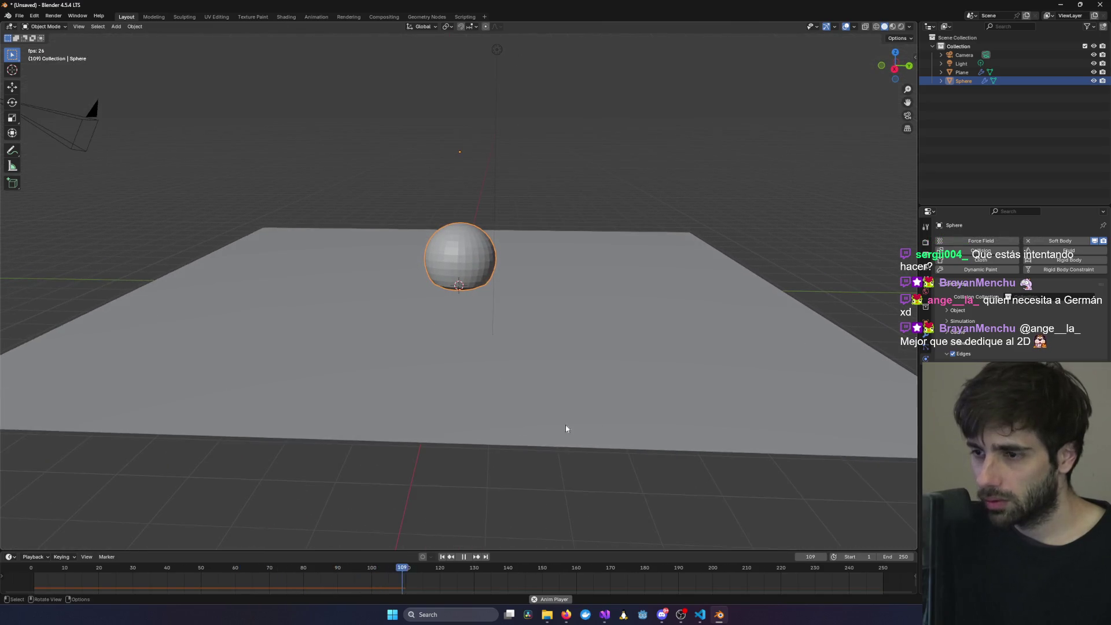
pyautogui.press('space')
pyautogui.press('space')
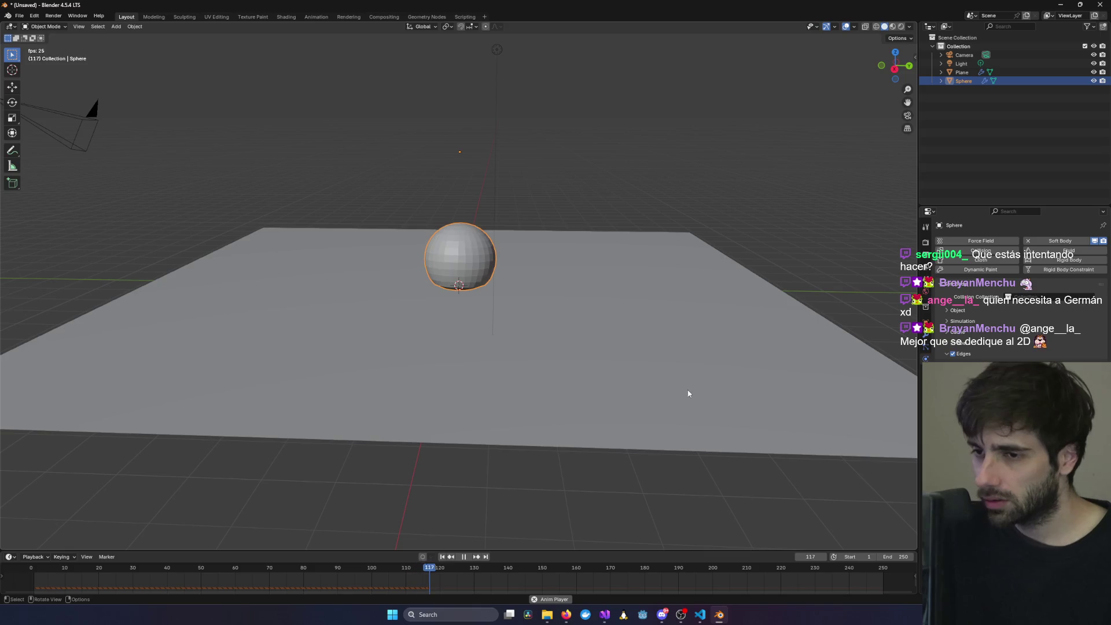
pyautogui.press('space')
pyautogui.moveTo(470, 570); pyautogui.dragTo(7, 571)
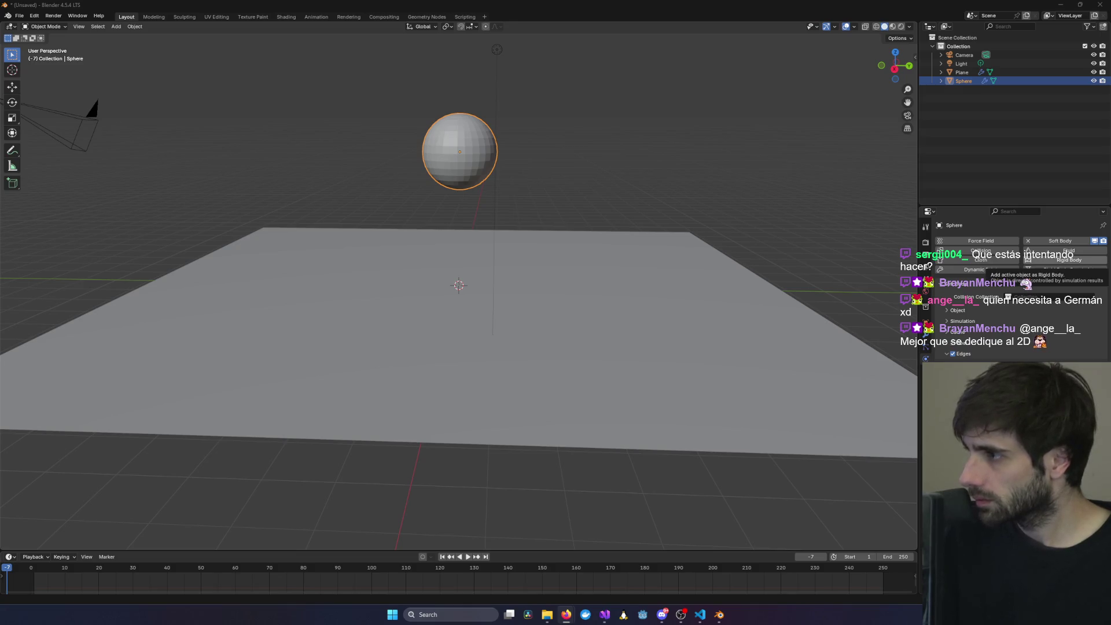
pyautogui.moveTo(570, 617)
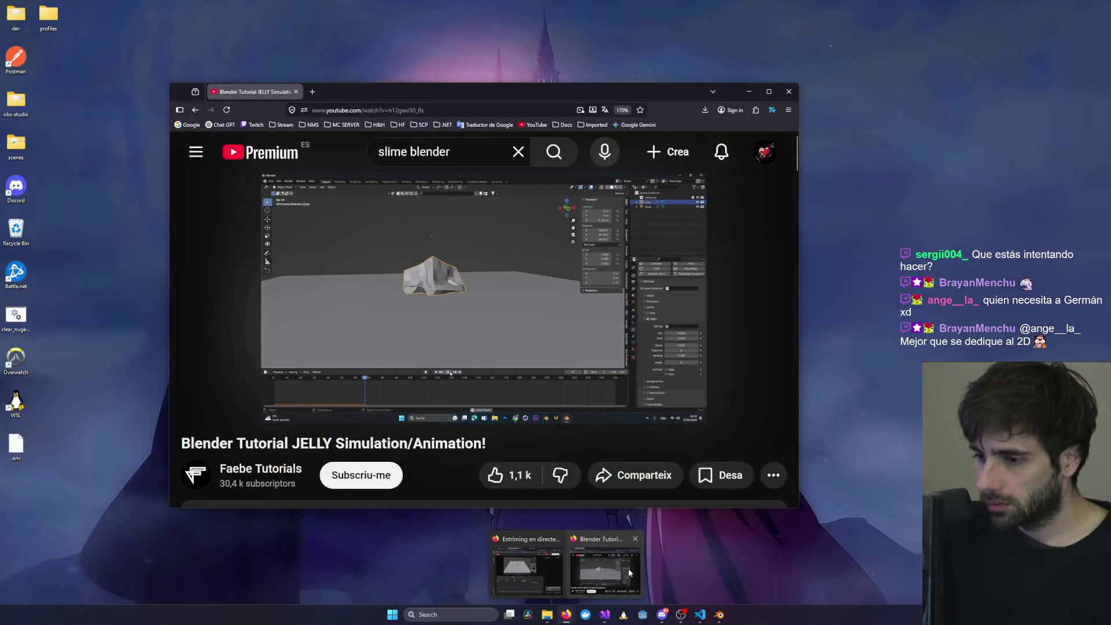
# - Play the YouTube tutorial on to 1:13, pause it, and return to Blender with the plane selected
pyautogui.click(630, 573)
pyautogui.click(499, 333)
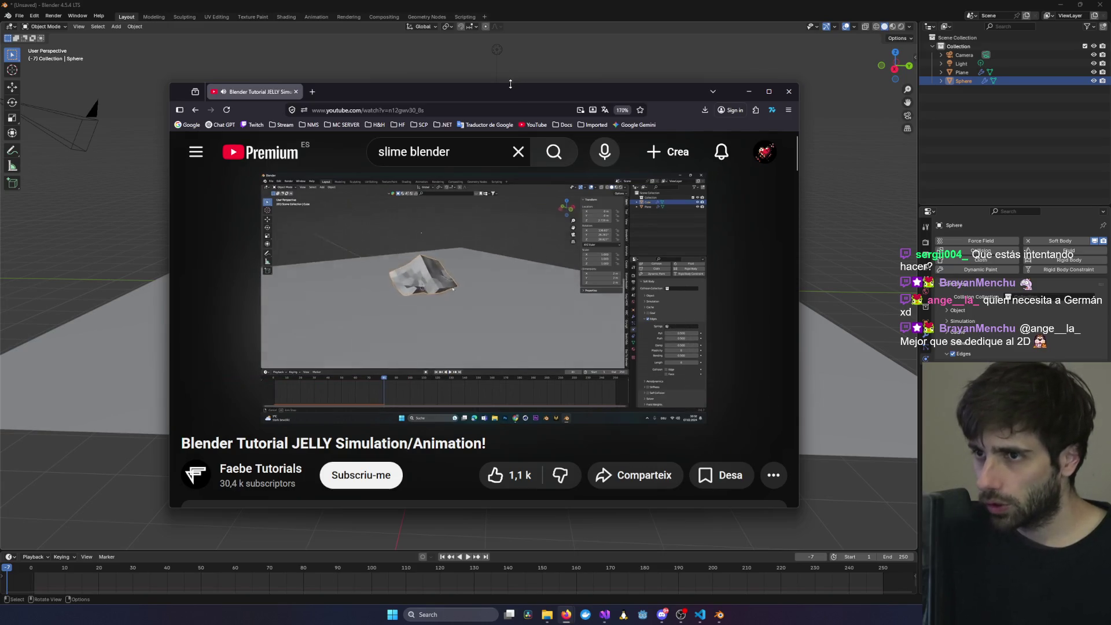
pyautogui.moveTo(509, 90); pyautogui.dragTo(617, 176)
pyautogui.click(575, 364)
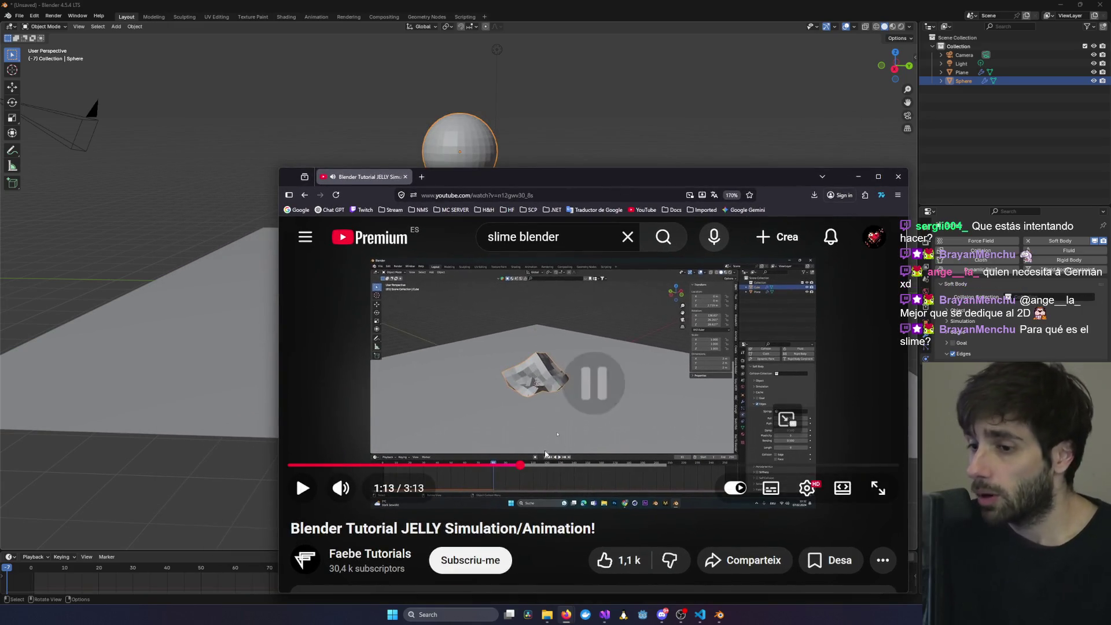
pyautogui.click(184, 297)
pyautogui.click(183, 298)
pyautogui.scroll(5, 460, 171)
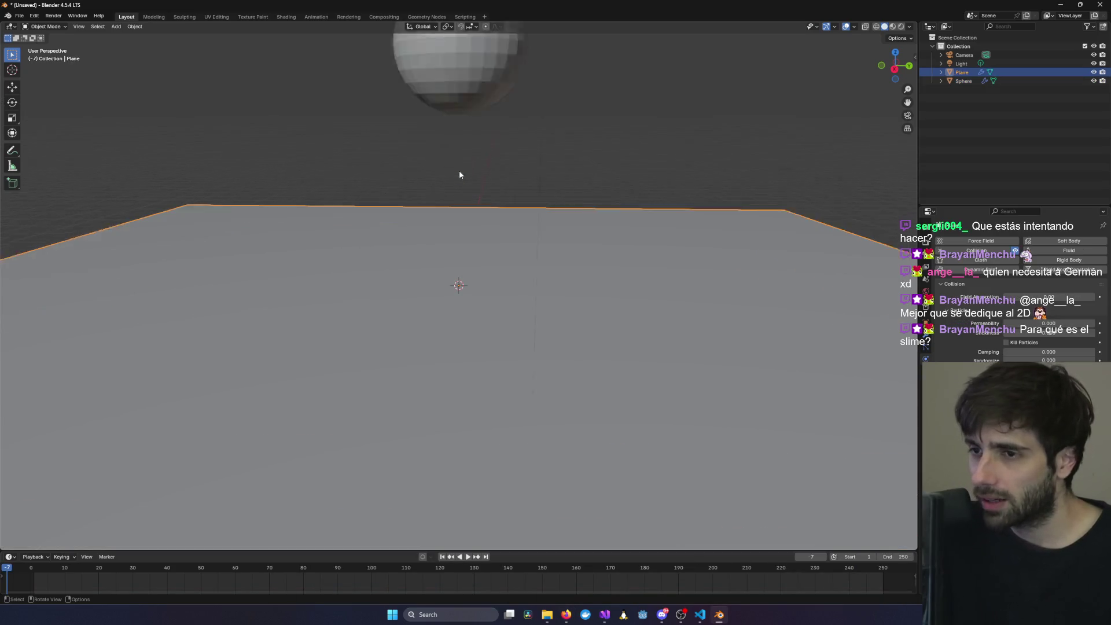
# - Put the sphere in Edit Mode with X-ray enabled and clear its vertex selection
pyautogui.moveTo(458, 190)
pyautogui.mouseDown(button='middle')
pyautogui.moveTo(462, 156)
pyautogui.moveTo(446, 201)
pyautogui.moveTo(421, 178)
pyautogui.mouseUp(button='middle')
pyautogui.click(416, 160)
pyautogui.scroll(4, 415, 156)
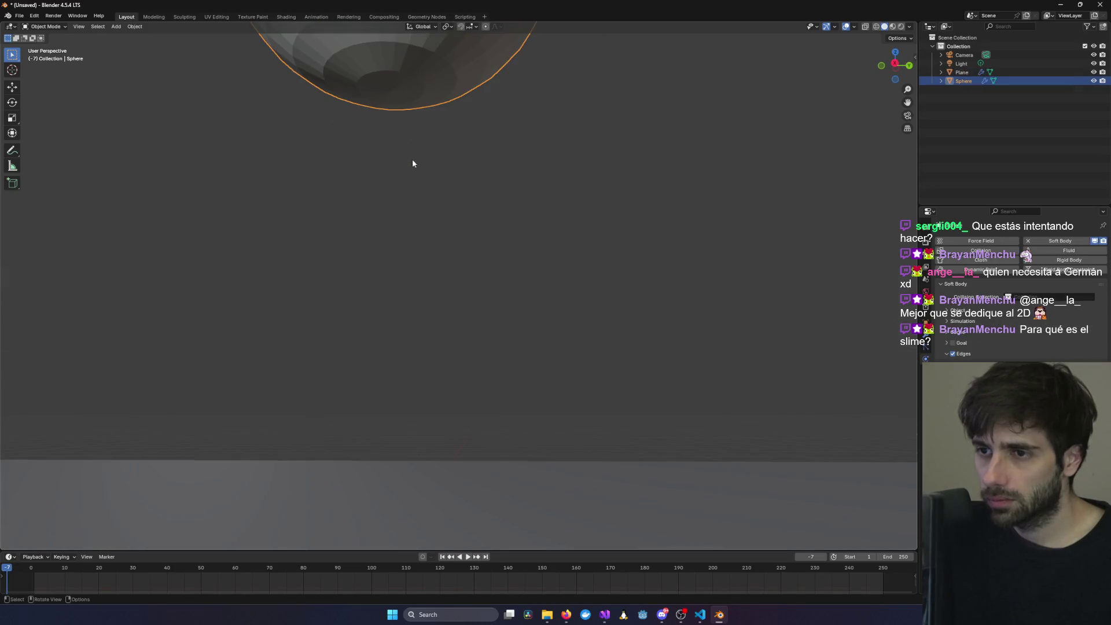
pyautogui.moveTo(293, 90)
pyautogui.mouseDown(button='middle')
pyautogui.moveTo(389, 112)
pyautogui.moveTo(412, 290)
pyautogui.mouseUp(button='middle')
pyautogui.press('Tab')
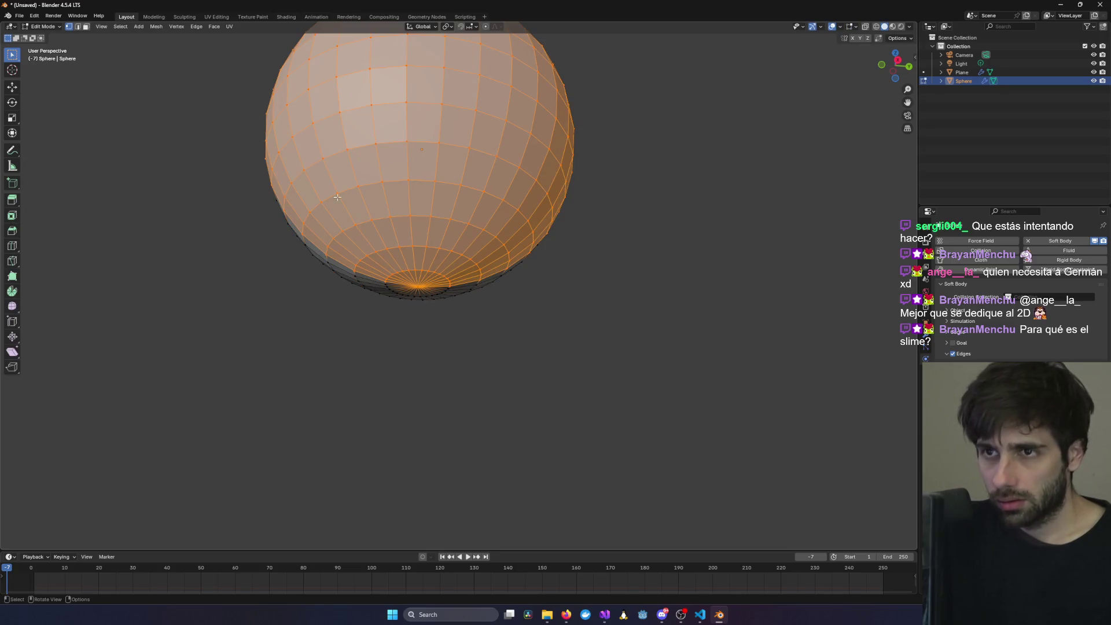
pyautogui.moveTo(337, 197); pyautogui.dragTo(292, 161, button='middle')
pyautogui.hotkey('alt', 'z')
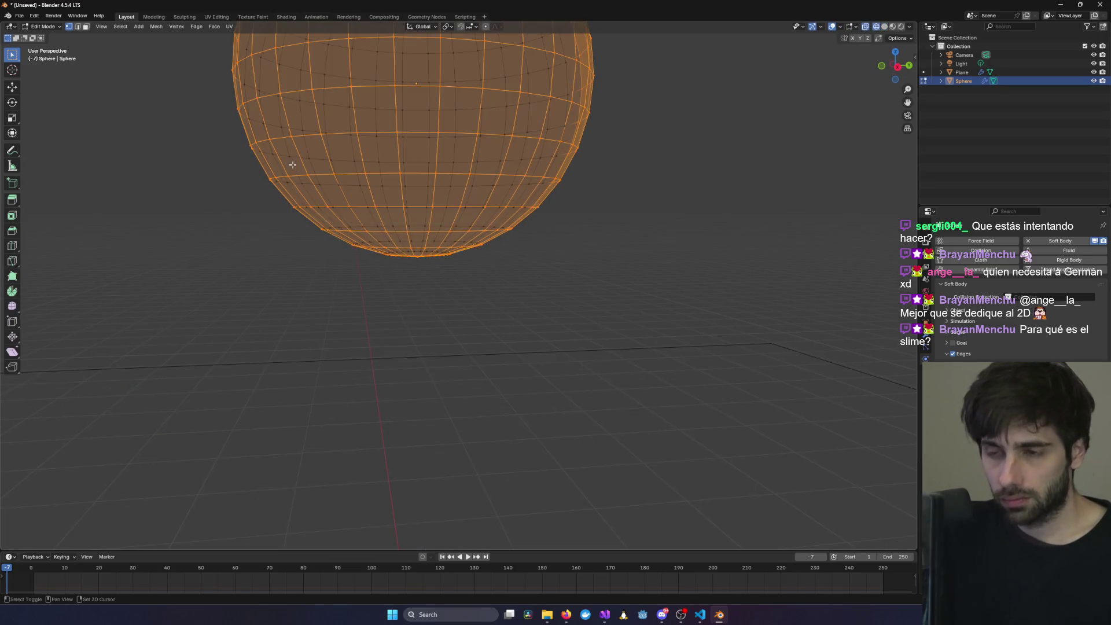
pyautogui.moveTo(428, 212); pyautogui.dragTo(388, 164, button='middle')
pyautogui.moveTo(276, 57)
pyautogui.mouseDown()
pyautogui.moveTo(398, 136)
pyautogui.moveTo(640, 342)
pyautogui.mouseUp()
pyautogui.hotkey('alt', 'a')
# - Select the bottom pole vertex and test proportional moves from a straight side view, cancelling each
pyautogui.click(453, 309)
pyautogui.moveTo(452, 309)
pyautogui.mouseDown(button='middle')
pyautogui.moveTo(450, 260)
pyautogui.moveTo(454, 376)
pyautogui.moveTo(481, 362)
pyautogui.moveTo(474, 377)
pyautogui.moveTo(444, 340)
pyautogui.moveTo(440, 297)
pyautogui.mouseUp(button='middle')
pyautogui.press('g')
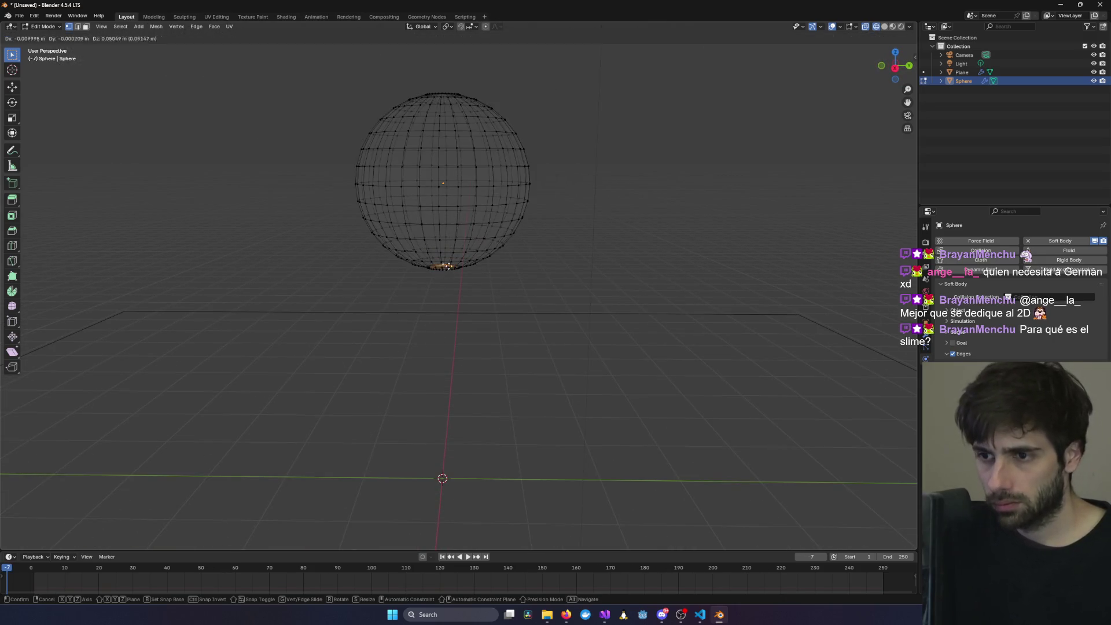
pyautogui.press('Escape')
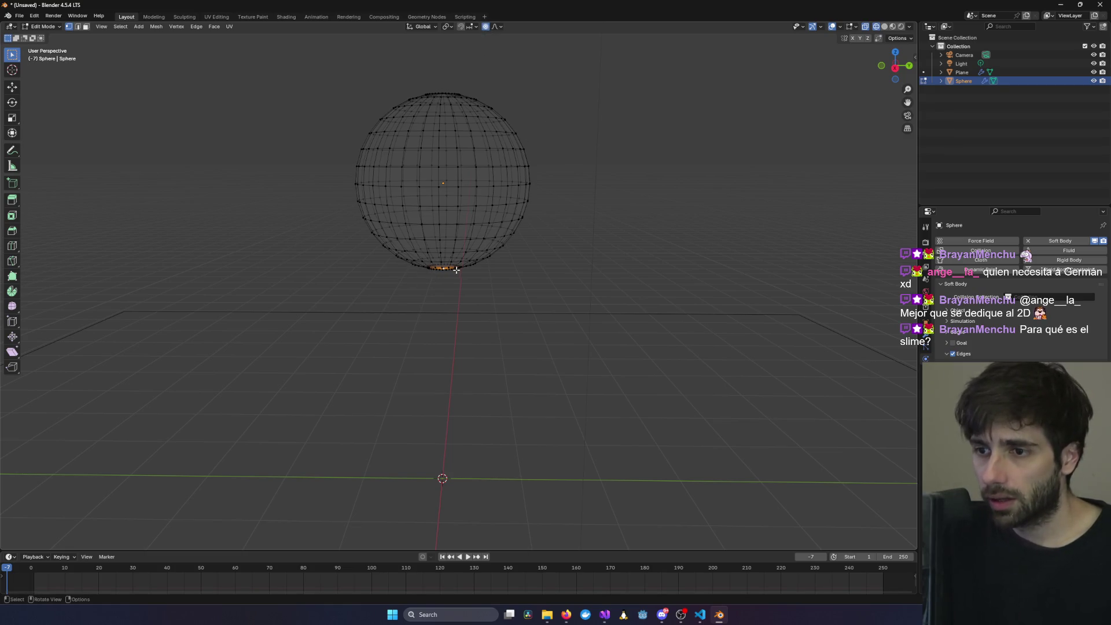
pyautogui.press('g')
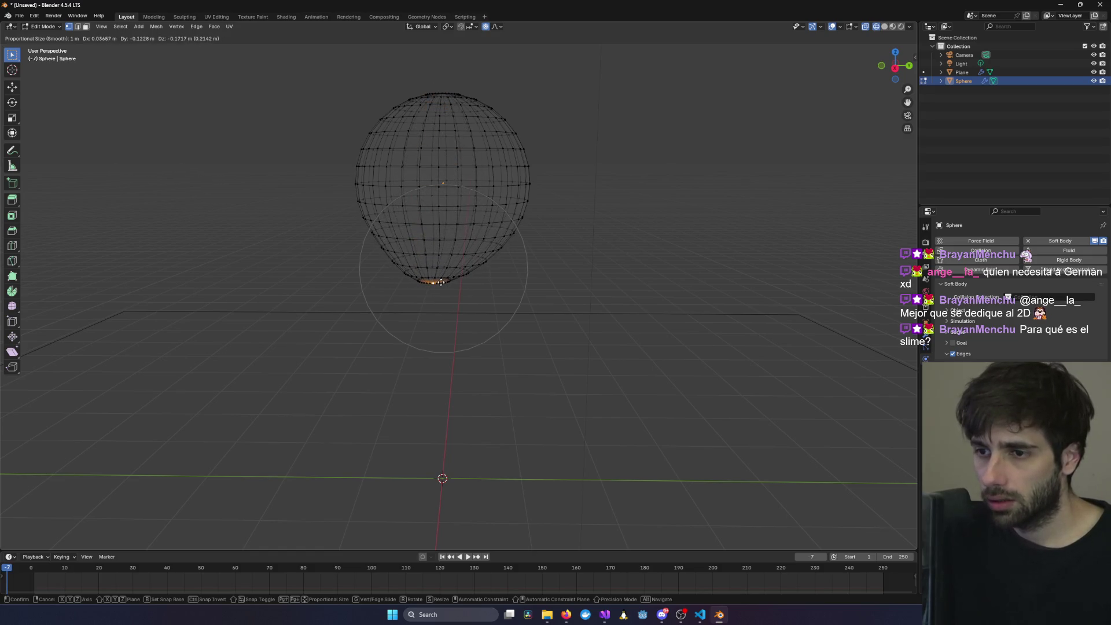
pyautogui.rightClick(441, 273)
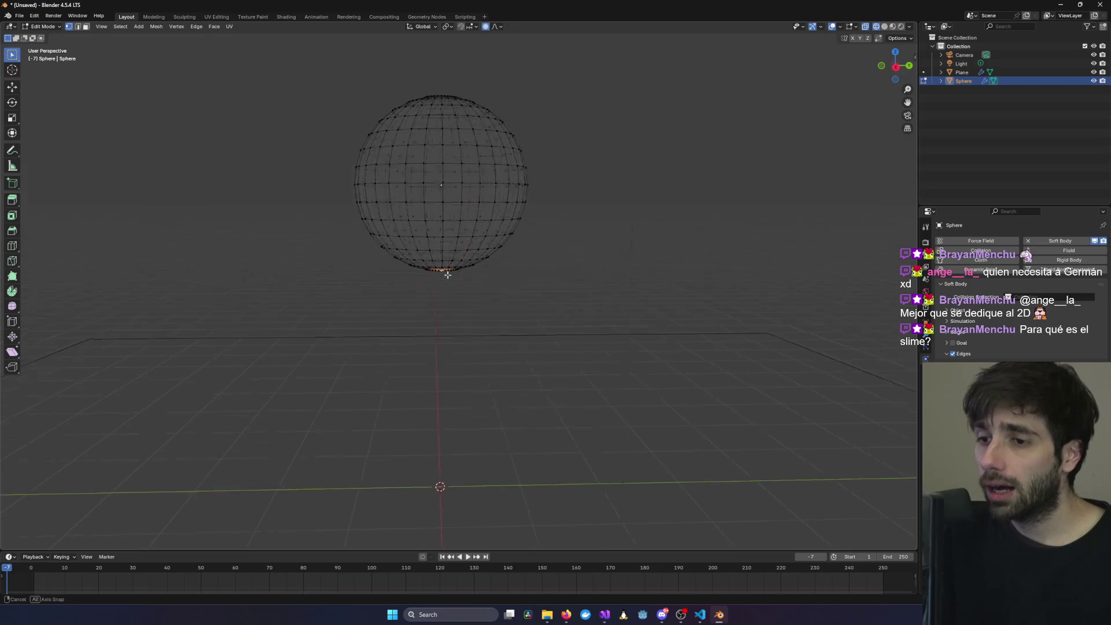
pyautogui.moveTo(441, 274); pyautogui.dragTo(548, 285, button='middle')
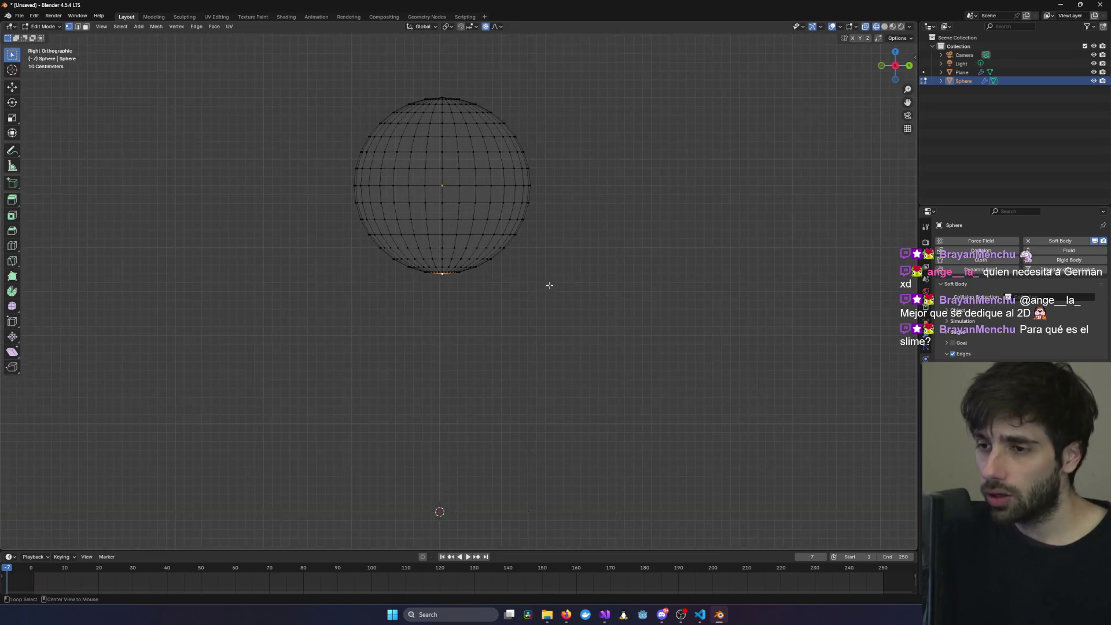
pyautogui.press('KP_3')
pyautogui.scroll(2, 446, 217)
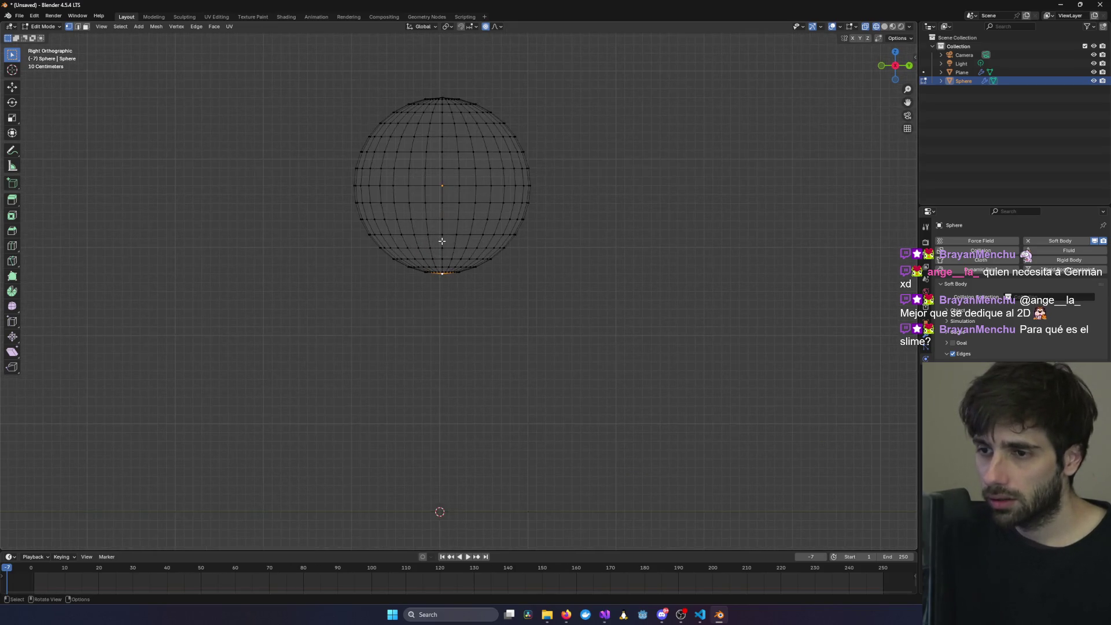
pyautogui.press('g')
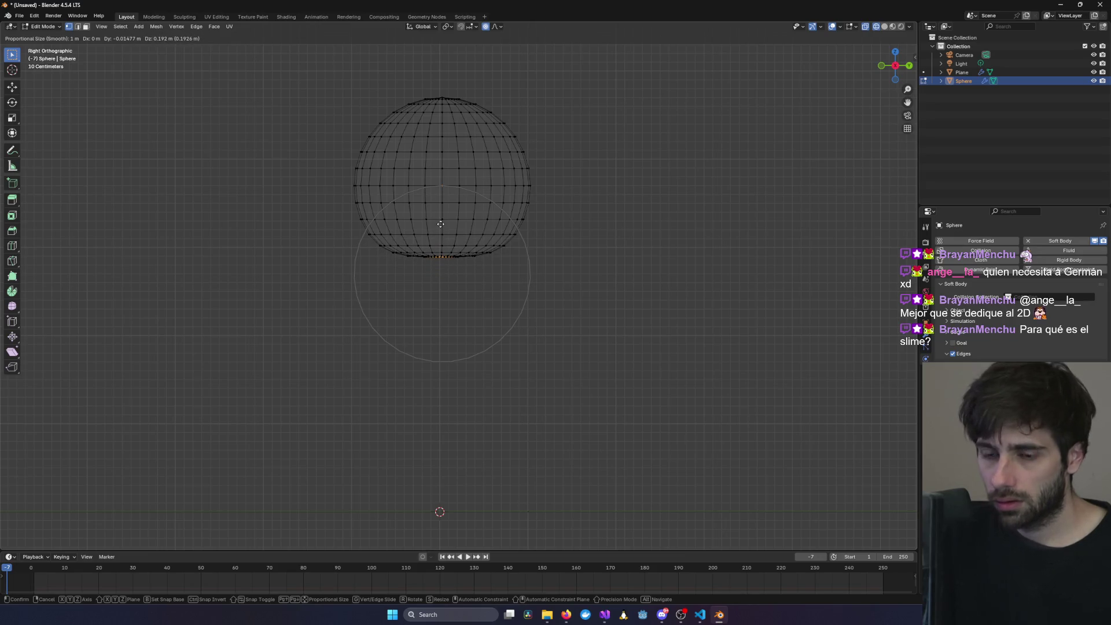
pyautogui.press('Escape')
# - Box-select the sphere's lower half and test moving it up, then cancel and deselect
pyautogui.keyDown('shift'); pyautogui.moveTo(420, 209); pyautogui.dragTo(469, 265, button='middle'); pyautogui.keyUp('shift')
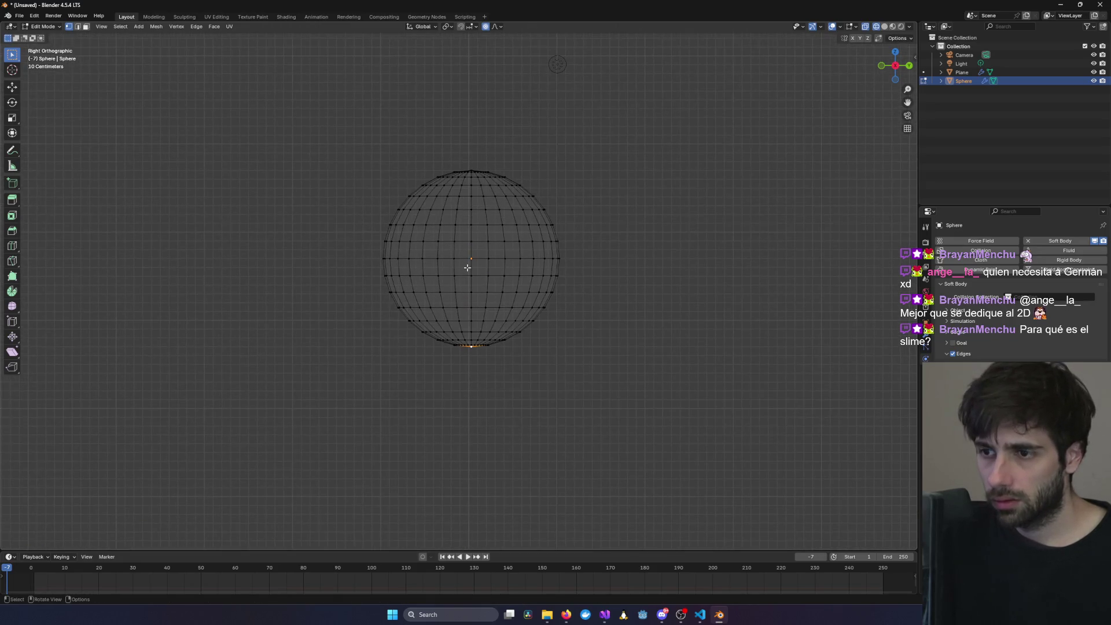
pyautogui.scroll(4, 474, 255)
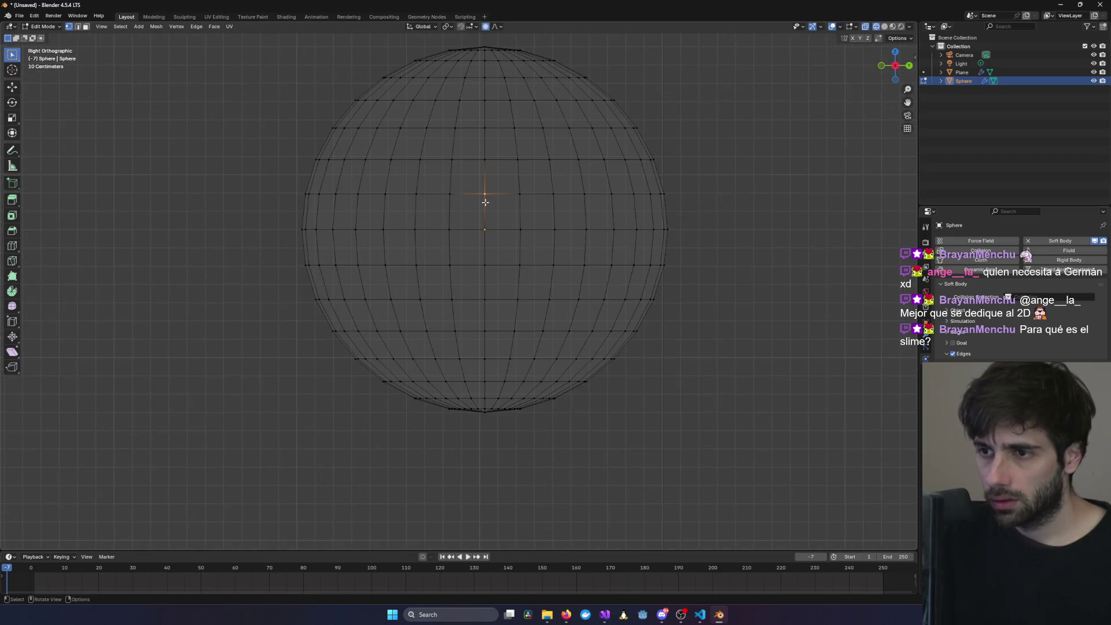
pyautogui.moveTo(485, 229)
pyautogui.mouseDown(button='middle')
pyautogui.moveTo(496, 280)
pyautogui.moveTo(454, 301)
pyautogui.moveTo(517, 299)
pyautogui.mouseUp(button='middle')
pyautogui.moveTo(731, 337)
pyautogui.mouseDown(button='middle')
pyautogui.moveTo(623, 347)
pyautogui.moveTo(637, 326)
pyautogui.mouseUp(button='middle')
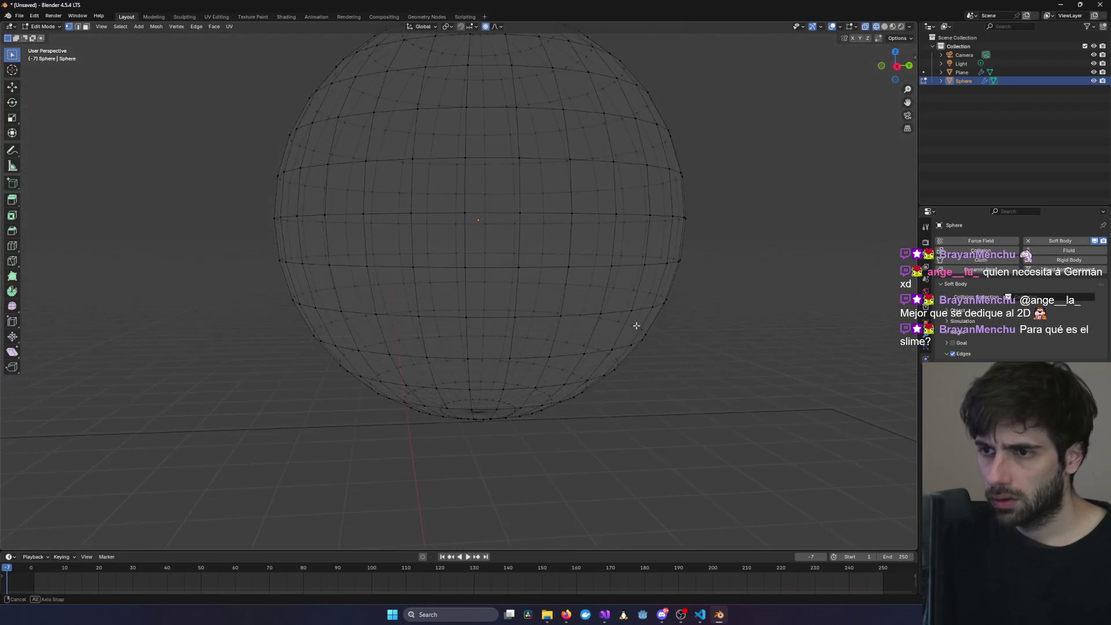
pyautogui.moveTo(483, 403); pyautogui.dragTo(483, 451, button='middle')
pyautogui.click(484, 456)
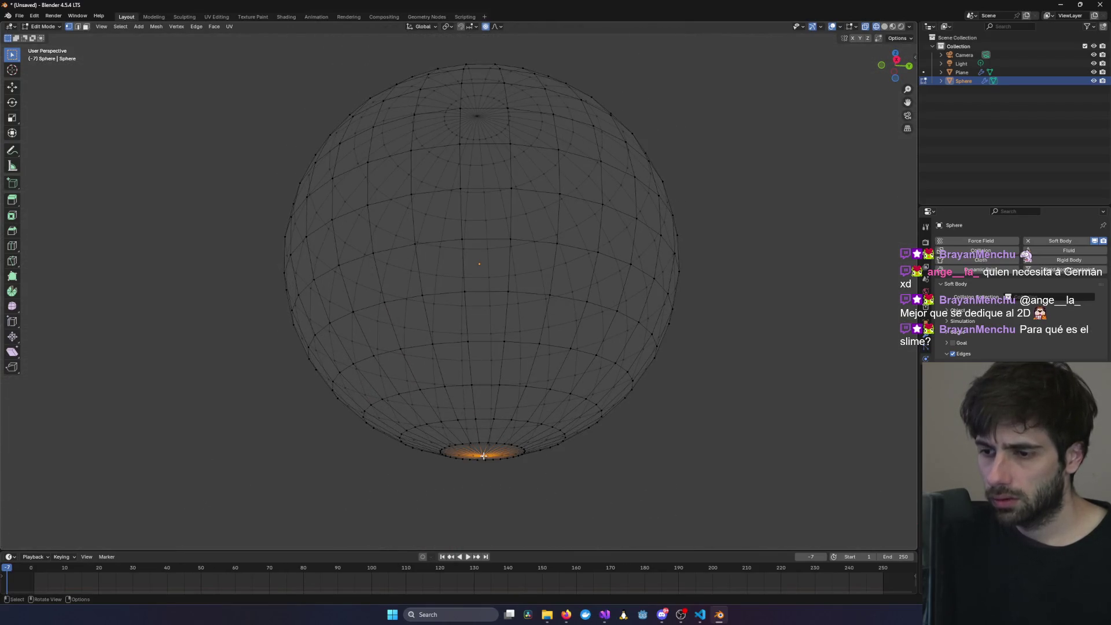
pyautogui.moveTo(277, 303); pyautogui.dragTo(692, 489)
pyautogui.moveTo(692, 489)
pyautogui.mouseDown(button='middle')
pyautogui.moveTo(665, 509)
pyautogui.moveTo(672, 517)
pyautogui.mouseUp(button='middle')
pyautogui.moveTo(612, 496); pyautogui.dragTo(529, 467, button='middle')
pyautogui.press('g')
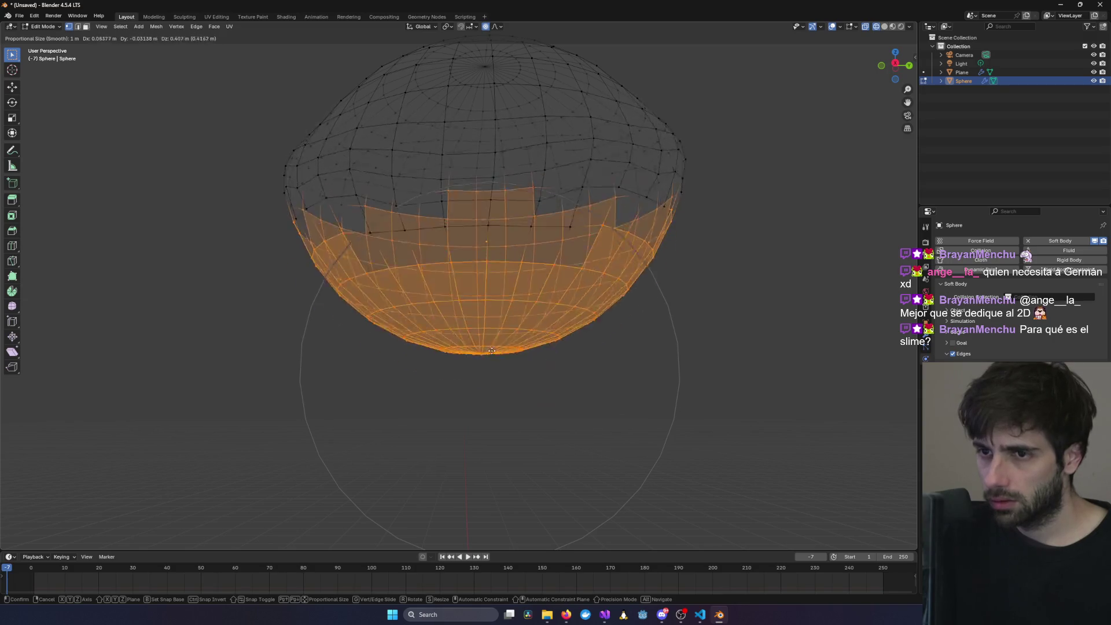
pyautogui.press('Escape')
pyautogui.moveTo(532, 353)
pyautogui.mouseDown(button='middle')
pyautogui.moveTo(548, 370)
pyautogui.moveTo(645, 404)
pyautogui.mouseUp(button='middle')
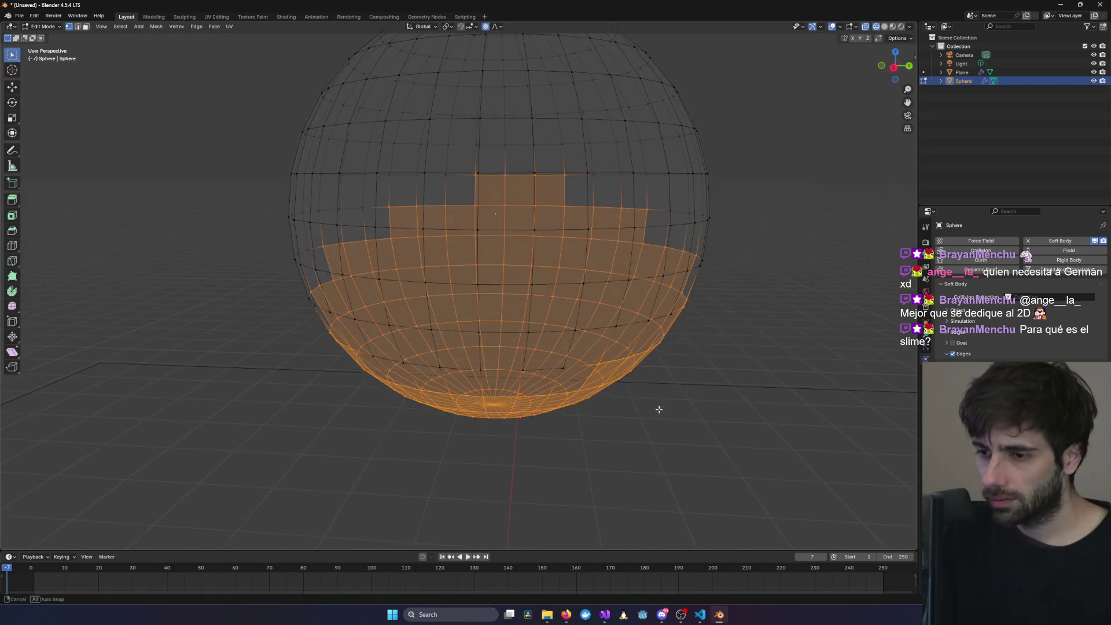
pyautogui.moveTo(727, 409); pyautogui.dragTo(630, 442, button='middle')
pyautogui.hotkey('alt', 'a')
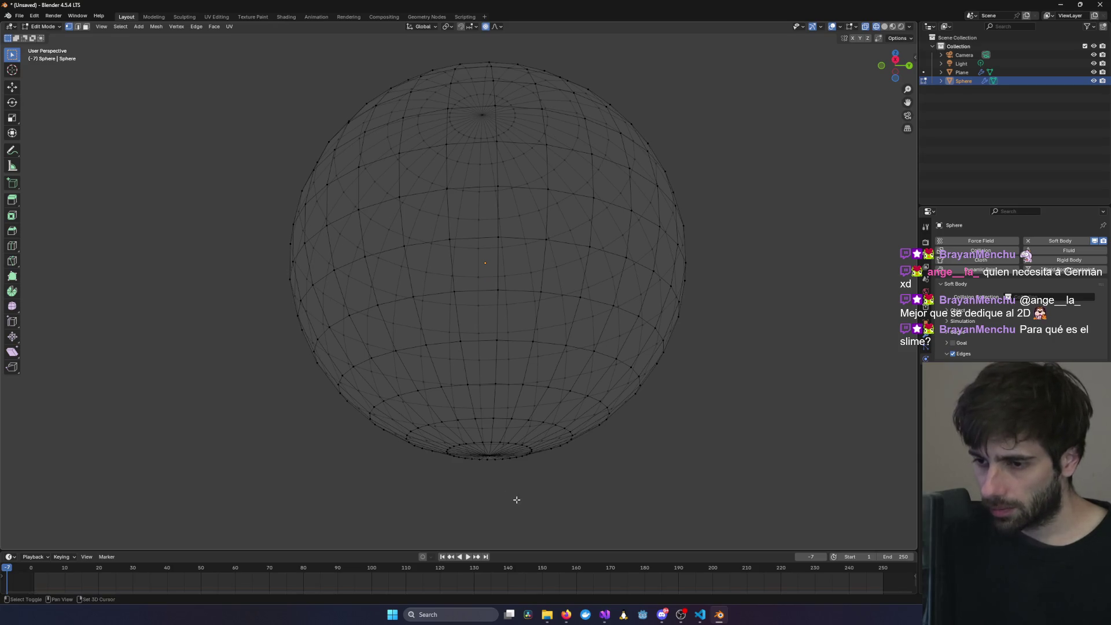
# - In side view, select the bottom cap vertices and test raising them, then cancel
pyautogui.keyDown('shift'); pyautogui.moveTo(517, 500); pyautogui.dragTo(516, 447, button='middle'); pyautogui.keyUp('shift')
pyautogui.press('KP_7')
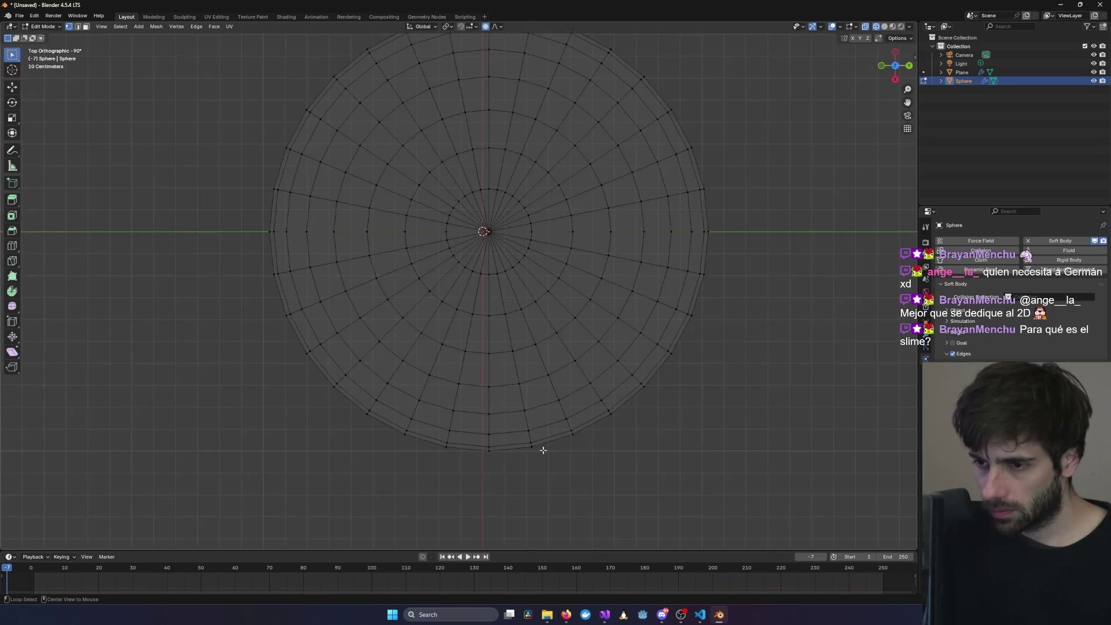
pyautogui.press('KP_3')
pyautogui.moveTo(440, 375)
pyautogui.mouseDown()
pyautogui.moveTo(558, 397)
pyautogui.moveTo(559, 407)
pyautogui.mouseUp()
pyautogui.press('g')
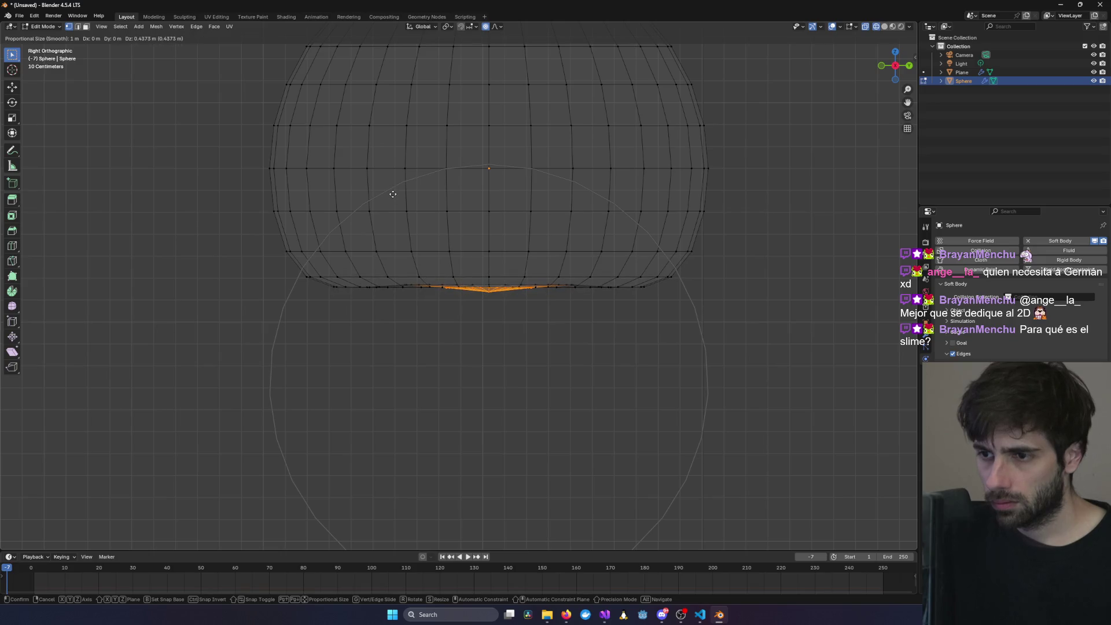
pyautogui.press('Escape')
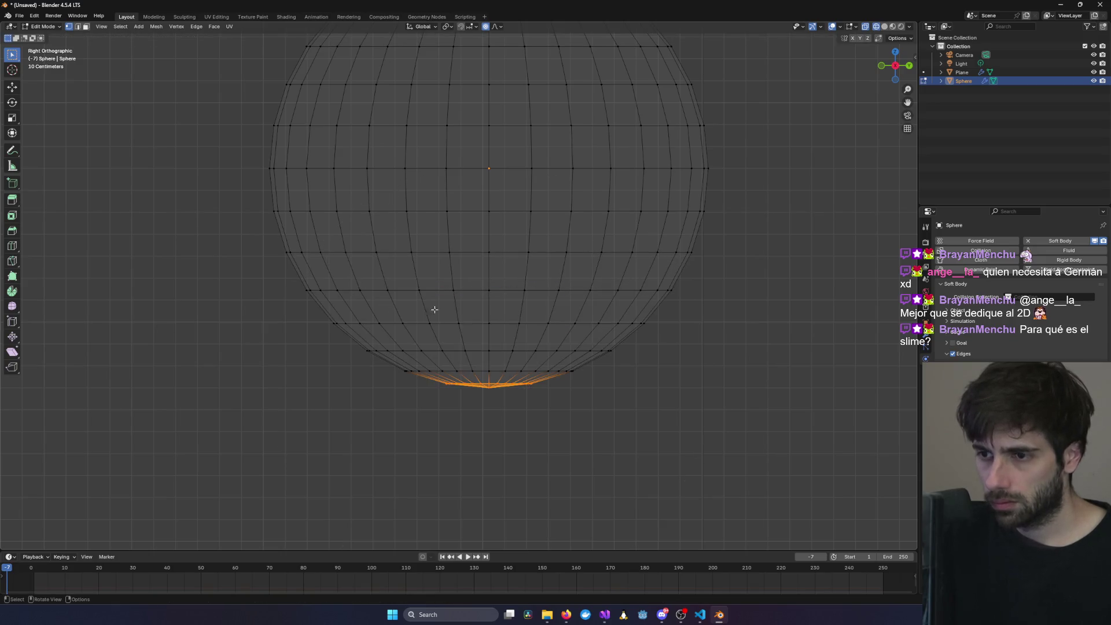
pyautogui.scroll(4, 499, 394)
pyautogui.scroll(-3, 603, 504)
# - Pull the bottom-centre vertex upward with widened proportional falloff to flatten the underside
pyautogui.click(559, 371)
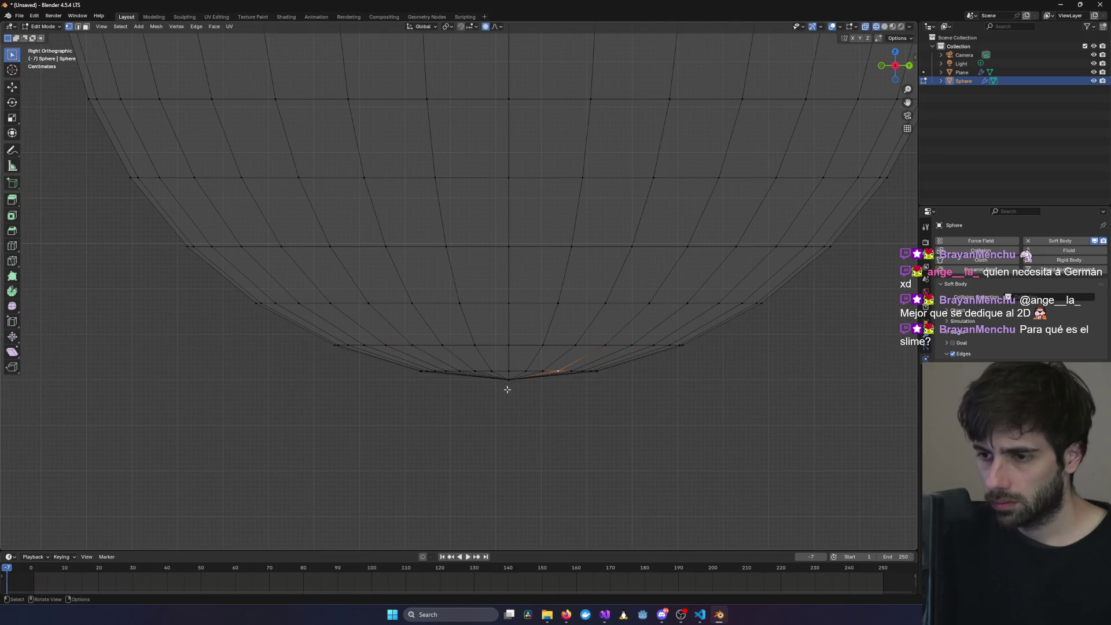
pyautogui.click(508, 378)
pyautogui.scroll(-7, 478, 422)
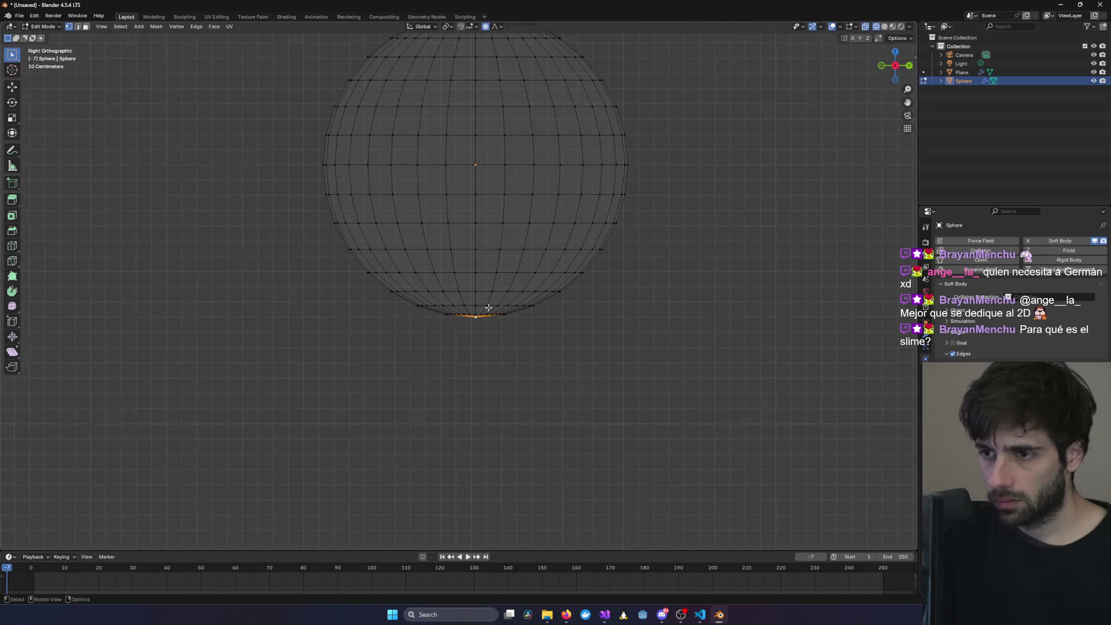
pyautogui.press('g')
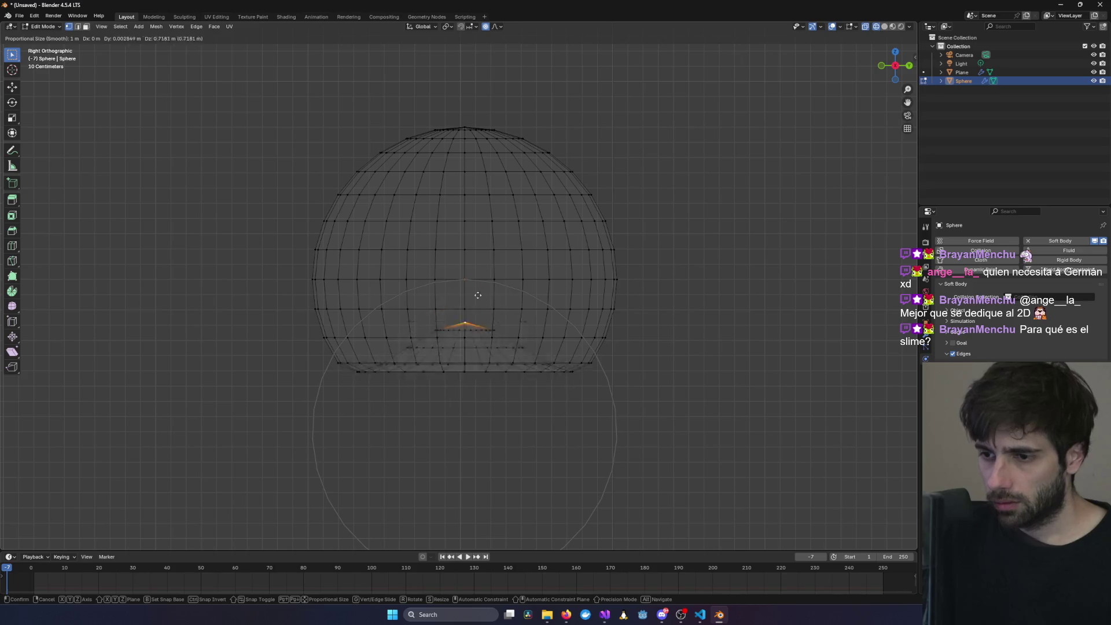
pyautogui.scroll(-3, 463, 270)
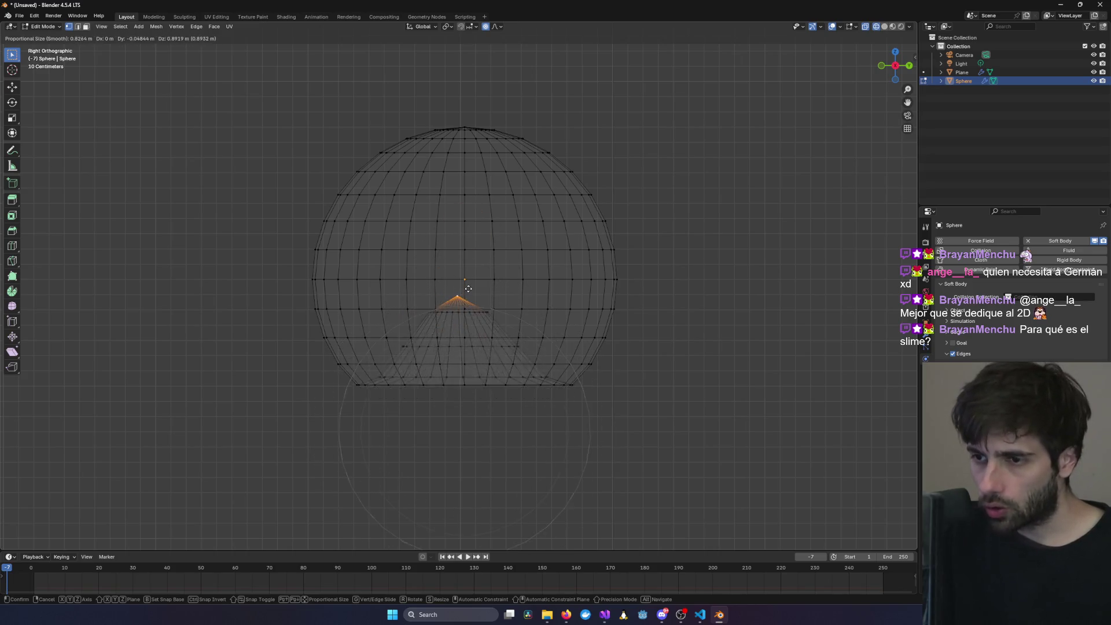
pyautogui.scroll(-1, 470, 274)
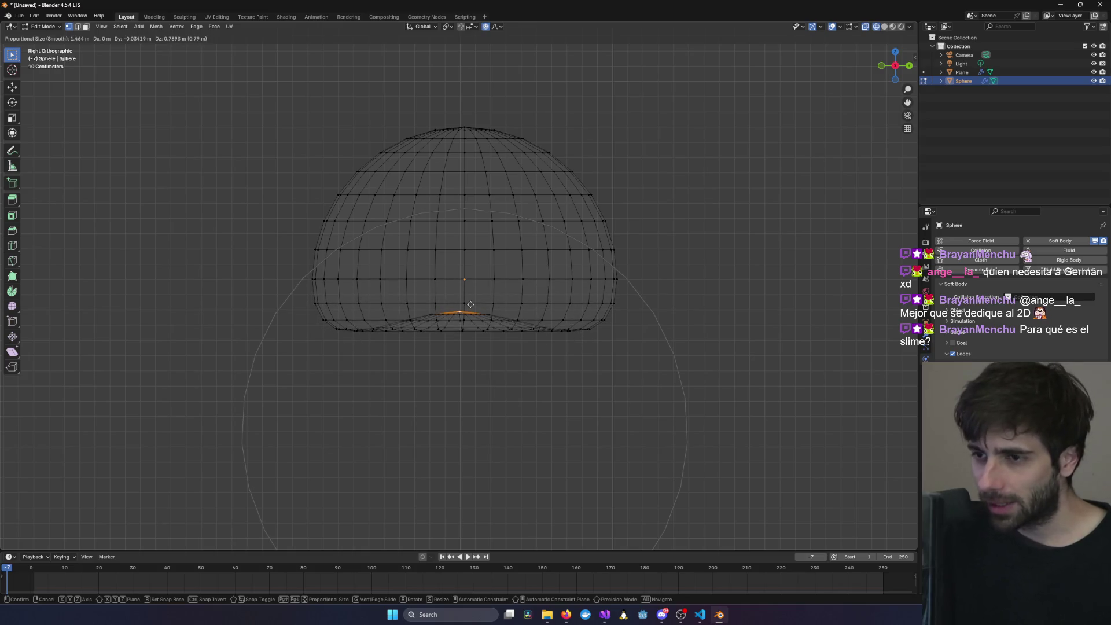
pyautogui.scroll(-1, 471, 318)
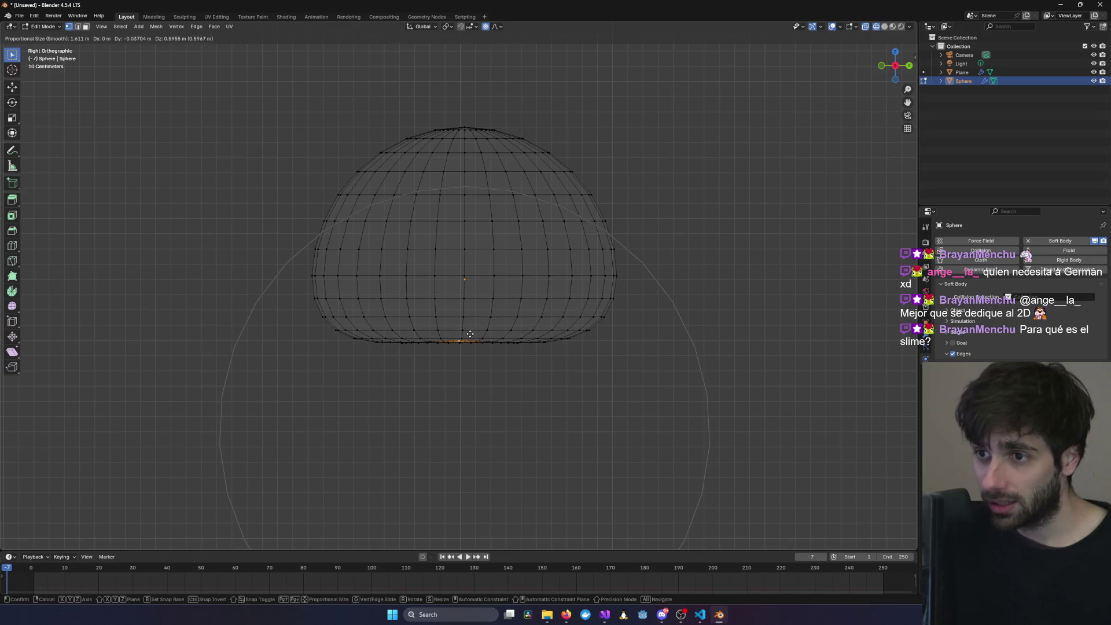
pyautogui.click(470, 334)
pyautogui.moveTo(539, 315)
pyautogui.mouseDown(button='middle')
pyautogui.moveTo(690, 305)
pyautogui.moveTo(555, 330)
pyautogui.moveTo(752, 340)
pyautogui.mouseUp(button='middle')
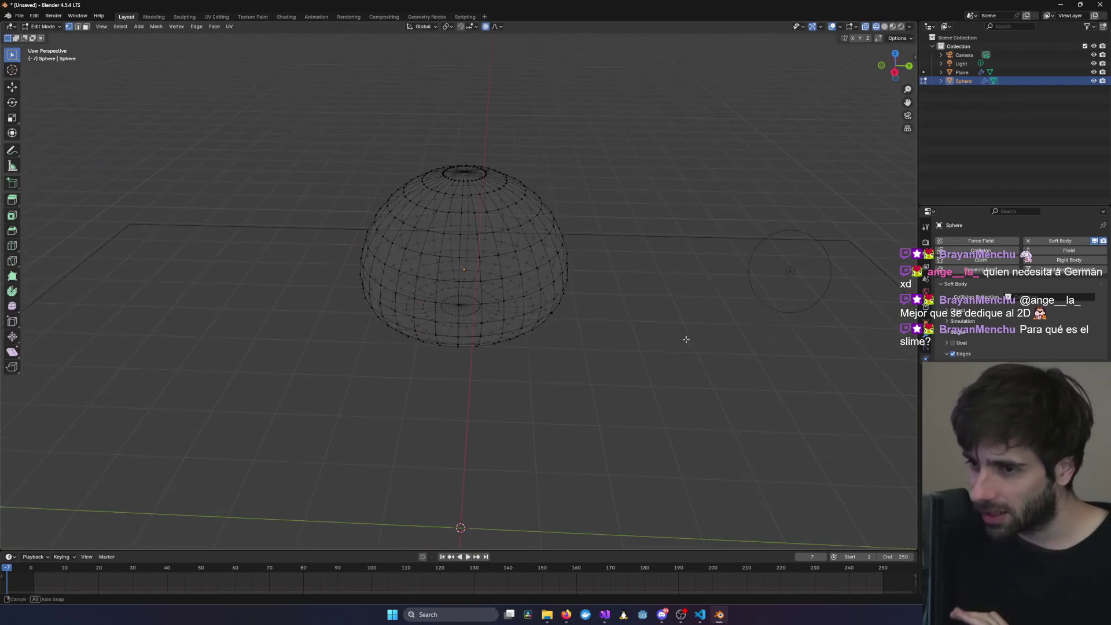
# - Start a circle selection and briefly play the animation while still in Edit Mode
pyautogui.press('c')
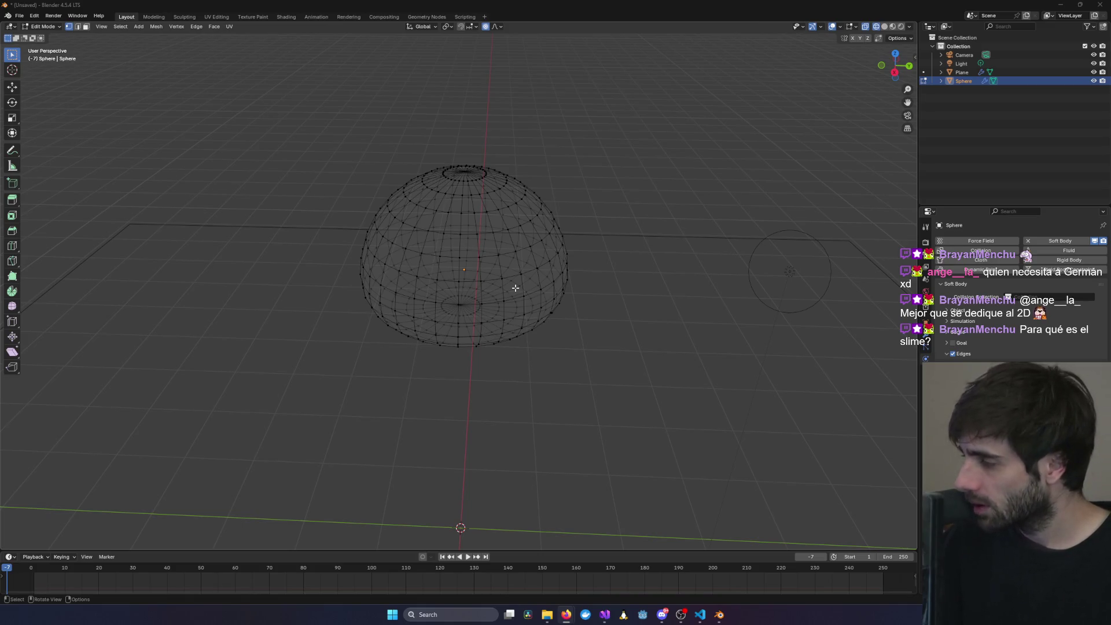
pyautogui.scroll(-2, 538, 289)
pyautogui.moveTo(566, 286); pyautogui.dragTo(557, 268, button='middle')
pyautogui.press('space')
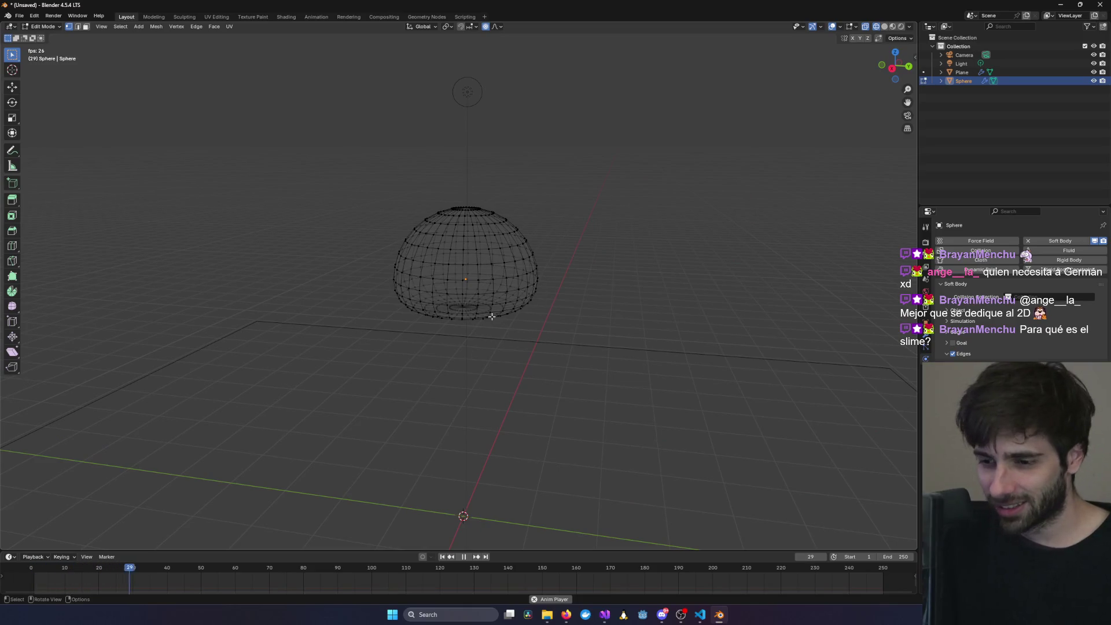
pyautogui.press('space')
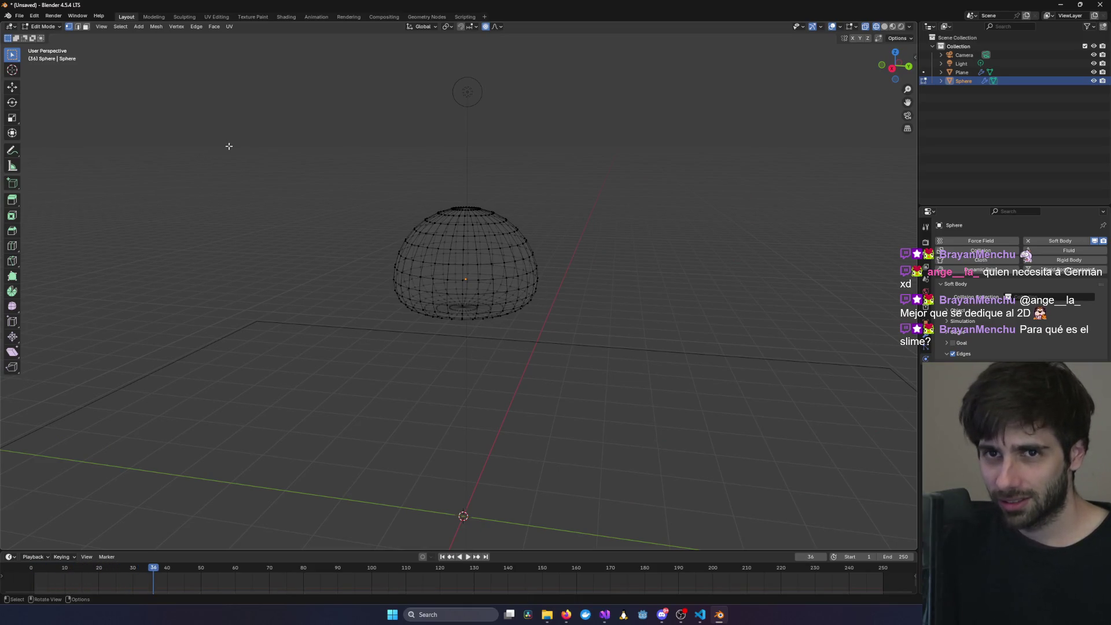
# - Return to Object Mode, select the sphere, and play the fall until frame 74
pyautogui.press('Tab')
pyautogui.click(577, 281)
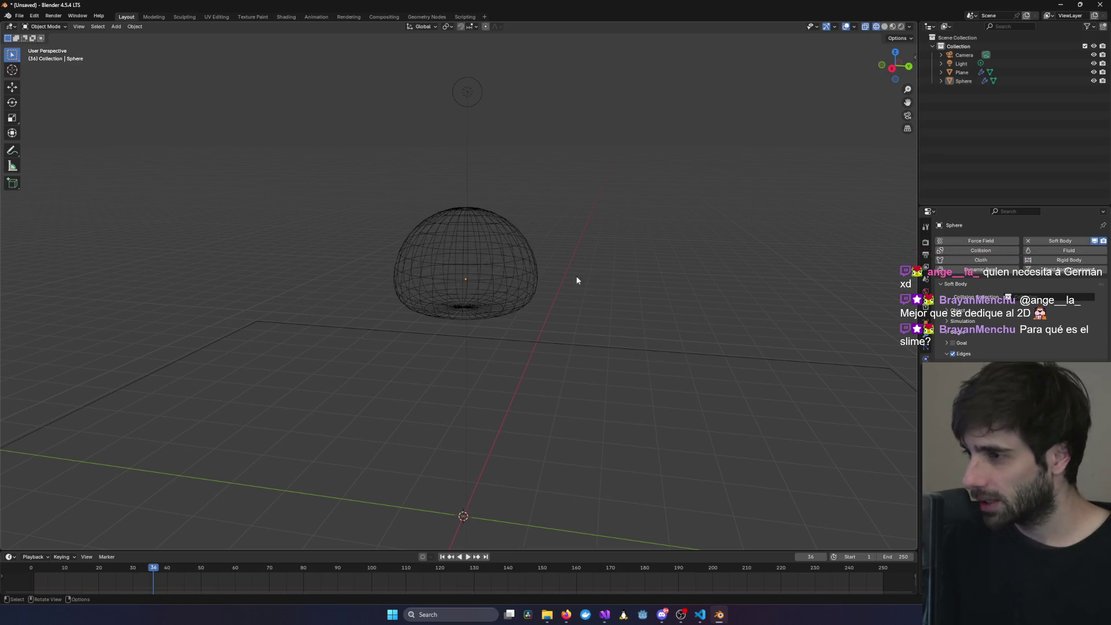
pyautogui.click(52, 27)
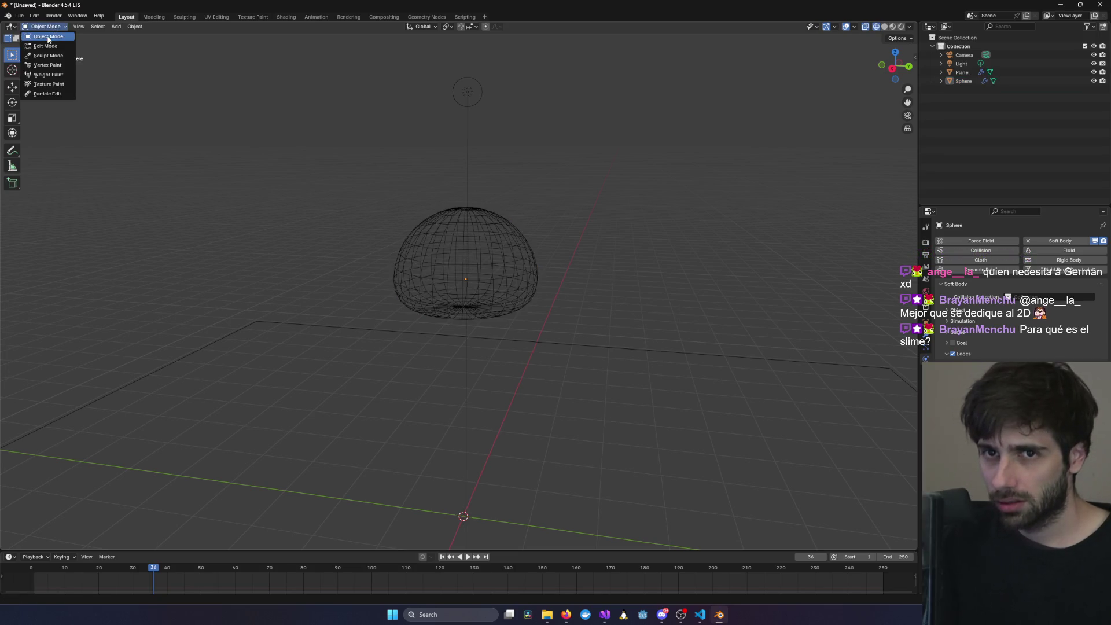
pyautogui.click(48, 37)
pyautogui.click(422, 244)
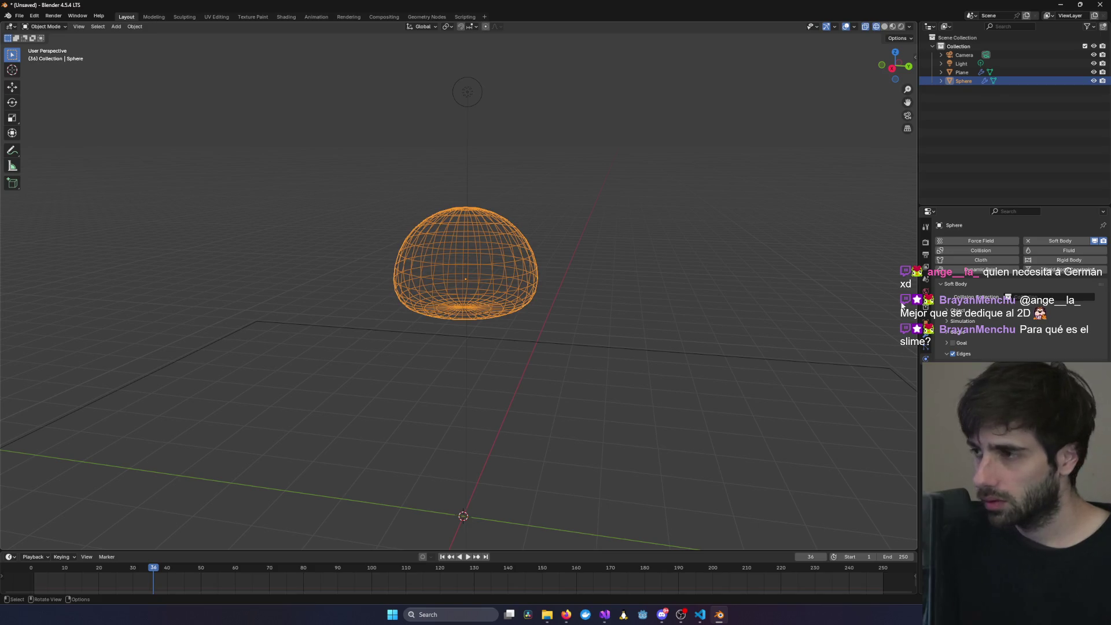
pyautogui.press('space')
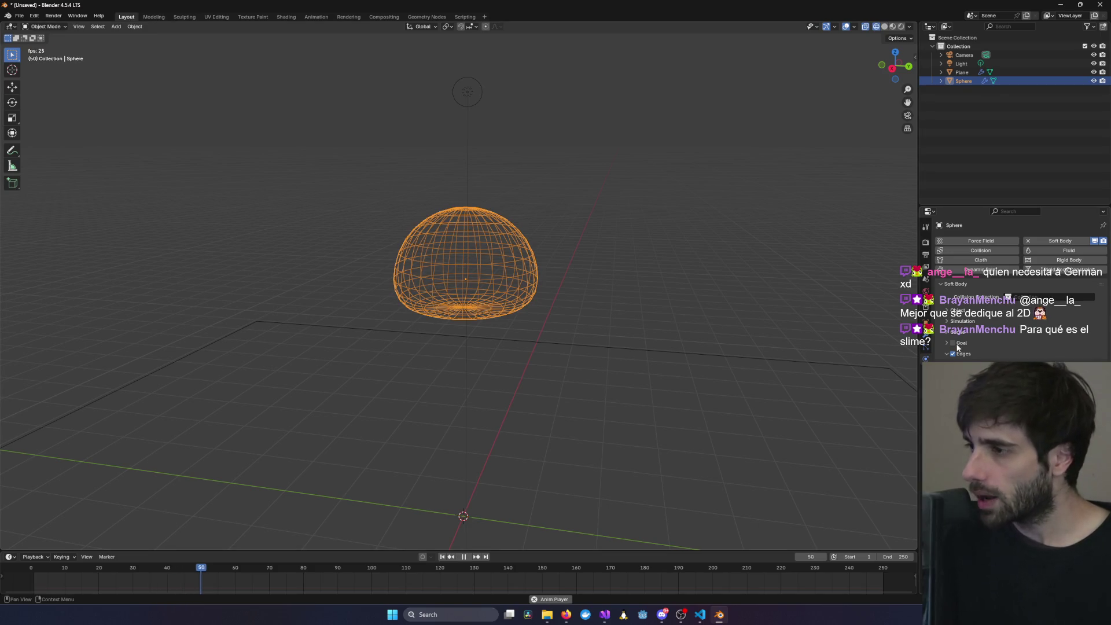
pyautogui.press('space')
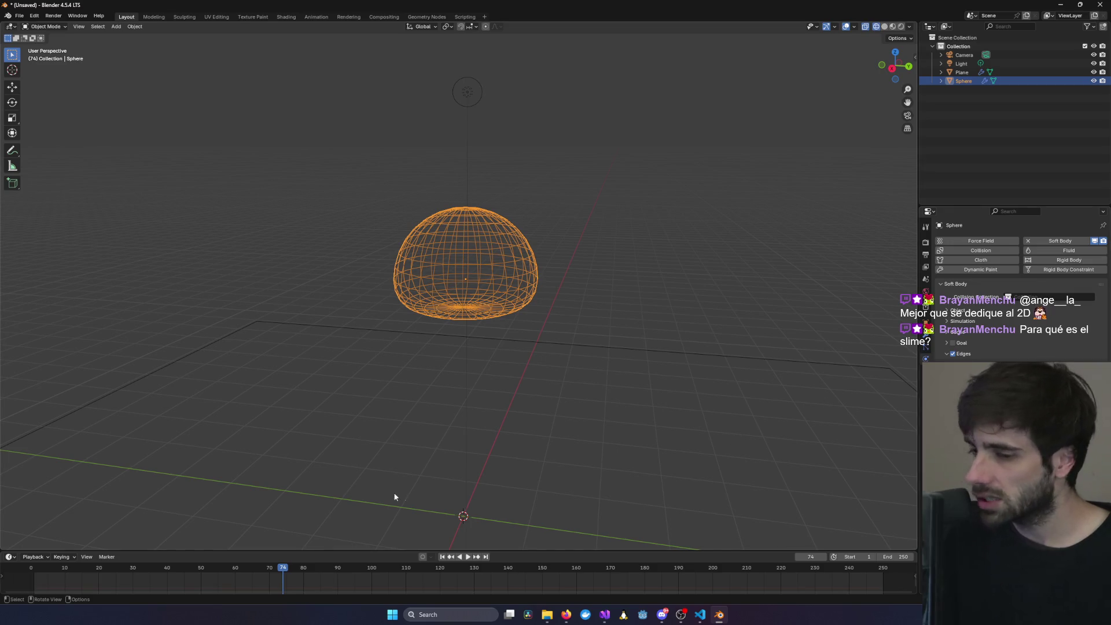
# - Rewind to frame 0 and replay the fall from a low side view, stopping at 65, then replay
pyautogui.moveTo(283, 573)
pyautogui.mouseDown()
pyautogui.moveTo(132, 573)
pyautogui.moveTo(915, 580)
pyautogui.mouseUp()
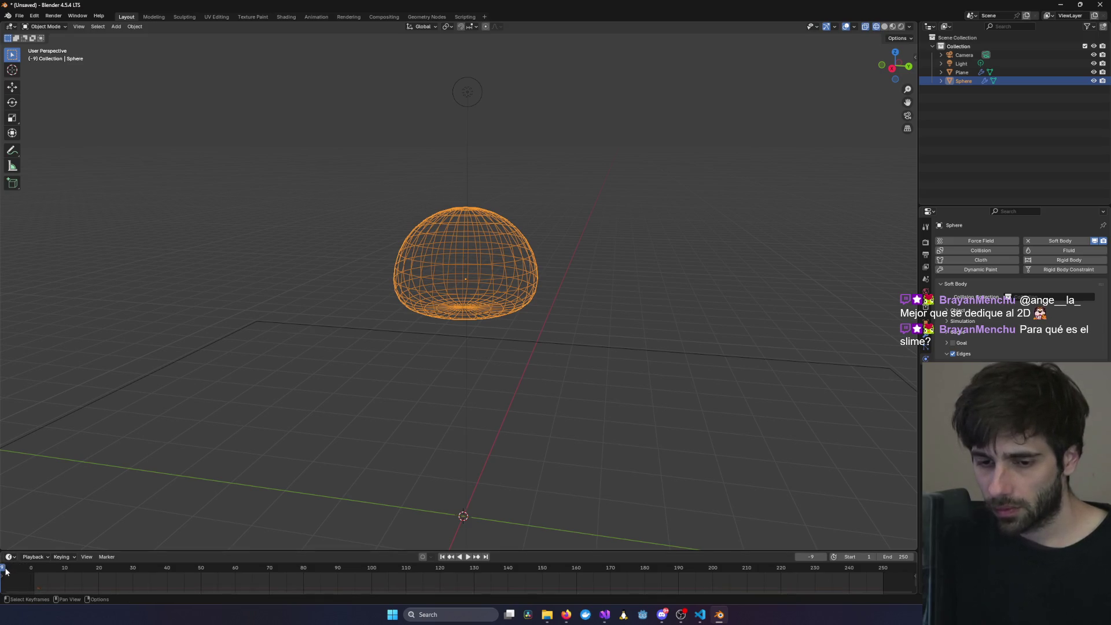
pyautogui.moveTo(32, 574); pyautogui.dragTo(33, 574)
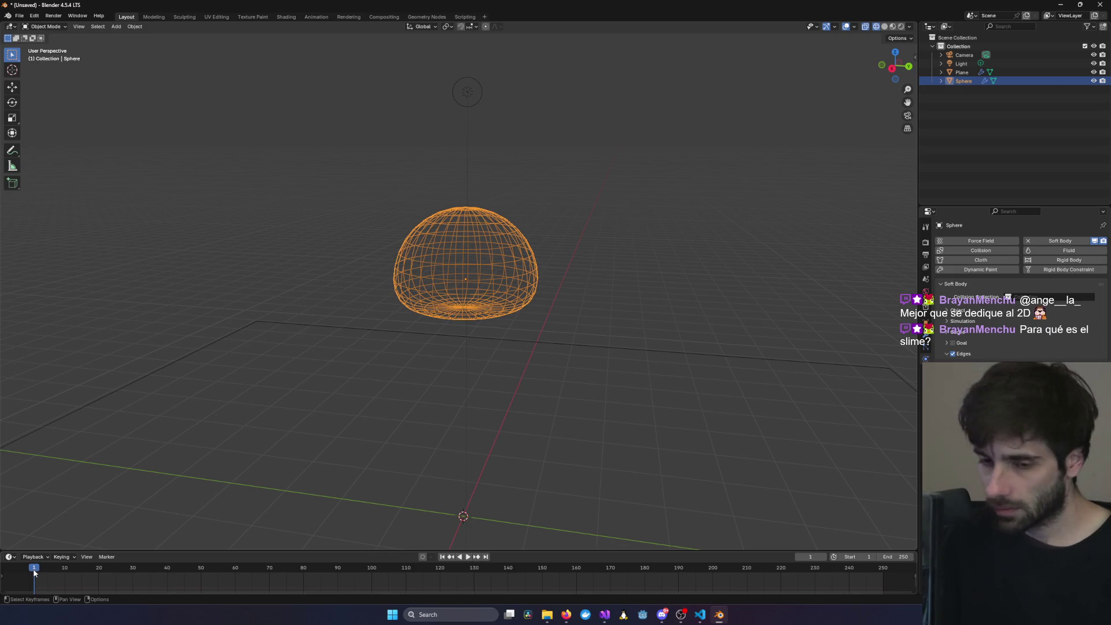
pyautogui.press('space')
pyautogui.moveTo(34, 573); pyautogui.dragTo(32, 573)
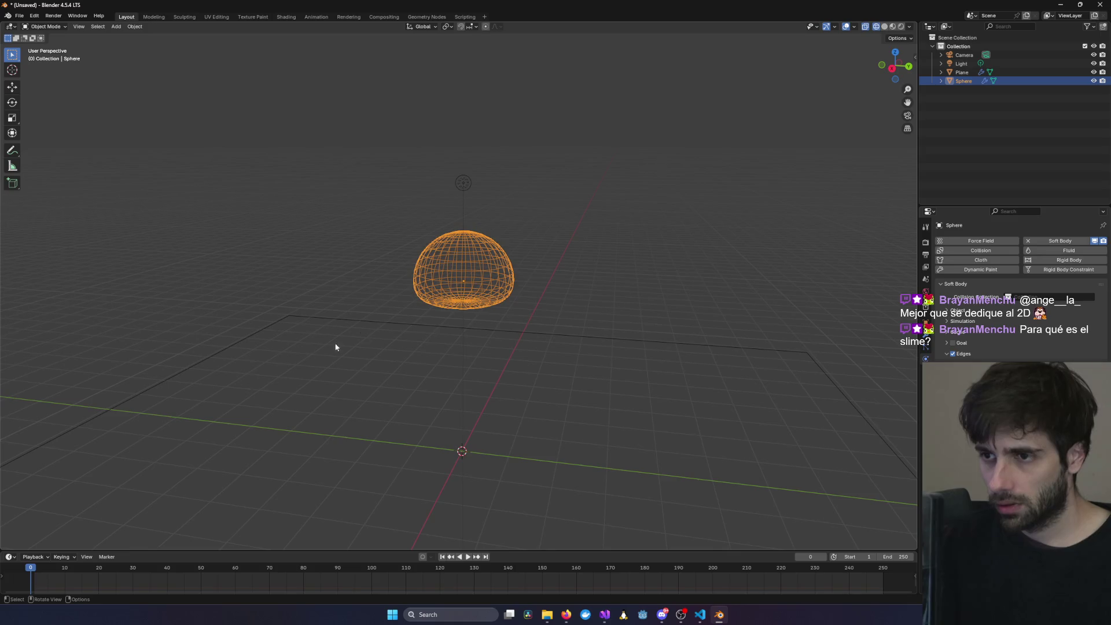
pyautogui.moveTo(335, 345)
pyautogui.mouseDown(button='middle')
pyautogui.moveTo(418, 335)
pyautogui.moveTo(405, 336)
pyautogui.mouseUp(button='middle')
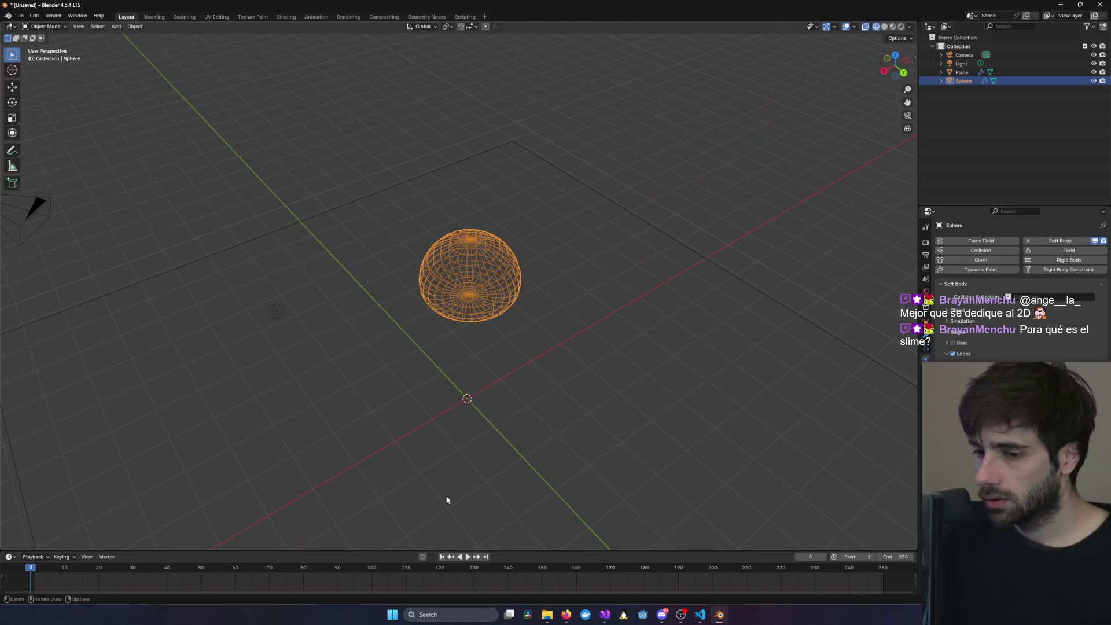
pyautogui.click(468, 556)
pyautogui.moveTo(568, 491)
pyautogui.mouseDown(button='middle')
pyautogui.moveTo(568, 409)
pyautogui.moveTo(566, 439)
pyautogui.moveTo(528, 452)
pyautogui.moveTo(575, 430)
pyautogui.moveTo(544, 444)
pyautogui.mouseUp(button='middle')
pyautogui.press('space')
pyautogui.hotkey('shift', 'Left')
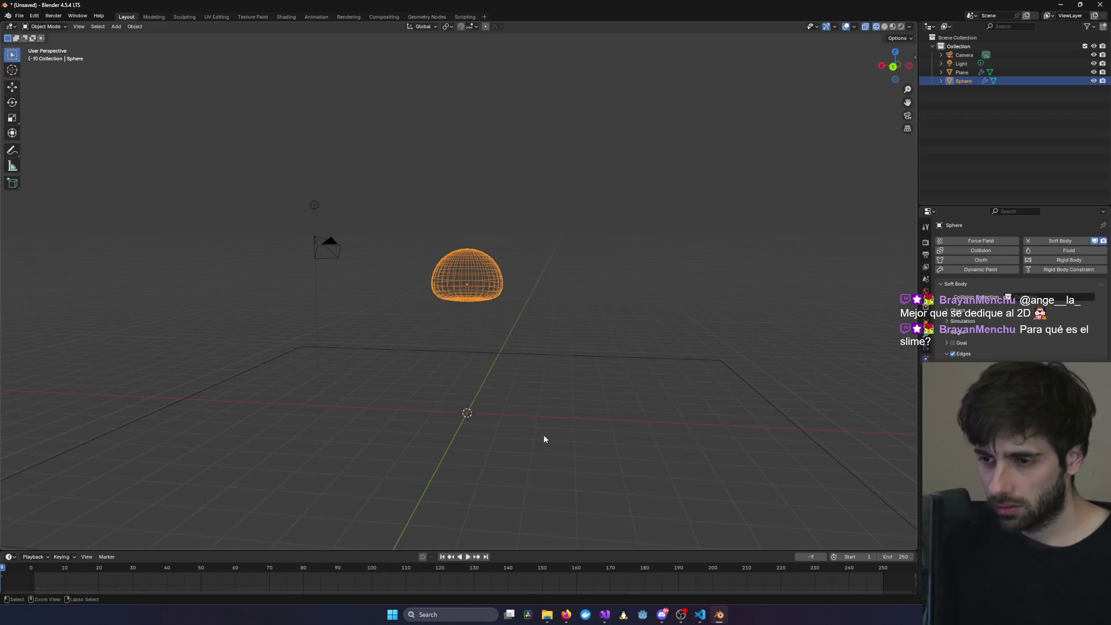
pyautogui.press('space')
pyautogui.moveTo(540, 435)
pyautogui.mouseDown(button='middle')
pyautogui.moveTo(585, 366)
pyautogui.moveTo(556, 373)
pyautogui.moveTo(584, 377)
pyautogui.moveTo(555, 373)
pyautogui.mouseUp(button='middle')
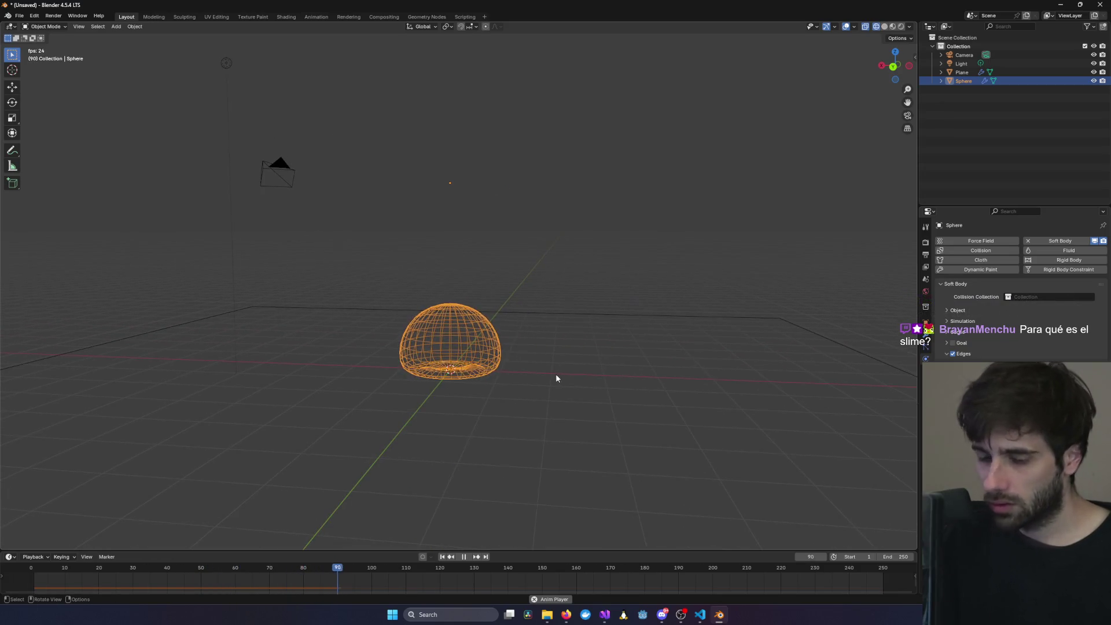
# - Switch to solid shading and replay the sphere's fall from the start, stopping at frame 53
pyautogui.hotkey('shift', 'z')
pyautogui.press('space')
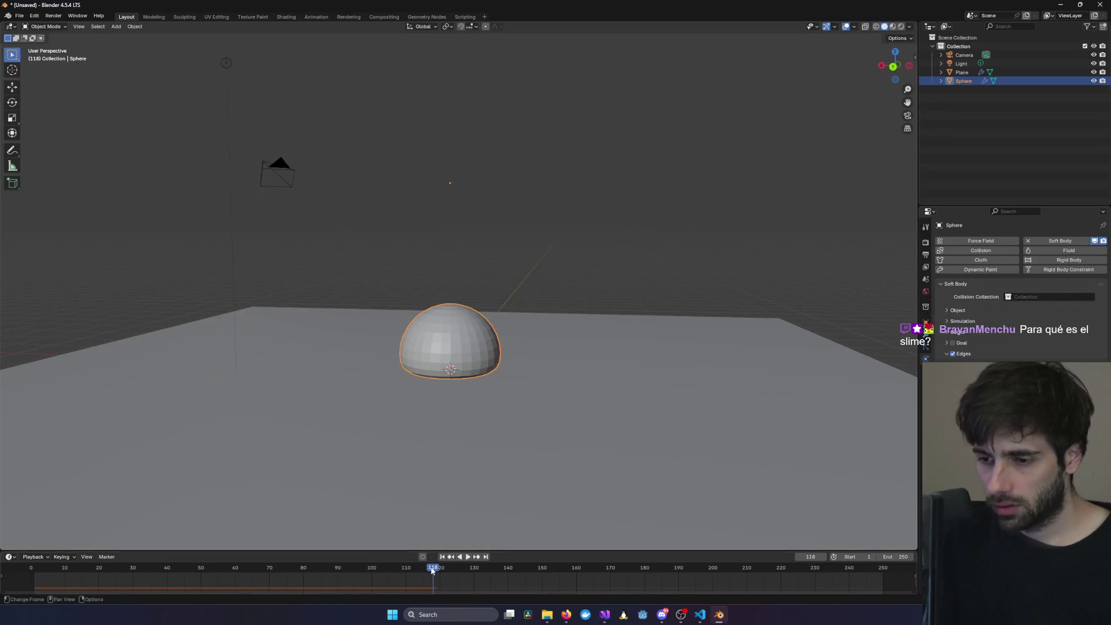
pyautogui.press('space')
pyautogui.moveTo(433, 570); pyautogui.dragTo(41, 559)
pyautogui.press('space')
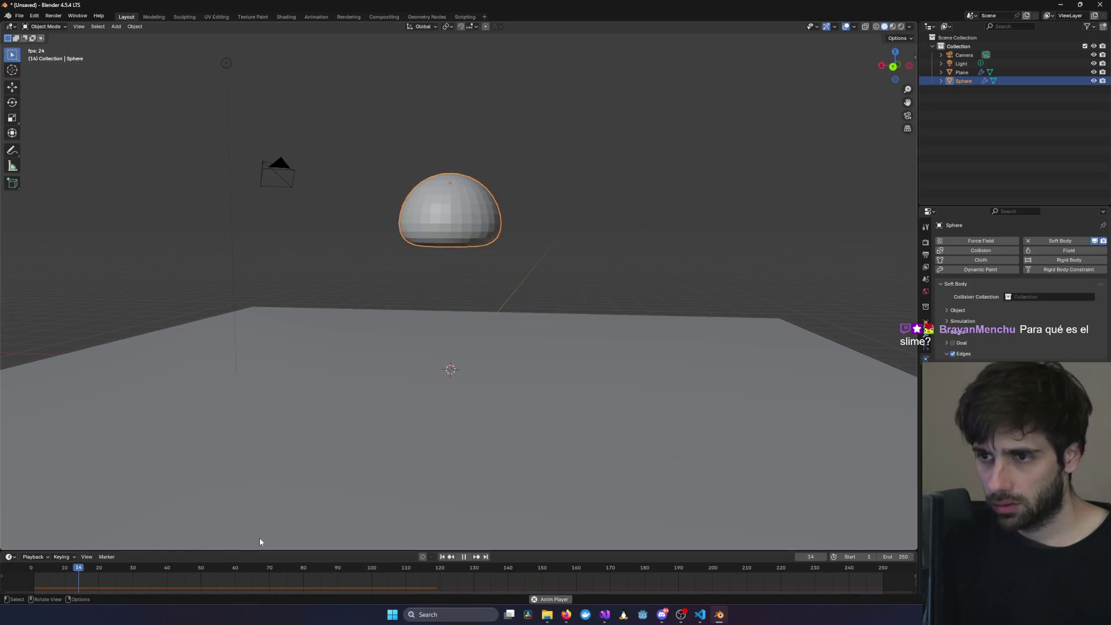
pyautogui.press('space')
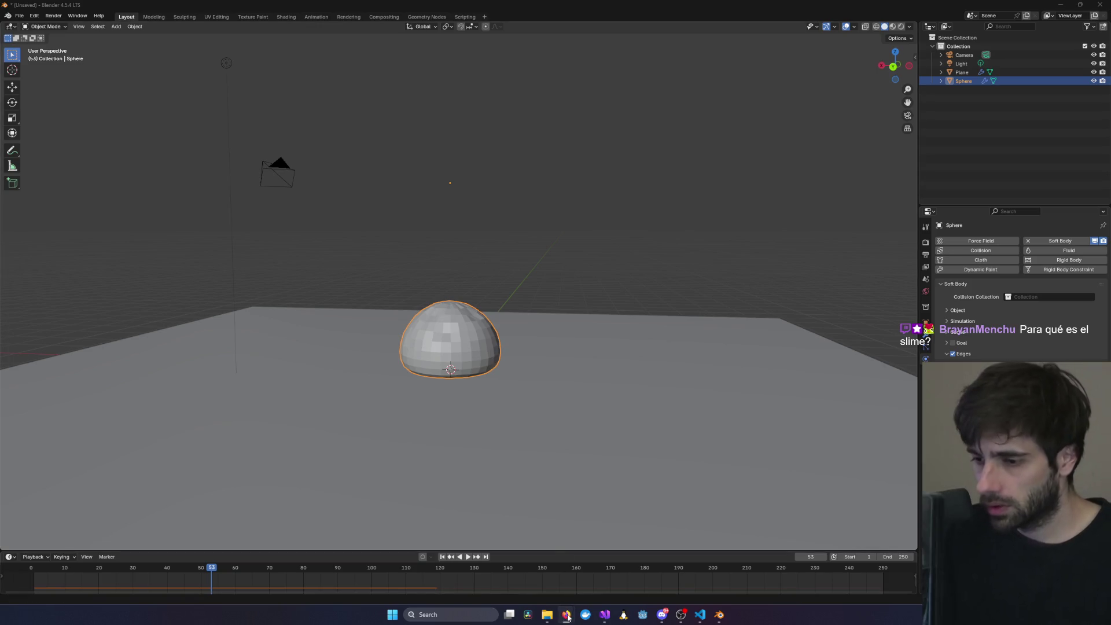
pyautogui.moveTo(567, 615)
pyautogui.click(610, 565)
pyautogui.click(604, 386)
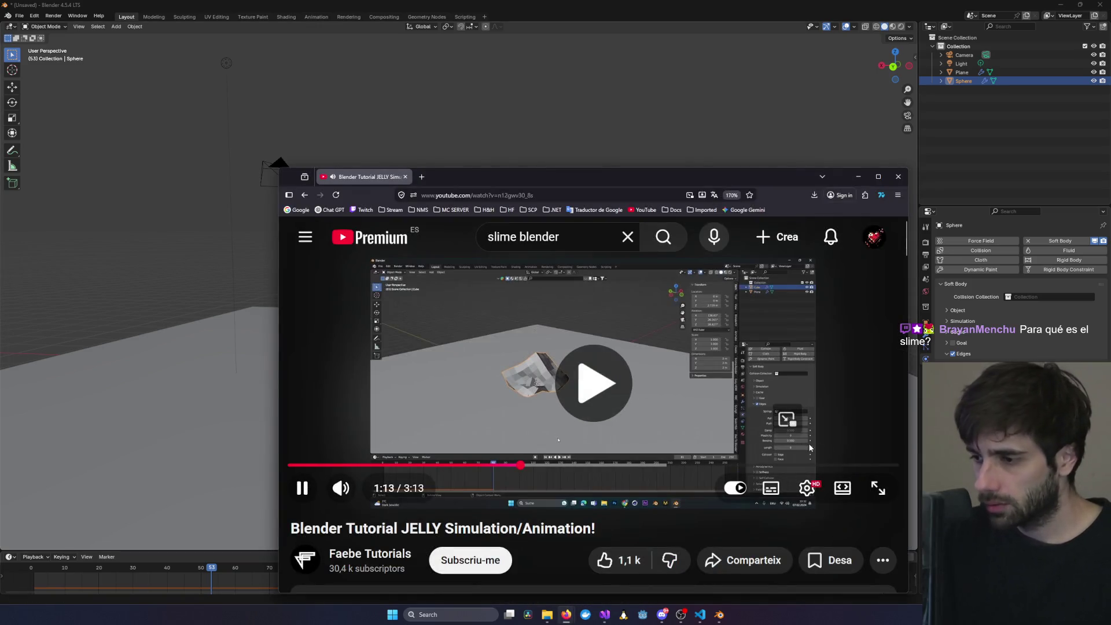
pyautogui.click(878, 488)
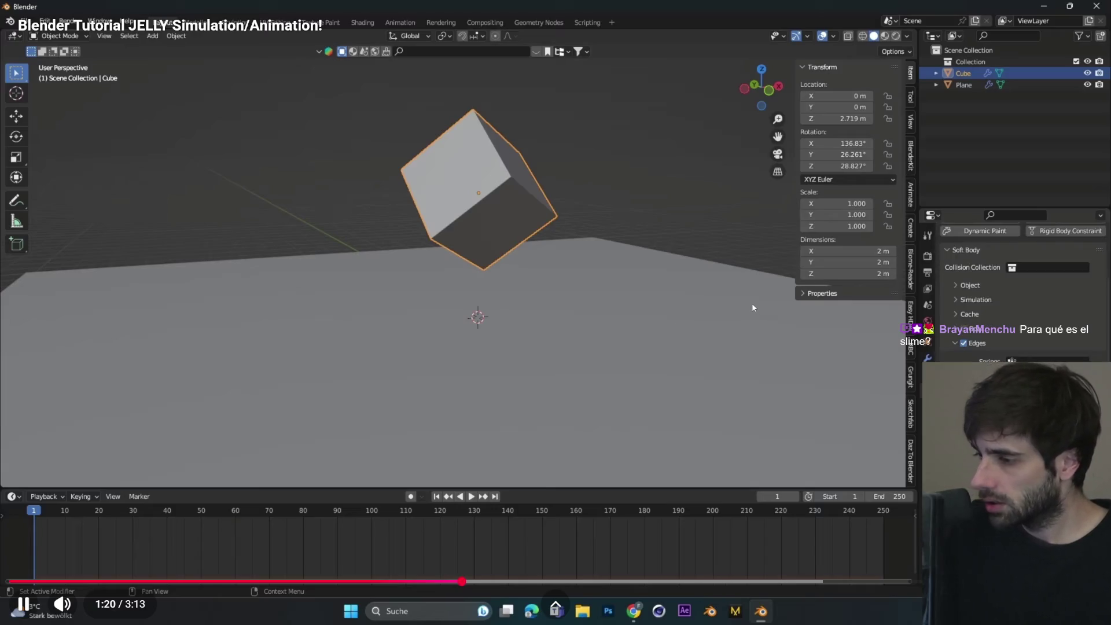
pyautogui.press('space')
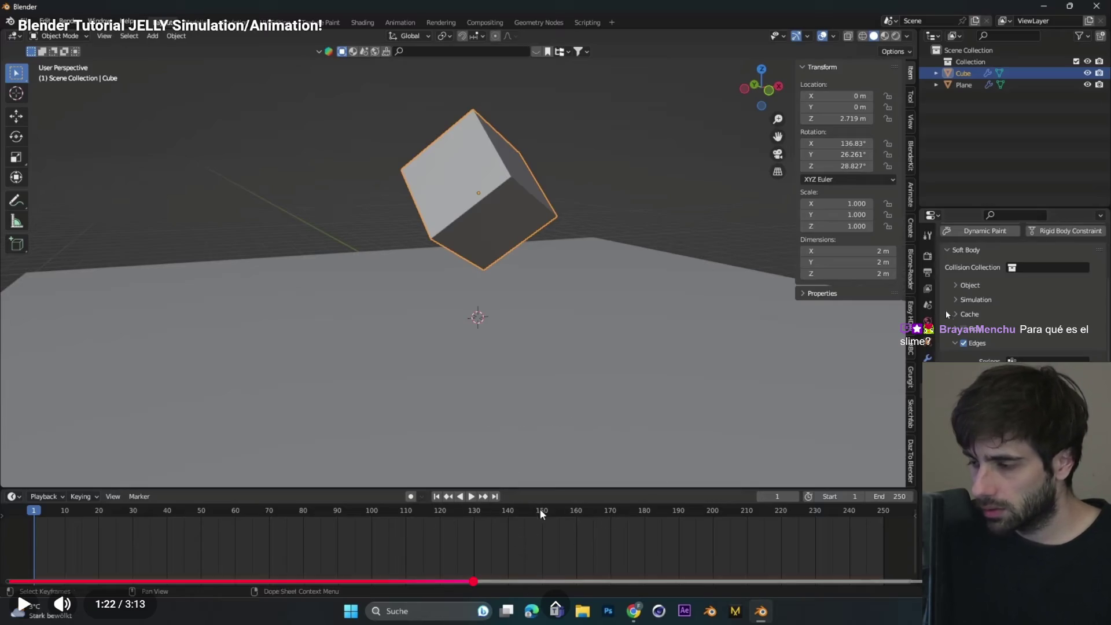
pyautogui.hotkey('alt', 'Tab')
pyautogui.click(636, 263)
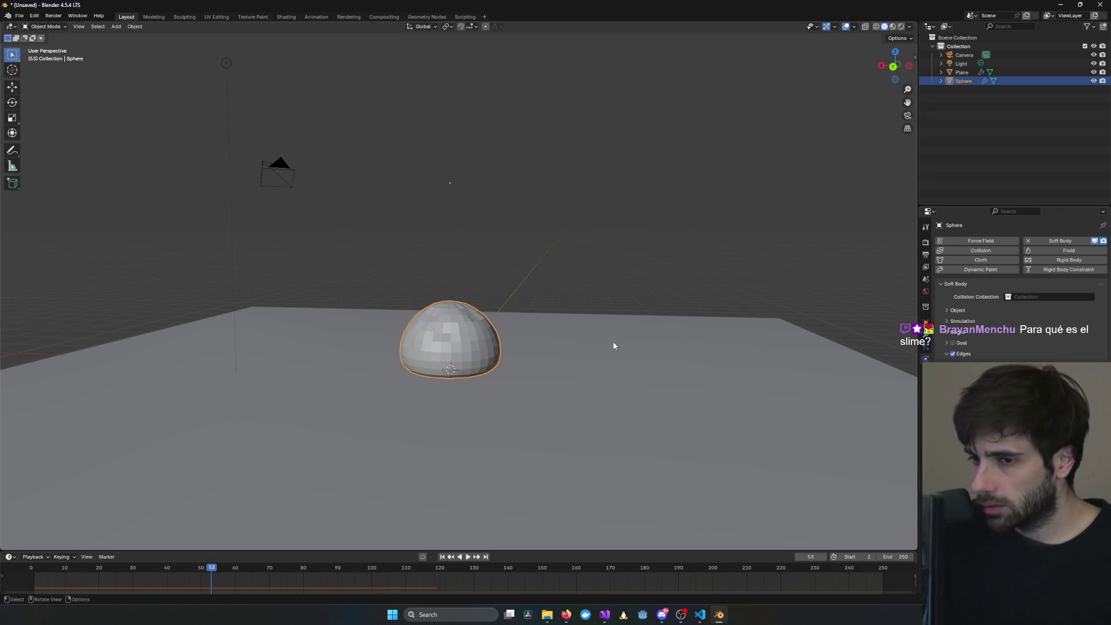
# - Replay the soft-body fall from frame 1, orbiting around the sphere, and stop at frame 77
pyautogui.moveTo(211, 572); pyautogui.dragTo(35, 575)
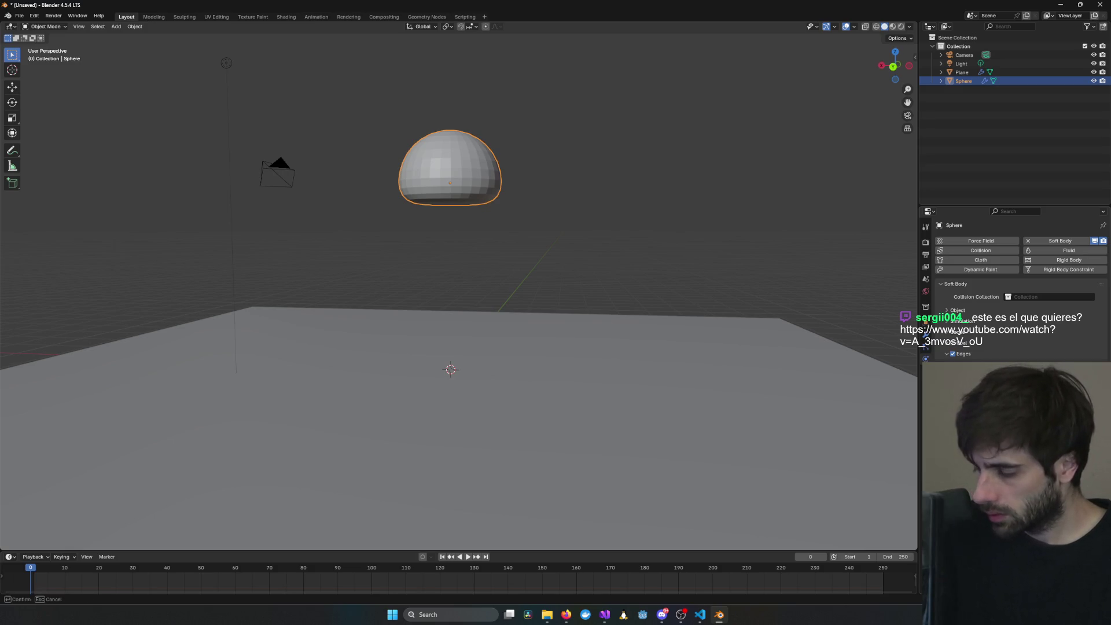
pyautogui.press('space')
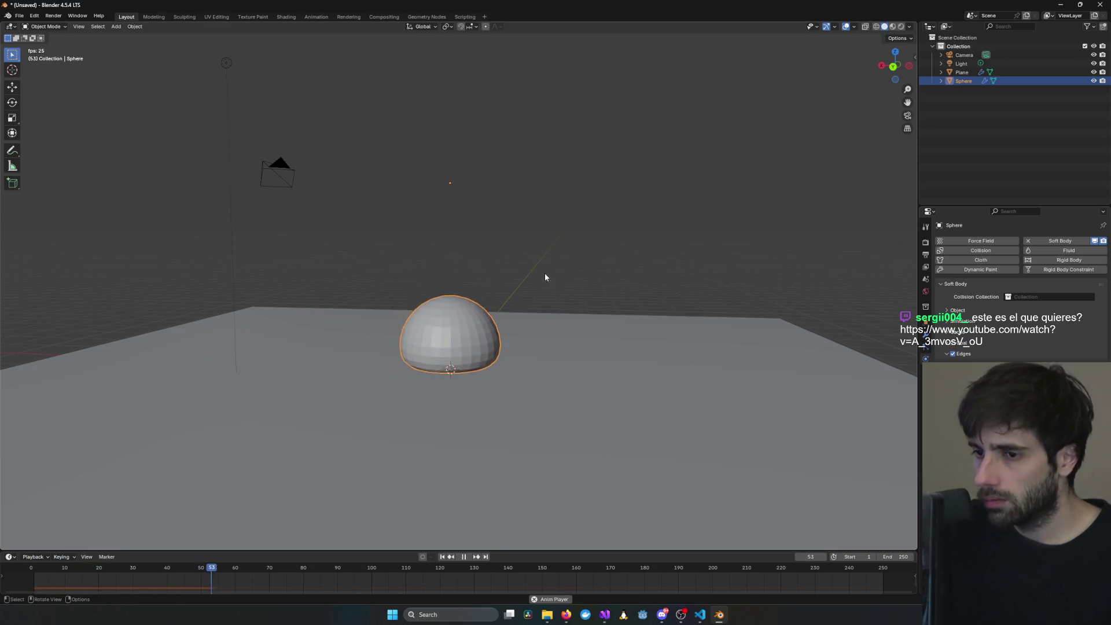
pyautogui.moveTo(544, 273); pyautogui.dragTo(530, 291, button='middle')
pyautogui.moveTo(482, 341); pyautogui.dragTo(833, 415, button='middle')
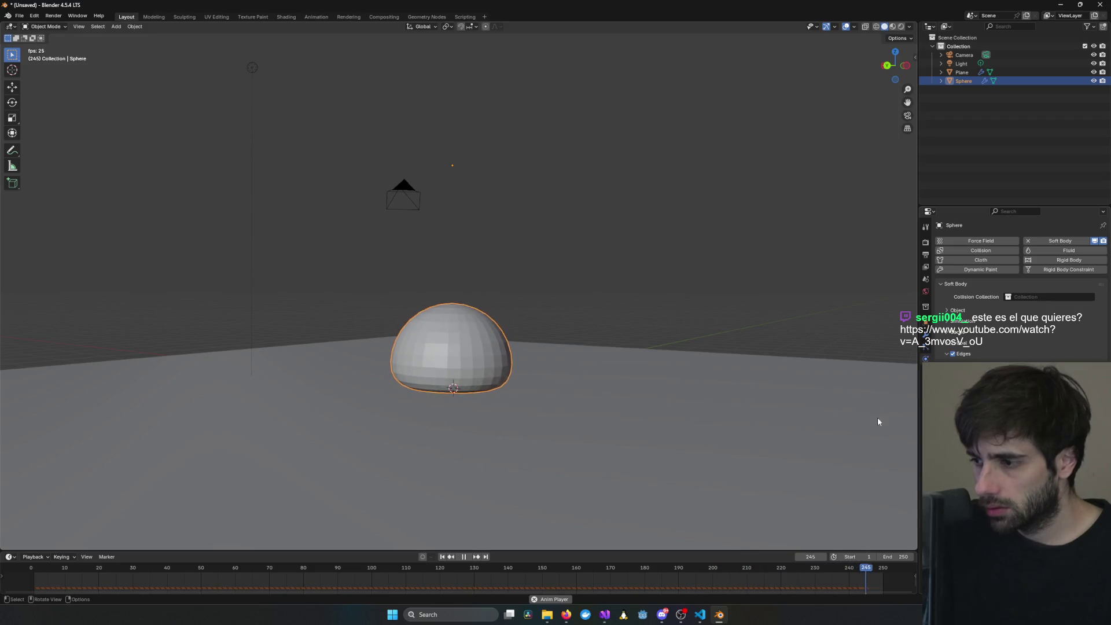
pyautogui.press('space')
pyautogui.press('space')
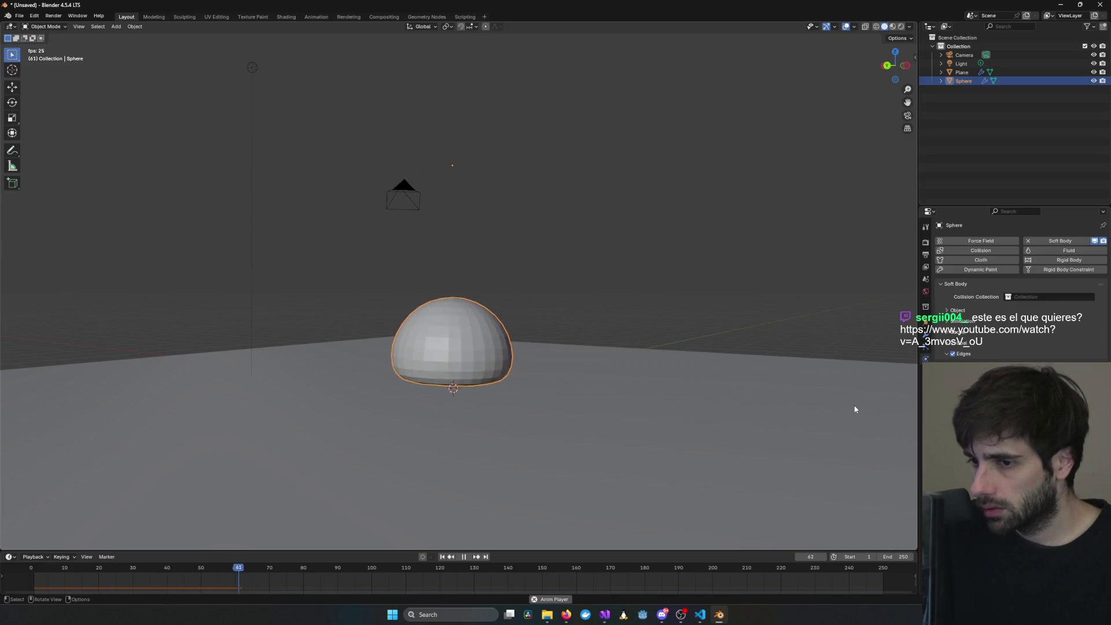
pyautogui.press('space')
# - Orbit the view about 90 degrees, replay the fall to frame 77, and rewind to the start
pyautogui.moveTo(681, 365); pyautogui.dragTo(715, 375, button='middle')
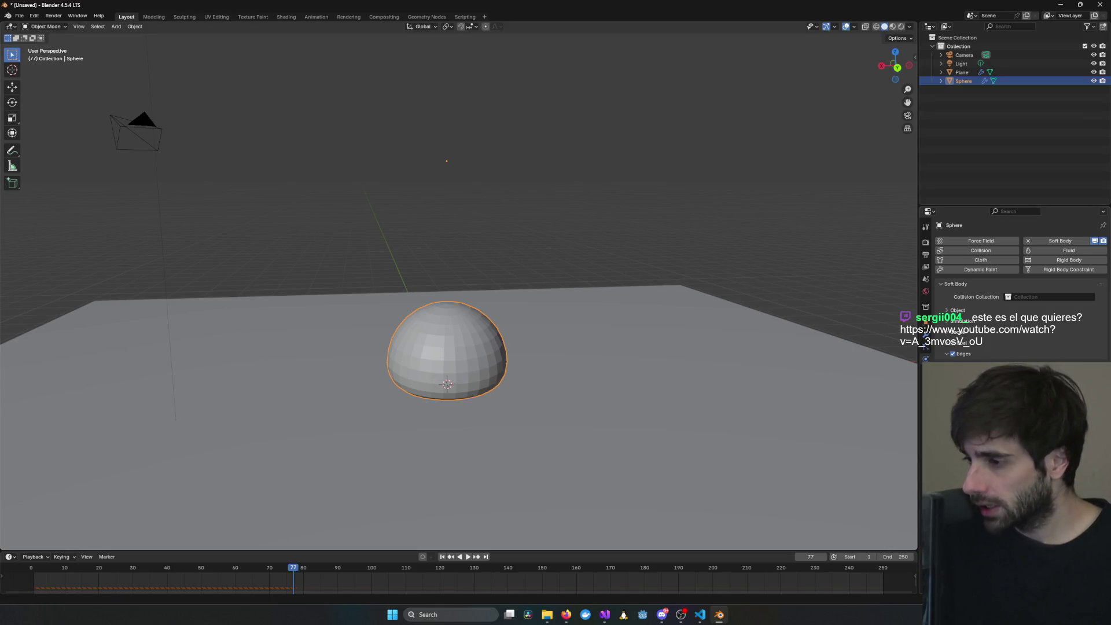
pyautogui.moveTo(556, 405); pyautogui.dragTo(678, 412, button='middle')
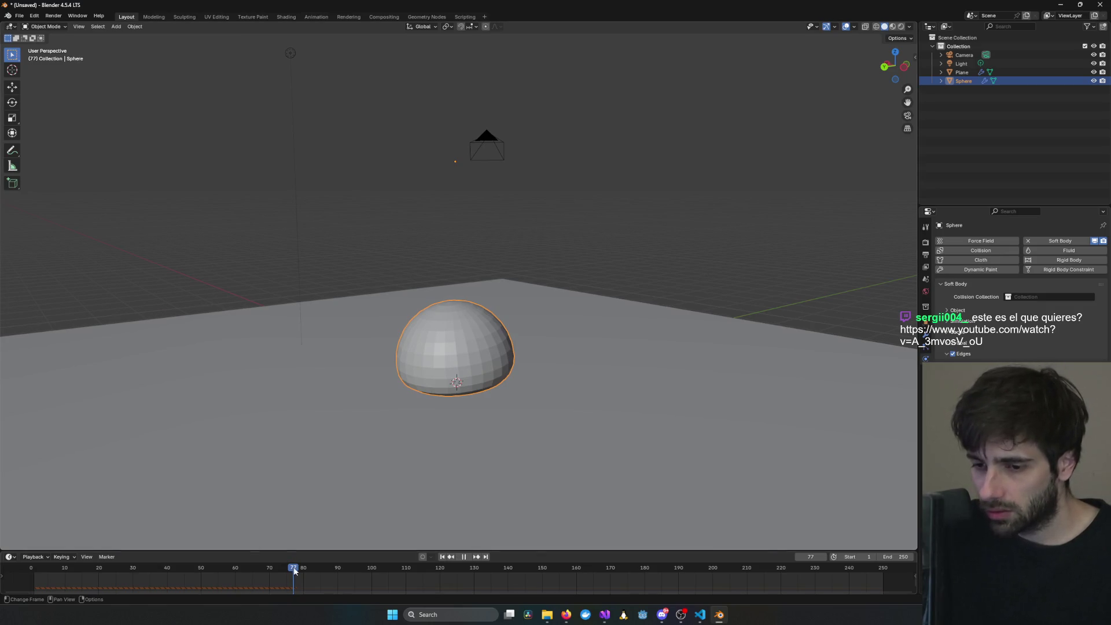
pyautogui.click(26, 572)
pyautogui.press('space')
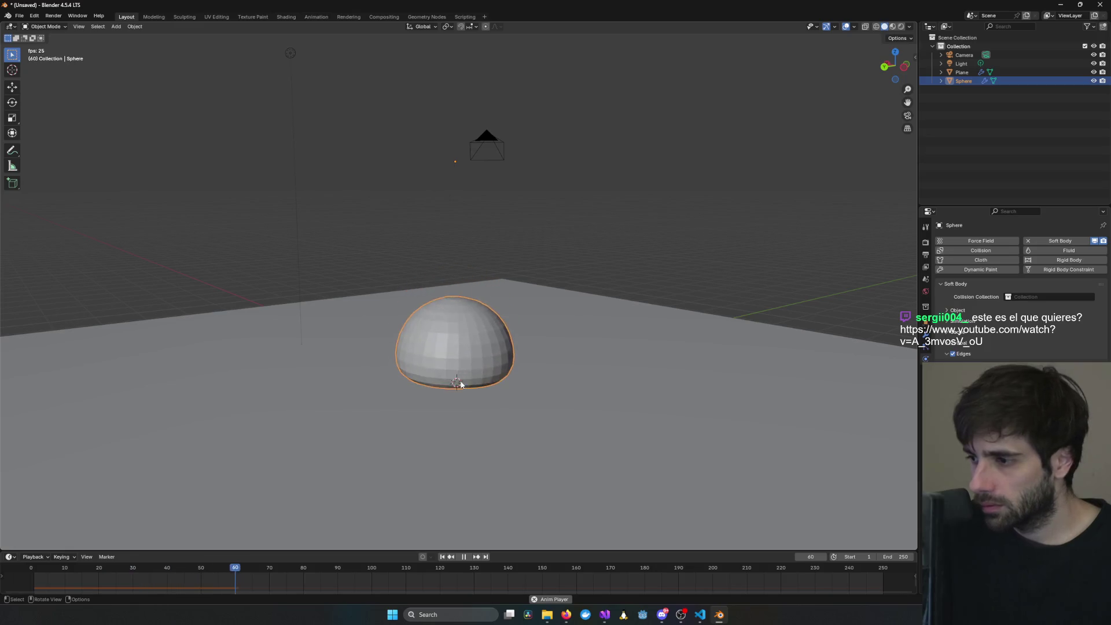
pyautogui.press('space')
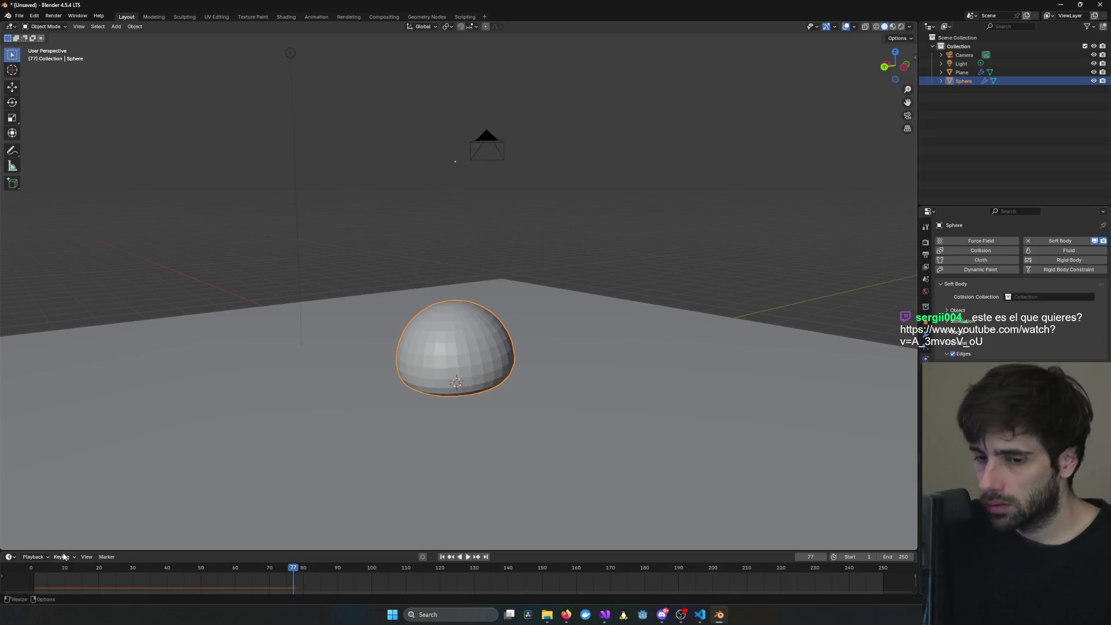
pyautogui.moveTo(290, 564)
pyautogui.mouseDown()
pyautogui.moveTo(14, 588)
pyautogui.moveTo(34, 589)
pyautogui.mouseUp()
# - Fit the full frame range in a taller timeline, then bring up the slime simulator video
pyautogui.press('Home')
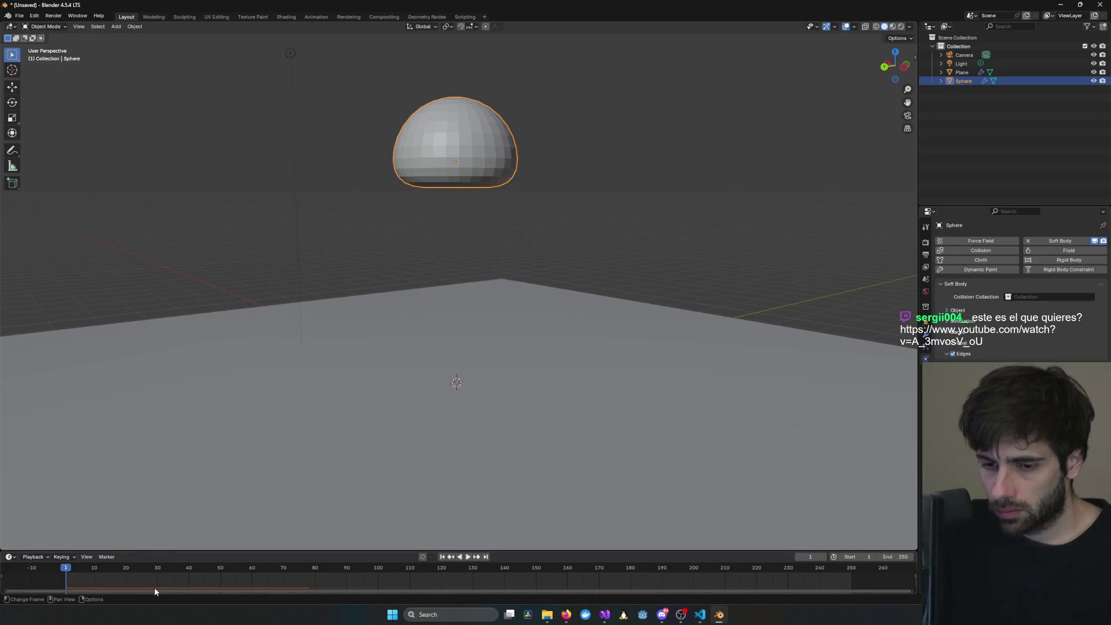
pyautogui.moveTo(222, 551); pyautogui.dragTo(255, 428)
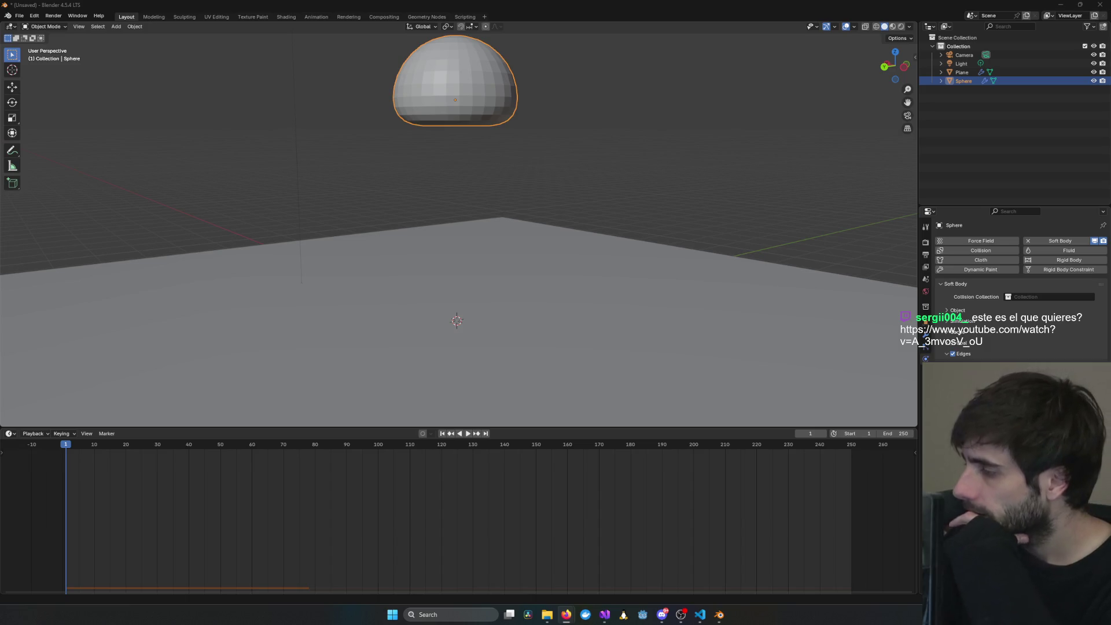
pyautogui.hotkey('alt', 'Tab')
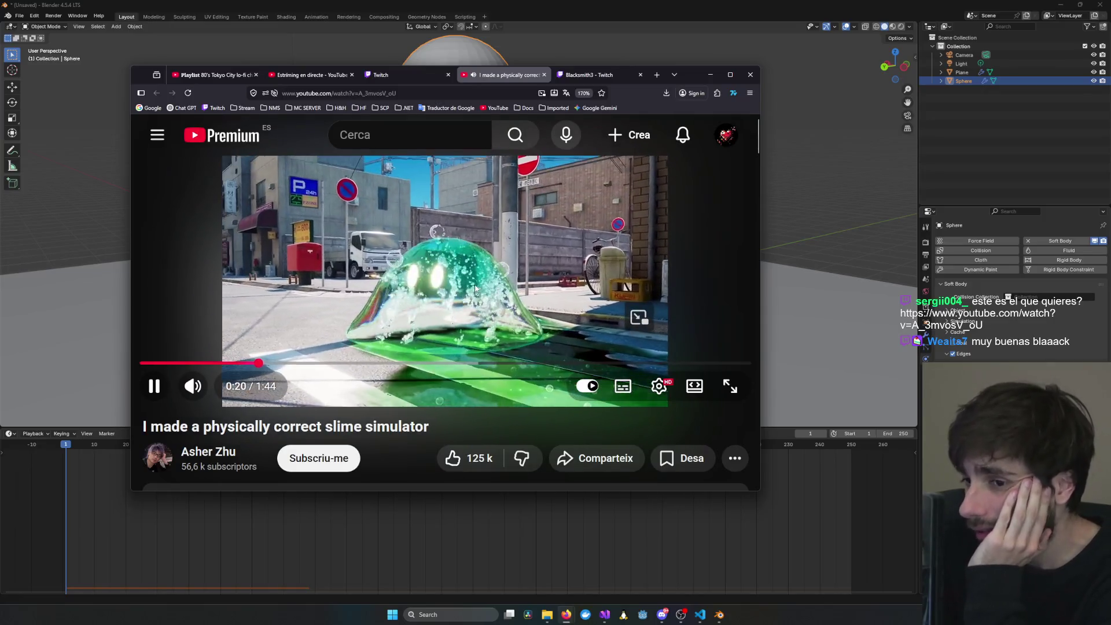
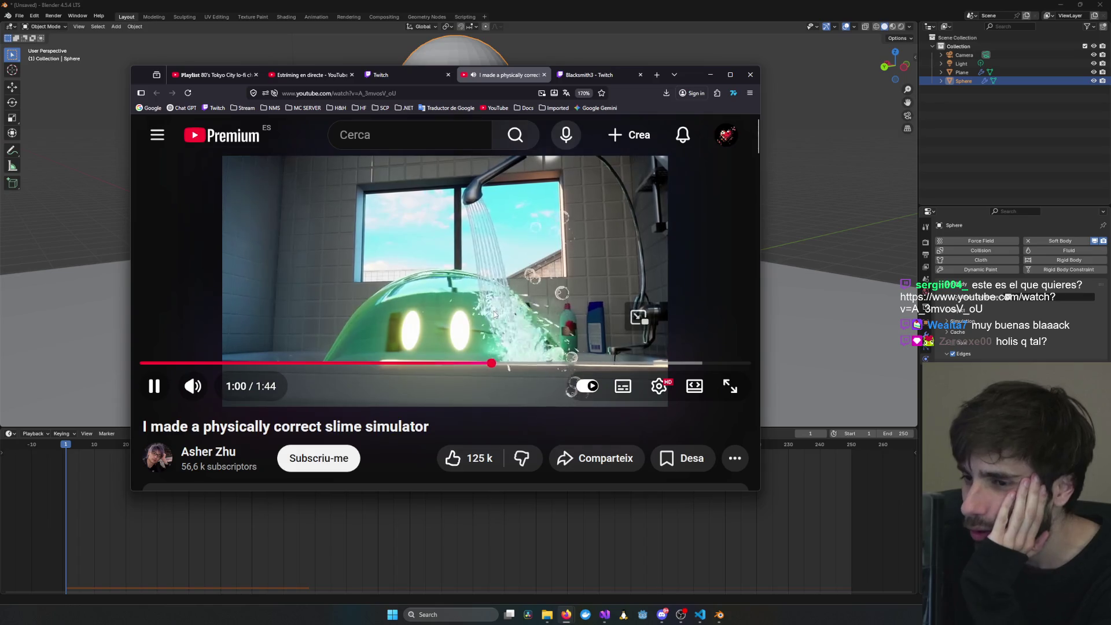
# - Pause the slime simulator video and minimize Firefox to reveal the Blender hemisphere scene
pyautogui.click(358, 306)
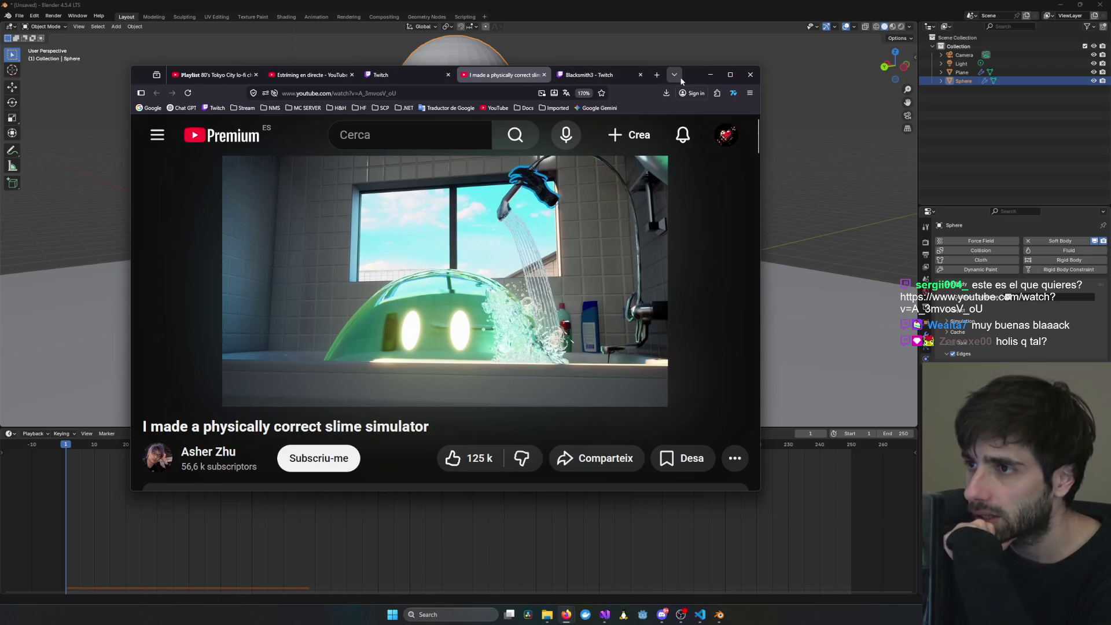
pyautogui.moveTo(693, 75)
pyautogui.mouseDown()
pyautogui.moveTo(725, 277)
pyautogui.moveTo(765, 347)
pyautogui.moveTo(778, 339)
pyautogui.moveTo(773, 226)
pyautogui.mouseUp()
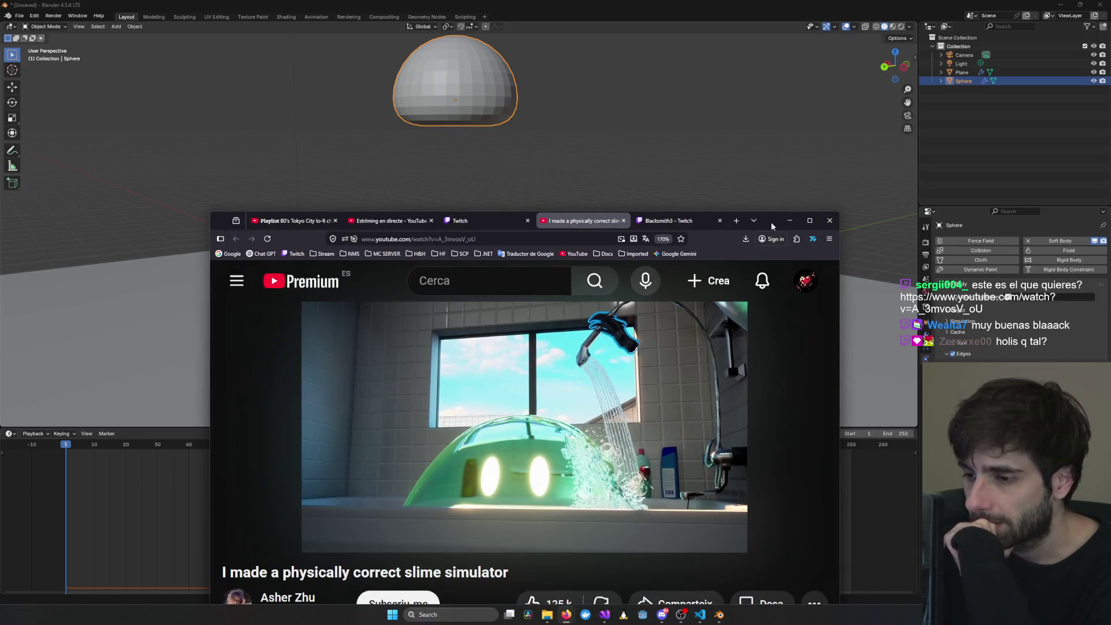
pyautogui.moveTo(771, 221)
pyautogui.mouseDown()
pyautogui.moveTo(860, 276)
pyautogui.moveTo(1110, 167)
pyautogui.moveTo(1110, 90)
pyautogui.moveTo(913, 129)
pyautogui.mouseUp()
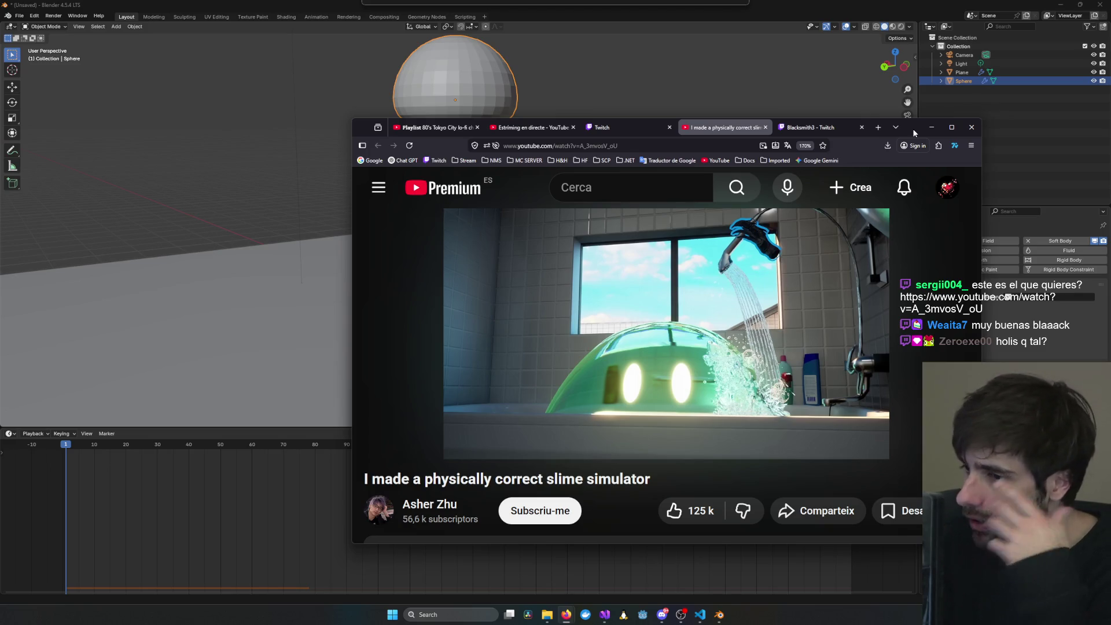
pyautogui.click(941, 129)
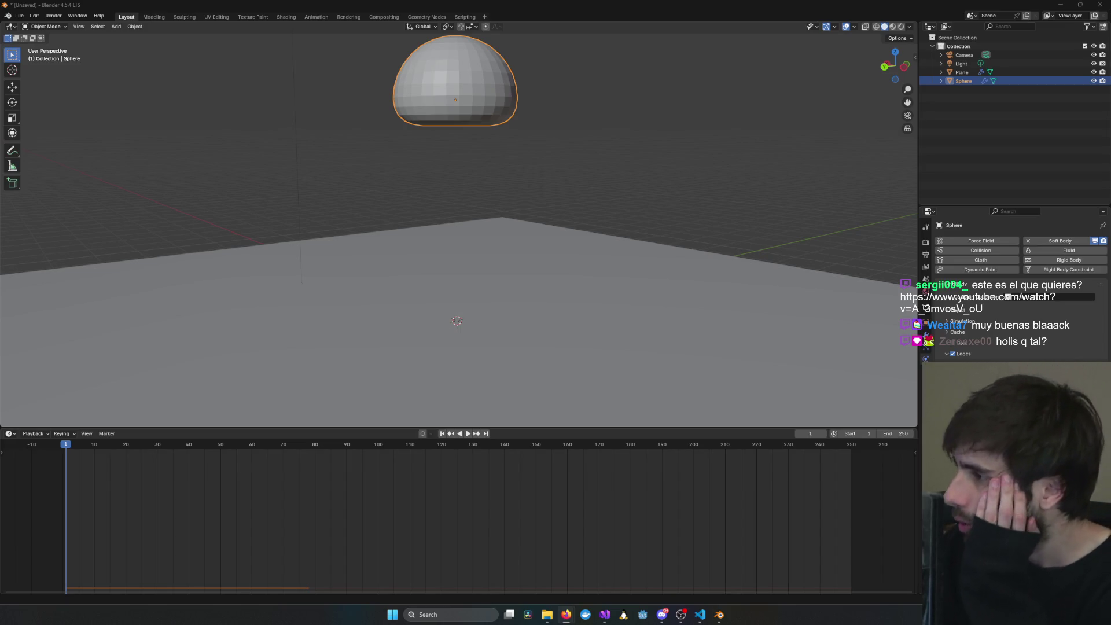
# - Deselect everything and play the soft-body animation, orbiting around the falling sphere
pyautogui.scroll(-2, 703, 231)
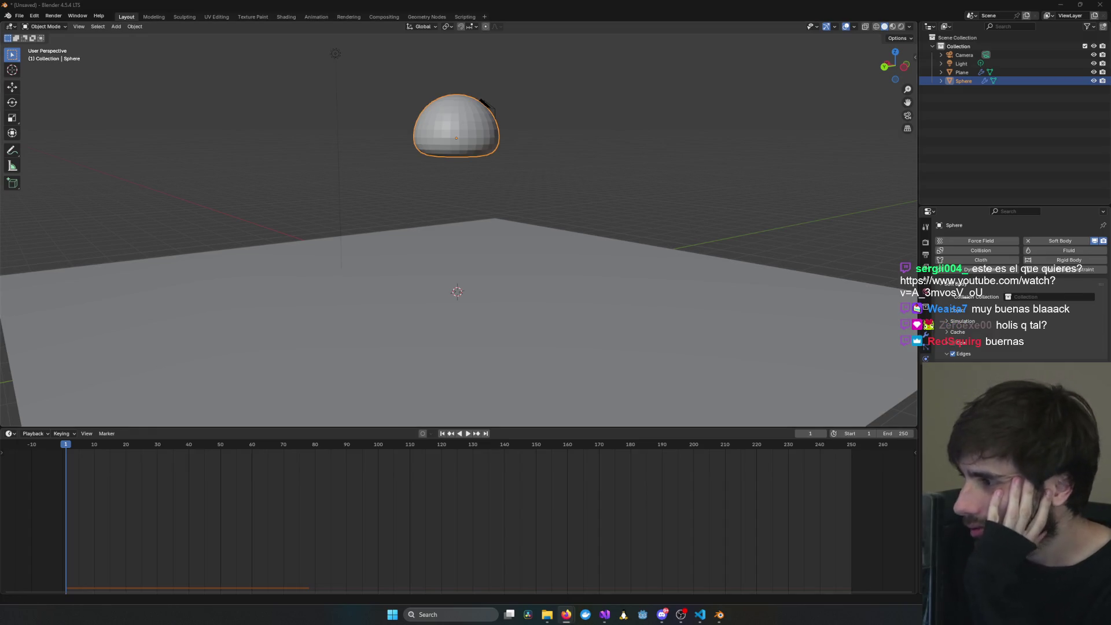
pyautogui.click(684, 183)
pyautogui.press('space')
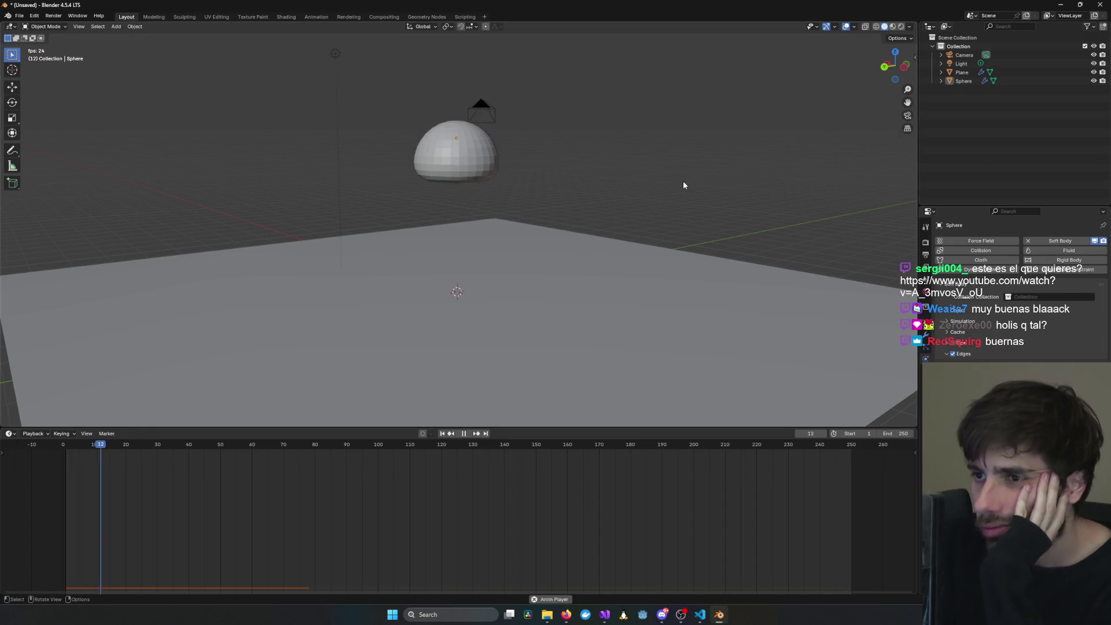
pyautogui.scroll(2, 543, 286)
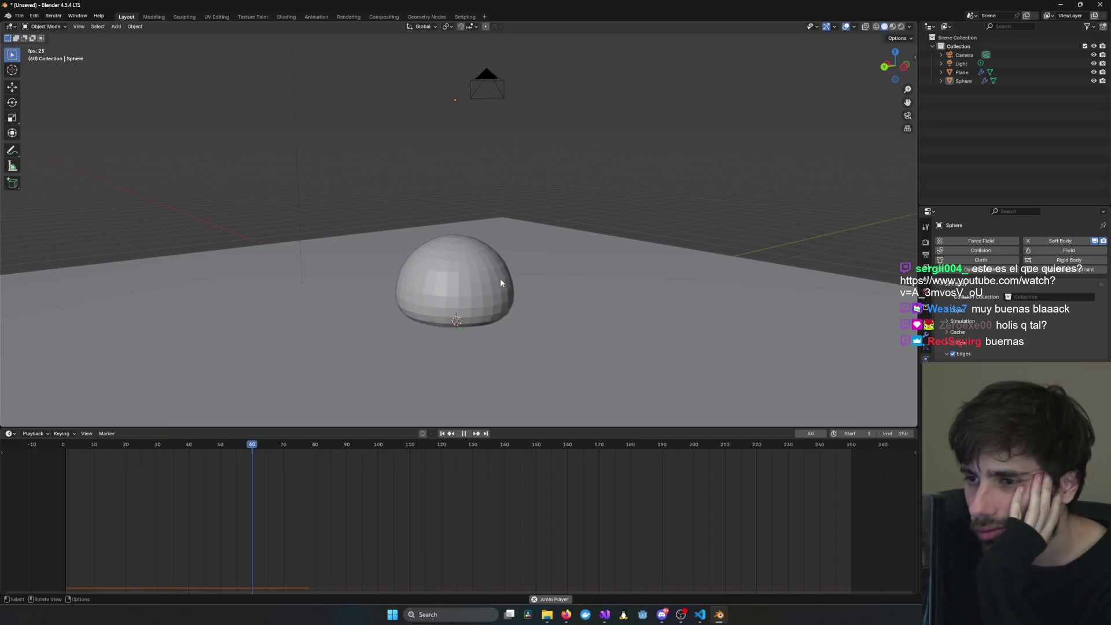
pyautogui.moveTo(474, 280)
pyautogui.mouseDown(button='middle')
pyautogui.moveTo(509, 294)
pyautogui.moveTo(484, 293)
pyautogui.mouseUp(button='middle')
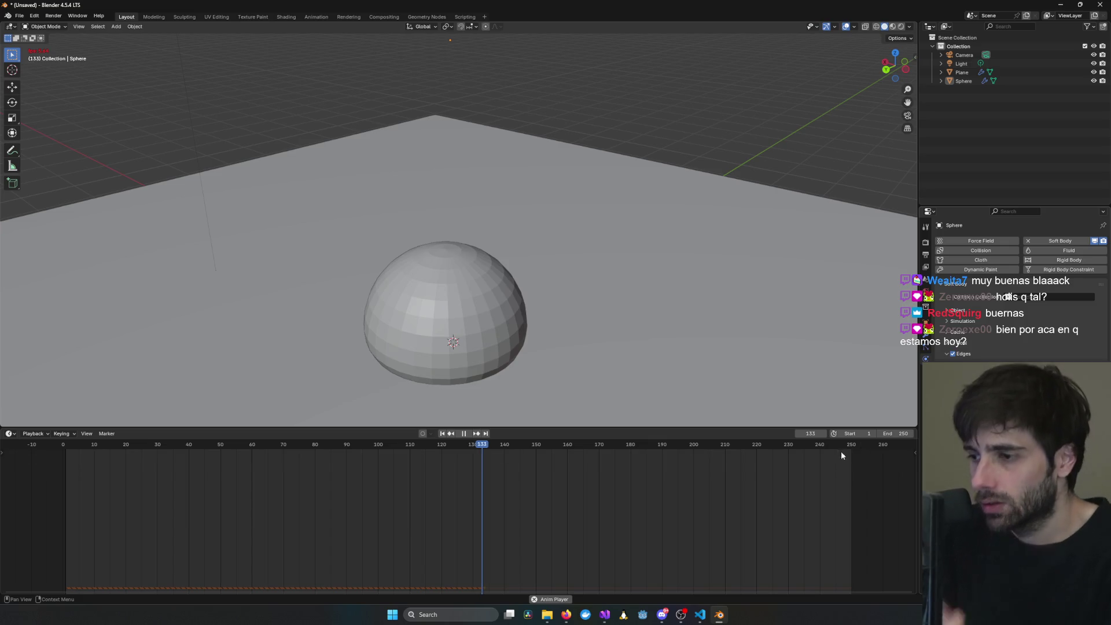
# - Stop playback and replay the wobble from the first frame several times
pyautogui.press('space')
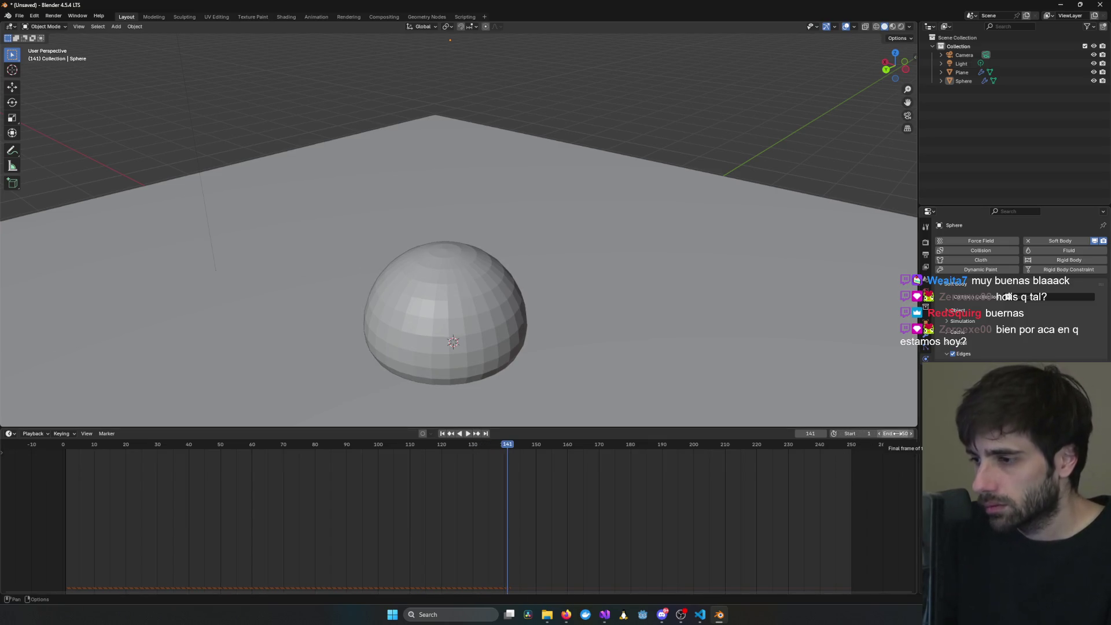
pyautogui.click(442, 433)
pyautogui.click(468, 433)
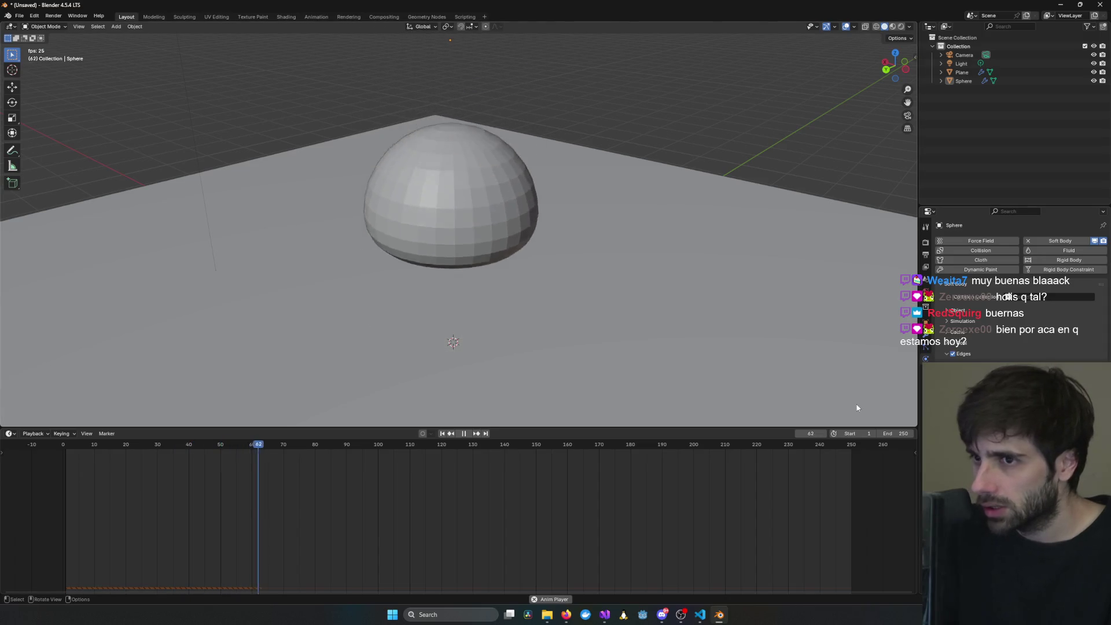
pyautogui.press('space')
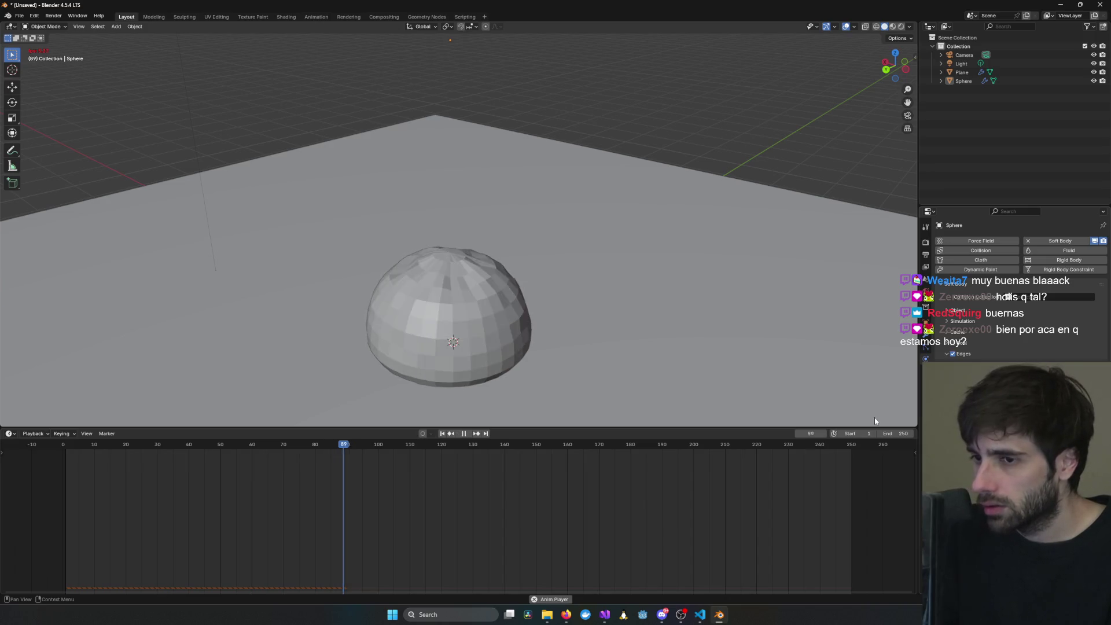
pyautogui.press('space')
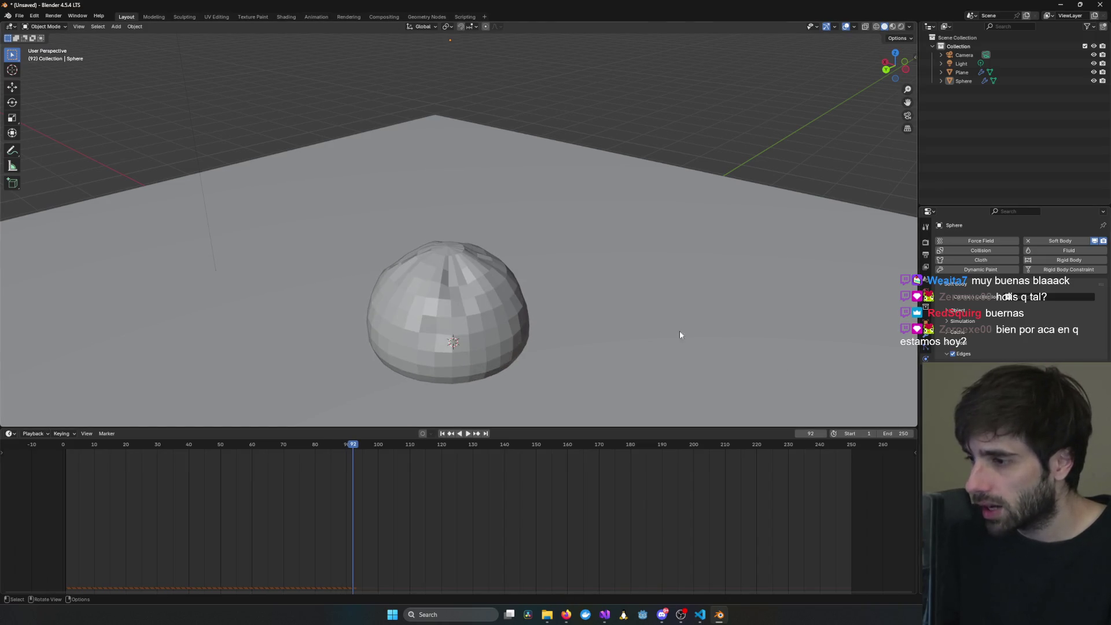
pyautogui.press('space')
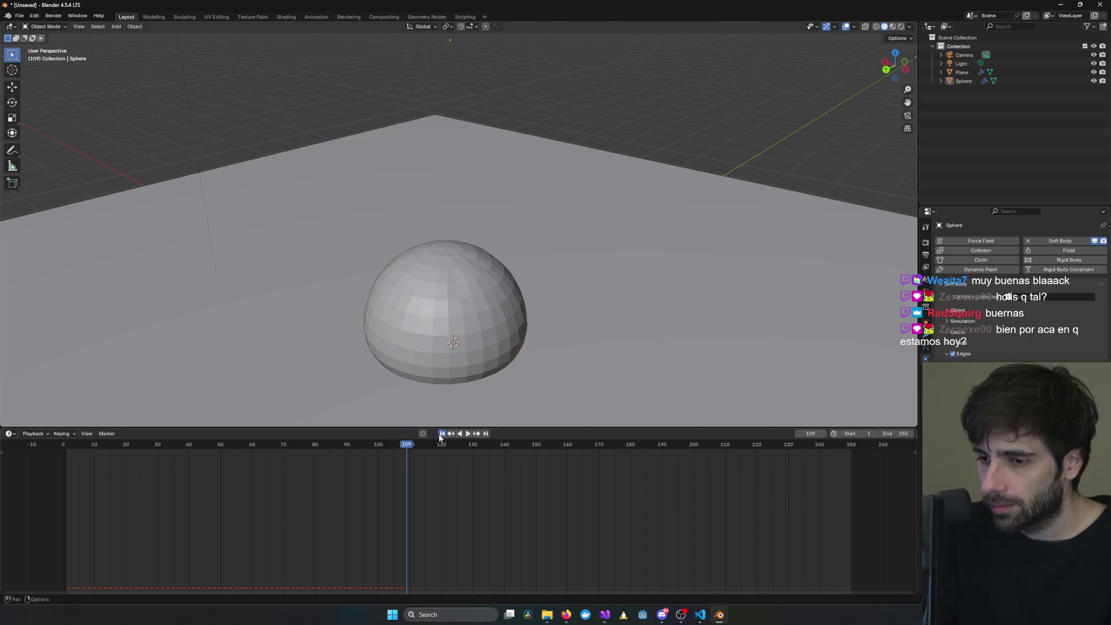
pyautogui.click(442, 434)
pyautogui.press('space')
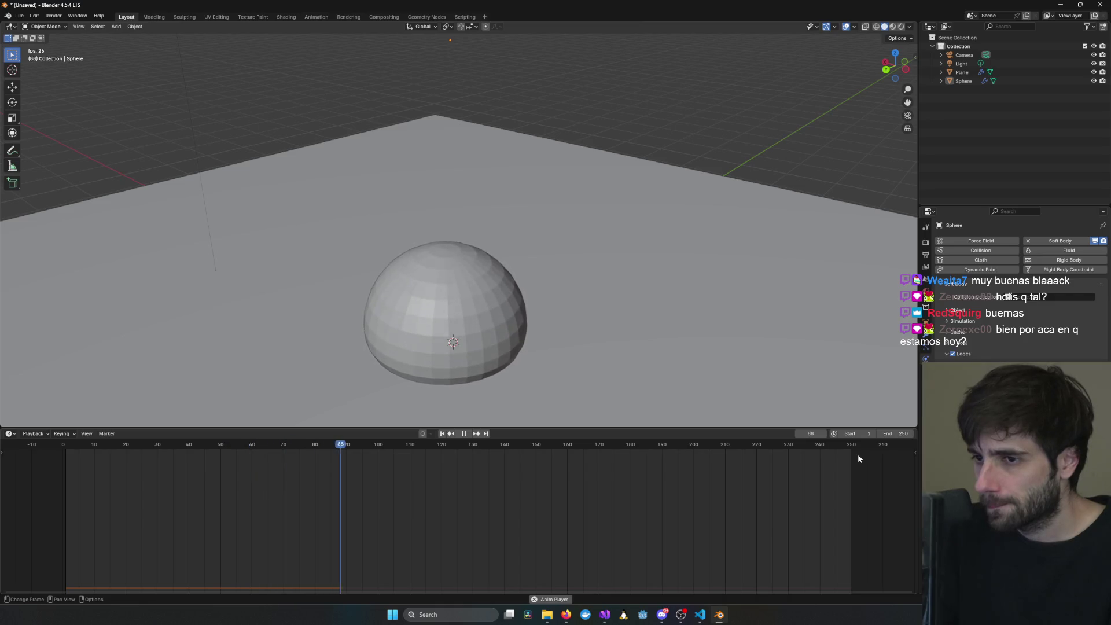
pyautogui.press('space')
pyautogui.write('100')
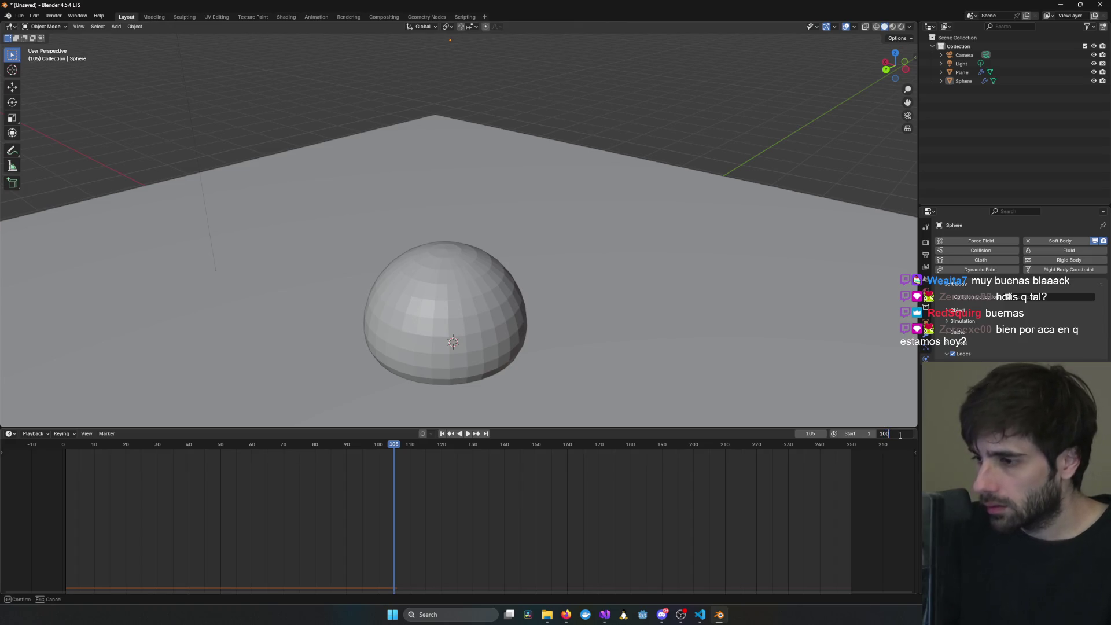
# - Set the animation end frame to 100 and replay the fall from the start
pyautogui.press('Return')
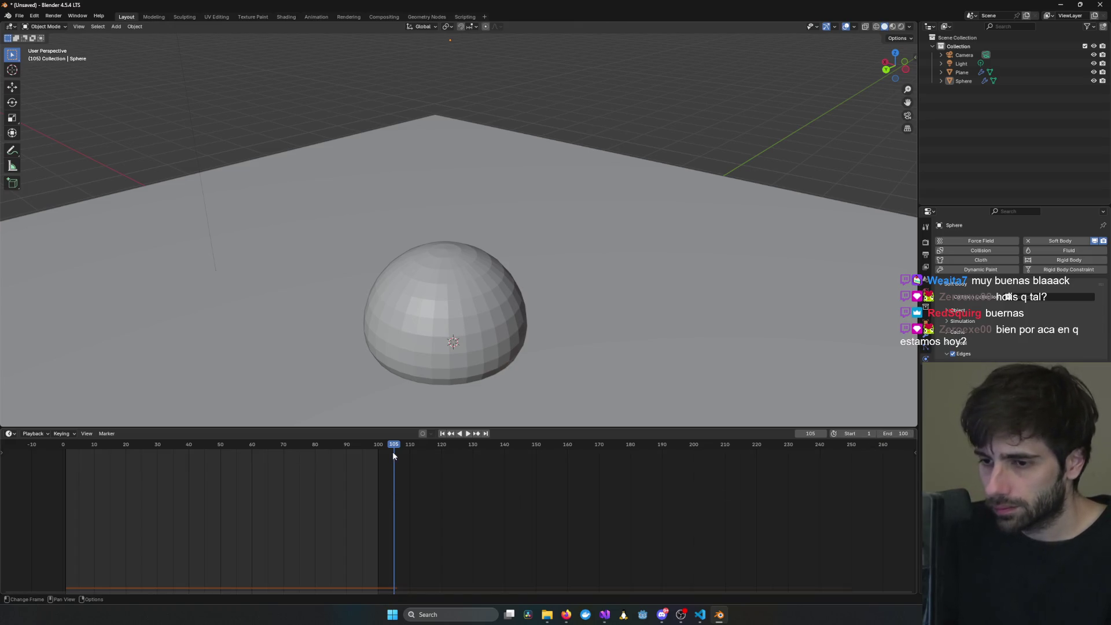
pyautogui.click(443, 434)
pyautogui.press('space')
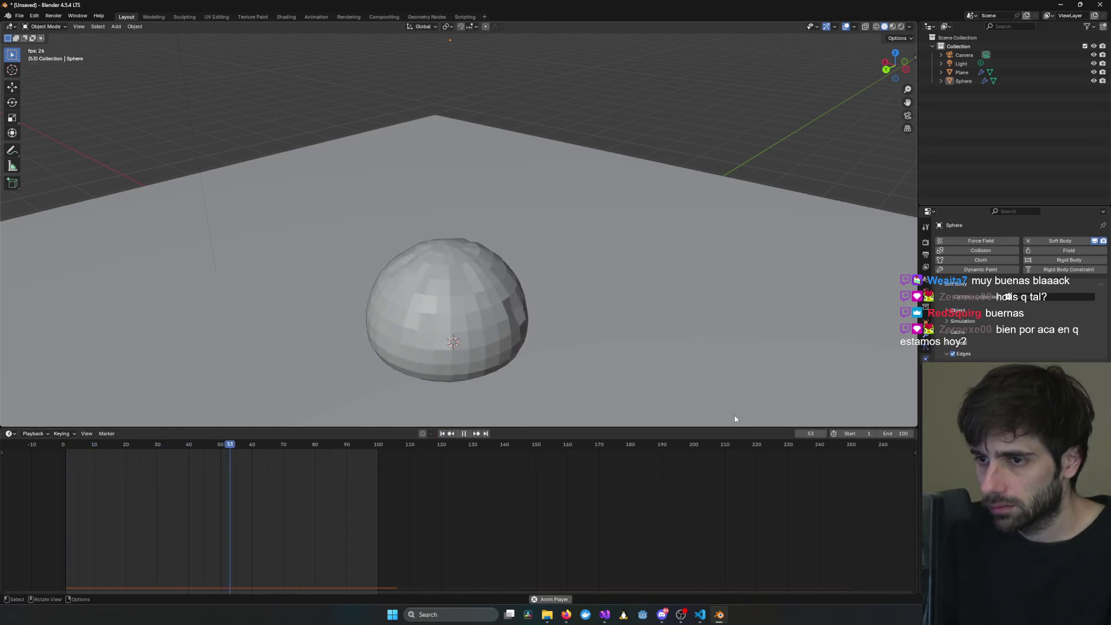
pyautogui.moveTo(765, 312)
pyautogui.mouseDown(button='middle')
pyautogui.moveTo(608, 235)
pyautogui.moveTo(582, 272)
pyautogui.moveTo(657, 248)
pyautogui.moveTo(645, 241)
pyautogui.moveTo(571, 248)
pyautogui.moveTo(863, 284)
pyautogui.mouseUp(button='middle')
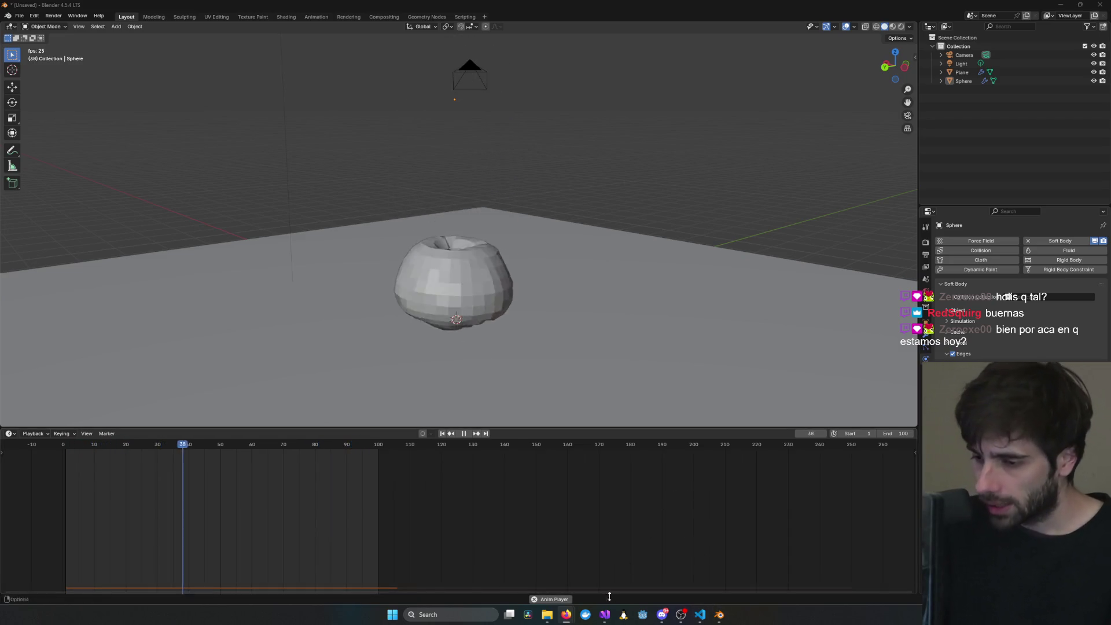
# - Hide Visual Studio from the taskbar and orbit the view around the falling sphere
pyautogui.click(605, 614)
pyautogui.click(606, 614)
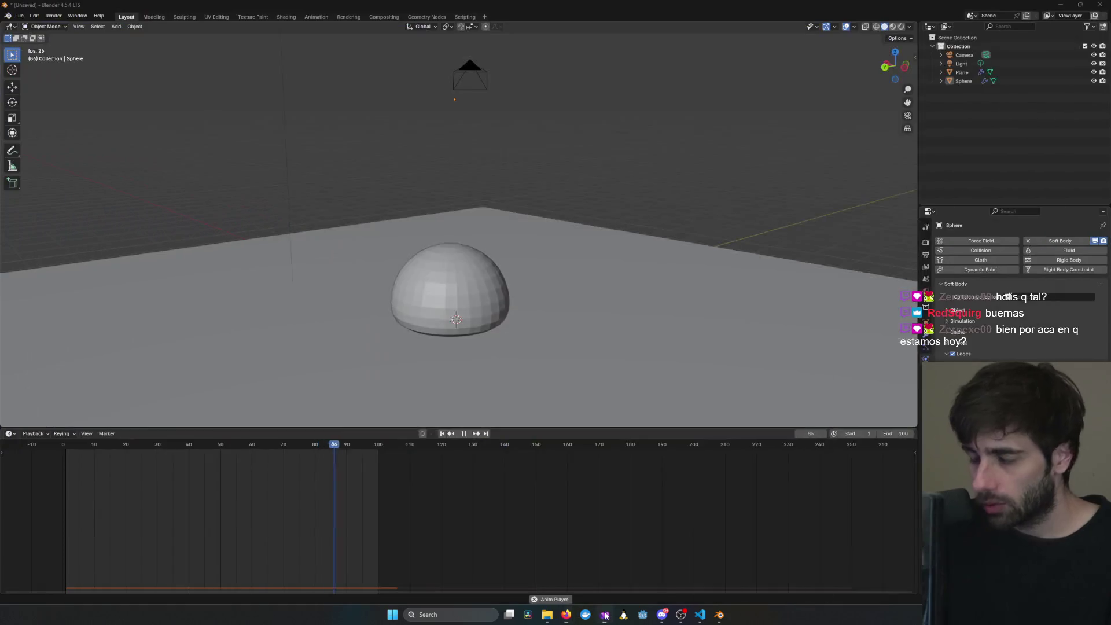
pyautogui.rightClick(605, 614)
pyautogui.click(602, 592)
pyautogui.click(605, 613)
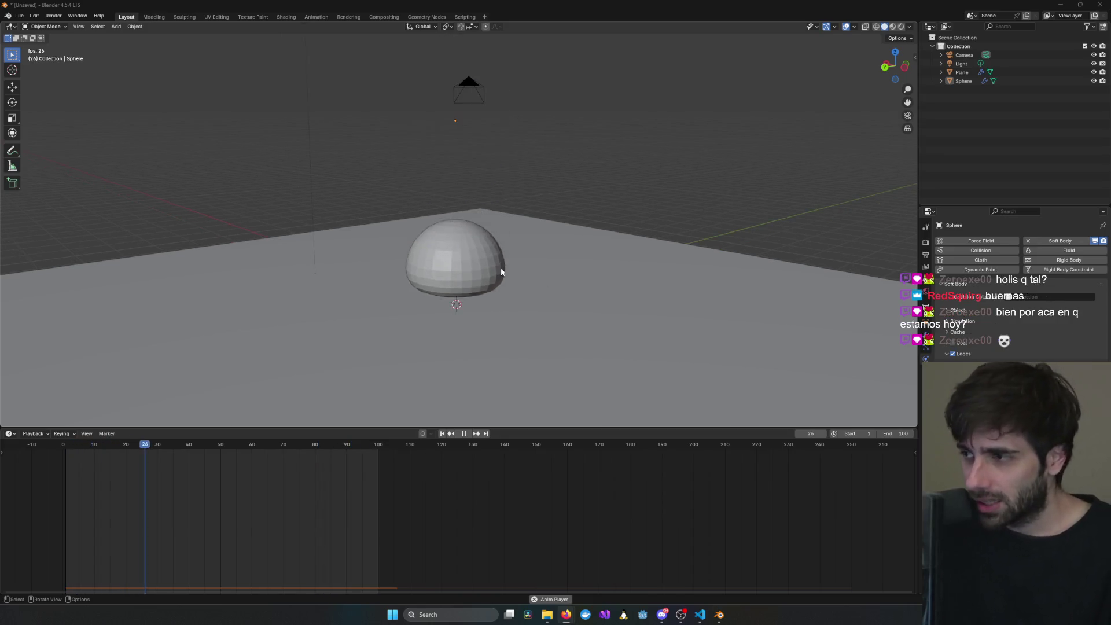
pyautogui.moveTo(428, 273); pyautogui.dragTo(485, 250, button='middle')
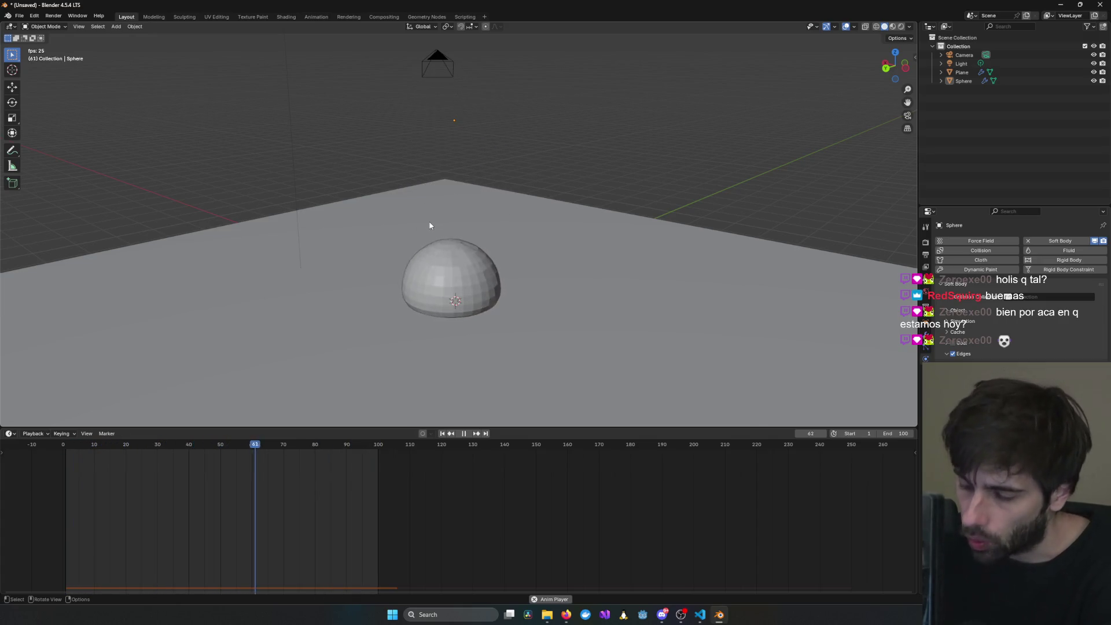
pyautogui.moveTo(419, 194)
pyautogui.mouseDown(button='middle')
pyautogui.moveTo(418, 225)
pyautogui.moveTo(482, 246)
pyautogui.moveTo(695, 243)
pyautogui.mouseUp(button='middle')
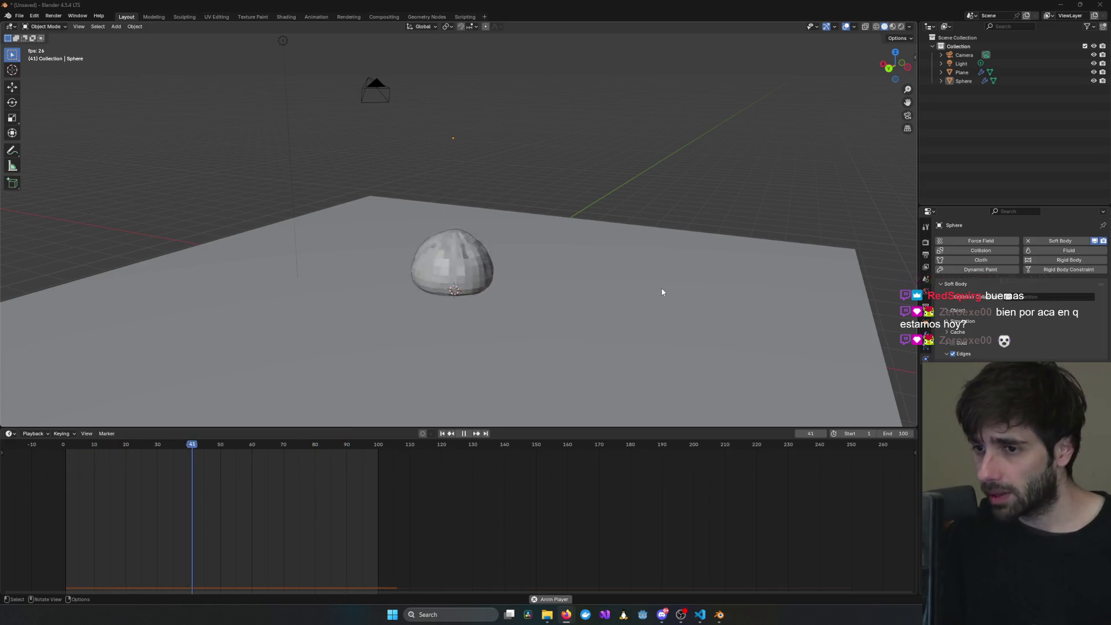
pyautogui.moveTo(663, 292); pyautogui.dragTo(671, 225, button='middle')
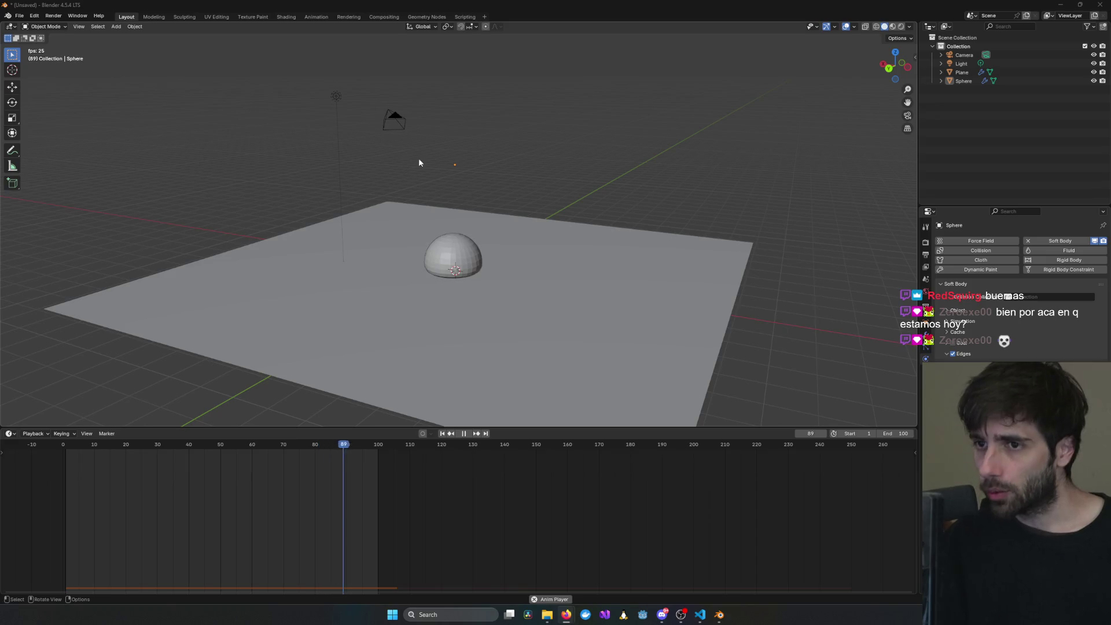
pyautogui.moveTo(503, 228); pyautogui.dragTo(489, 242, button='middle')
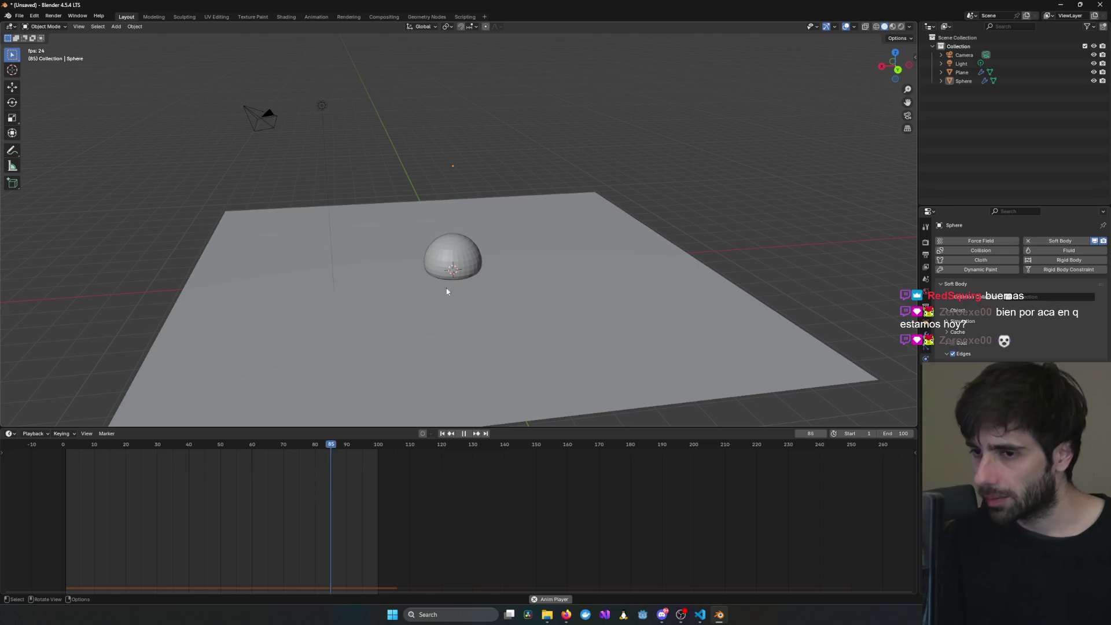
pyautogui.moveTo(446, 291)
pyautogui.mouseDown(button='middle')
pyautogui.moveTo(554, 288)
pyautogui.moveTo(325, 303)
pyautogui.moveTo(471, 301)
pyautogui.moveTo(486, 261)
pyautogui.mouseUp(button='middle')
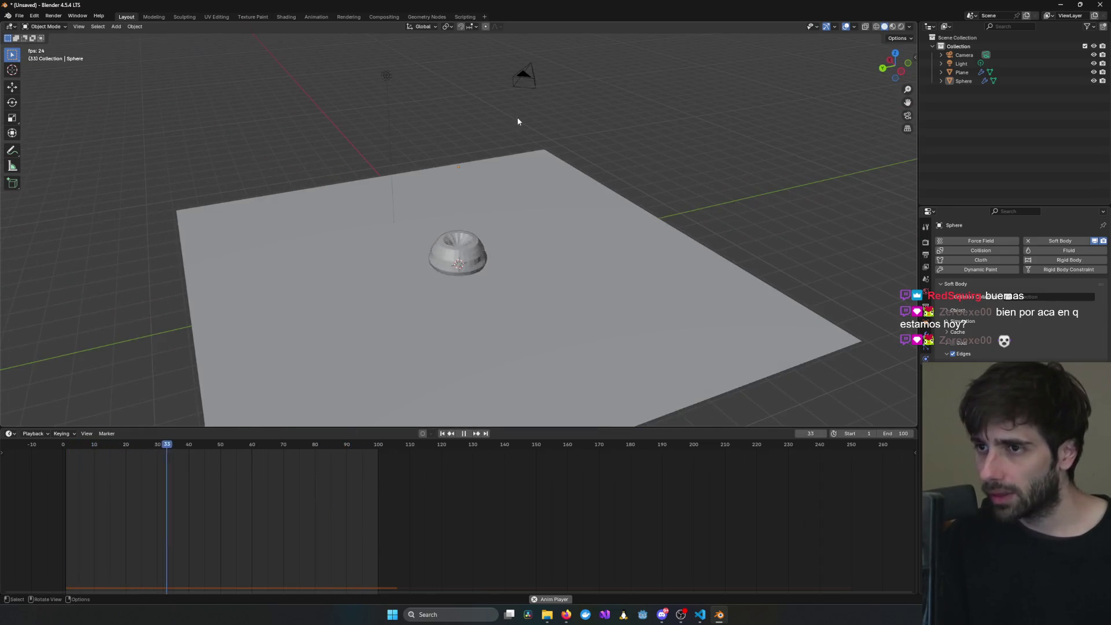
pyautogui.click(532, 71)
pyautogui.click(654, 130)
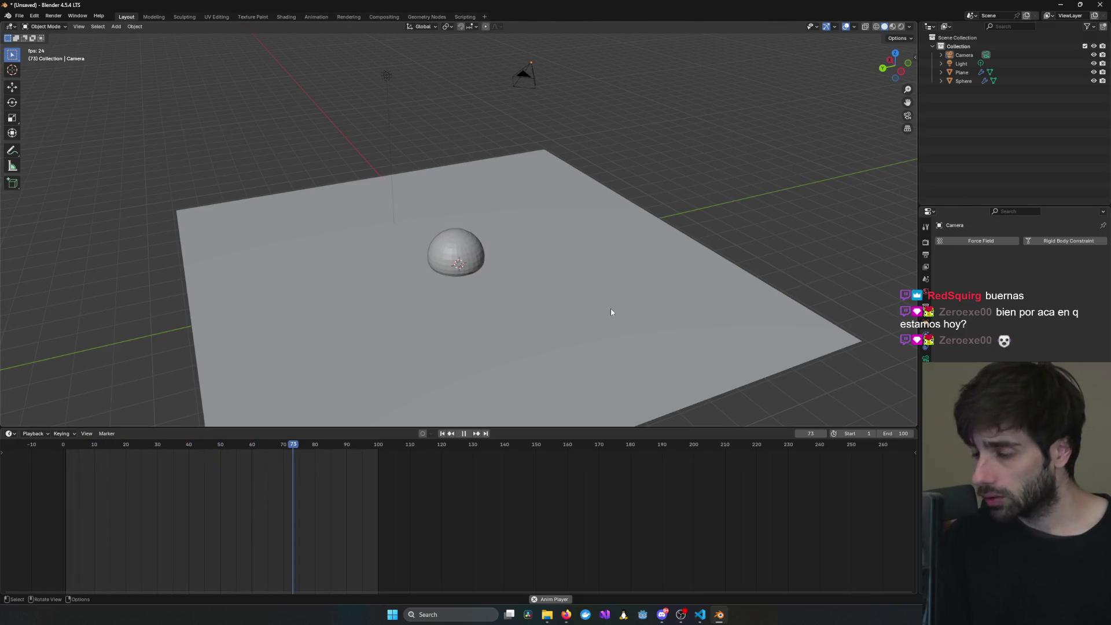
pyautogui.moveTo(431, 269)
pyautogui.mouseDown(button='middle')
pyautogui.moveTo(450, 249)
pyautogui.moveTo(537, 281)
pyautogui.moveTo(477, 272)
pyautogui.mouseUp(button='middle')
pyautogui.scroll(3, 450, 249)
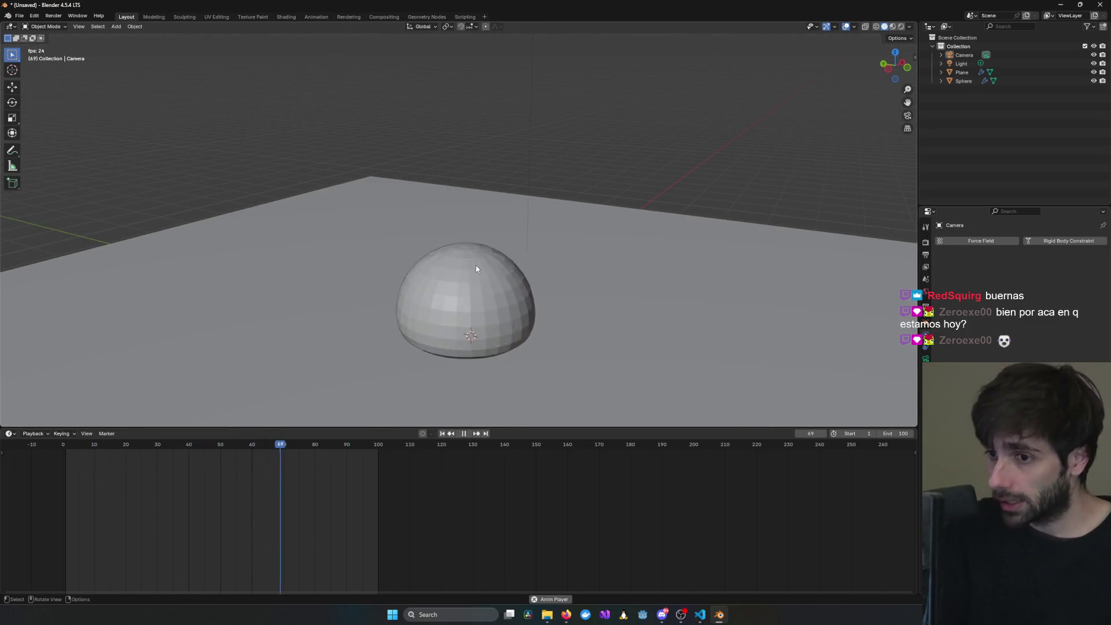
pyautogui.scroll(-10, 557, 259)
pyautogui.scroll(5, 550, 249)
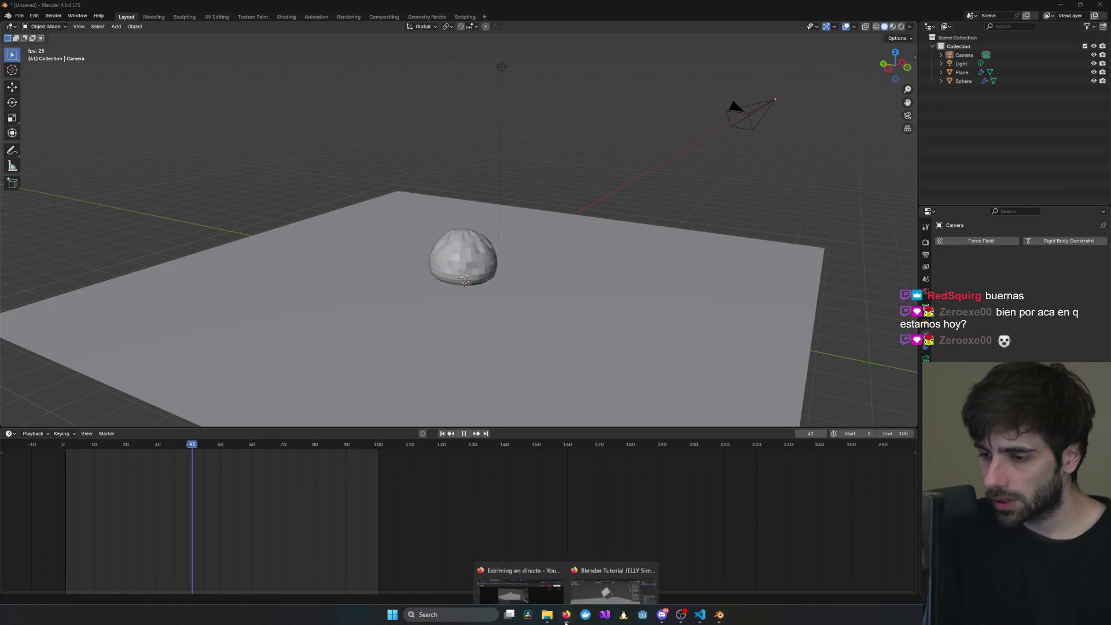
# - Skip the jelly tutorial to about 2:02, rewatch the cube falling, then return to Blender
pyautogui.click(626, 570)
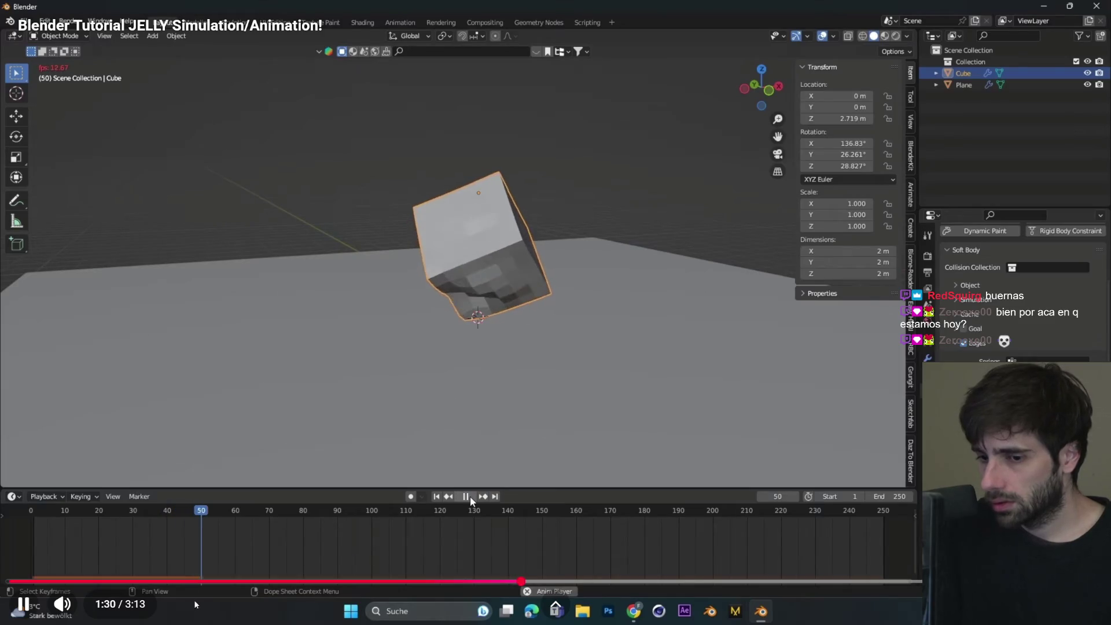
pyautogui.click(579, 581)
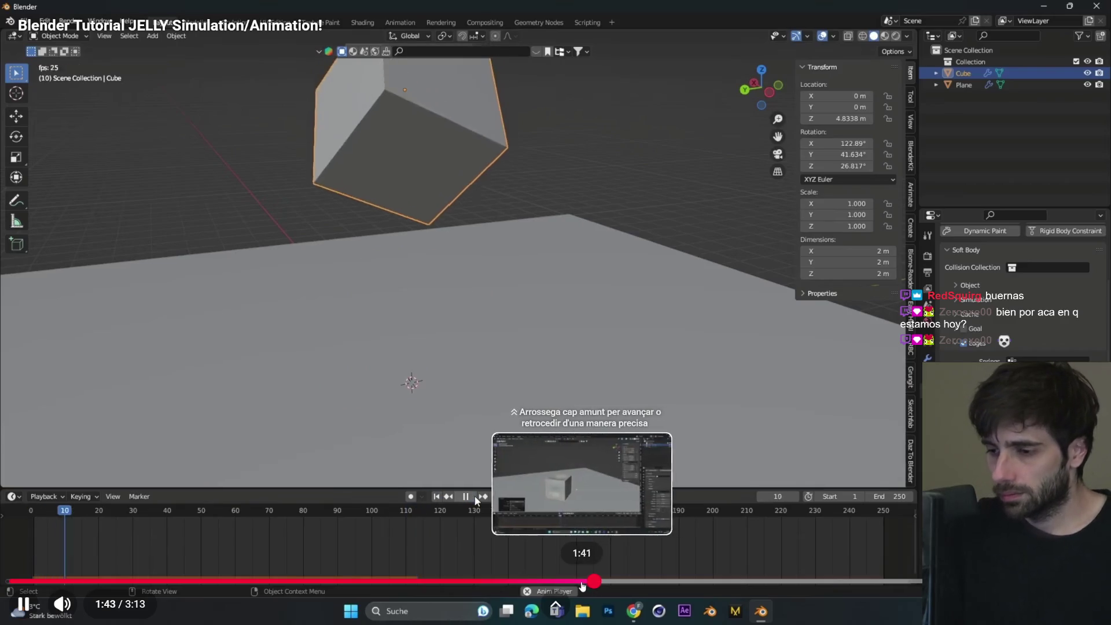
pyautogui.press('l')
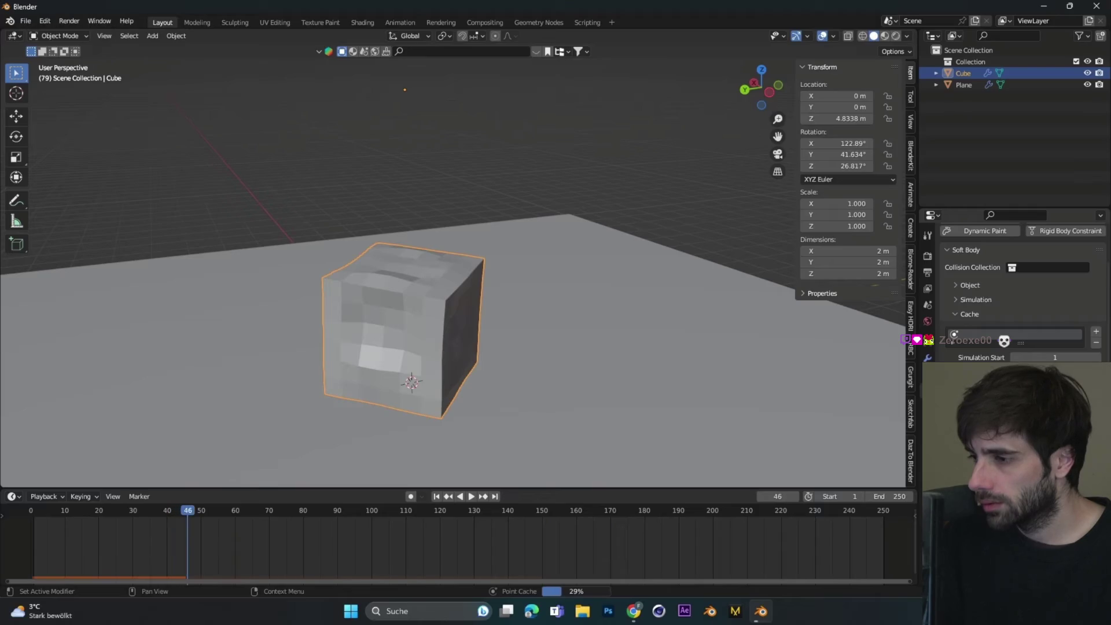
pyautogui.click(366, 398)
pyautogui.click(366, 398)
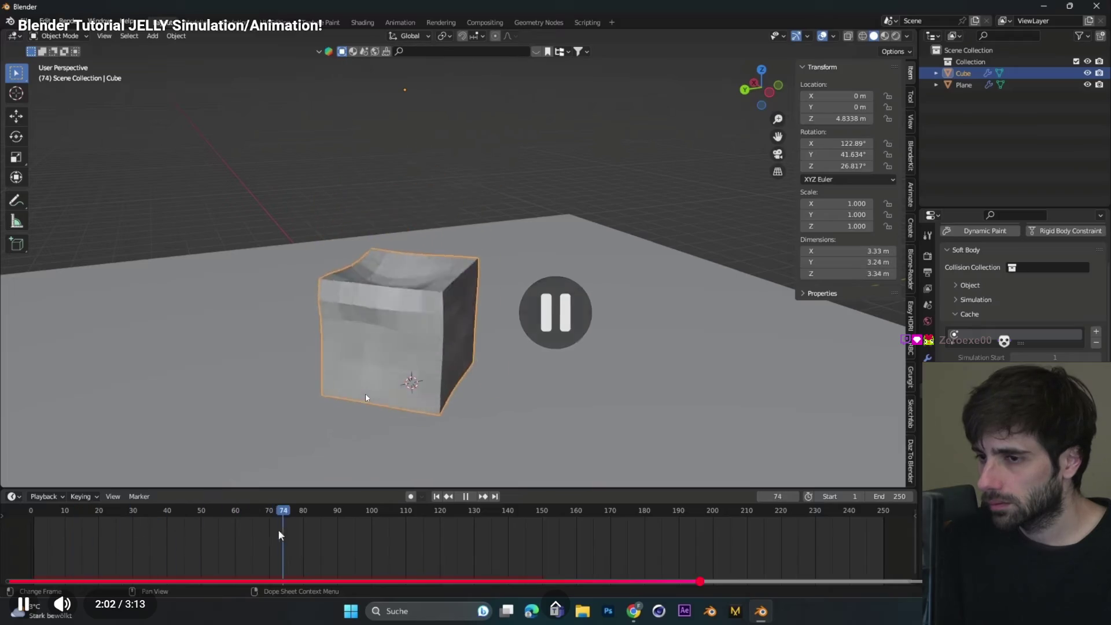
pyautogui.click(225, 534)
pyautogui.hotkey('alt', 'Tab')
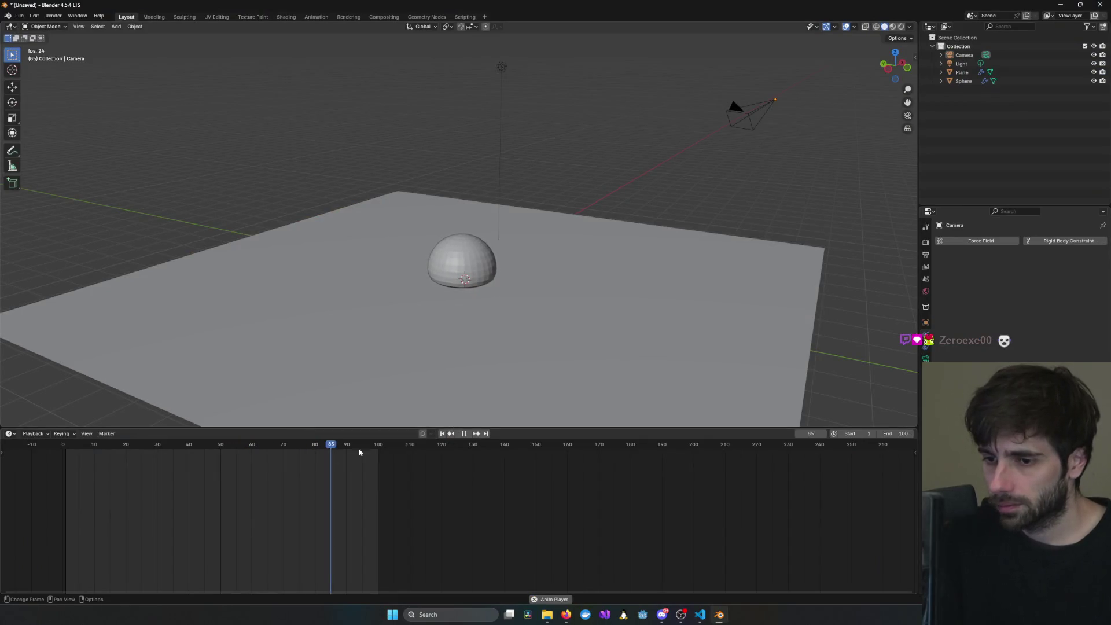
# - Stop playback, set the current frame to 0, and select the Sphere
pyautogui.press('Escape')
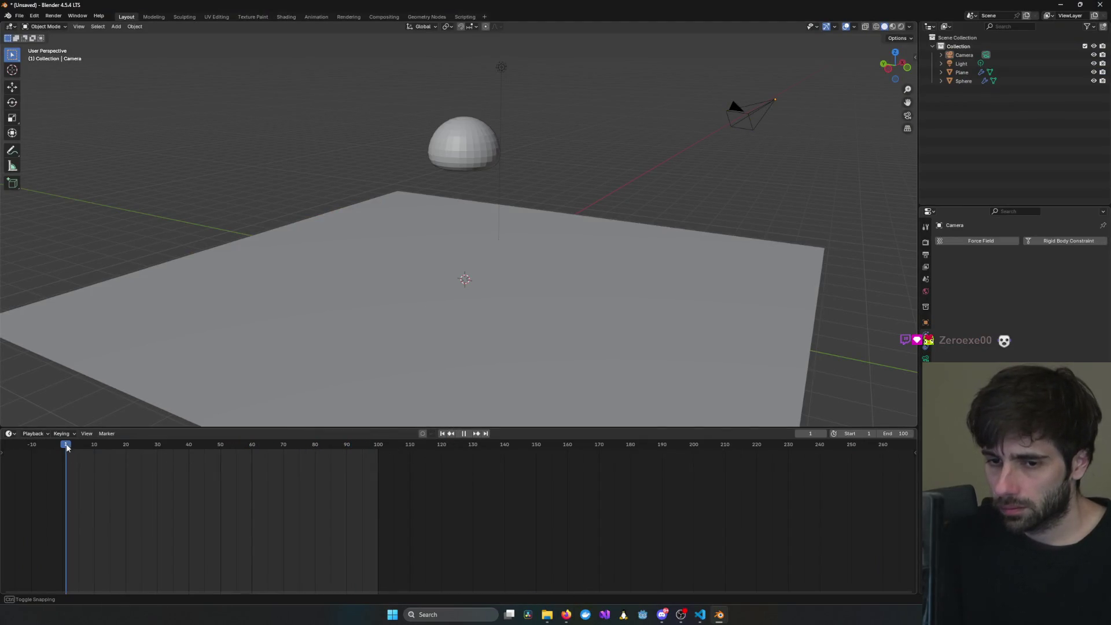
pyautogui.click(62, 449)
pyautogui.click(445, 147)
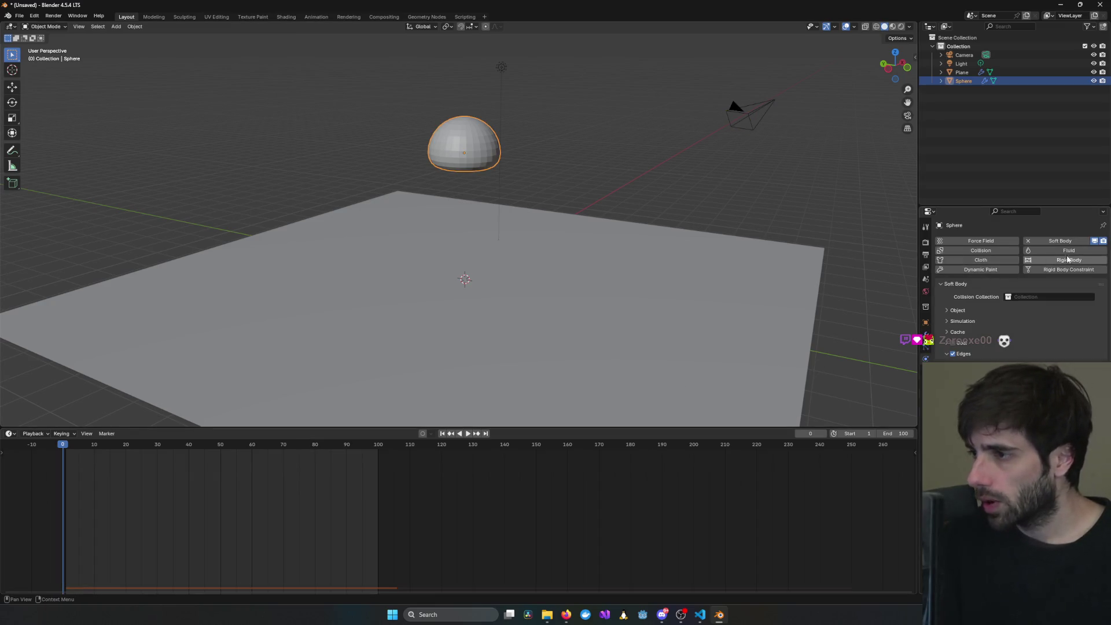
# - Browse the Sphere's mesh, particle and object property tabs, then bring the tutorial forward
pyautogui.click(926, 370)
pyautogui.click(926, 383)
pyautogui.click(926, 359)
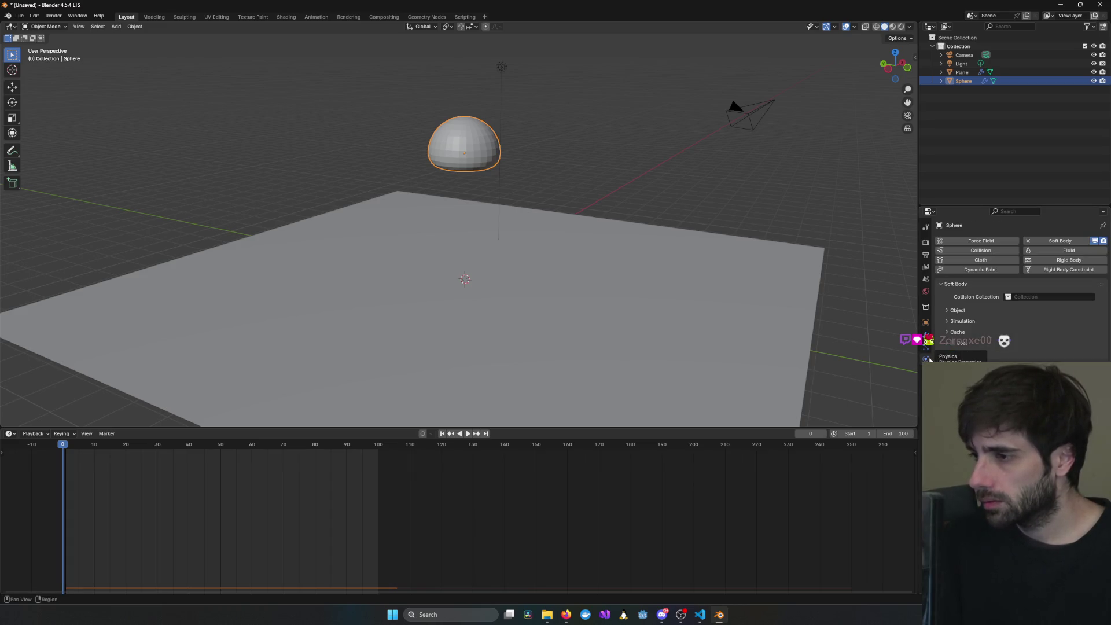
pyautogui.click(928, 352)
pyautogui.click(926, 335)
pyautogui.click(926, 322)
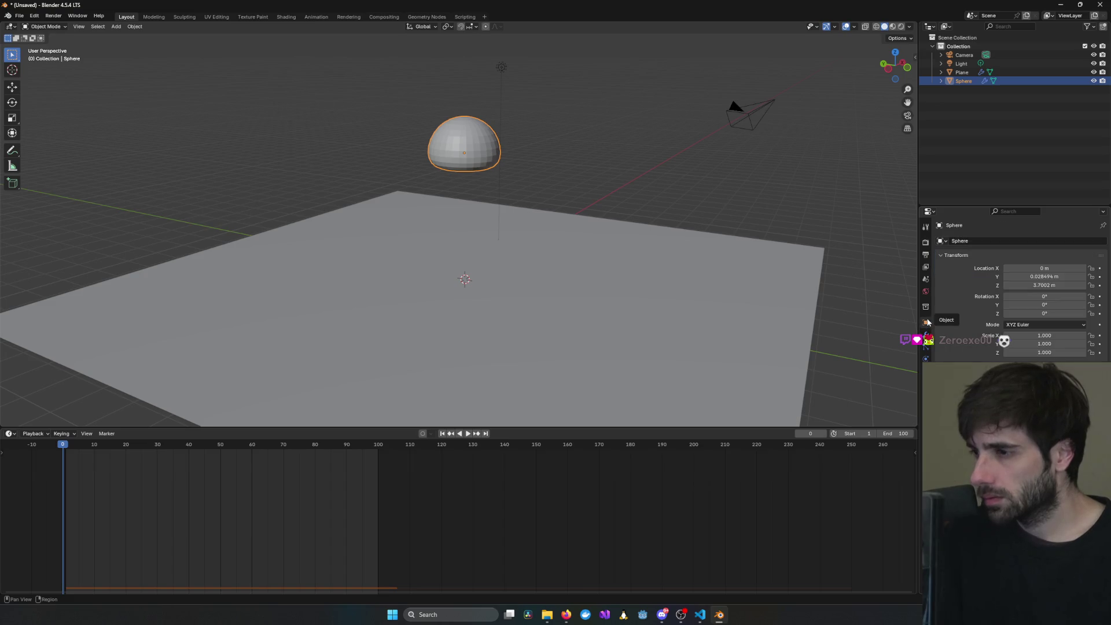
pyautogui.hotkey('alt', 'Tab')
pyautogui.click(414, 286)
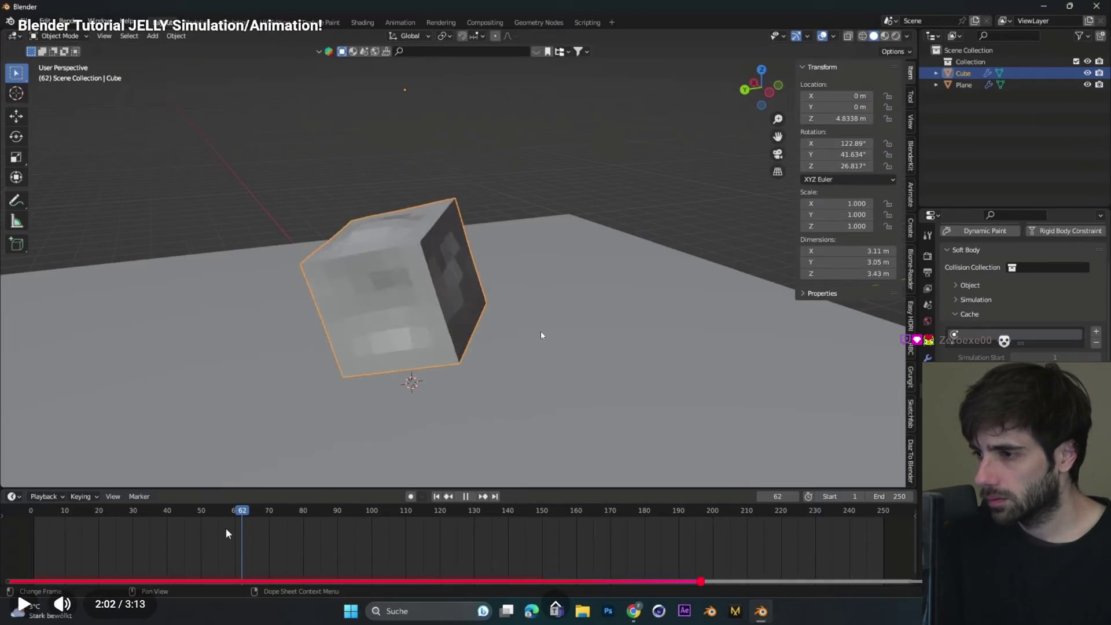
# - Leave the paused tilted-cube tutorial frame and return to the Blender window
pyautogui.hotkey('alt', 'Tab')
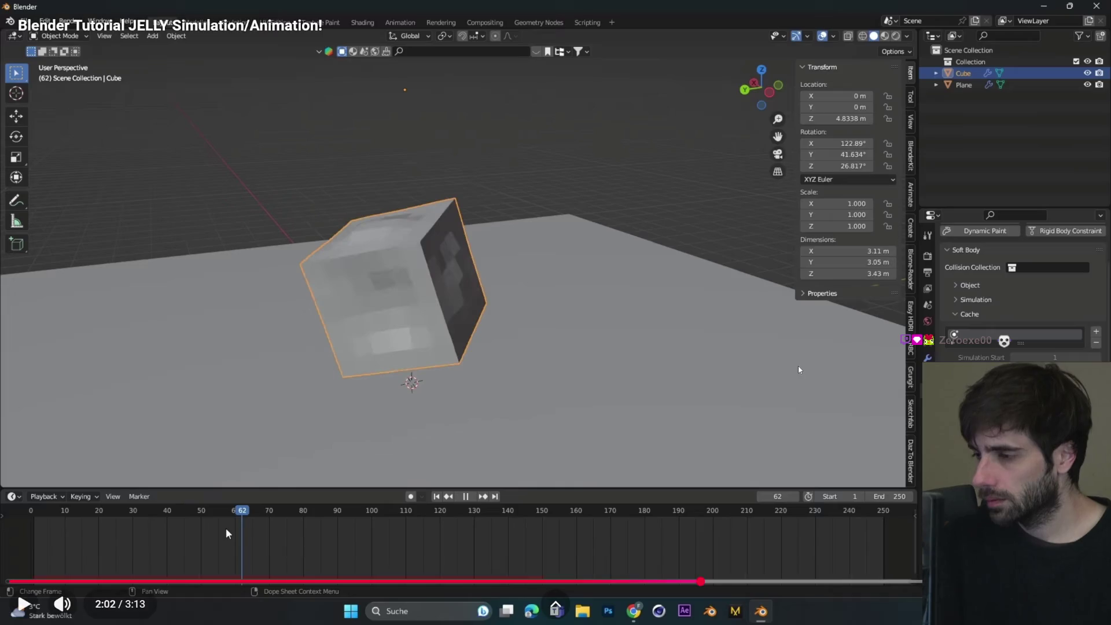
pyautogui.hotkey('alt', 'Tab')
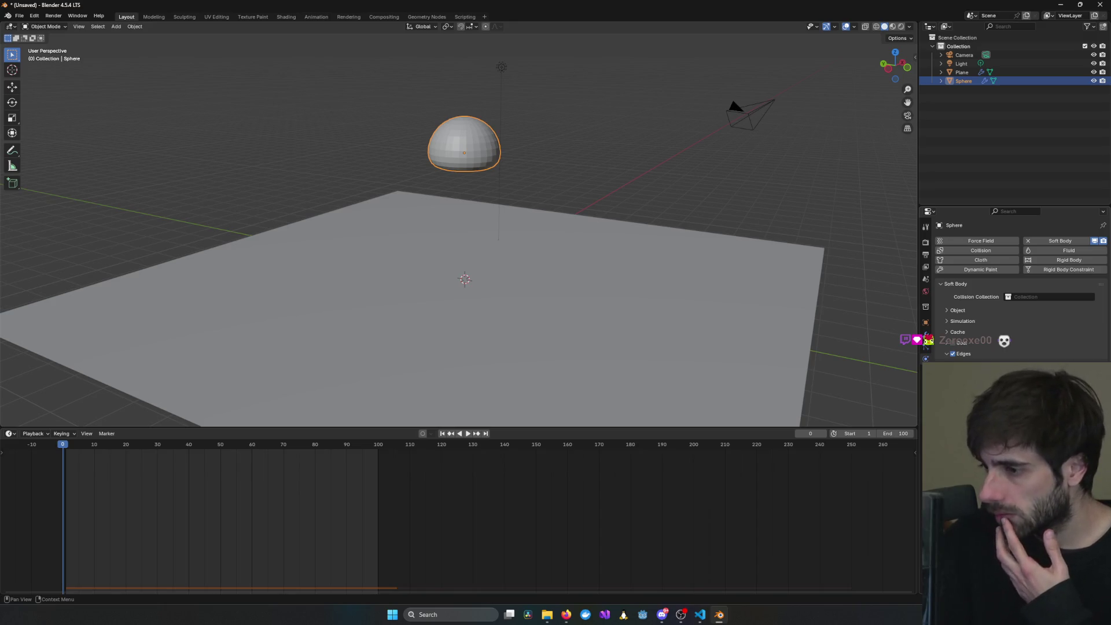
# - Switch to the Animation workspace and check the Sphere's modifier and object properties
pyautogui.click(19, 16)
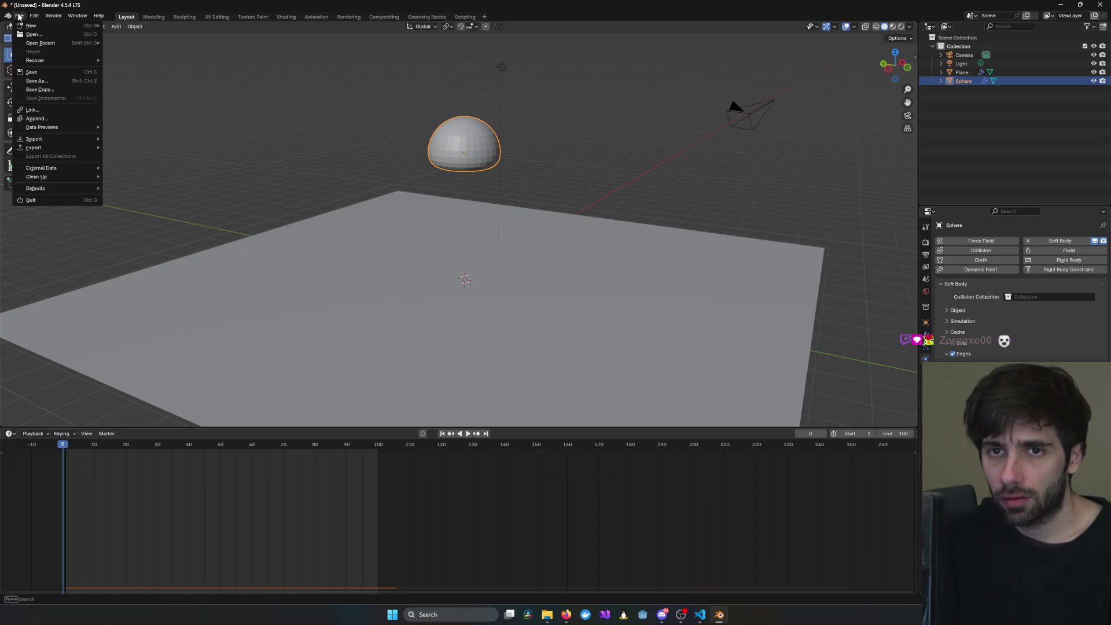
pyautogui.click(316, 16)
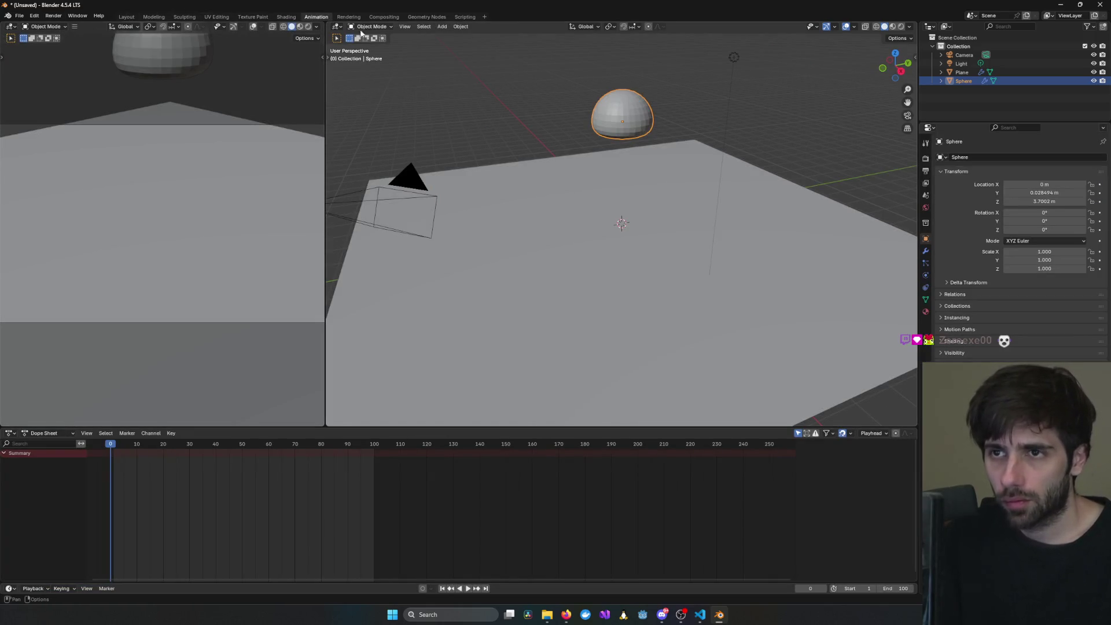
pyautogui.click(403, 27)
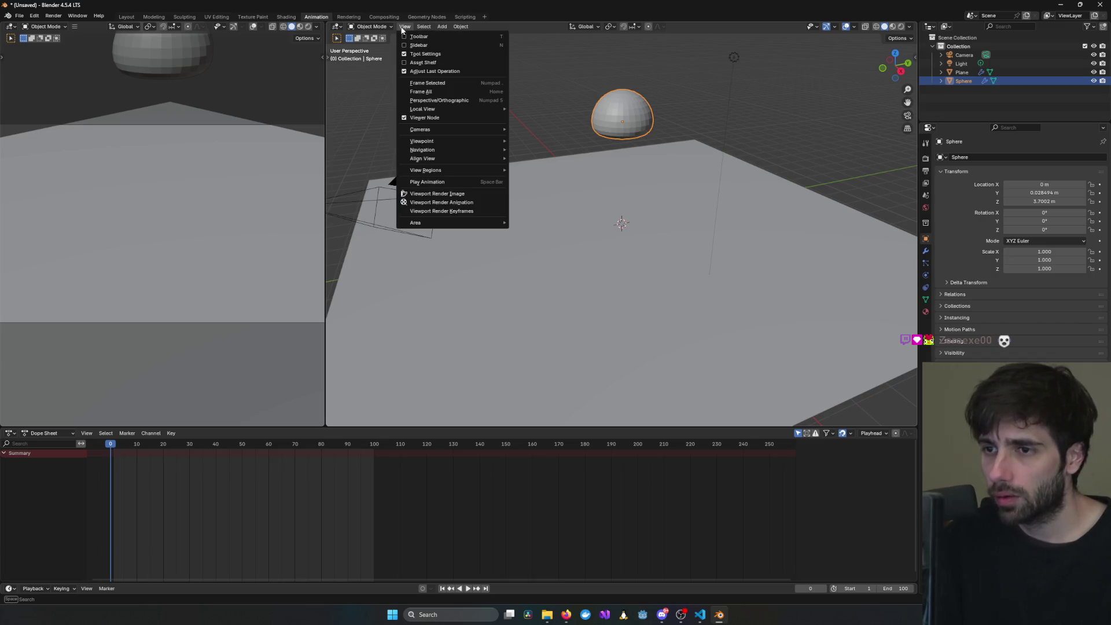
pyautogui.click(19, 15)
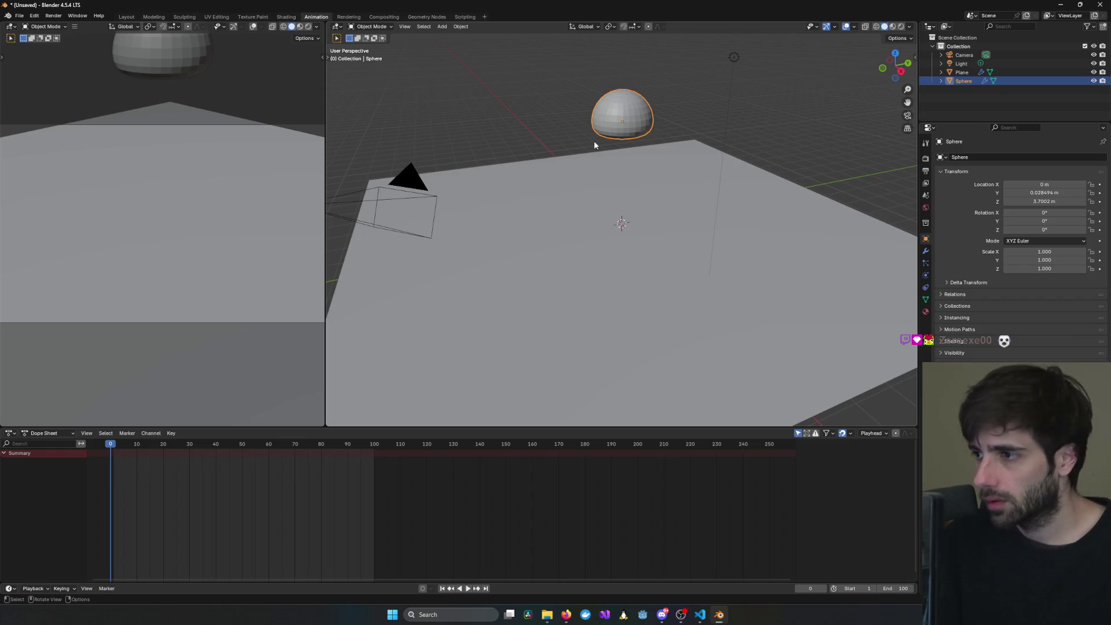
pyautogui.click(925, 252)
pyautogui.click(925, 239)
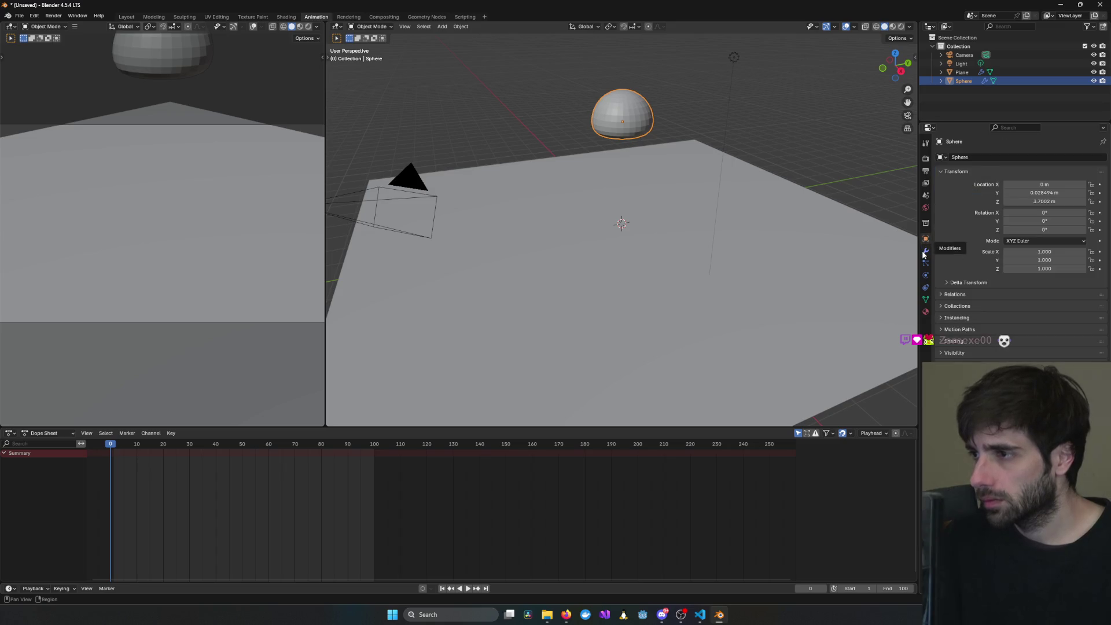
pyautogui.click(926, 252)
pyautogui.click(926, 238)
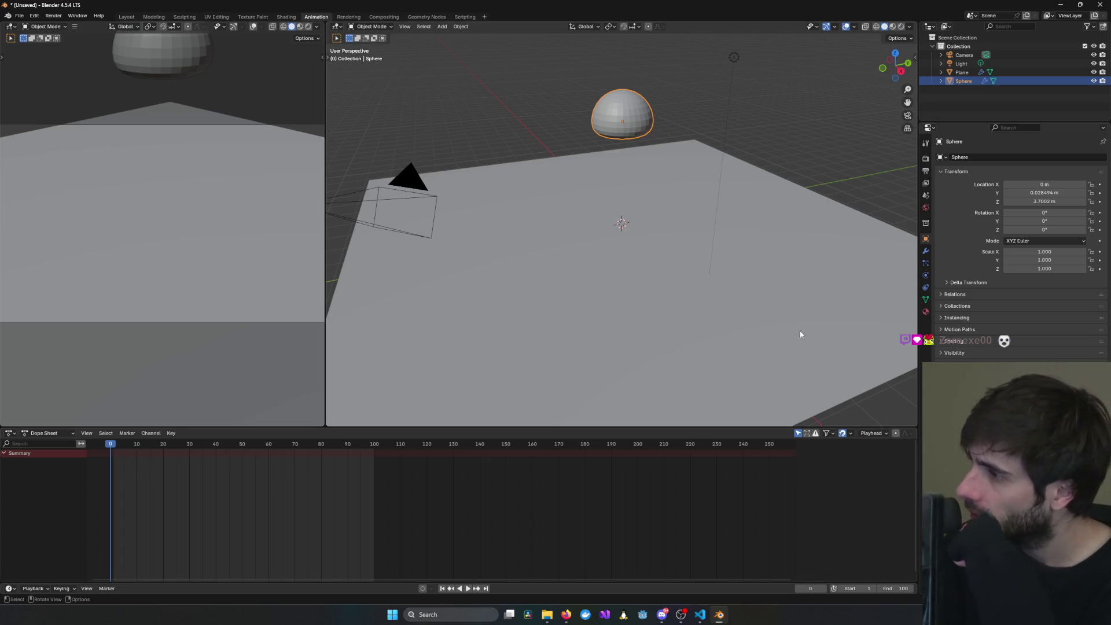
# - Browse the left viewport's View, interaction mode and Add menus
pyautogui.hotkey('alt', 'Tab')
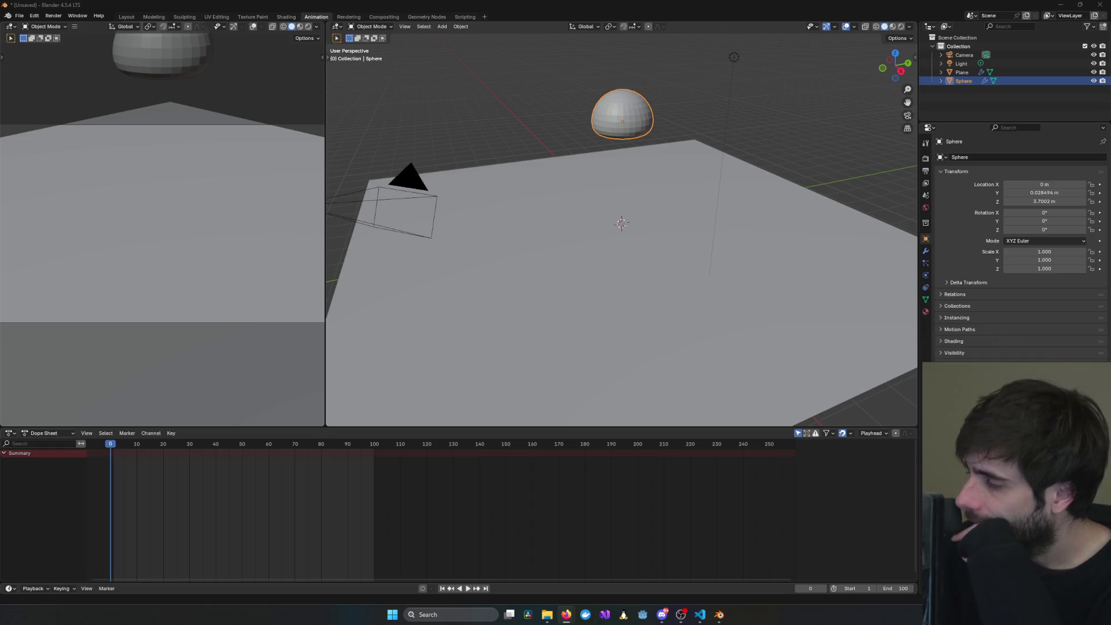
pyautogui.click(75, 26)
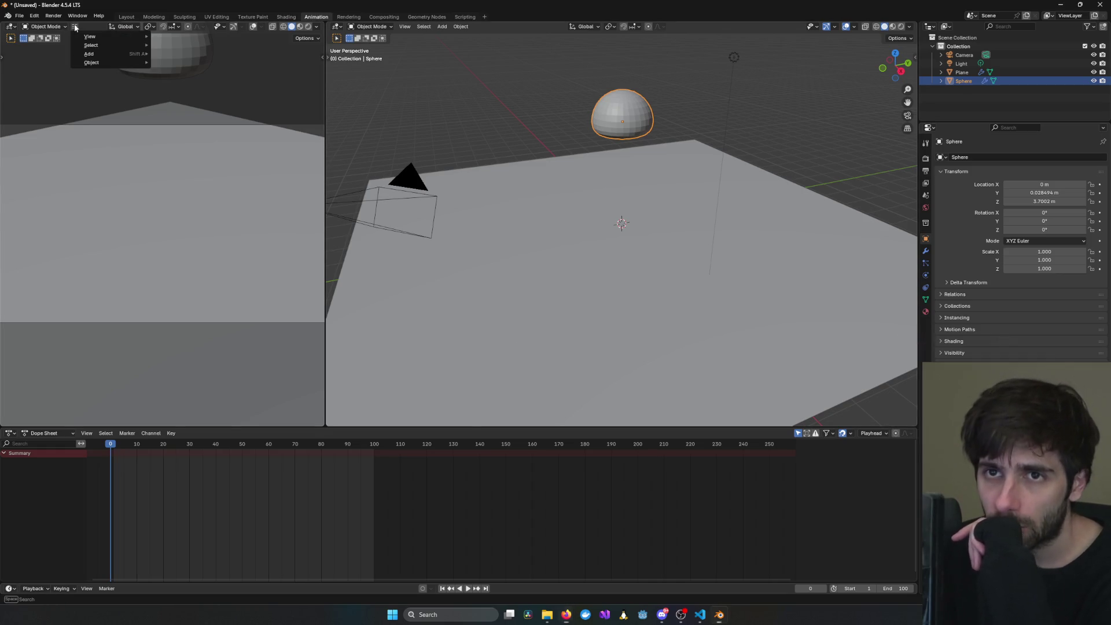
pyautogui.moveTo(114, 64)
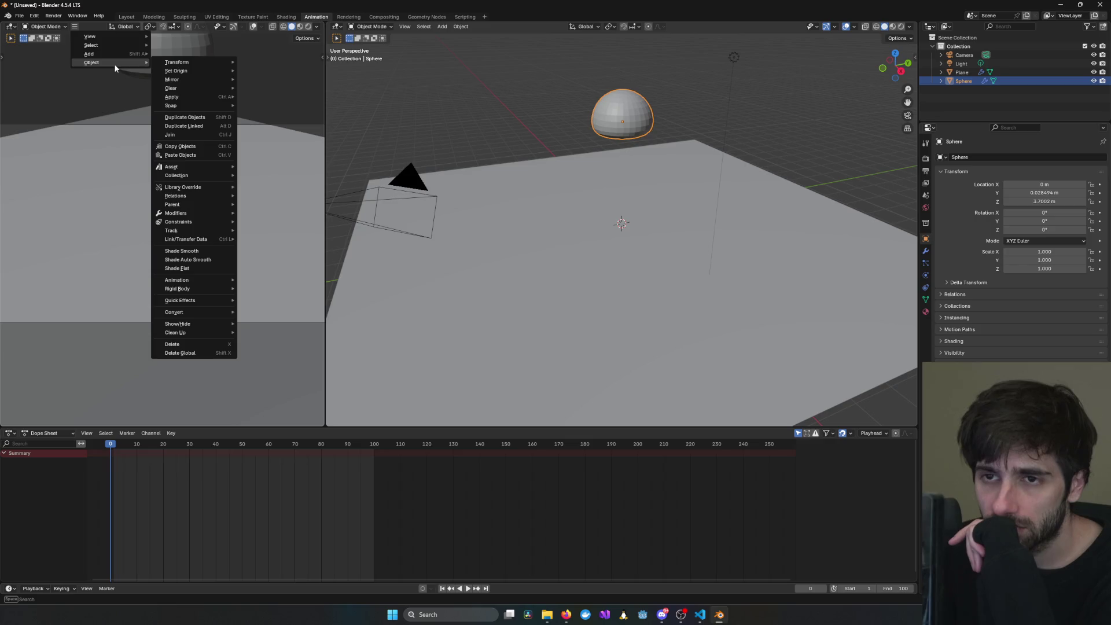
pyautogui.moveTo(119, 42)
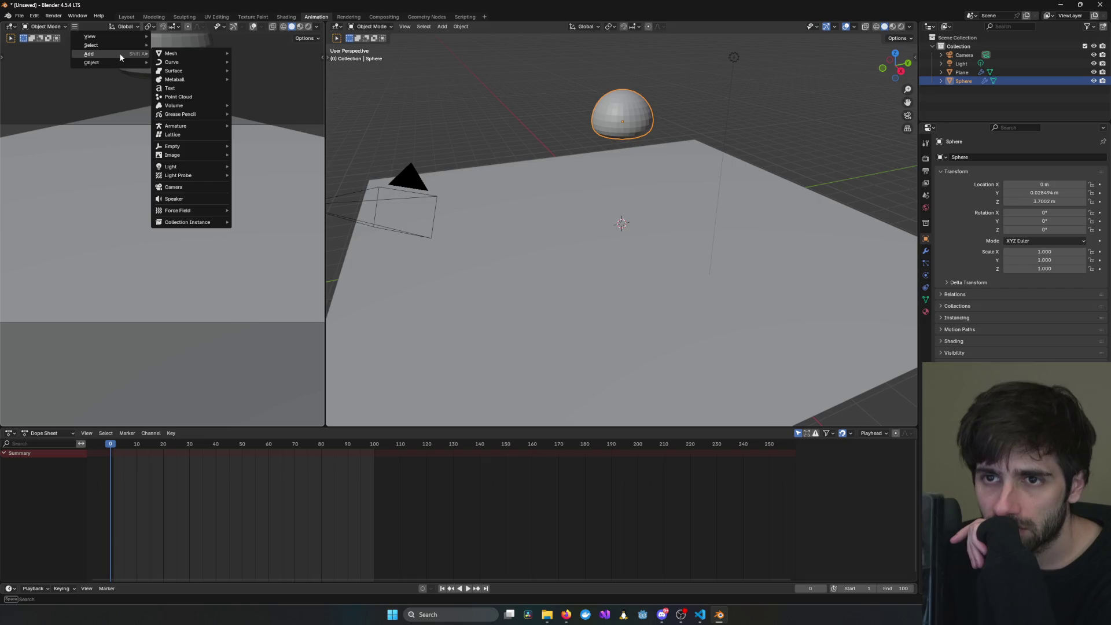
pyautogui.click(393, 26)
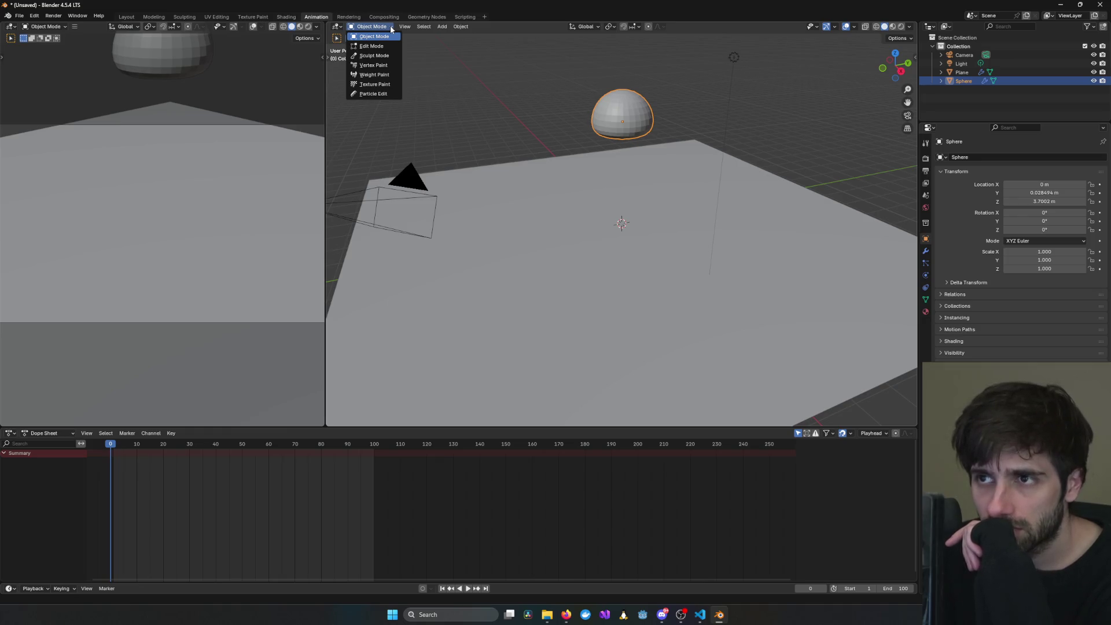
pyautogui.click(437, 28)
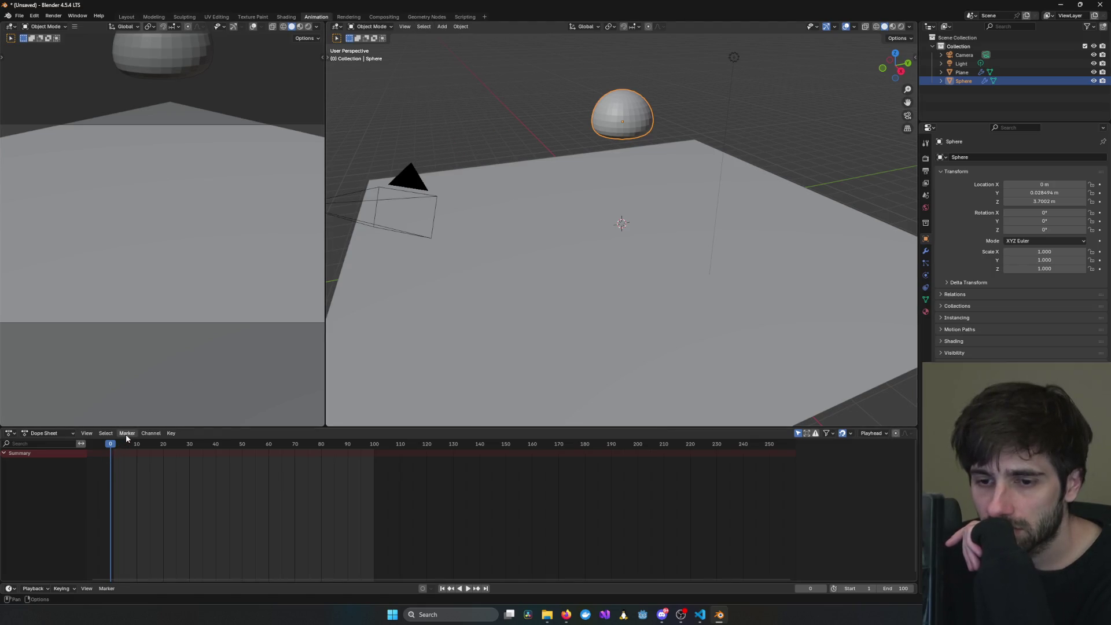
pyautogui.click(49, 17)
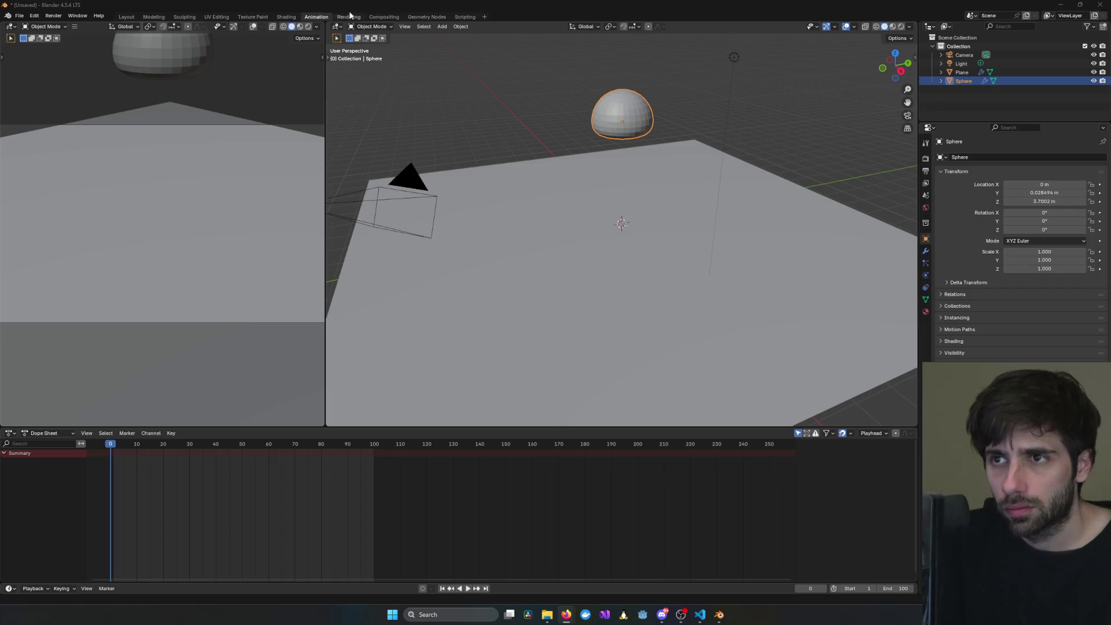
# - Bake the Sphere's animation to keyframes via Object > Animation > Bake Action
pyautogui.click(415, 70)
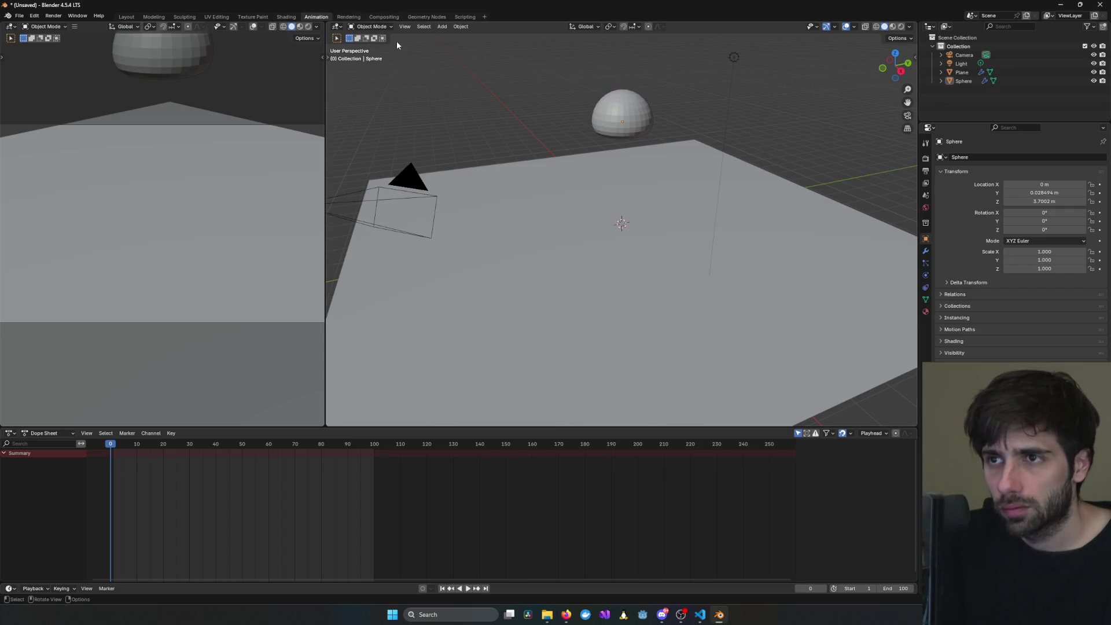
pyautogui.click(458, 27)
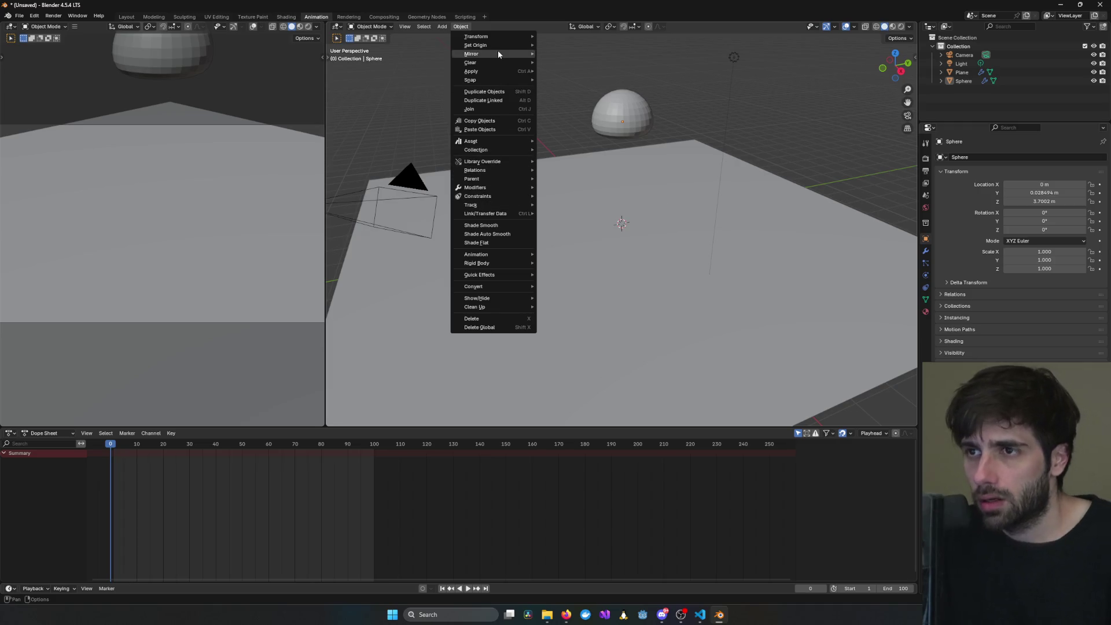
pyautogui.moveTo(498, 51)
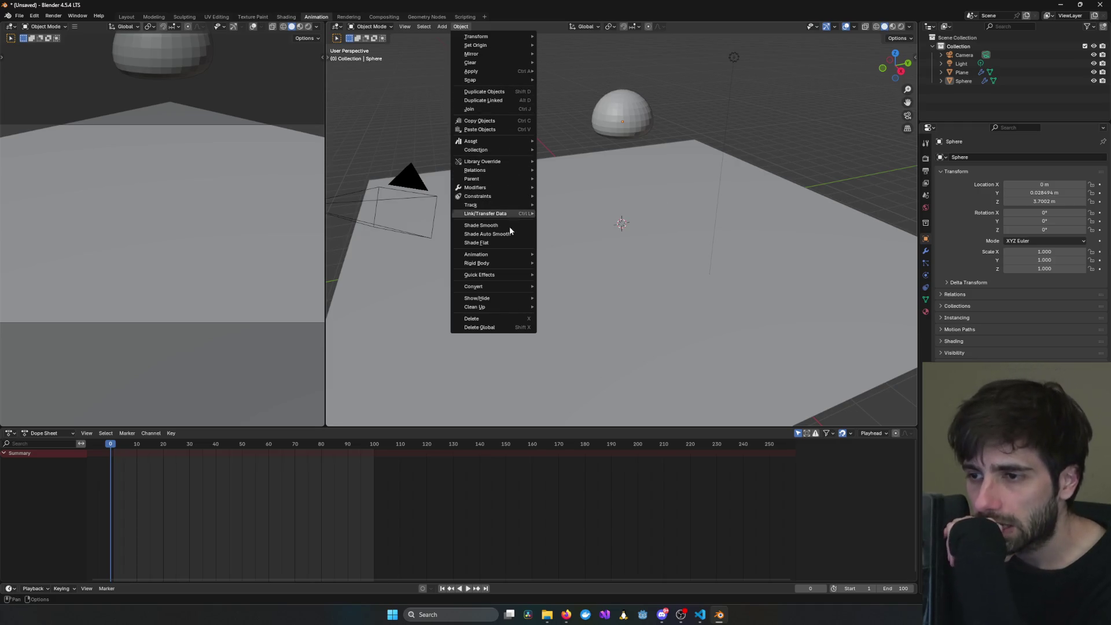
pyautogui.moveTo(498, 255)
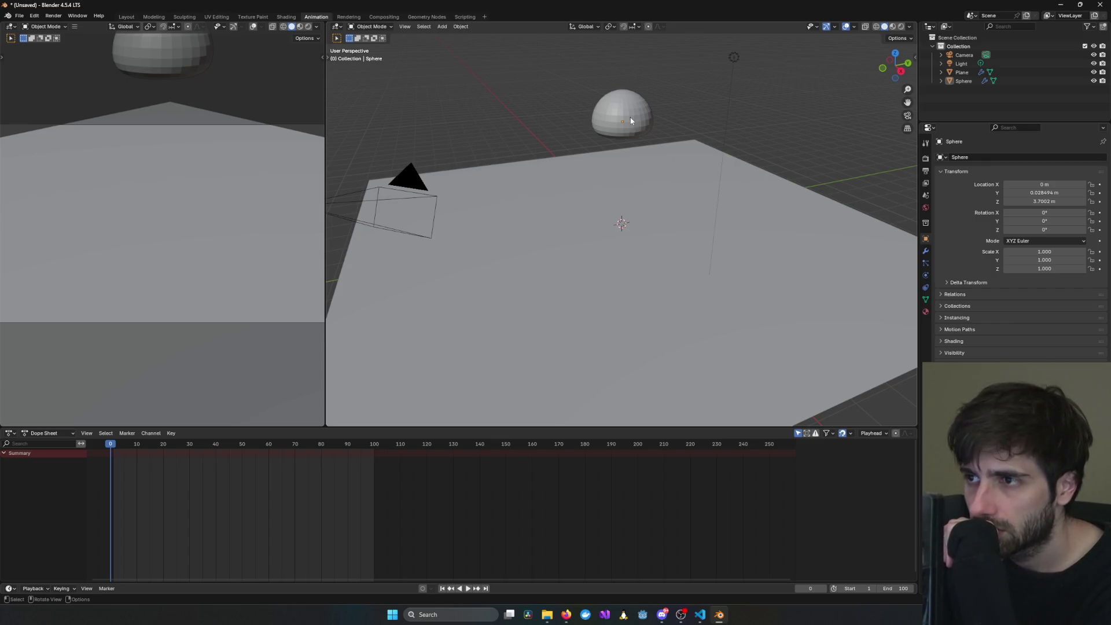
pyautogui.click(465, 32)
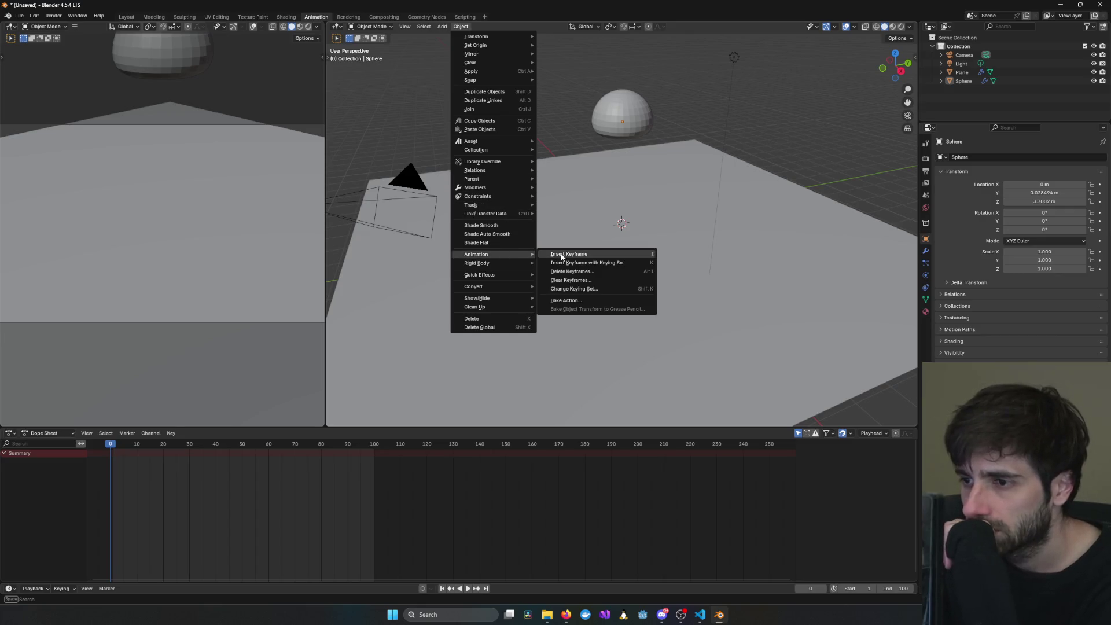
pyautogui.click(570, 300)
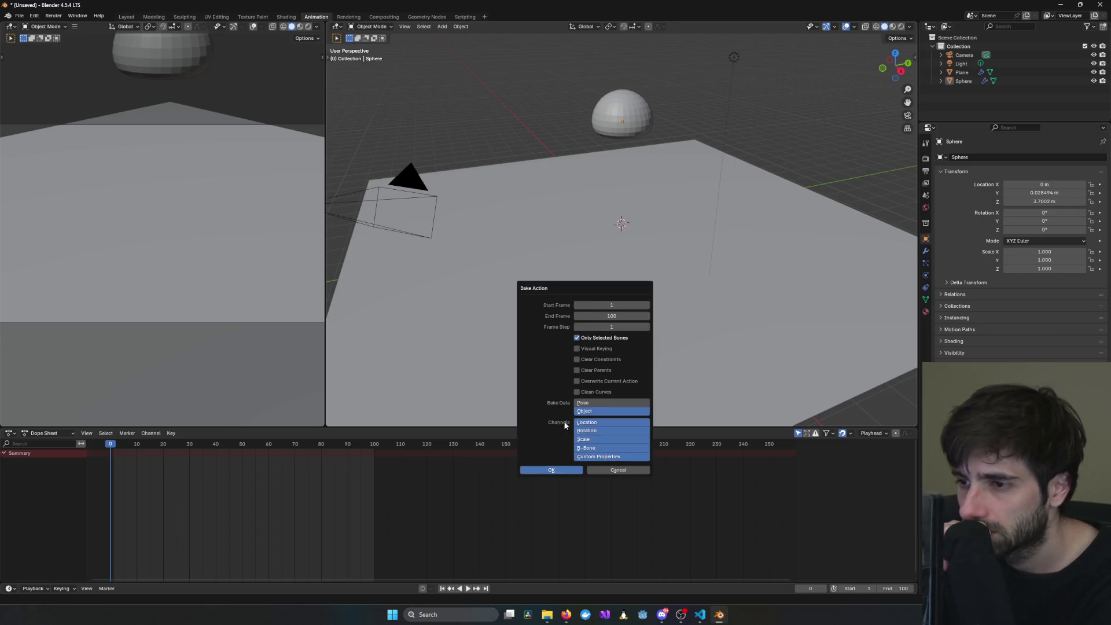
pyautogui.click(550, 470)
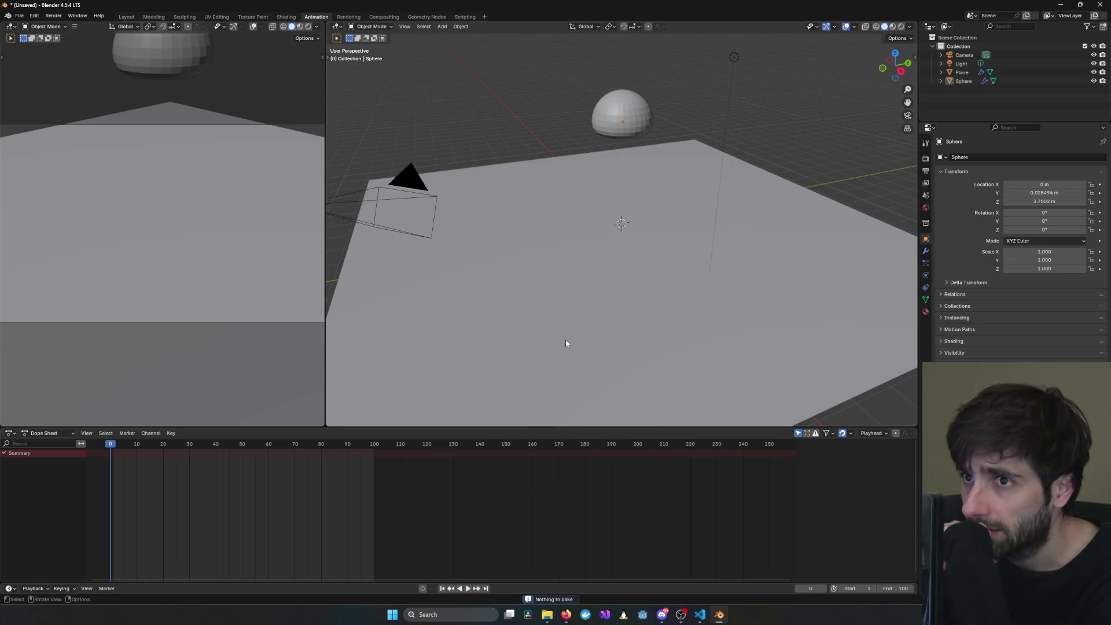
# - Select the sphere and play, then stop, its soft-body drop near the start
pyautogui.press('space')
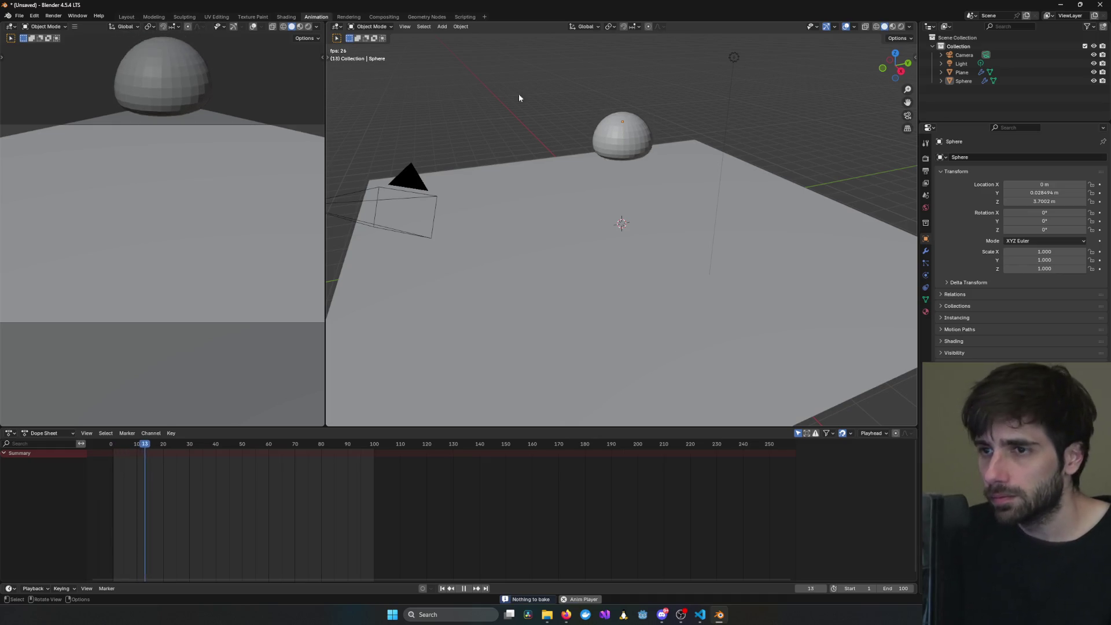
pyautogui.click(612, 201)
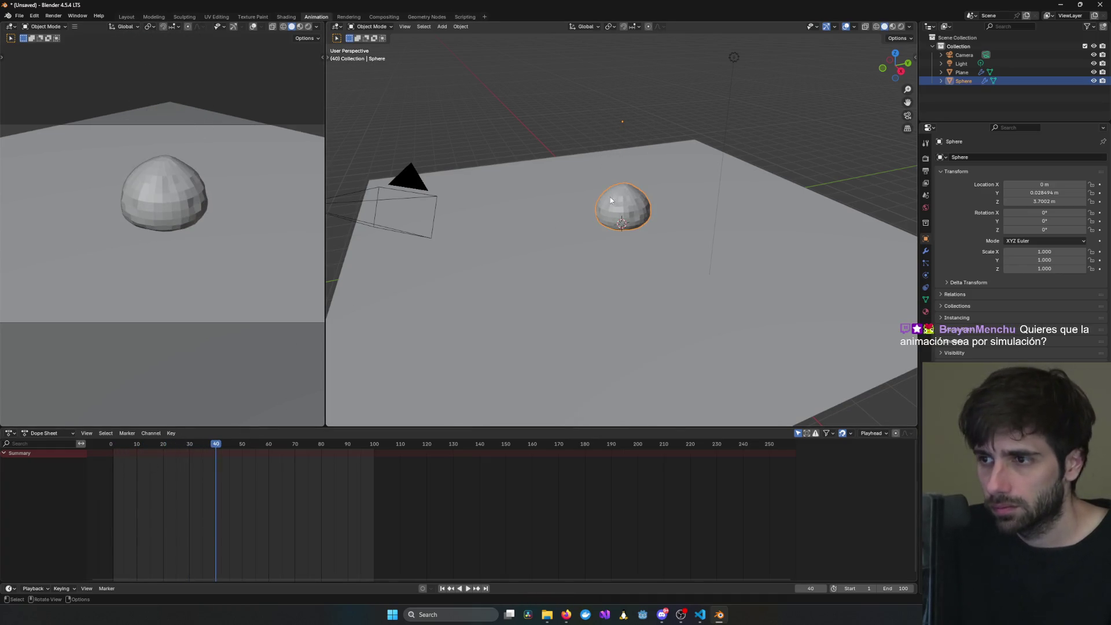
pyautogui.press('space')
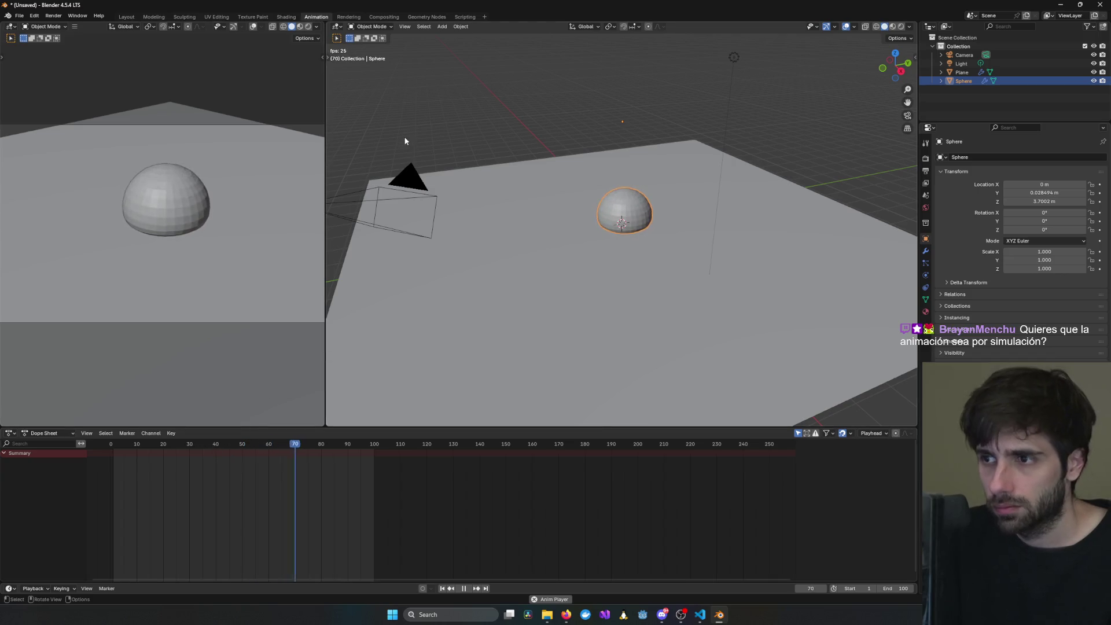
pyautogui.press('space')
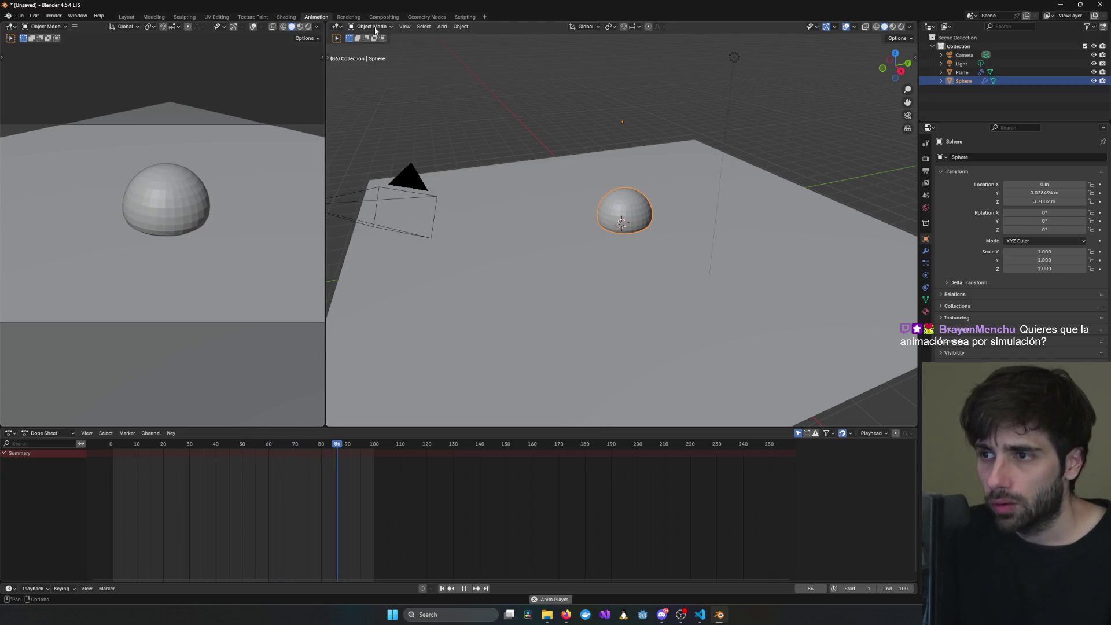
pyautogui.press('space')
# - From frame 3, Bake Action over frames 1–100, then play back and stop at frame 60
pyautogui.moveTo(123, 449); pyautogui.dragTo(119, 450)
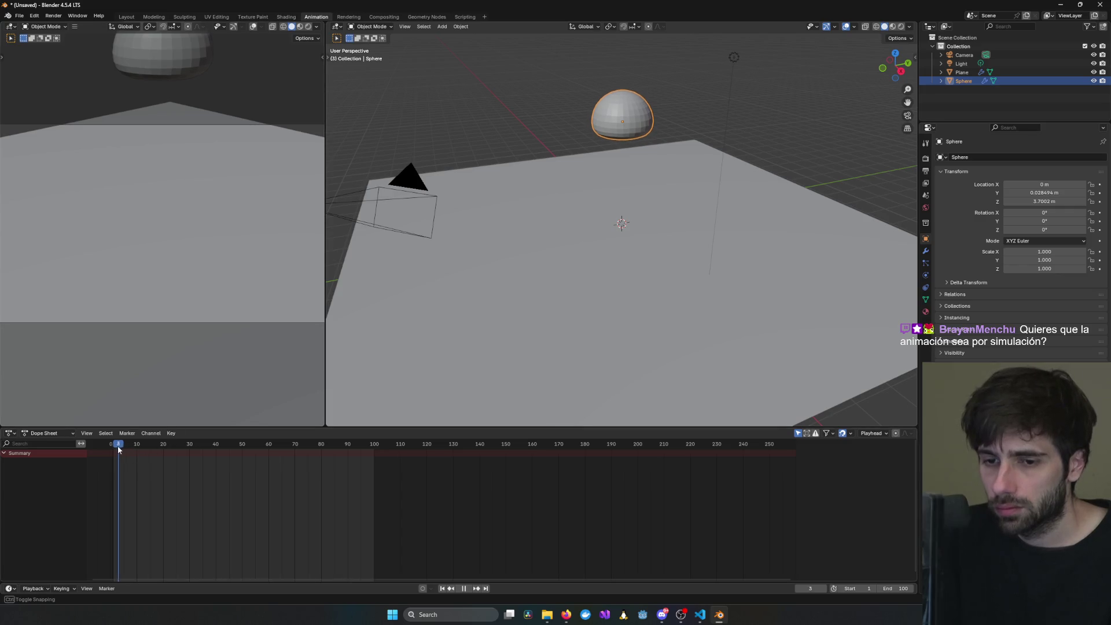
pyautogui.click(371, 27)
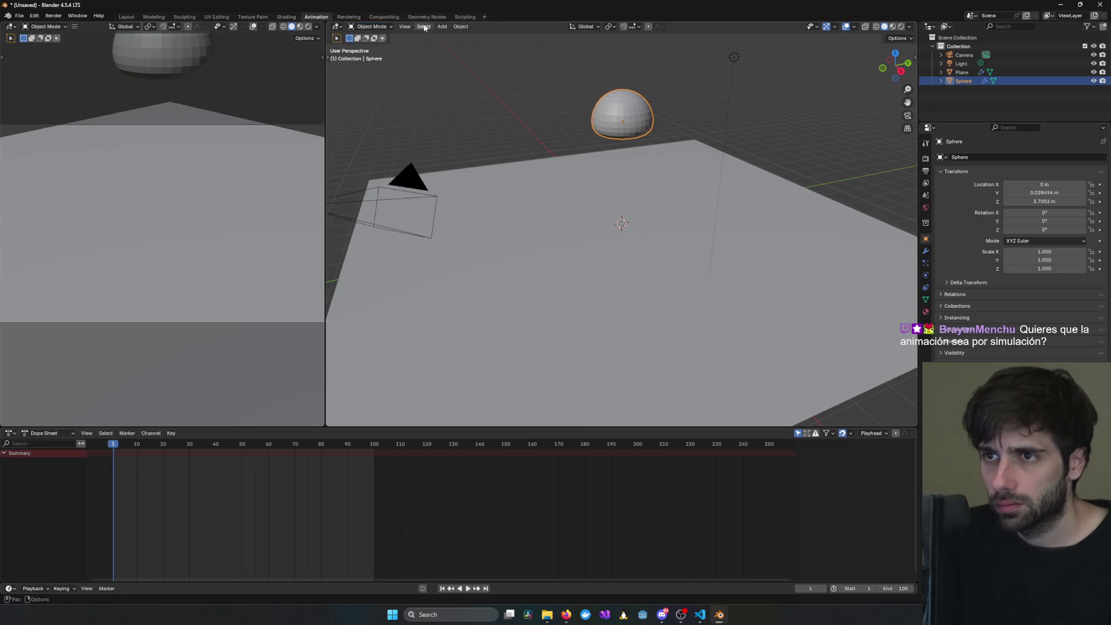
pyautogui.click(461, 26)
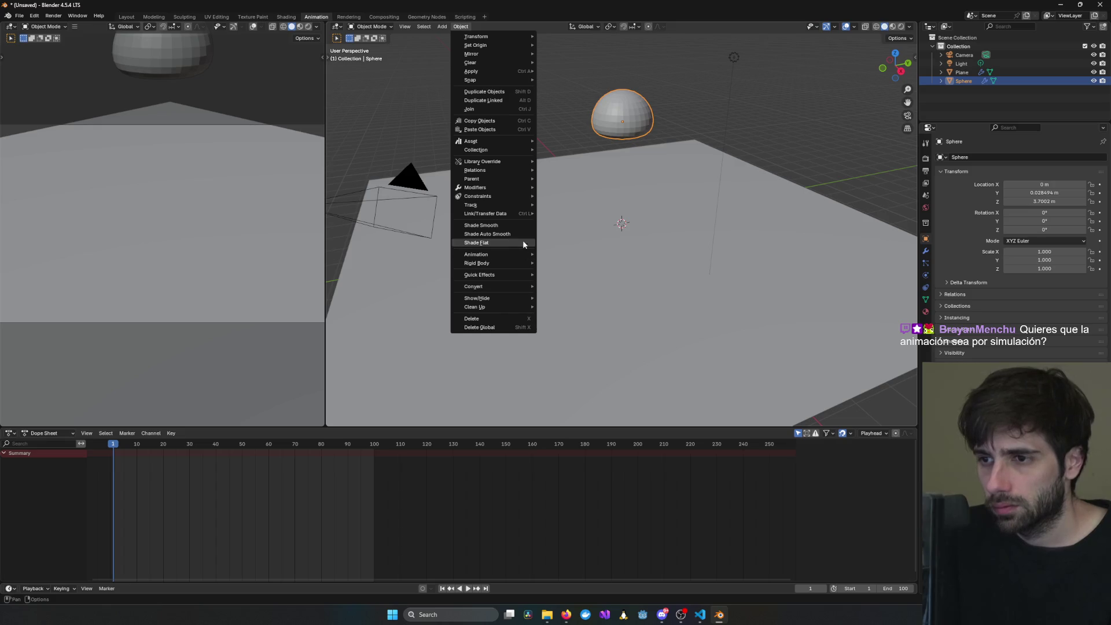
pyautogui.moveTo(517, 255)
pyautogui.click(592, 300)
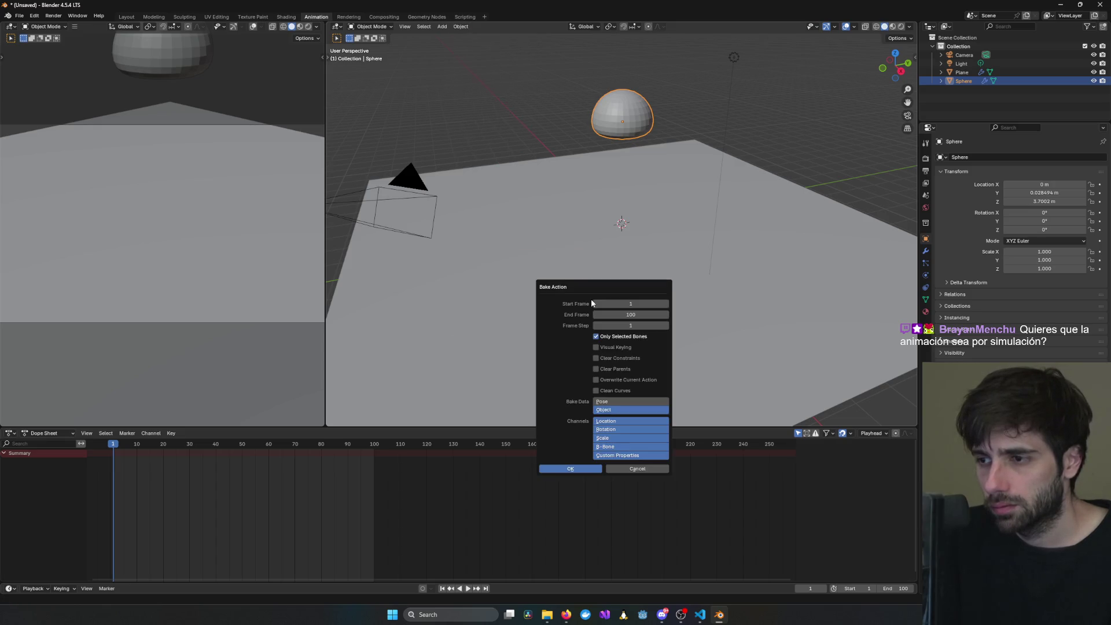
pyautogui.click(572, 470)
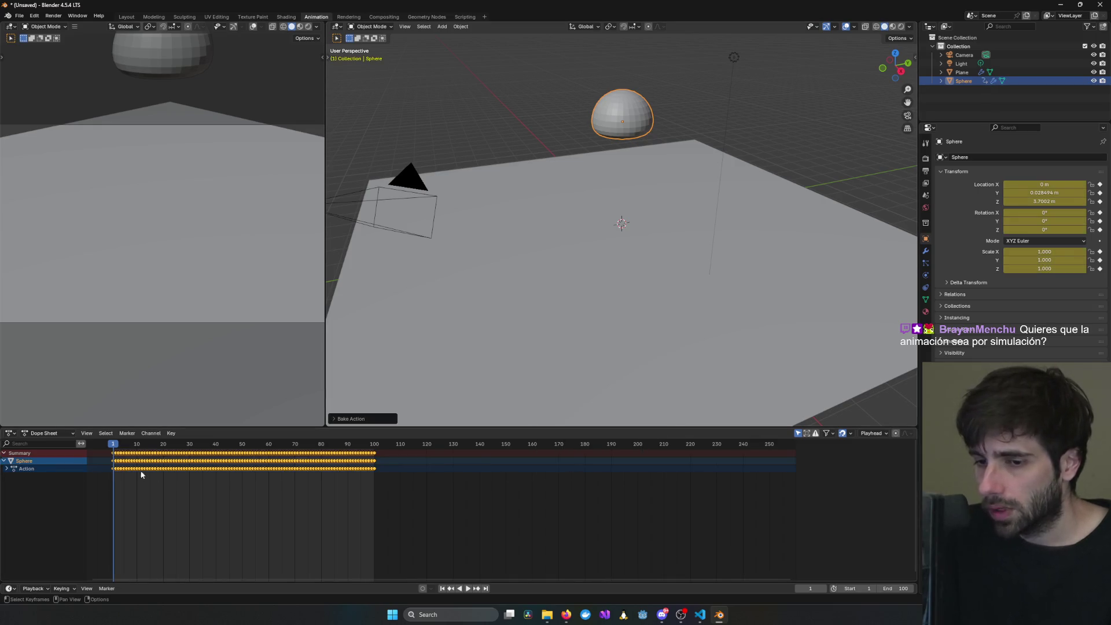
pyautogui.press('space')
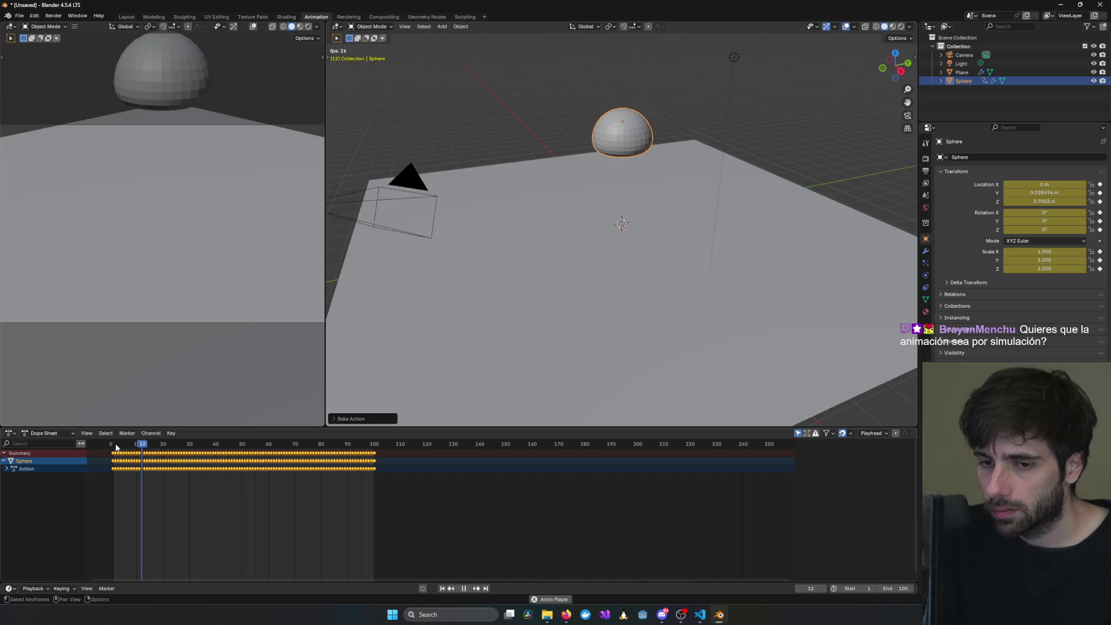
pyautogui.press('space')
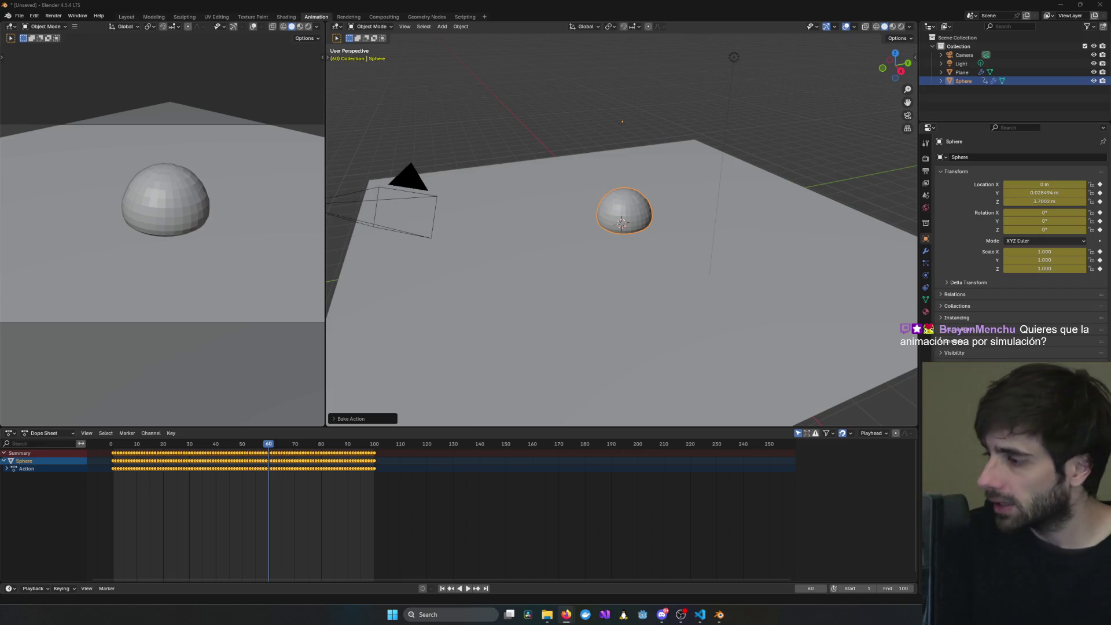
# - Zoom in close on the sphere, play the baked wobble, then stop and rewind to frame 0
pyautogui.scroll(5, 624, 217)
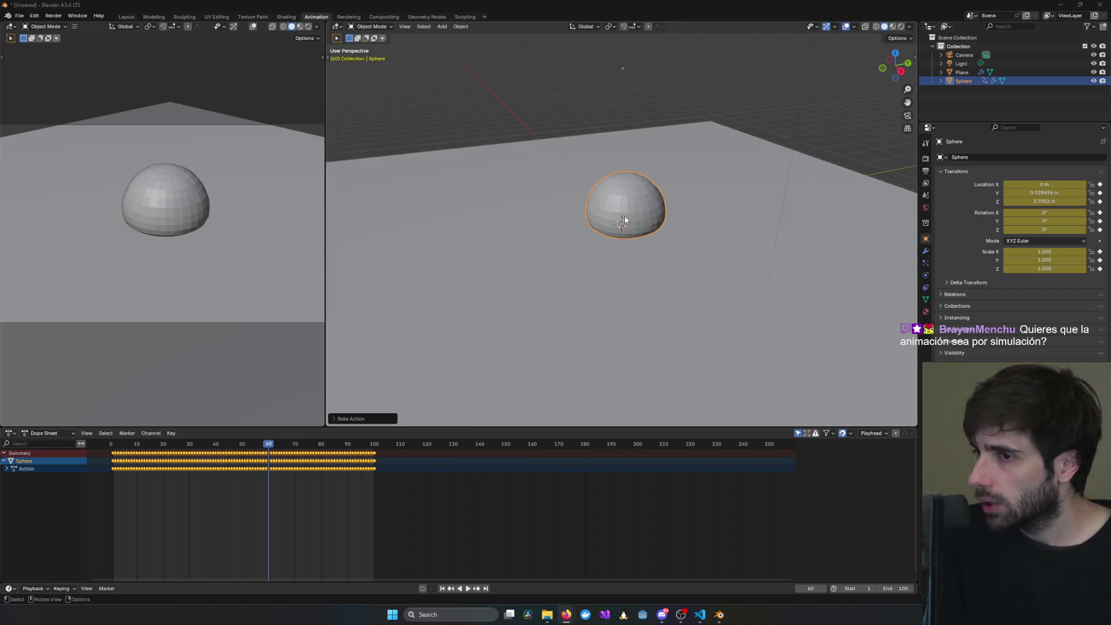
pyautogui.moveTo(643, 193)
pyautogui.mouseDown(button='middle')
pyautogui.moveTo(597, 200)
pyautogui.moveTo(624, 187)
pyautogui.moveTo(566, 181)
pyautogui.moveTo(627, 127)
pyautogui.mouseUp(button='middle')
pyautogui.scroll(2, 623, 187)
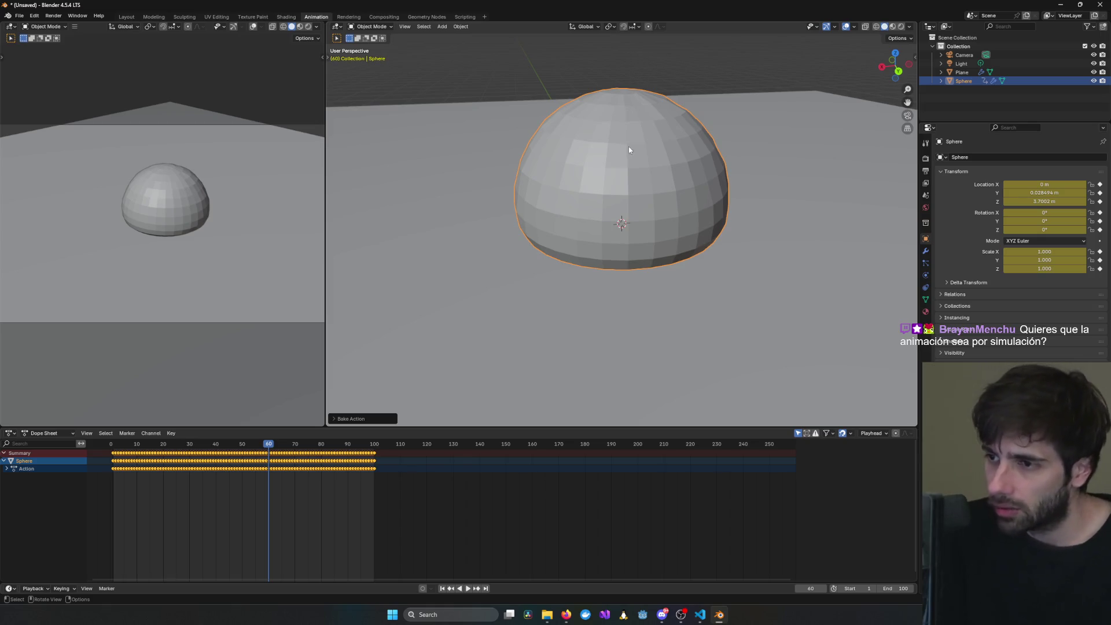
pyautogui.moveTo(703, 186)
pyautogui.keyDown('ctrl'); pyautogui.mouseDown(button='middle')
pyautogui.moveTo(663, 154)
pyautogui.moveTo(604, 170)
pyautogui.mouseUp(button='middle'); pyautogui.keyUp('ctrl')
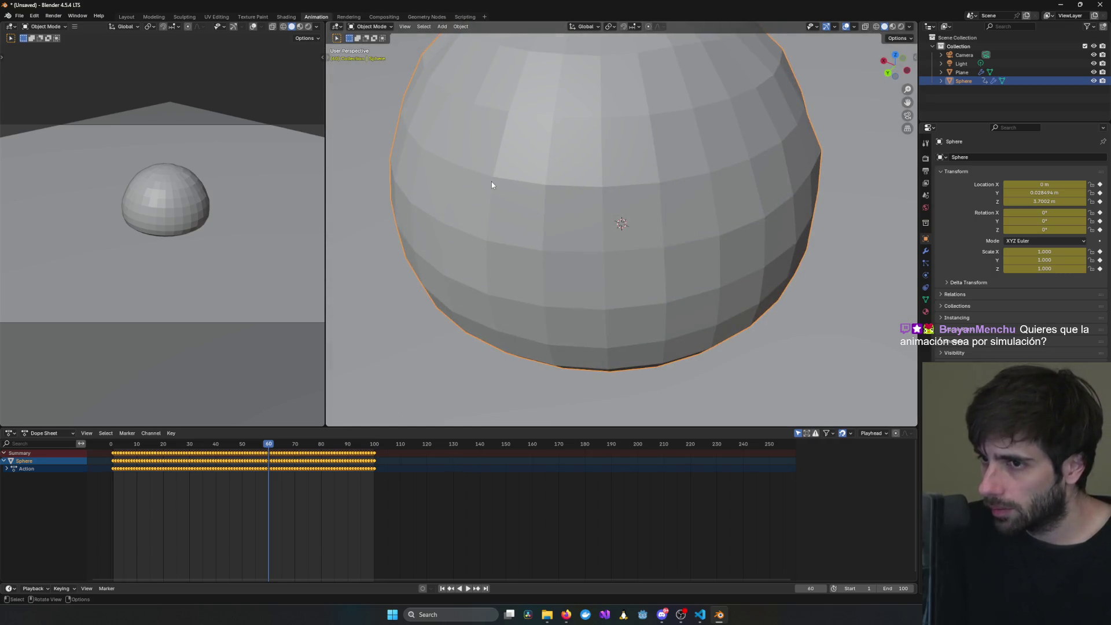
pyautogui.moveTo(492, 182)
pyautogui.mouseDown(button='middle')
pyautogui.moveTo(620, 186)
pyautogui.moveTo(807, 155)
pyautogui.moveTo(731, 138)
pyautogui.mouseUp(button='middle')
pyautogui.press('space')
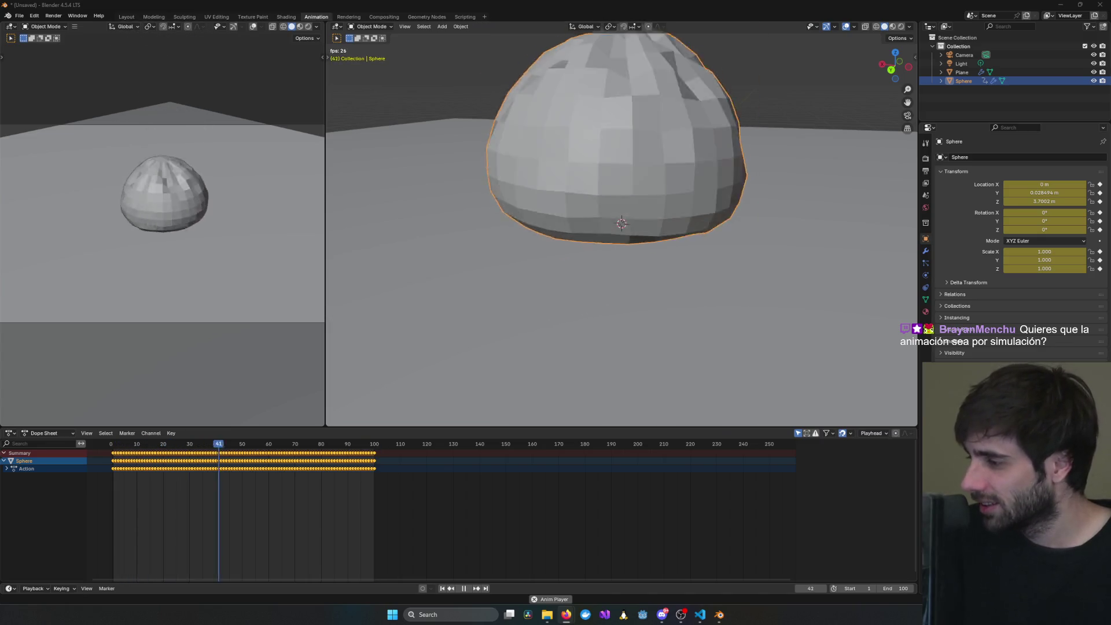
pyautogui.click(653, 281)
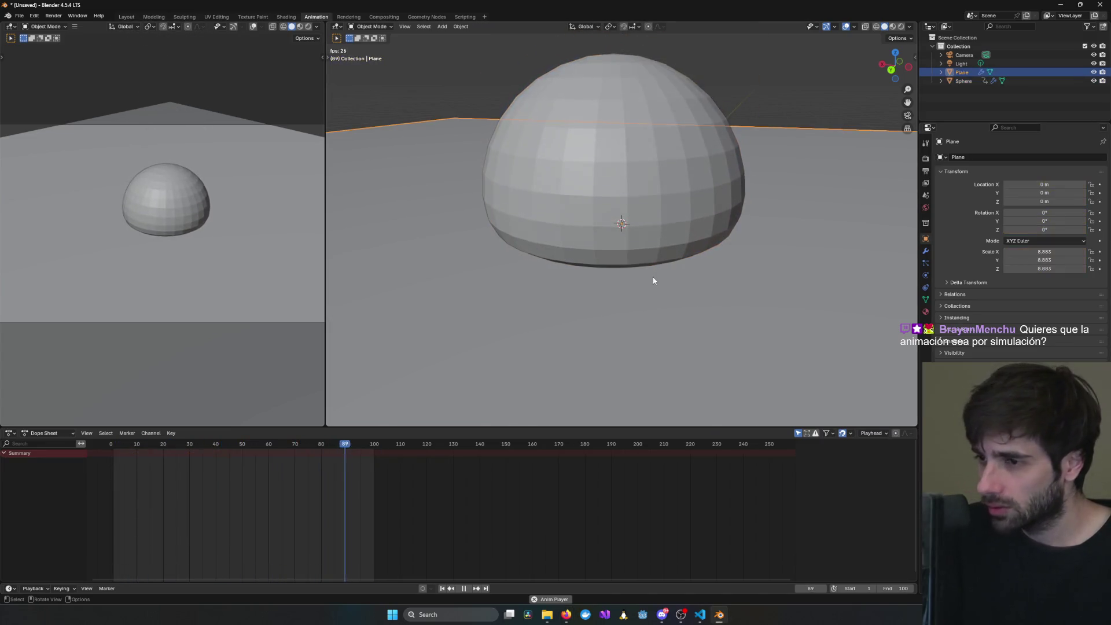
pyautogui.press('space')
pyautogui.moveTo(134, 444); pyautogui.dragTo(116, 447)
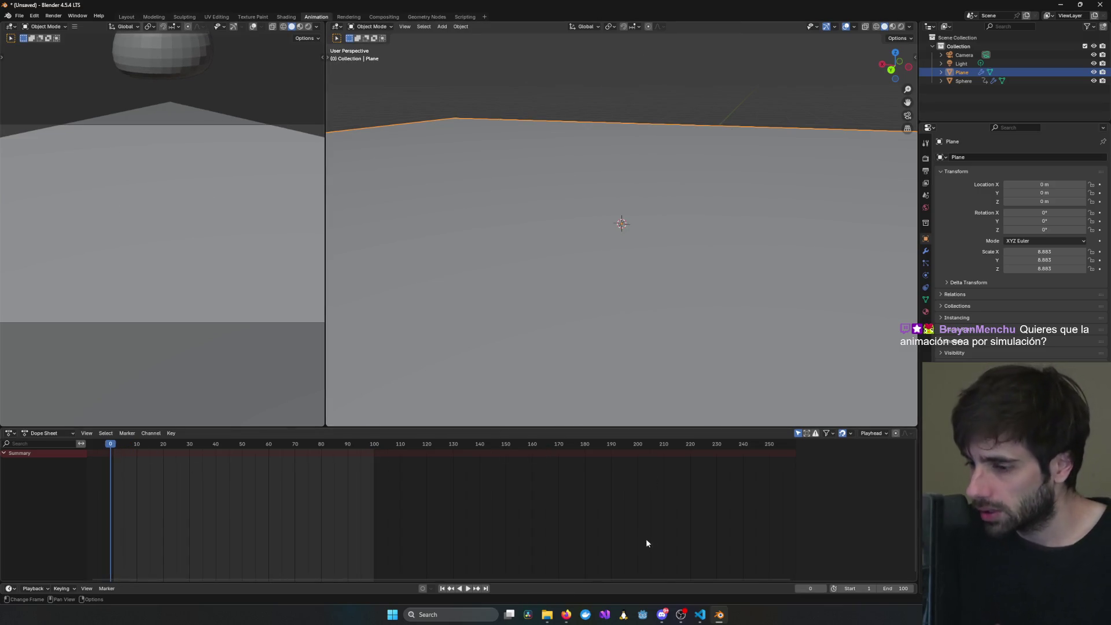
# - Play the jelly tutorial around 2:05, rewinding five seconds to catch the modifier step
pyautogui.moveTo(565, 620)
pyautogui.click(605, 579)
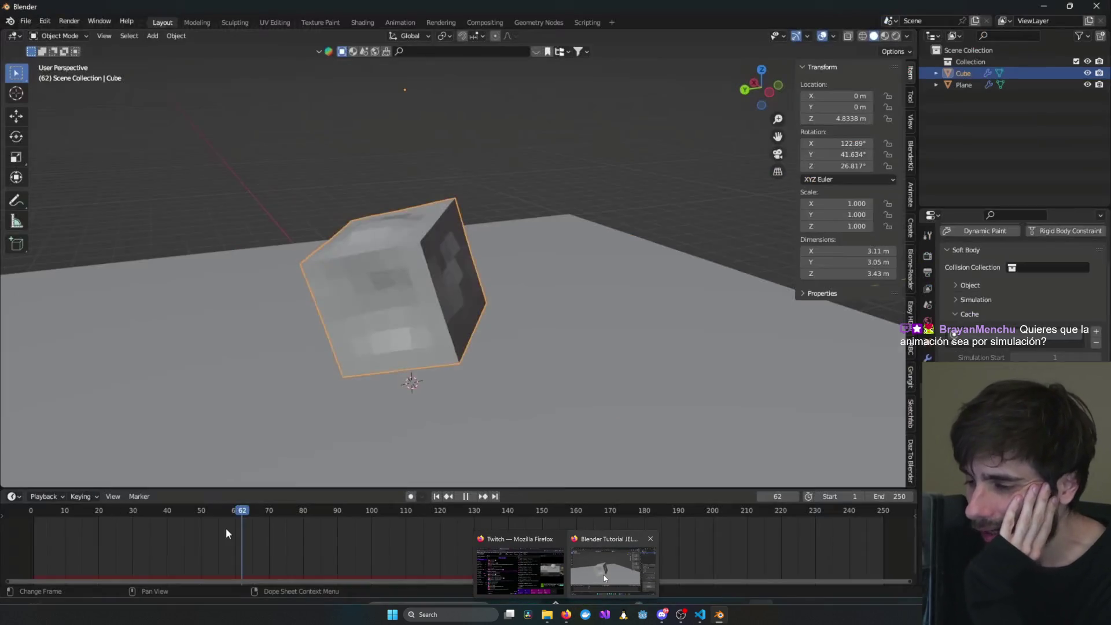
pyautogui.click(539, 468)
pyautogui.press('Left')
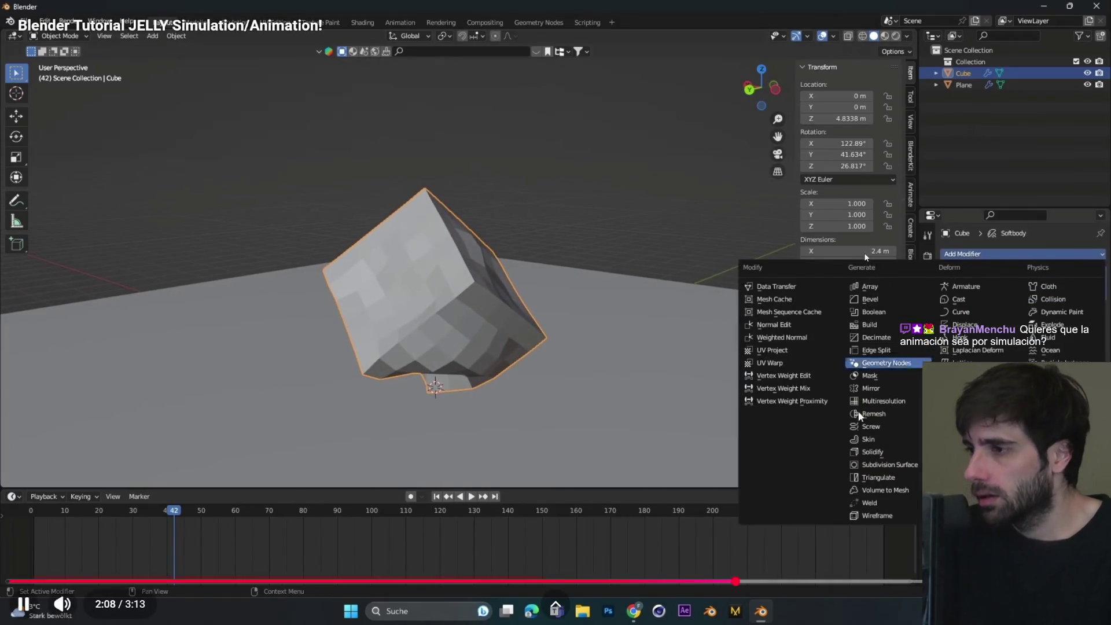
pyautogui.press('space')
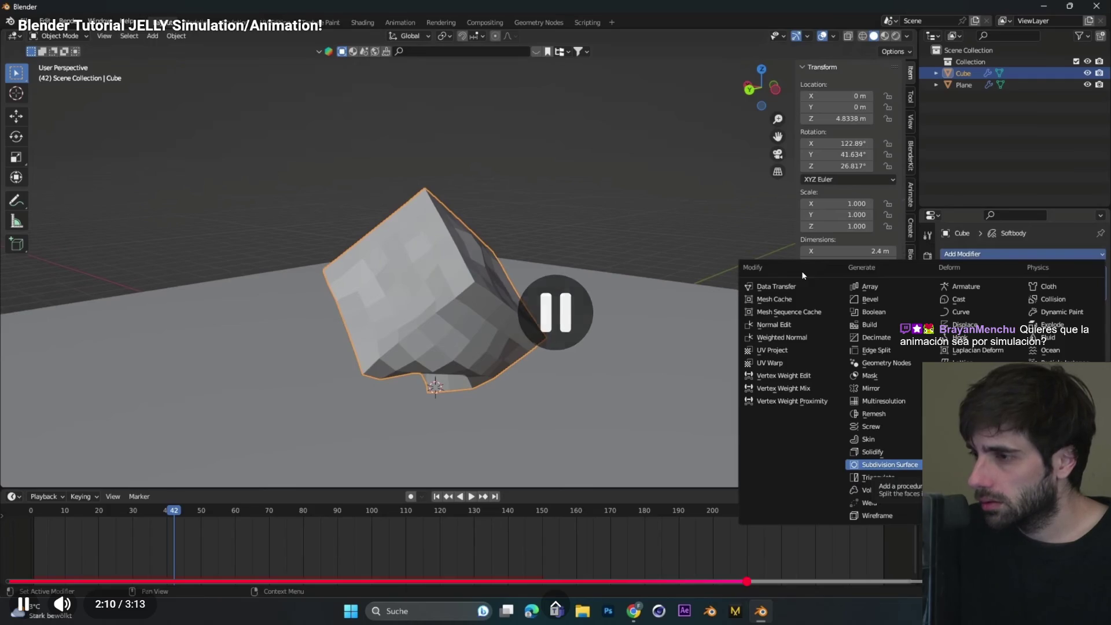
pyautogui.hotkey('alt', 'Tab')
pyautogui.hotkey('alt', 'Tab')
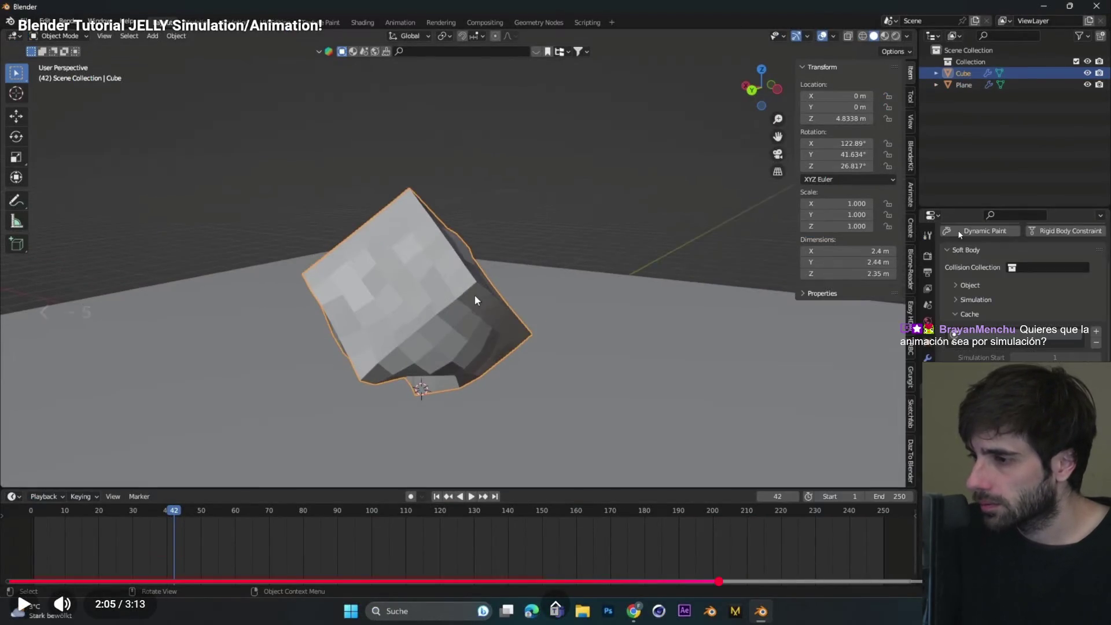
# - Pause the tutorial at its Softbody and Subdivision Surface steps, then return to Blender
pyautogui.press('space')
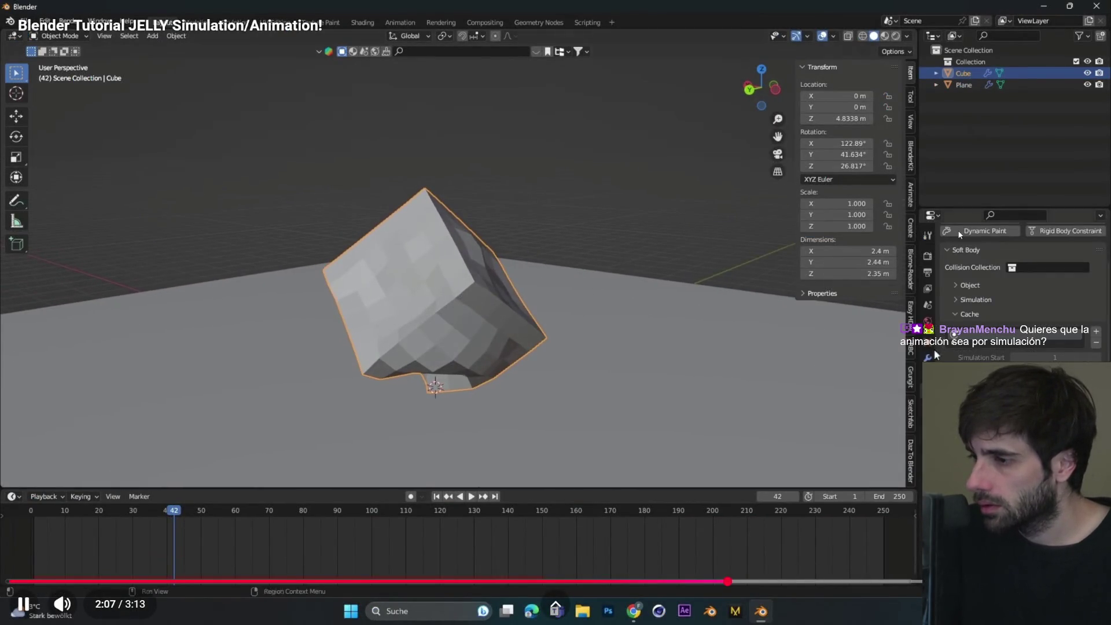
pyautogui.press('space')
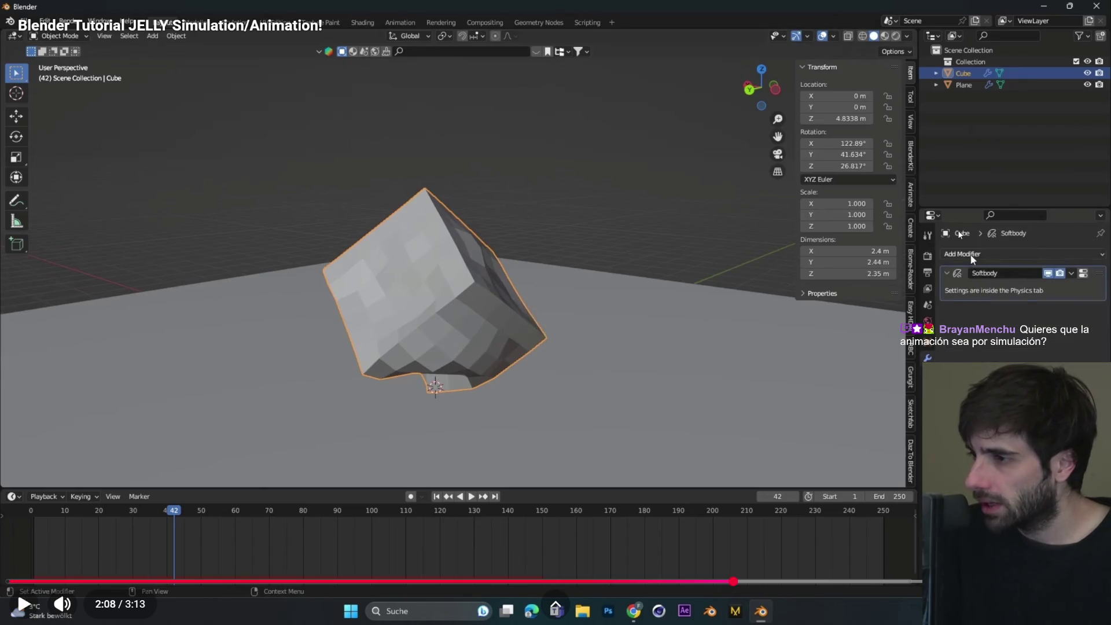
pyautogui.press('space')
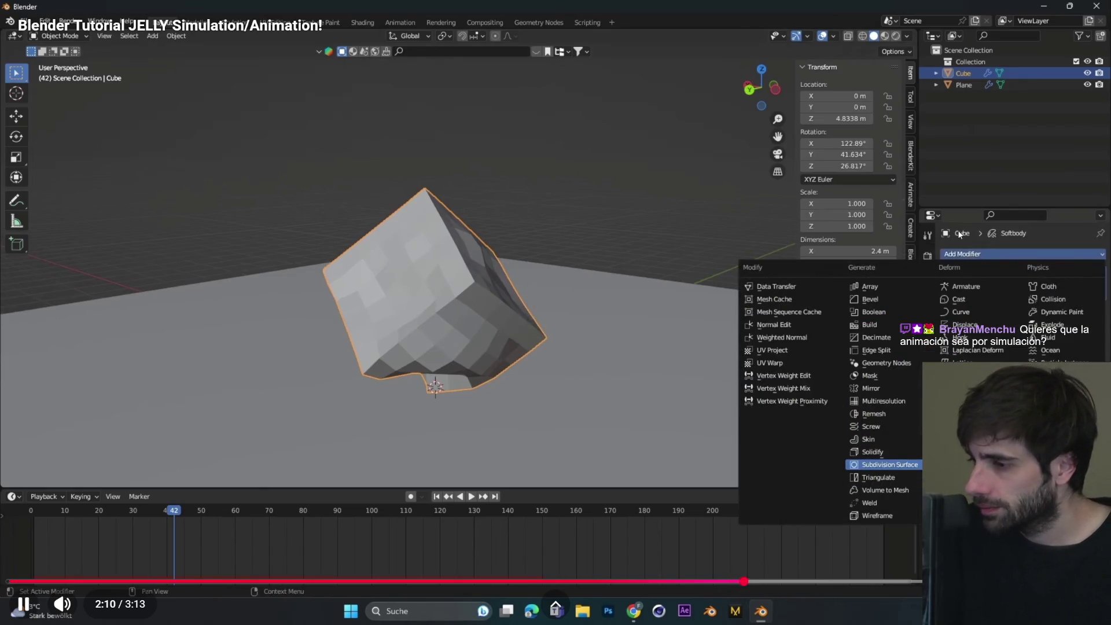
pyautogui.press('space')
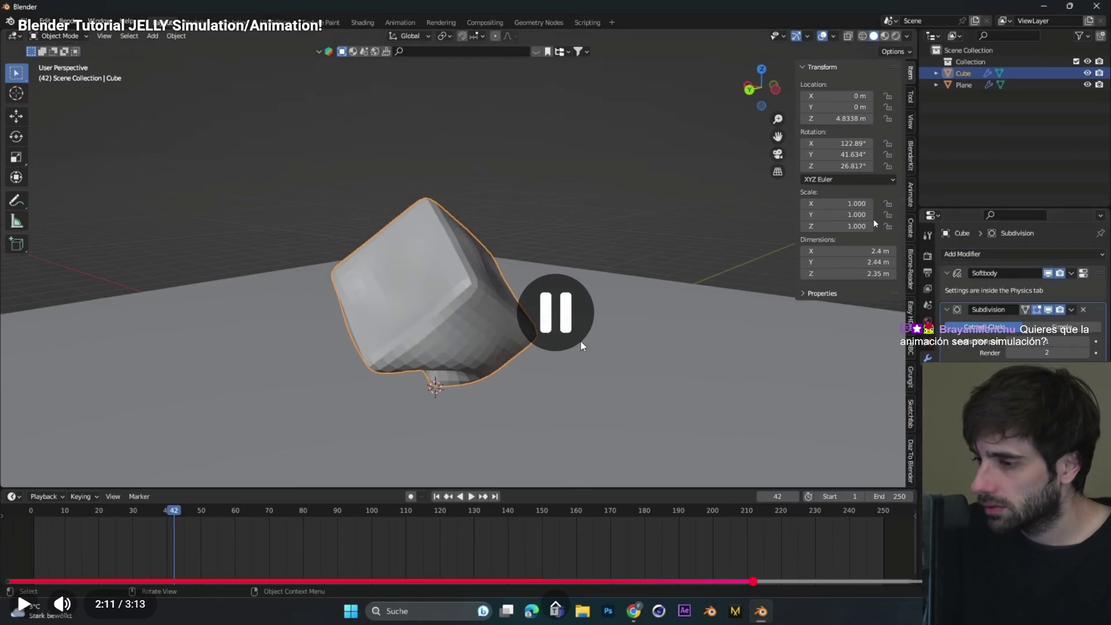
pyautogui.hotkey('alt', 'Tab')
# - Add a Subdivision Surface modifier below the Sphere's Softbody modifier by searching 'Sub'
pyautogui.scroll(-4, 341, 225)
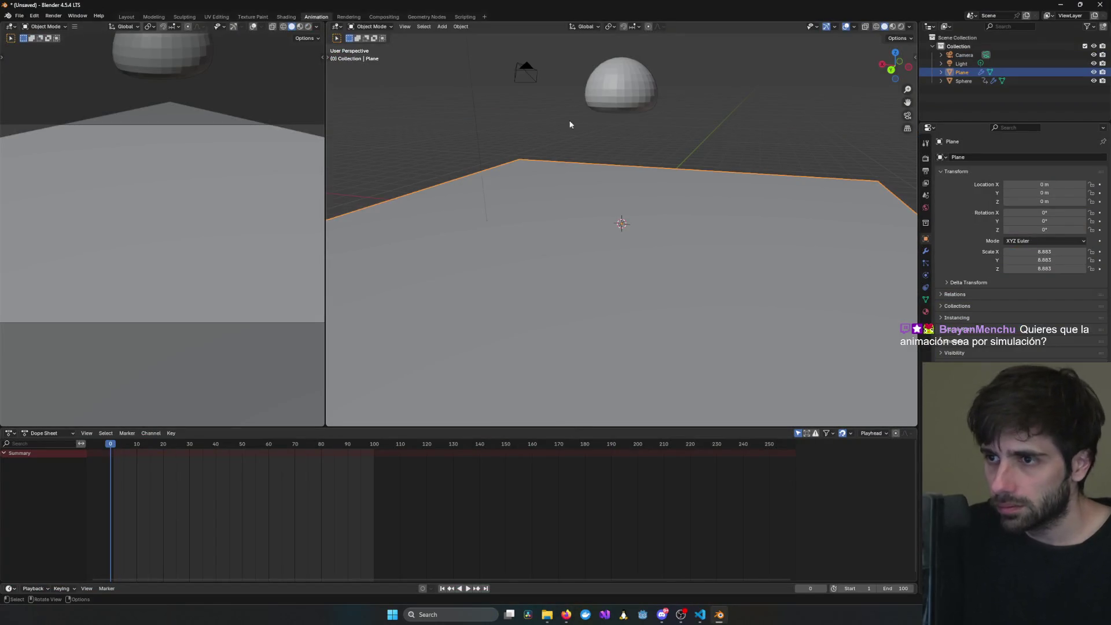
pyautogui.click(613, 96)
pyautogui.click(926, 252)
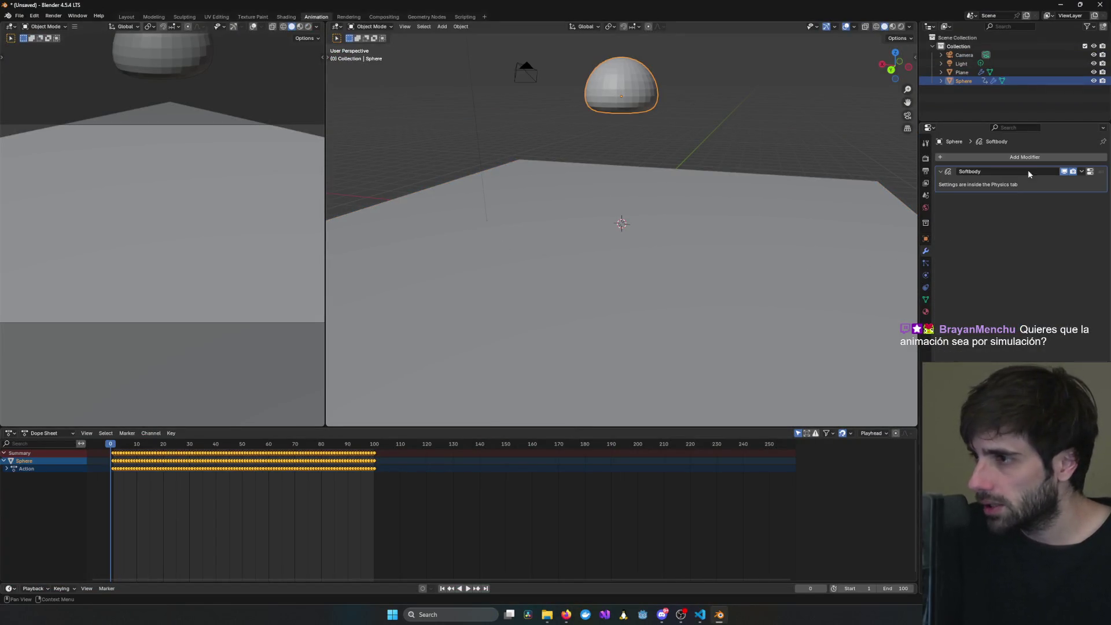
pyautogui.click(1025, 157)
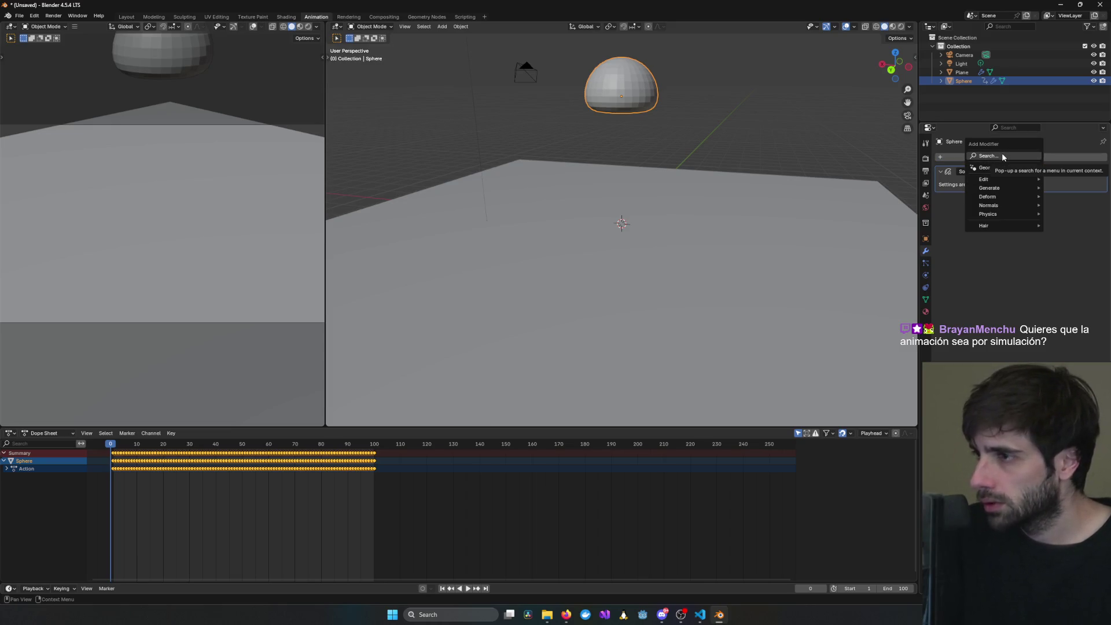
pyautogui.click(1003, 155)
pyautogui.write('Sub')
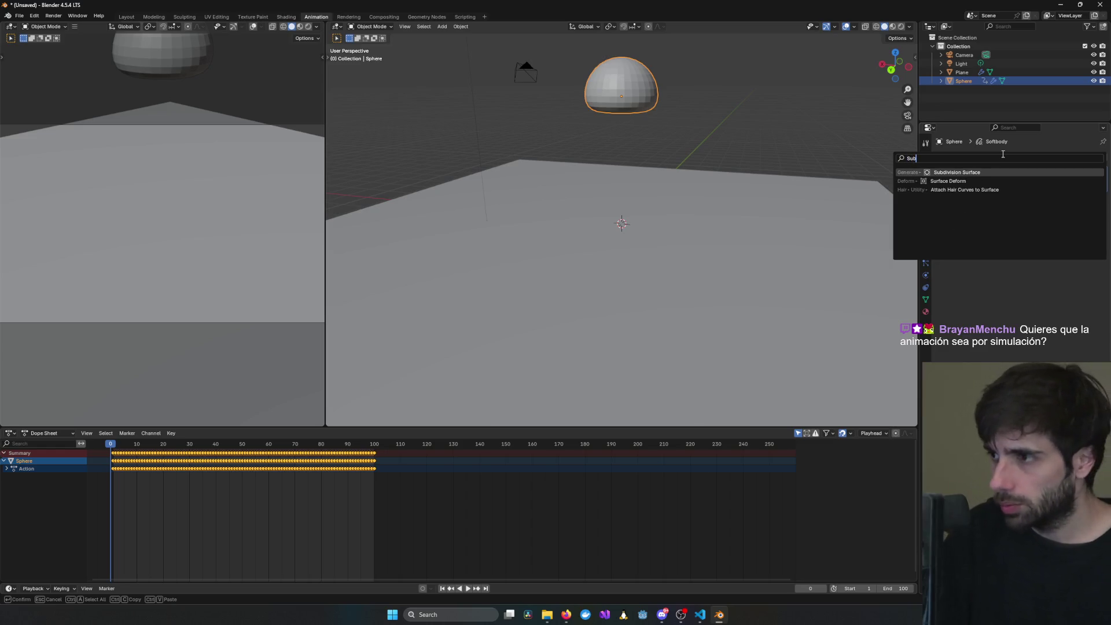
pyautogui.press('Return')
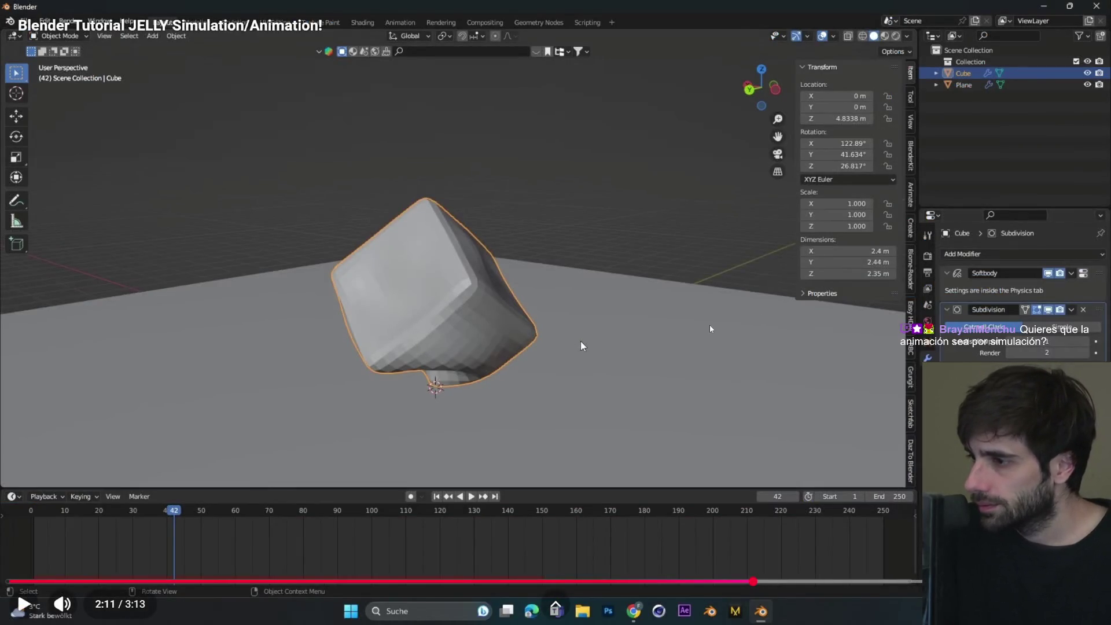
pyautogui.hotkey('alt', 'Tab')
pyautogui.hotkey('alt', 'Tab')
pyautogui.hotkey('alt', 'Tab')
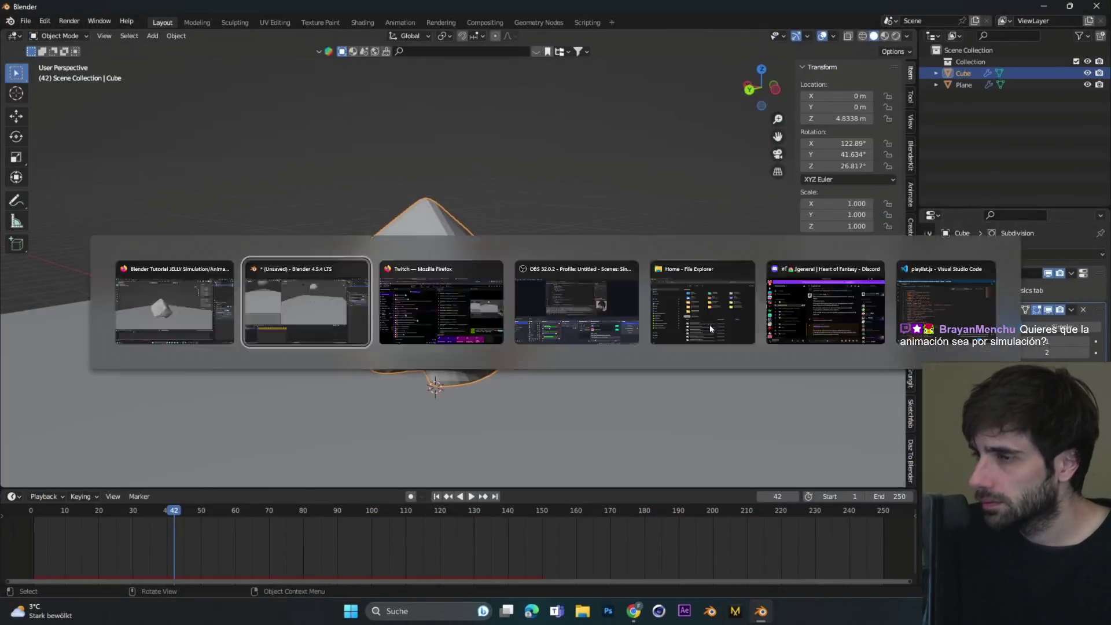
pyautogui.scroll(5, 582, 203)
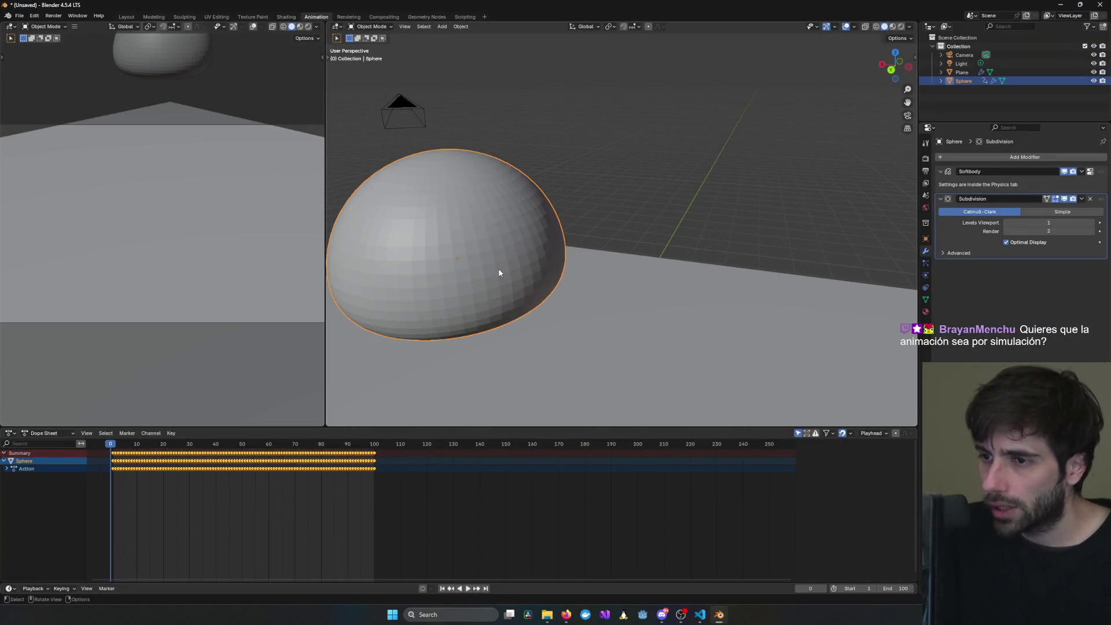
# - Preview the smoothed sphere's soft-body fall, then rewind the playhead to frame 1
pyautogui.moveTo(499, 268)
pyautogui.mouseDown(button='middle')
pyautogui.moveTo(593, 273)
pyautogui.moveTo(570, 269)
pyautogui.mouseUp(button='middle')
pyautogui.press('space')
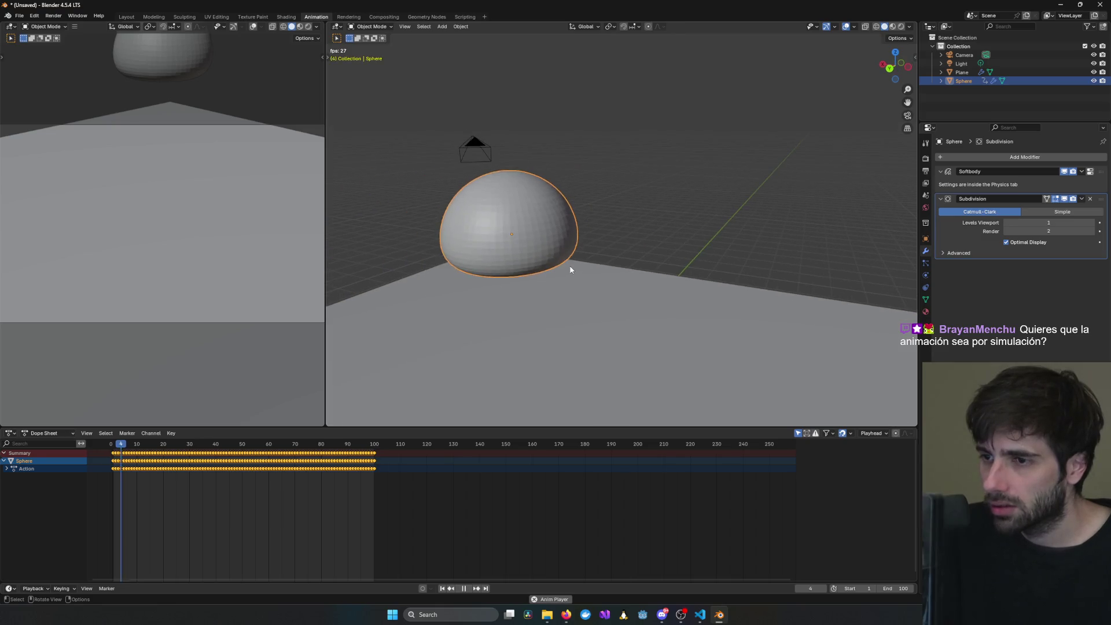
pyautogui.scroll(-5, 591, 293)
pyautogui.scroll(1, 617, 276)
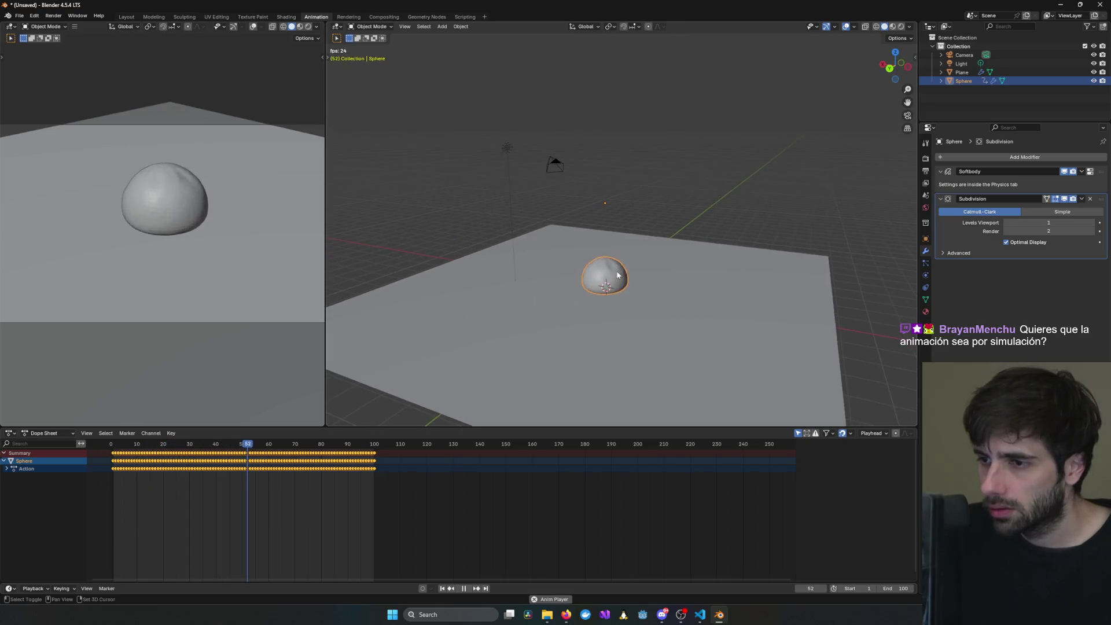
pyautogui.scroll(4, 618, 276)
pyautogui.press('space')
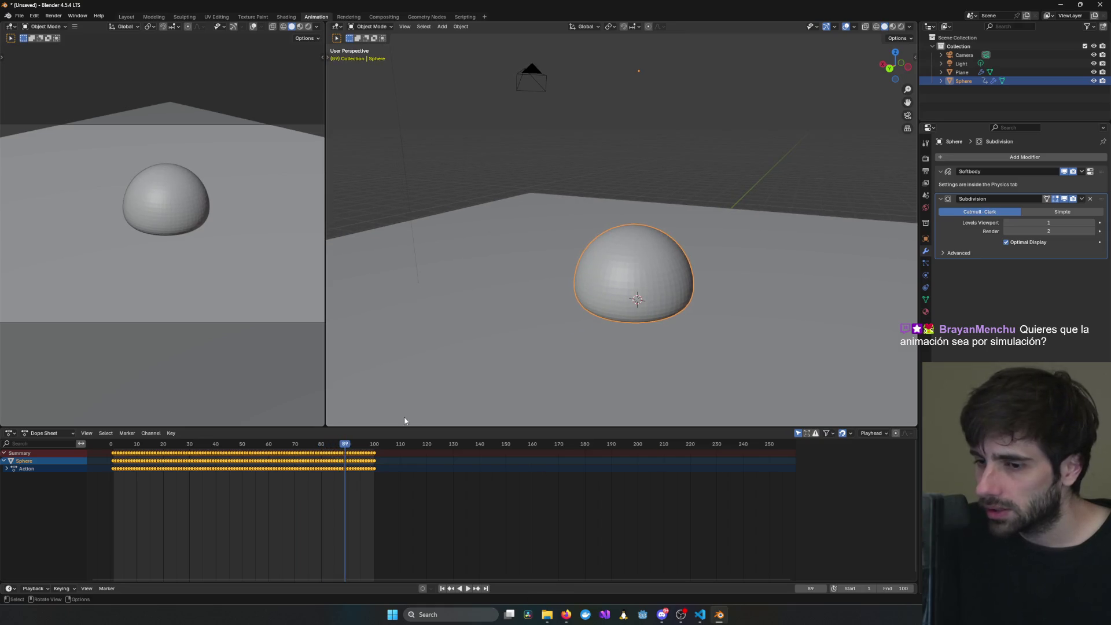
pyautogui.moveTo(348, 447)
pyautogui.mouseDown()
pyautogui.moveTo(114, 461)
pyautogui.moveTo(233, 464)
pyautogui.moveTo(166, 461)
pyautogui.moveTo(255, 456)
pyautogui.moveTo(116, 462)
pyautogui.mouseUp()
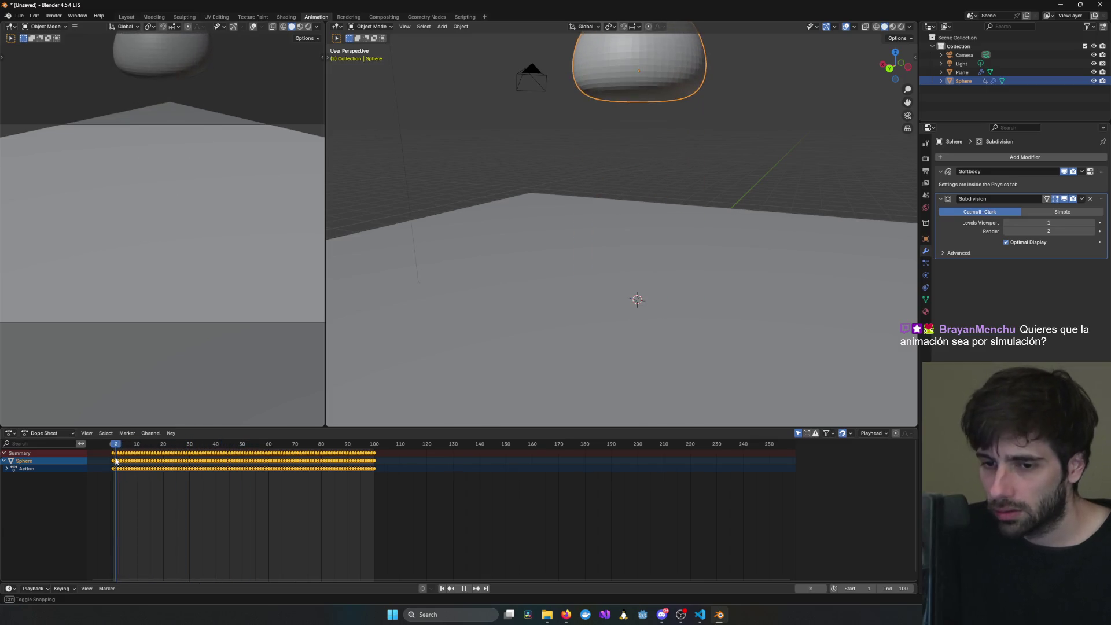
# - Watch a bit more of the jelly tutorial, then return to Blender
pyautogui.hotkey('alt', 'Tab')
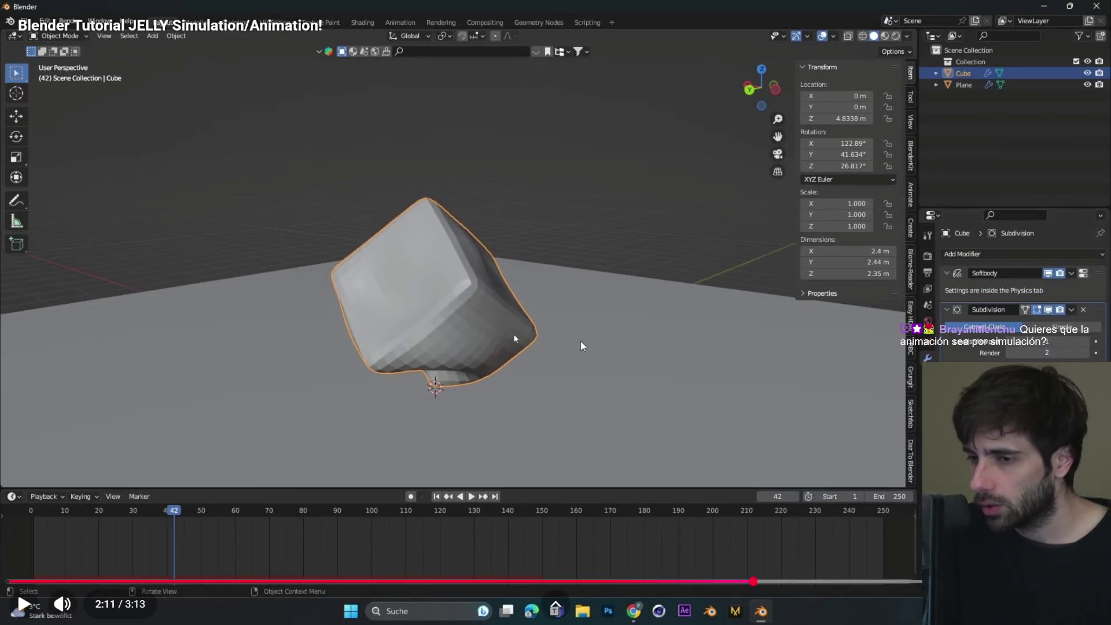
pyautogui.click(582, 346)
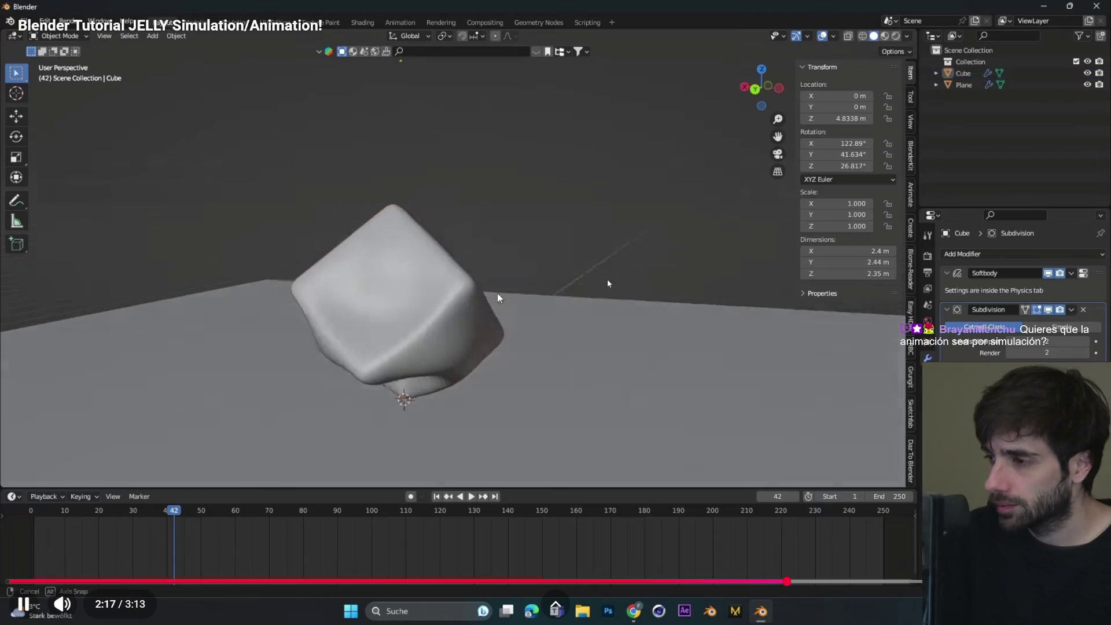
pyautogui.click(557, 266)
pyautogui.hotkey('alt', 'Tab')
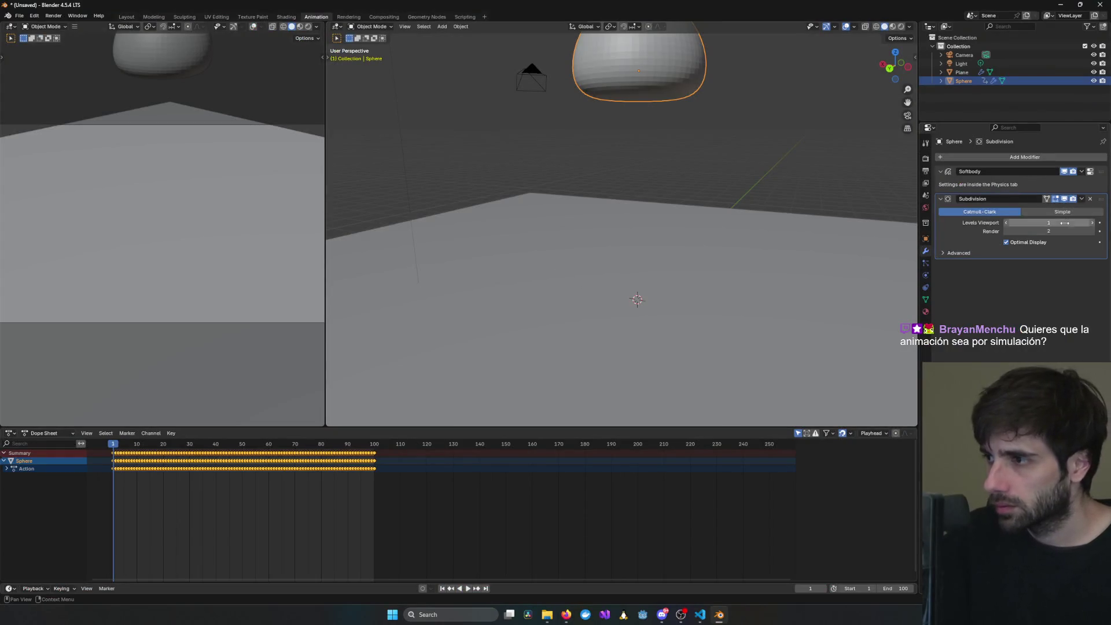
# - Raise the Subdivision viewport level to 2 and replay the fall to check it
pyautogui.click(1100, 223)
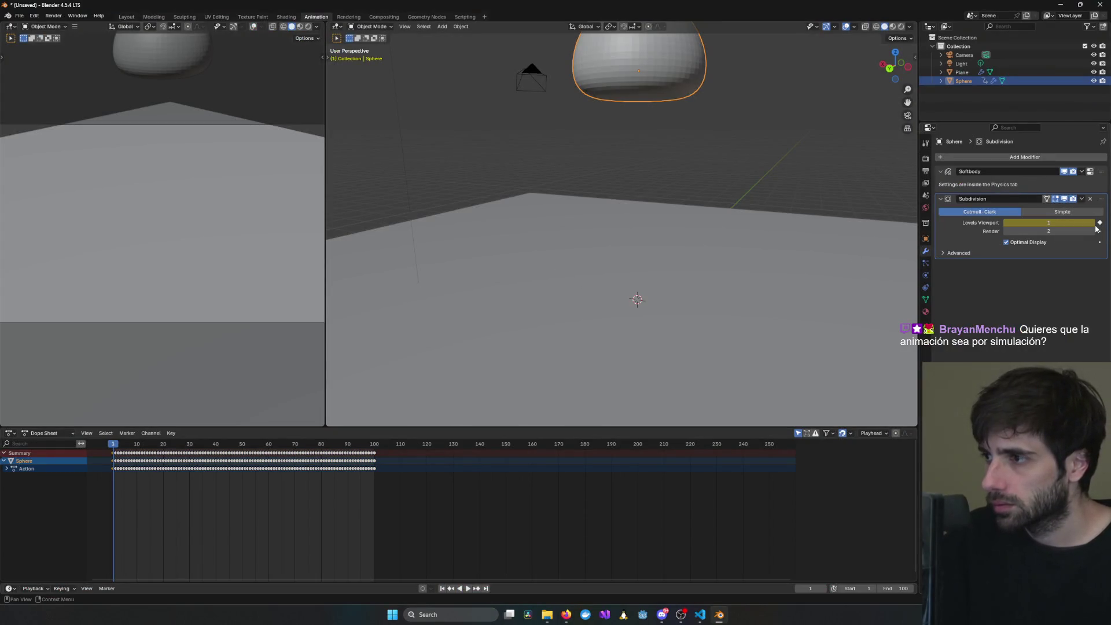
pyautogui.click(1093, 224)
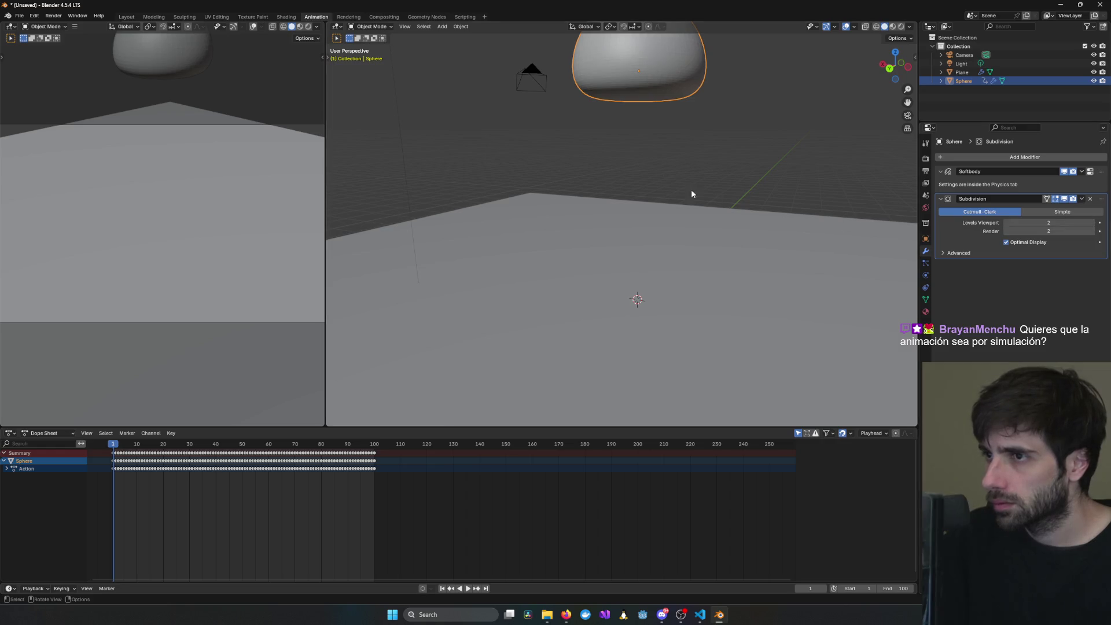
pyautogui.press('space')
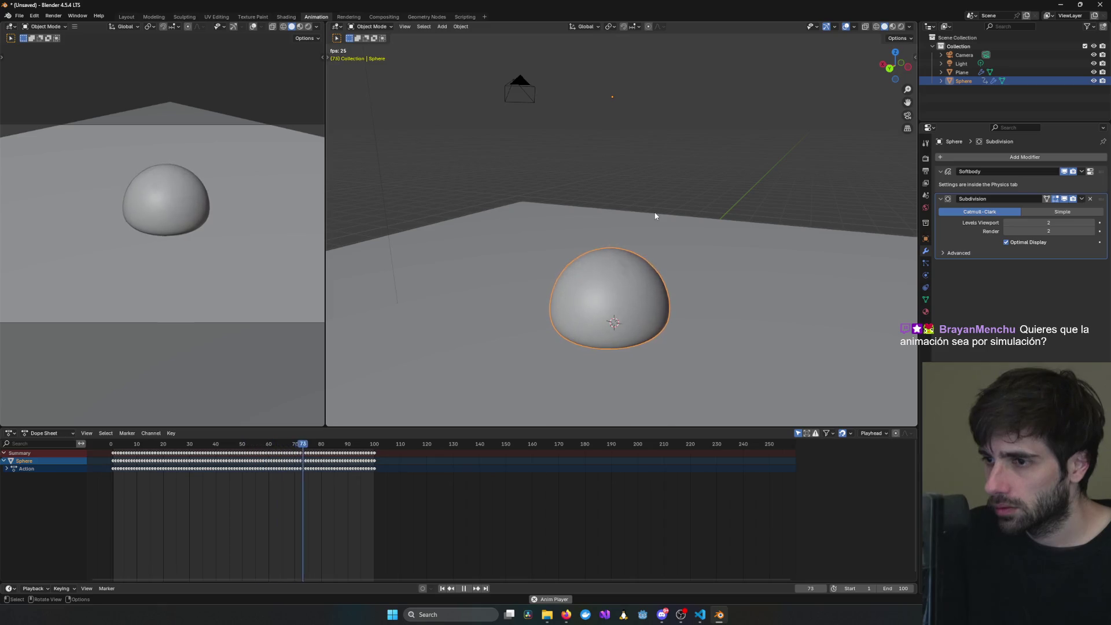
pyautogui.press('space')
pyautogui.keyDown('shift'); pyautogui.moveTo(544, 318); pyautogui.dragTo(545, 294, button='middle'); pyautogui.keyUp('shift')
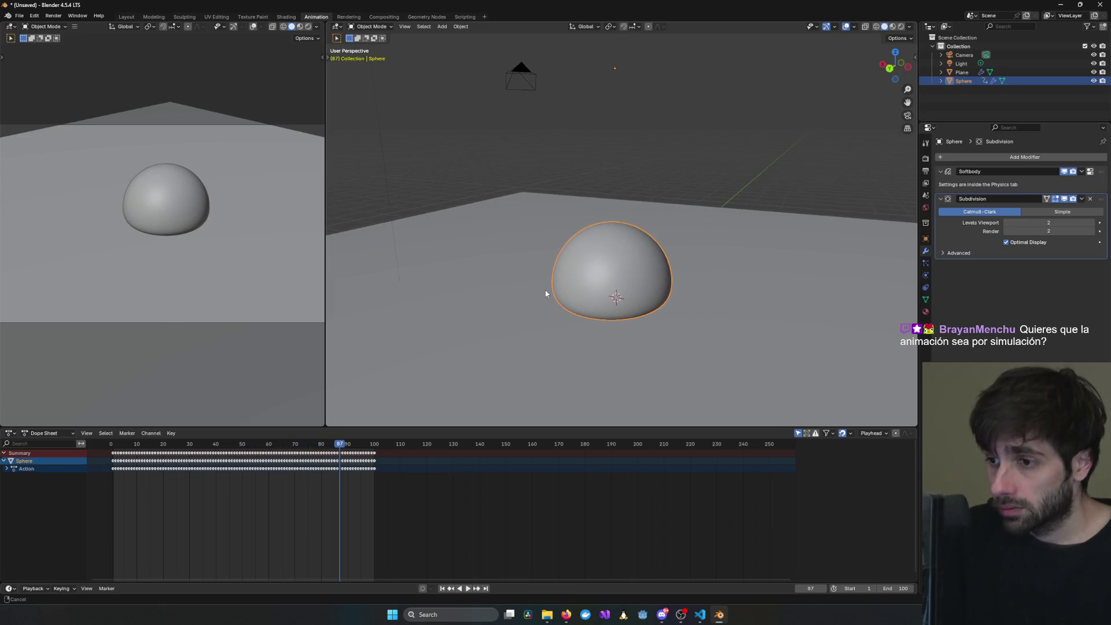
# - Apply Shade Smooth to the sphere, replay the fall, and glance at its Material tab
pyautogui.rightClick(617, 265)
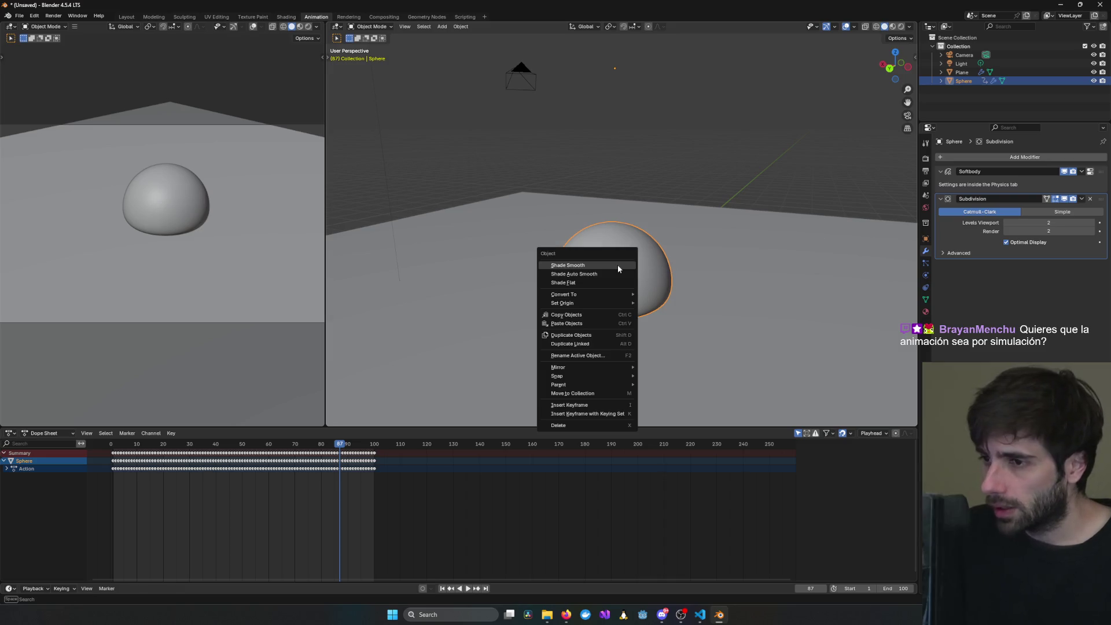
pyautogui.click(618, 265)
pyautogui.press('space')
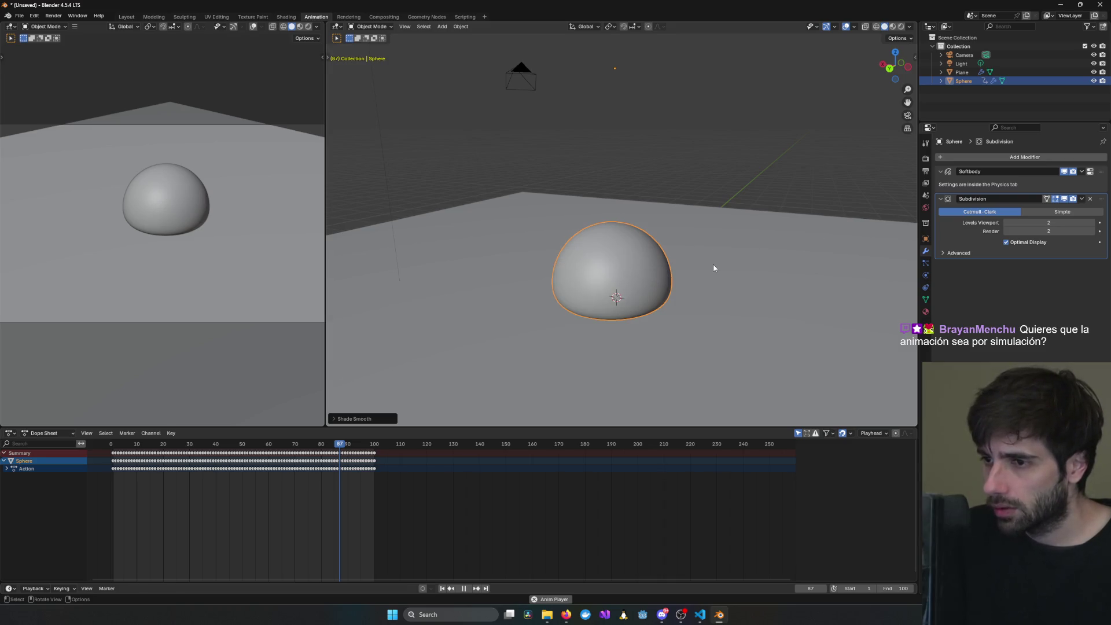
pyautogui.press('space')
pyautogui.press('space')
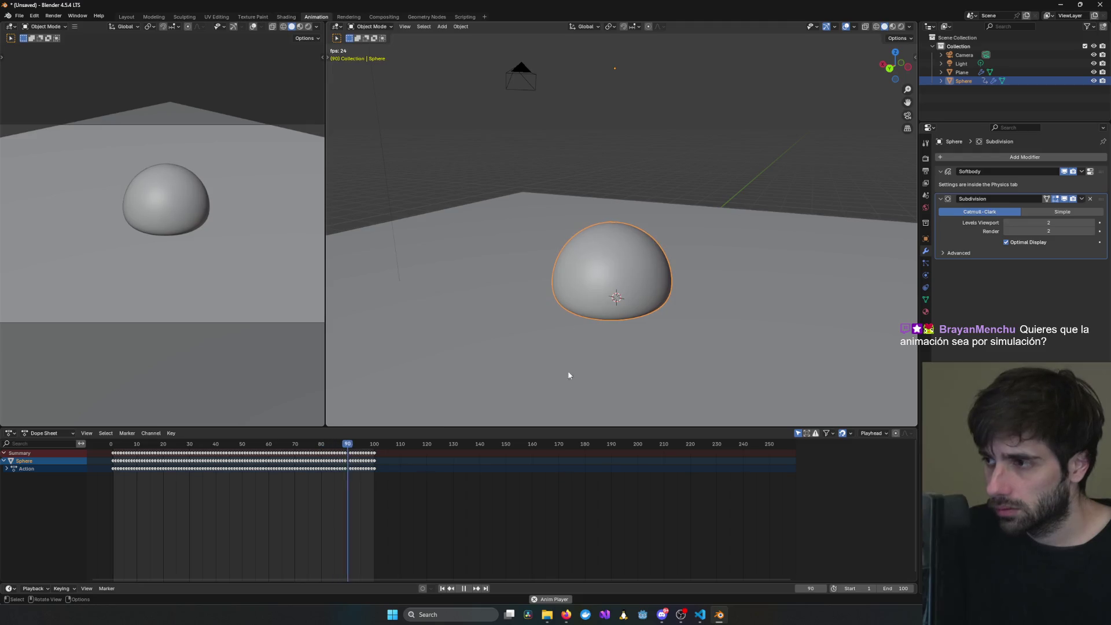
pyautogui.press('space')
pyautogui.click(926, 313)
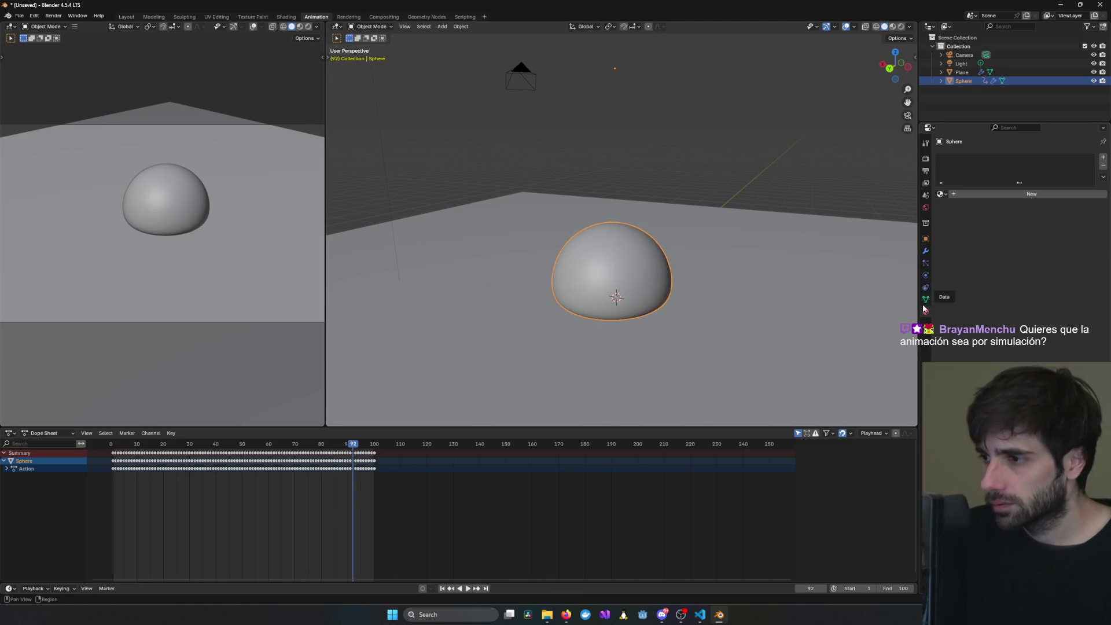
pyautogui.click(925, 251)
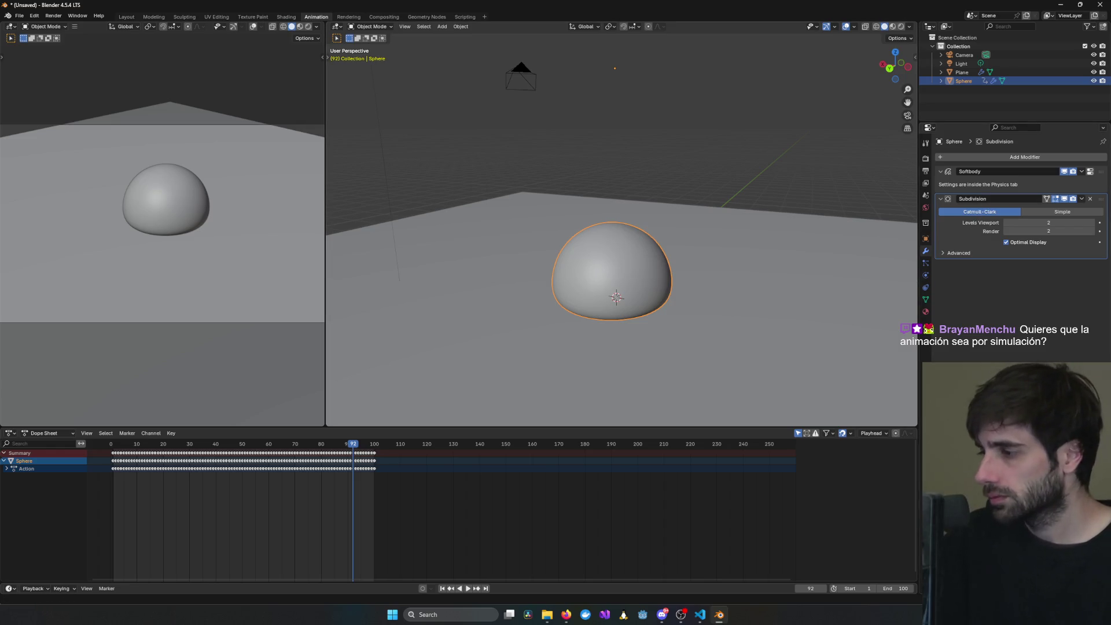
# - Rewatch the tutorial's Sun-light step, jumping back five seconds several times
pyautogui.moveTo(569, 619)
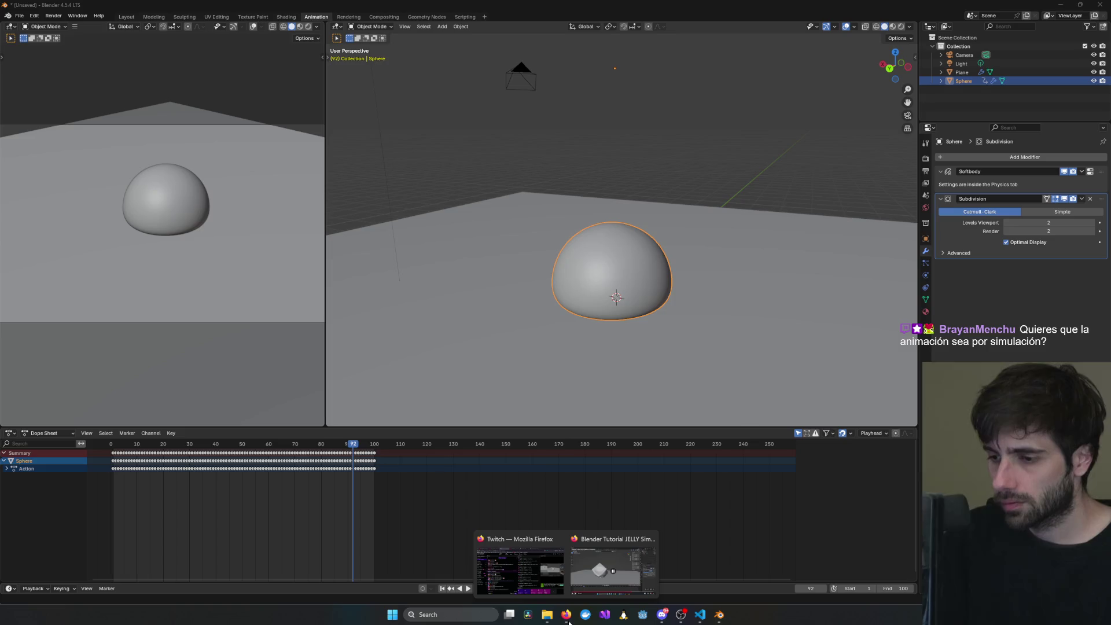
pyautogui.click(614, 573)
pyautogui.click(610, 444)
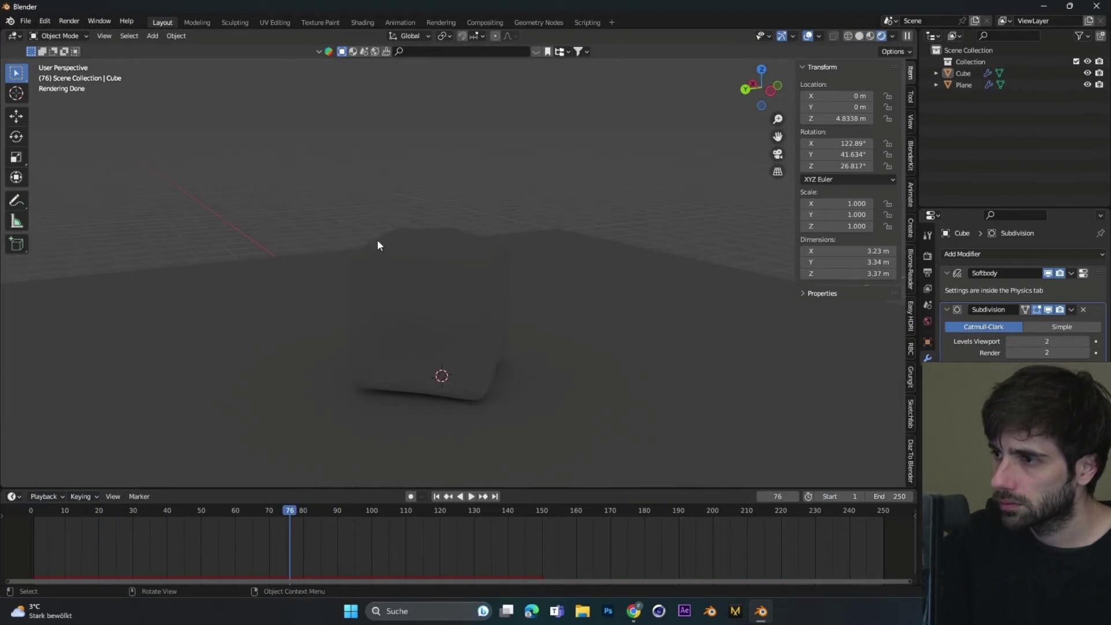
pyautogui.hotkey('shift', 'a')
pyautogui.moveTo(355, 391)
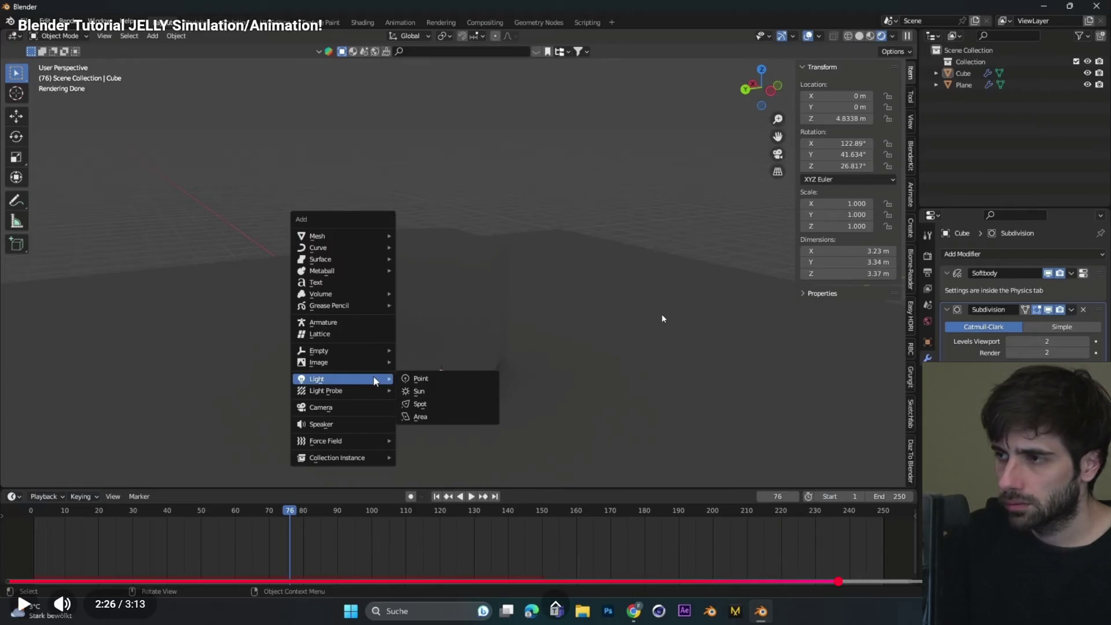
pyautogui.click(663, 318)
pyautogui.press('Left')
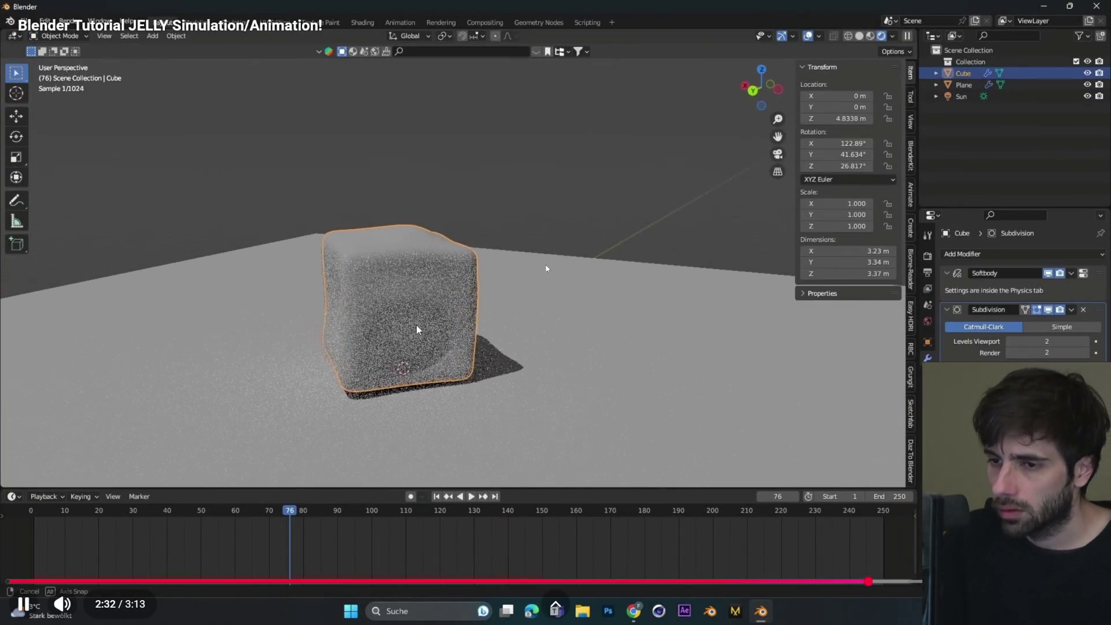
pyautogui.press('Left')
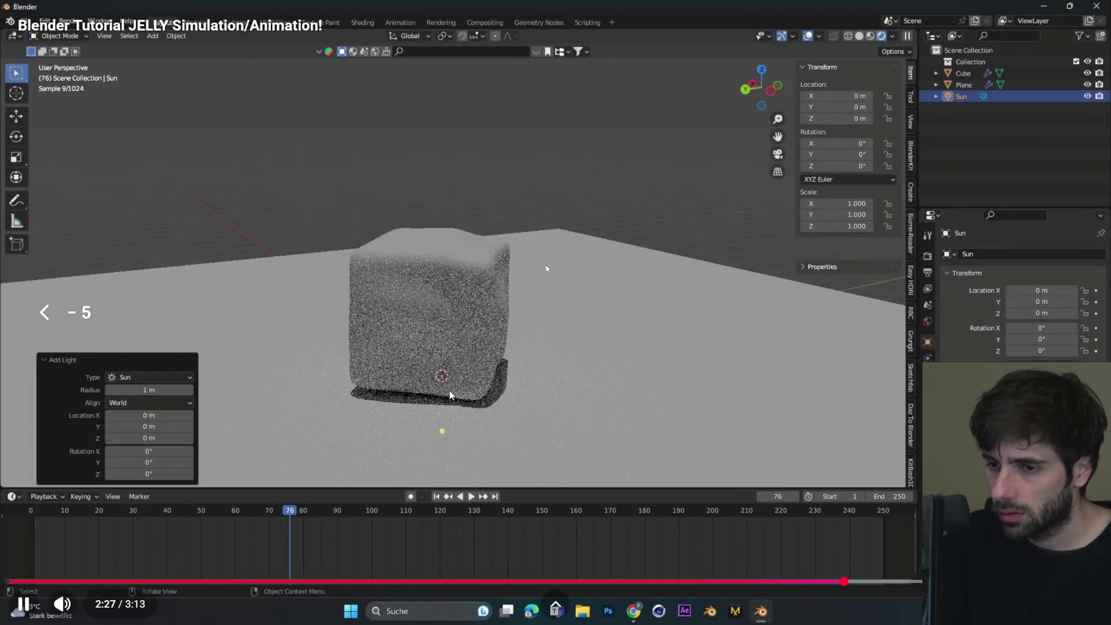
pyautogui.press('Left')
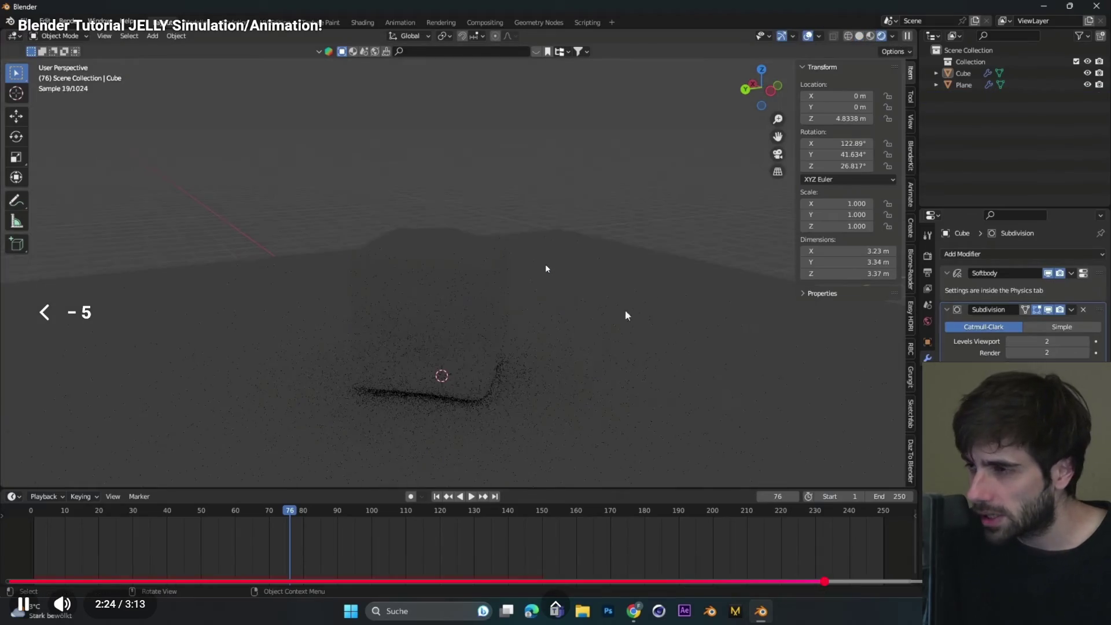
# - Switch Blender's viewport to Rendered shading, then watch more of the tutorial
pyautogui.hotkey('alt', 'Tab')
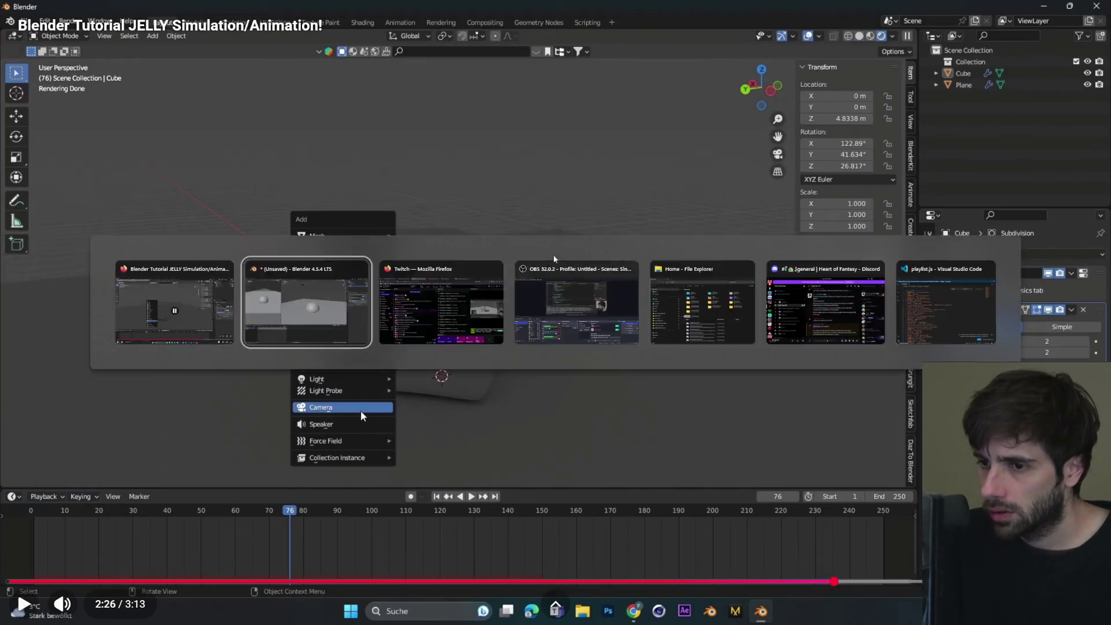
pyautogui.click(902, 27)
pyautogui.hotkey('alt', 'Tab')
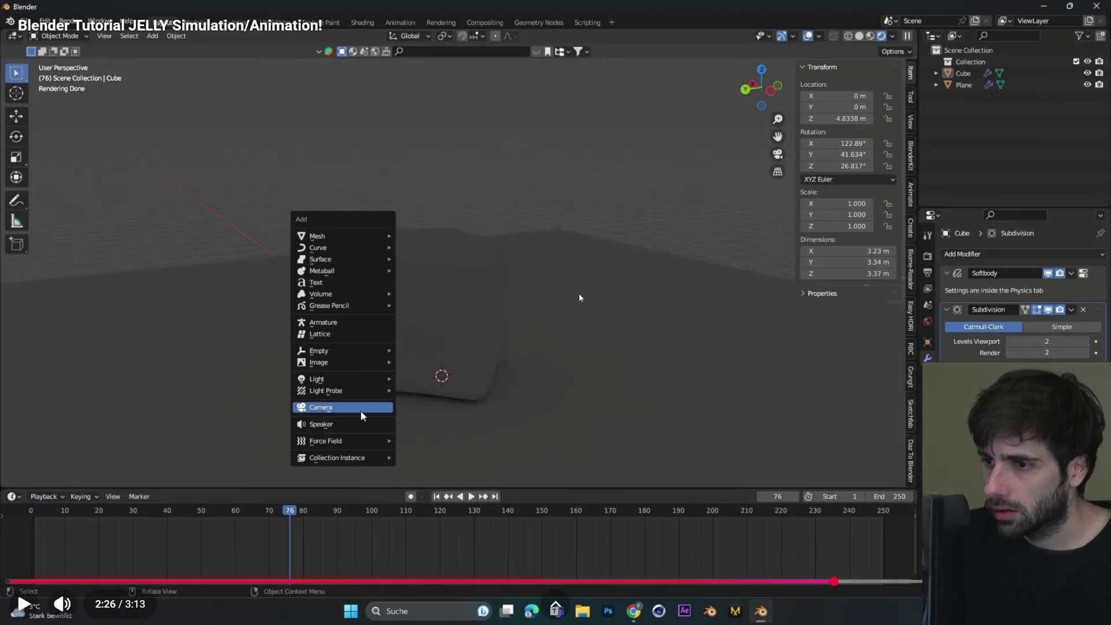
pyautogui.click(536, 322)
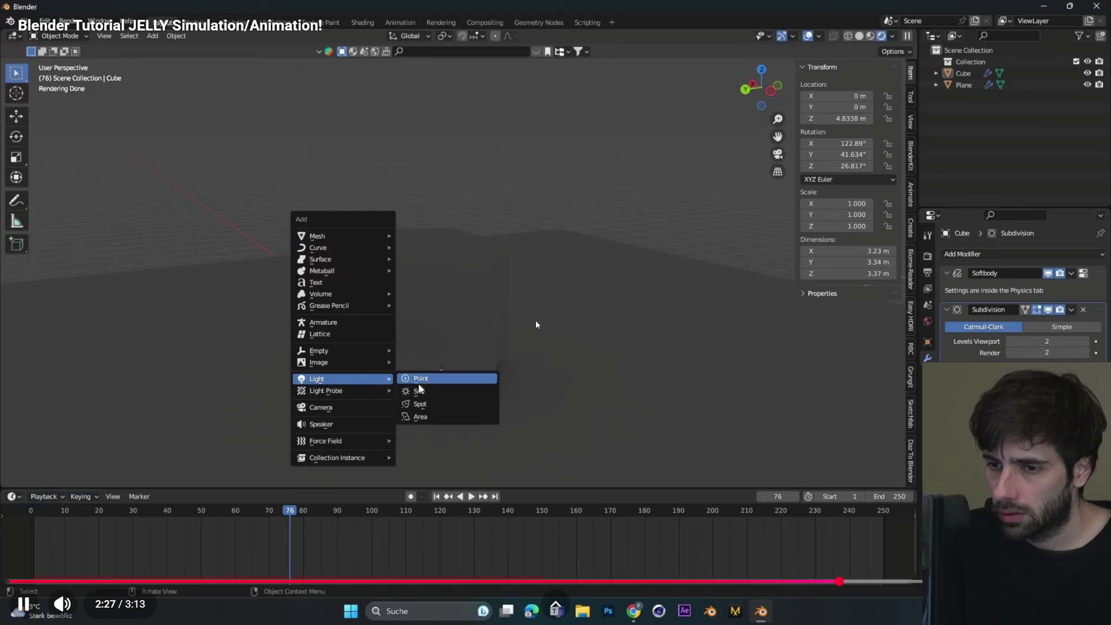
pyautogui.click(536, 321)
pyautogui.hotkey('alt', 'Tab')
# - Add a Sun light to the scene, undoing an accidentally added point light
pyautogui.click(600, 330)
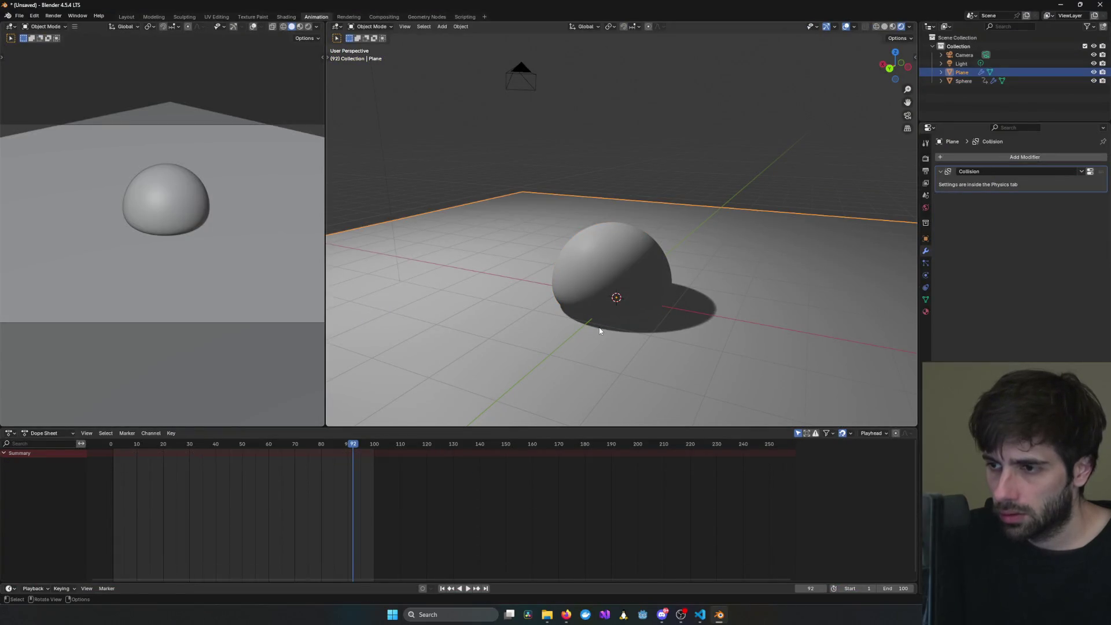
pyautogui.hotkey('shift', 'a')
pyautogui.moveTo(585, 444)
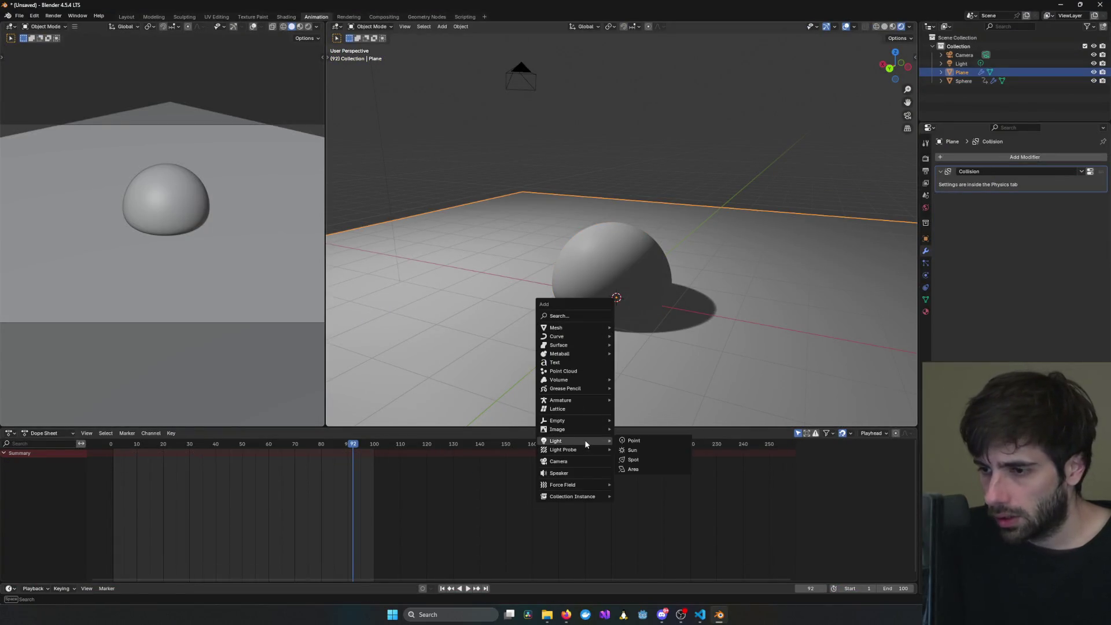
pyautogui.click(640, 440)
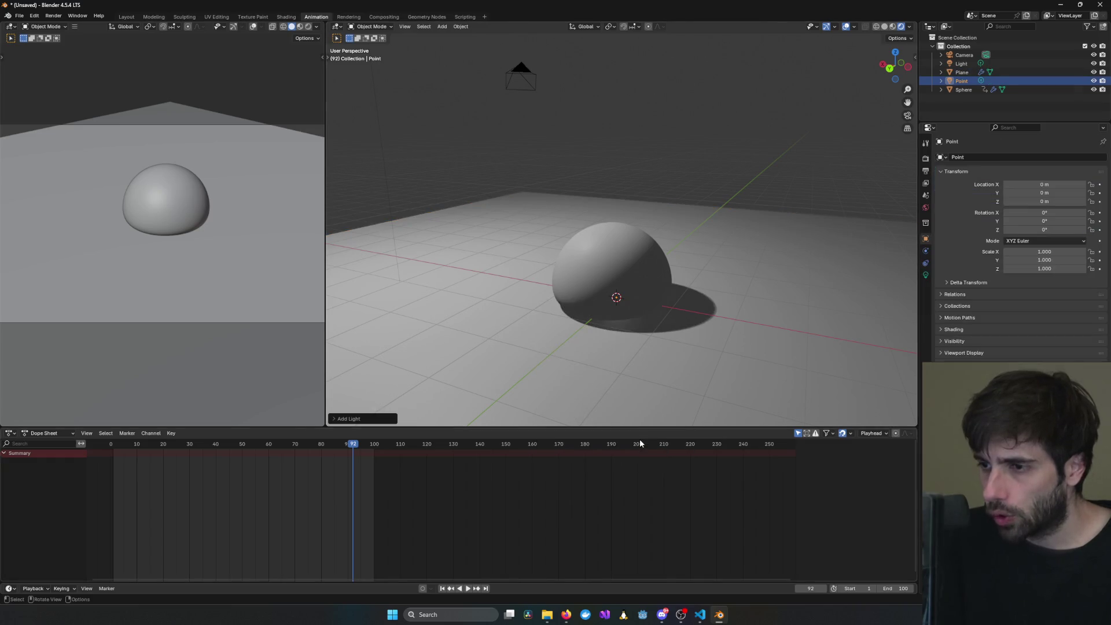
pyautogui.hotkey('alt', 'Tab')
pyautogui.hotkey('alt', 'Tab')
pyautogui.hotkey('ctrl', 'z')
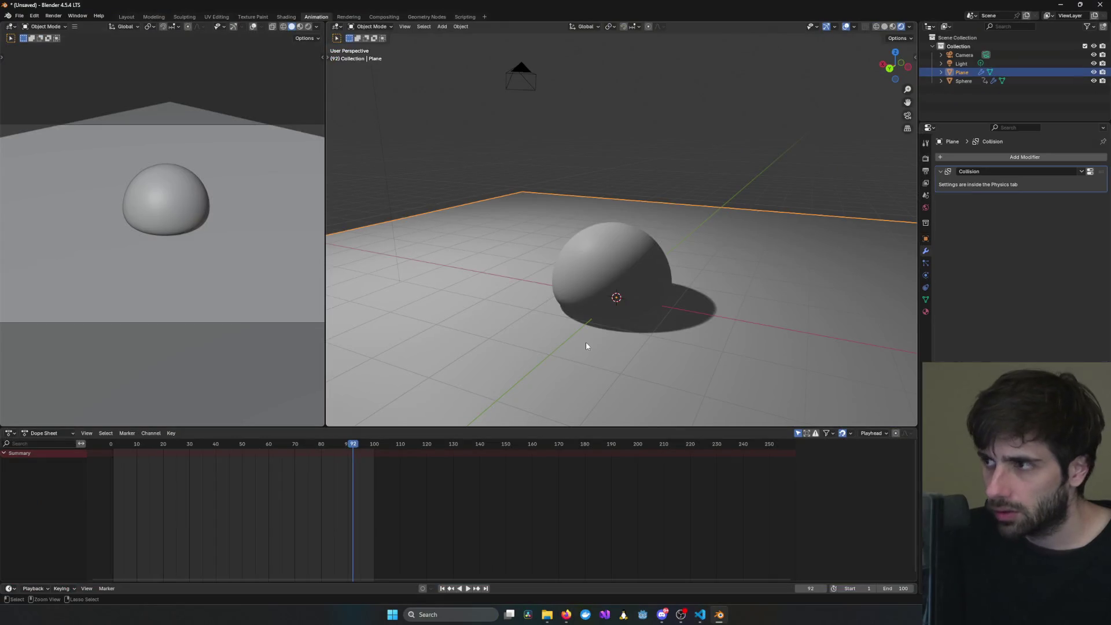
pyautogui.hotkey('shift', 'a')
pyautogui.moveTo(570, 359)
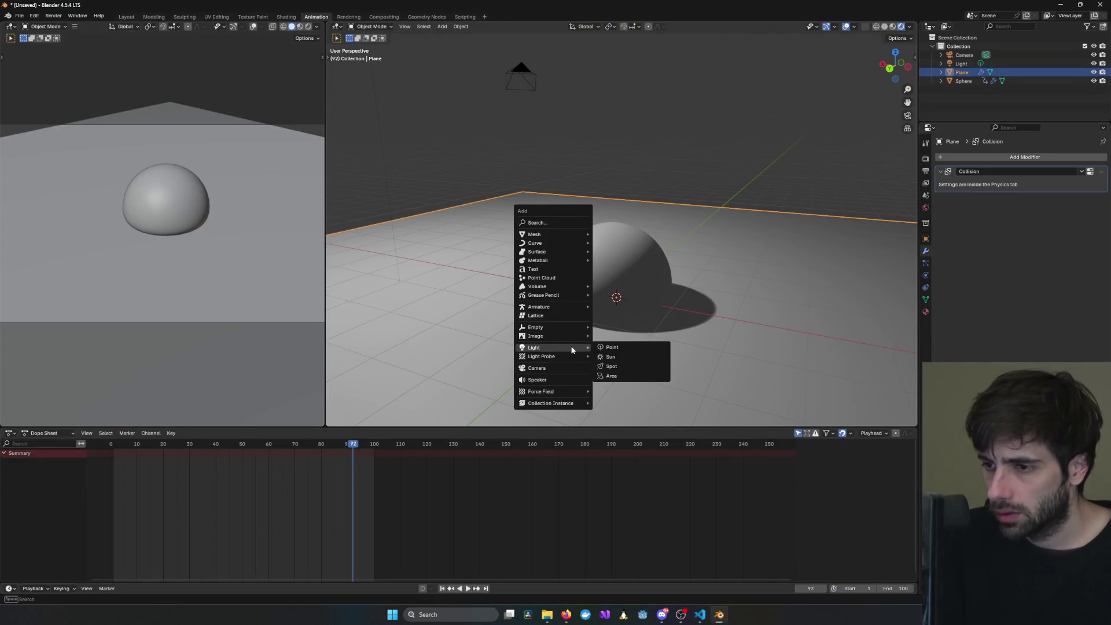
pyautogui.click(614, 360)
pyautogui.hotkey('alt', 'Tab')
pyautogui.press('space')
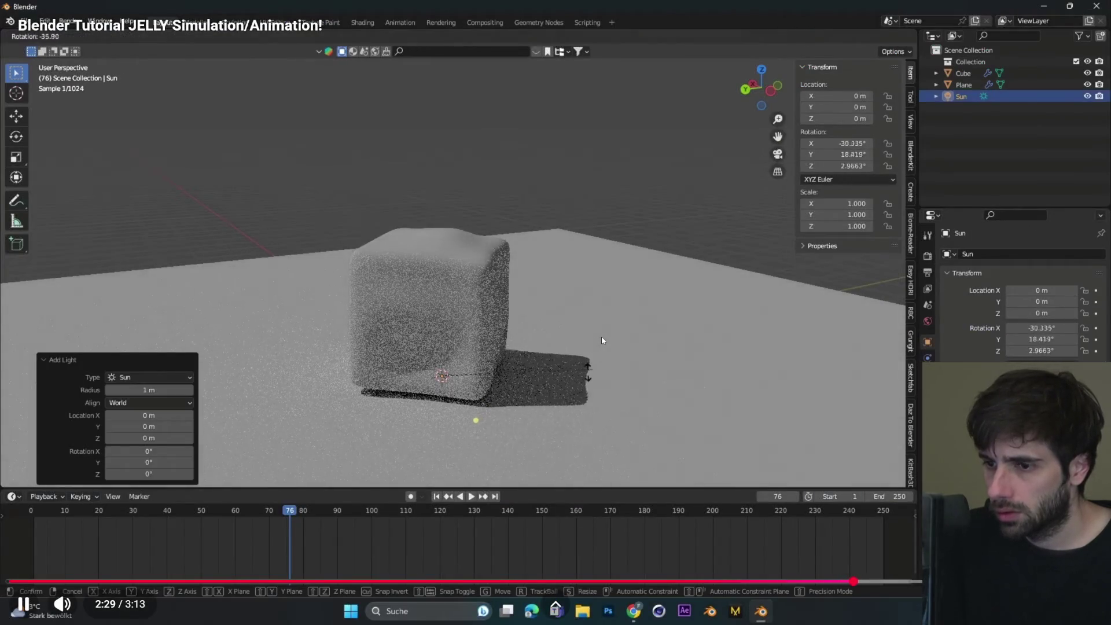
pyautogui.hotkey('alt', 'Tab')
# - Rotate the Sun lamp to re-angle the dome's shadow and delete the original Light
pyautogui.moveTo(611, 308)
pyautogui.keyDown('shift'); pyautogui.mouseDown()
pyautogui.moveTo(658, 286)
pyautogui.moveTo(643, 290)
pyautogui.mouseUp(); pyautogui.keyUp('shift')
pyautogui.click(618, 298)
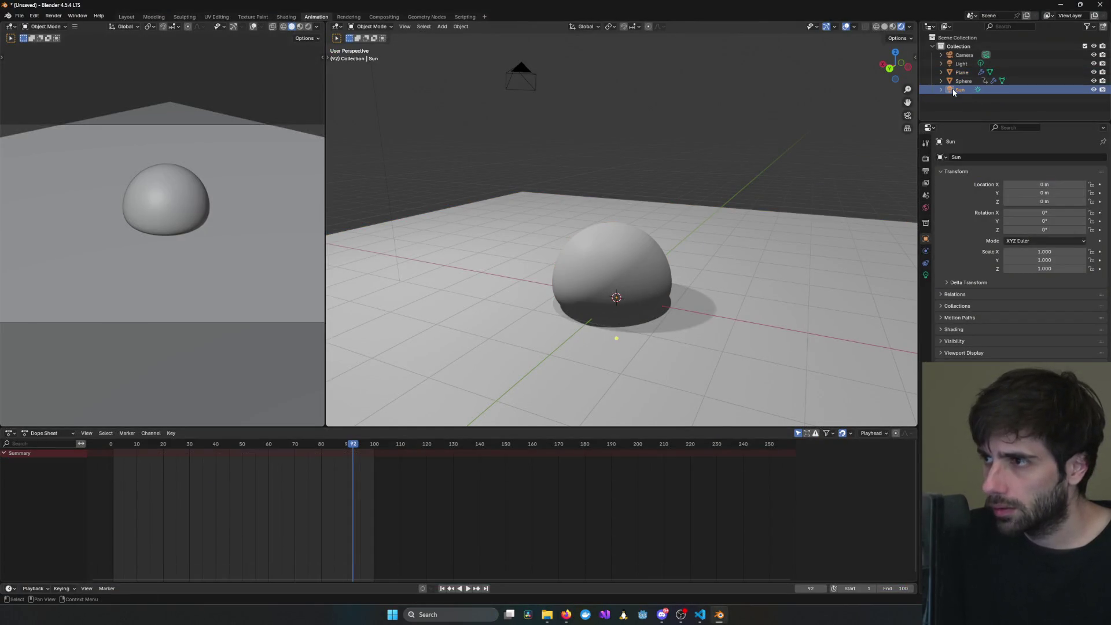
pyautogui.press('r')
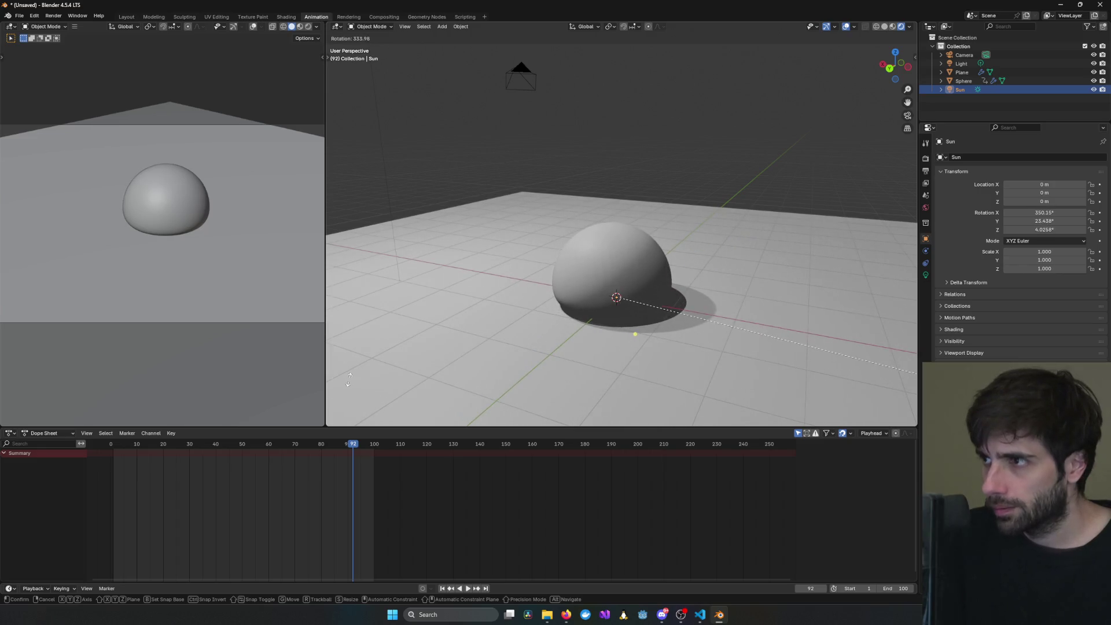
pyautogui.click(655, 385)
pyautogui.click(964, 64)
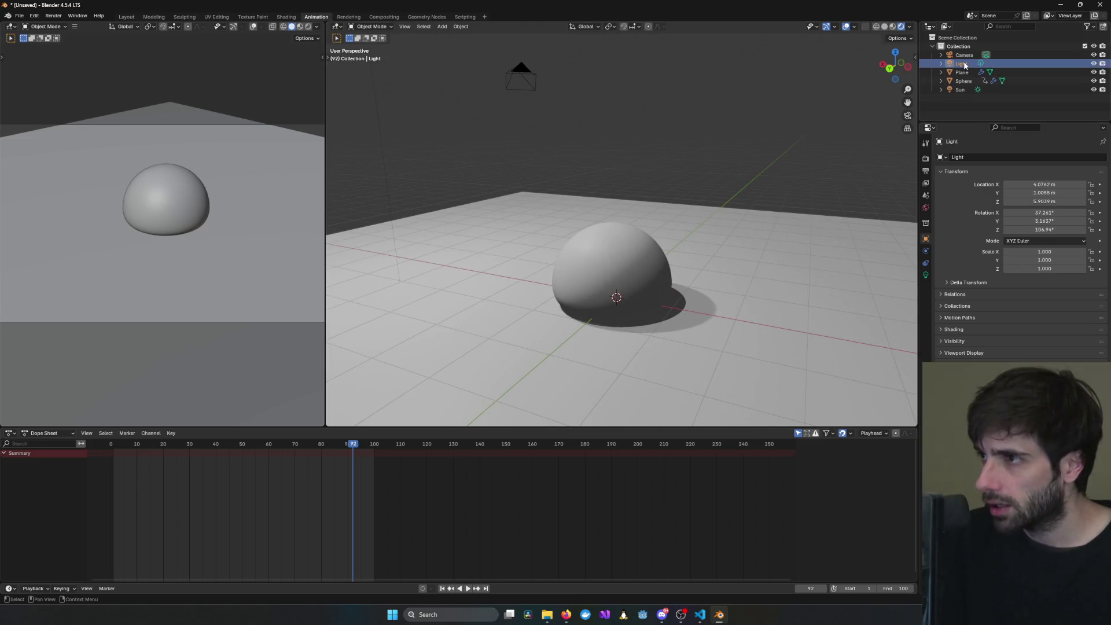
pyautogui.press('x')
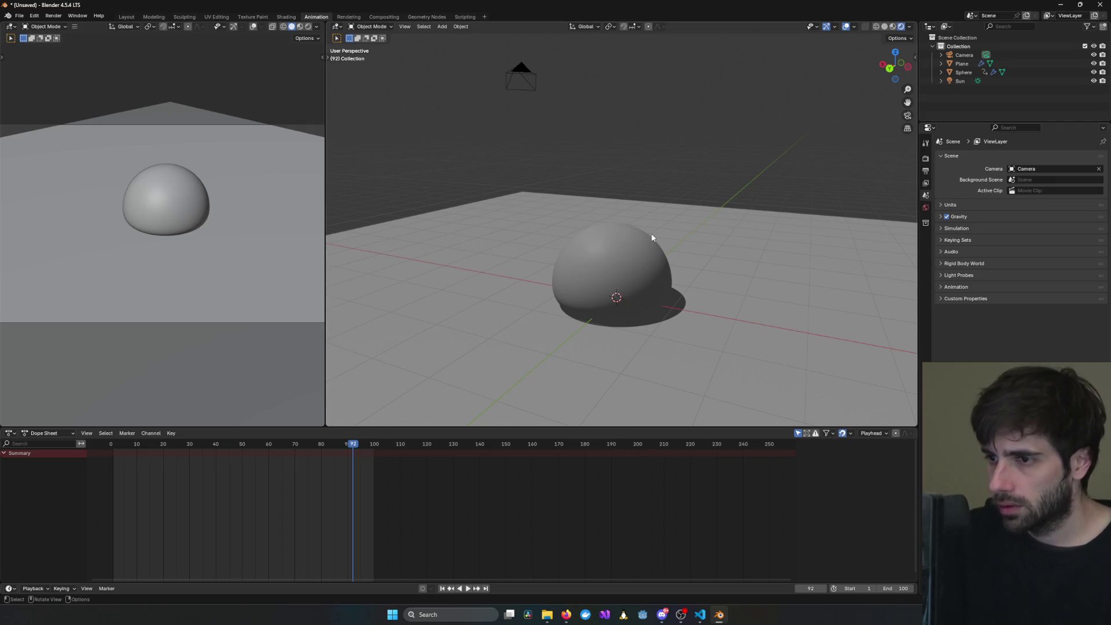
# - Seek the tutorial back to the red jelly cube's material setup, then return to Blender
pyautogui.moveTo(663, 262)
pyautogui.mouseDown(button='middle')
pyautogui.moveTo(561, 269)
pyautogui.moveTo(670, 272)
pyautogui.mouseUp(button='middle')
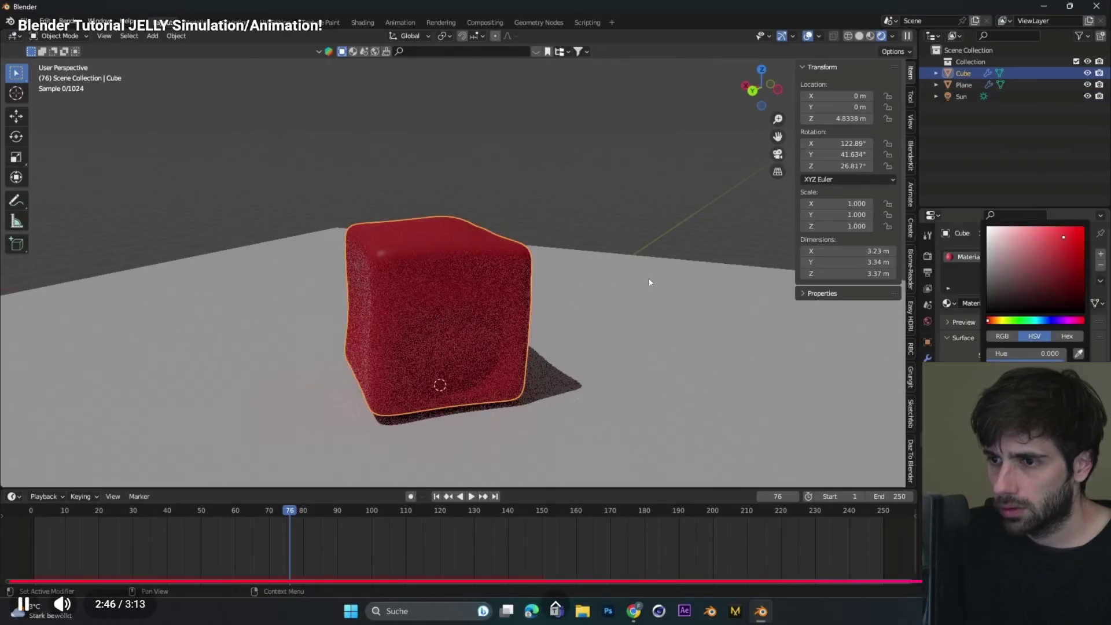
pyautogui.press('space')
pyautogui.press('Left')
pyautogui.press('Left')
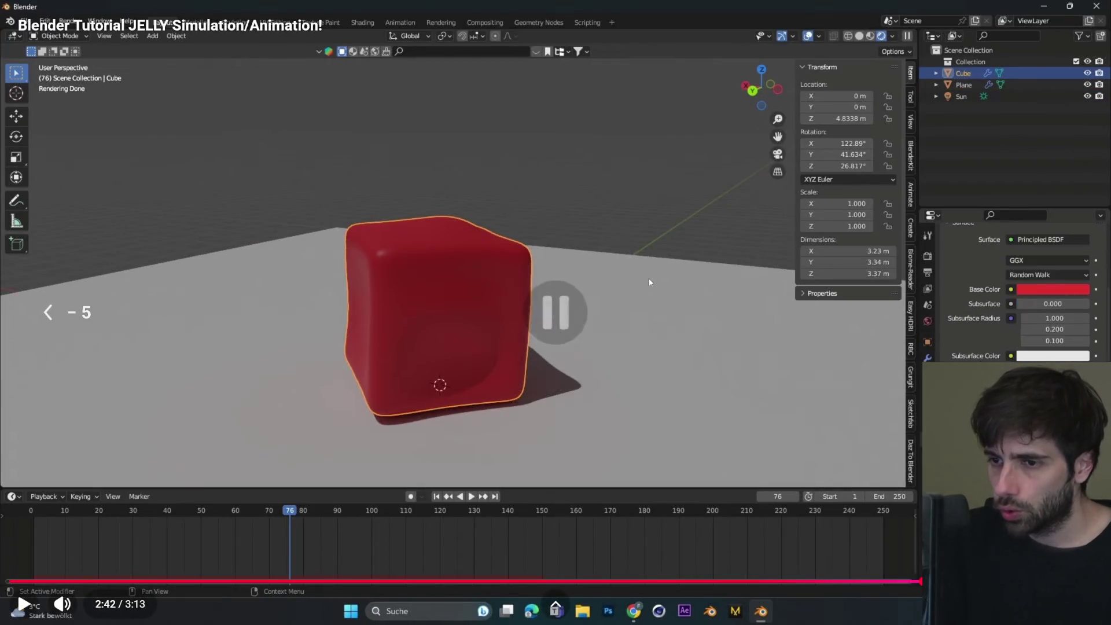
pyautogui.press('Left')
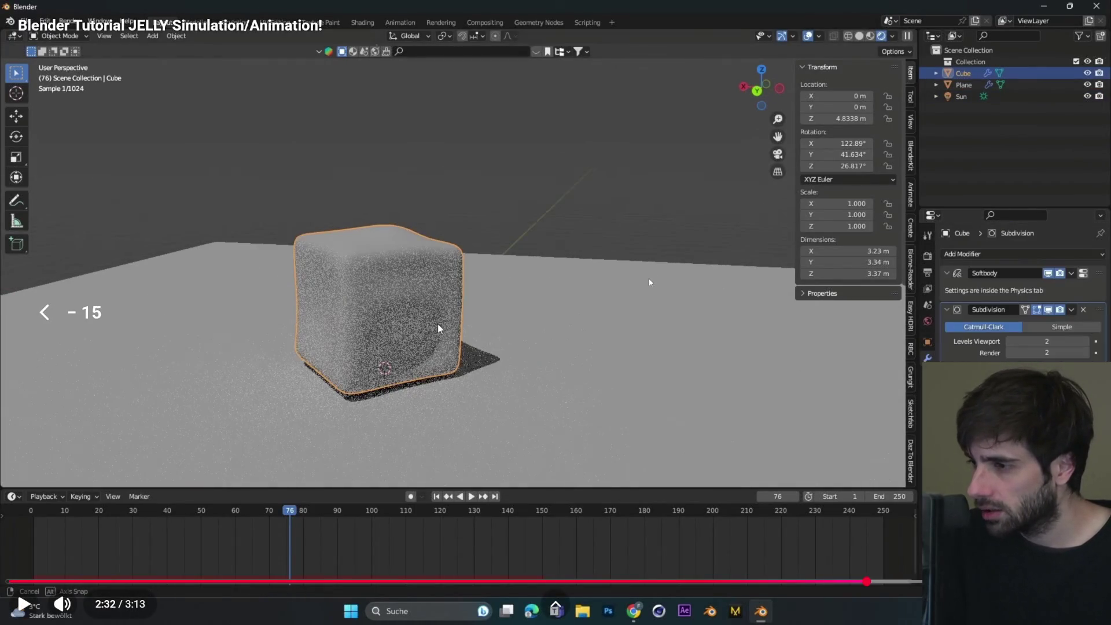
pyautogui.press('space')
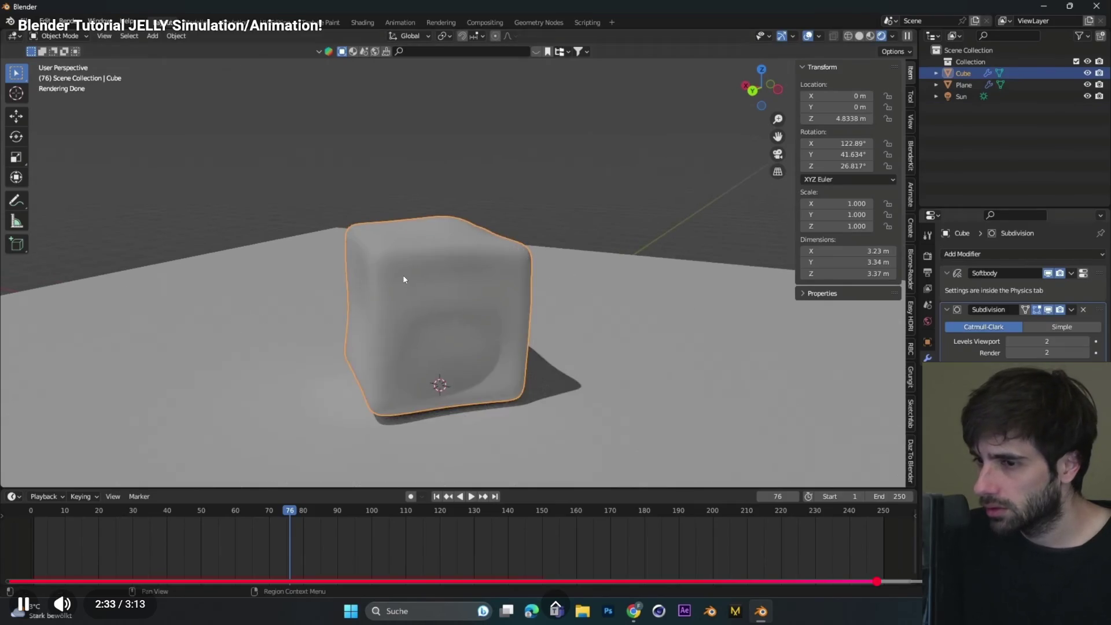
pyautogui.press('space')
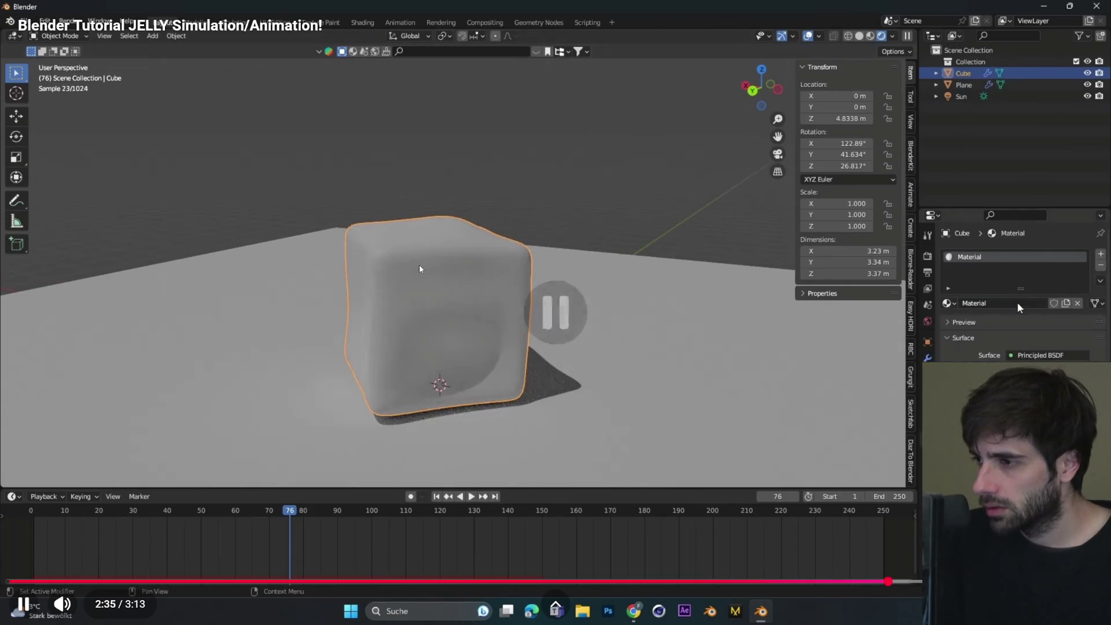
pyautogui.hotkey('alt', 'Tab')
# - Create a new material on the half-sphere and set its Base Color to cyan
pyautogui.click(620, 266)
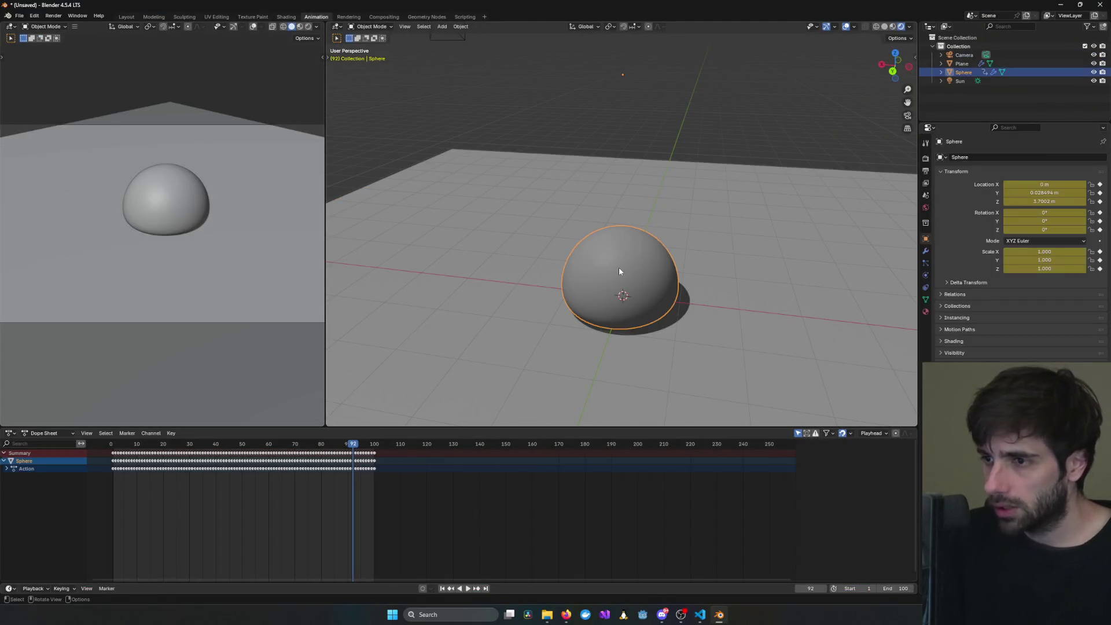
pyautogui.click(926, 312)
pyautogui.click(1005, 195)
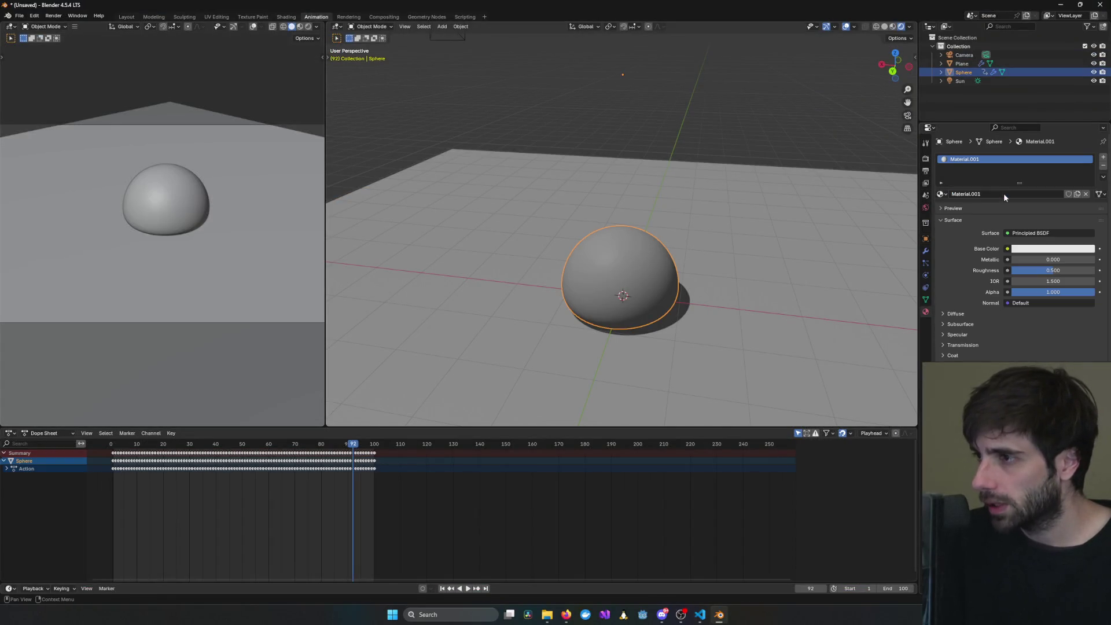
pyautogui.hotkey('alt', 'Tab')
pyautogui.press('space')
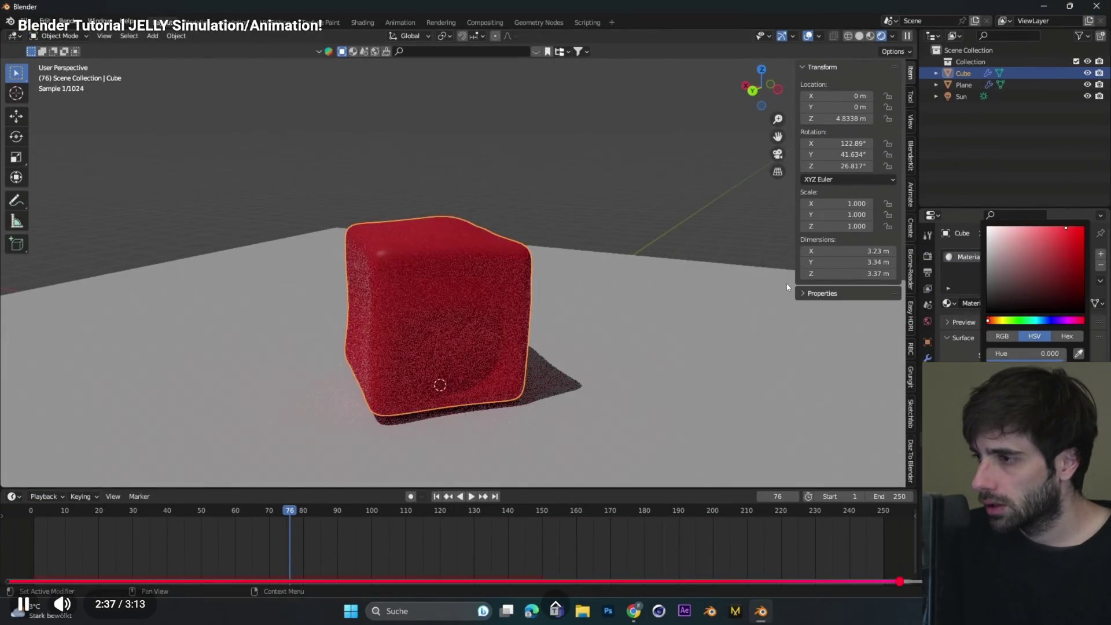
pyautogui.press('space')
pyautogui.hotkey('alt', 'Tab')
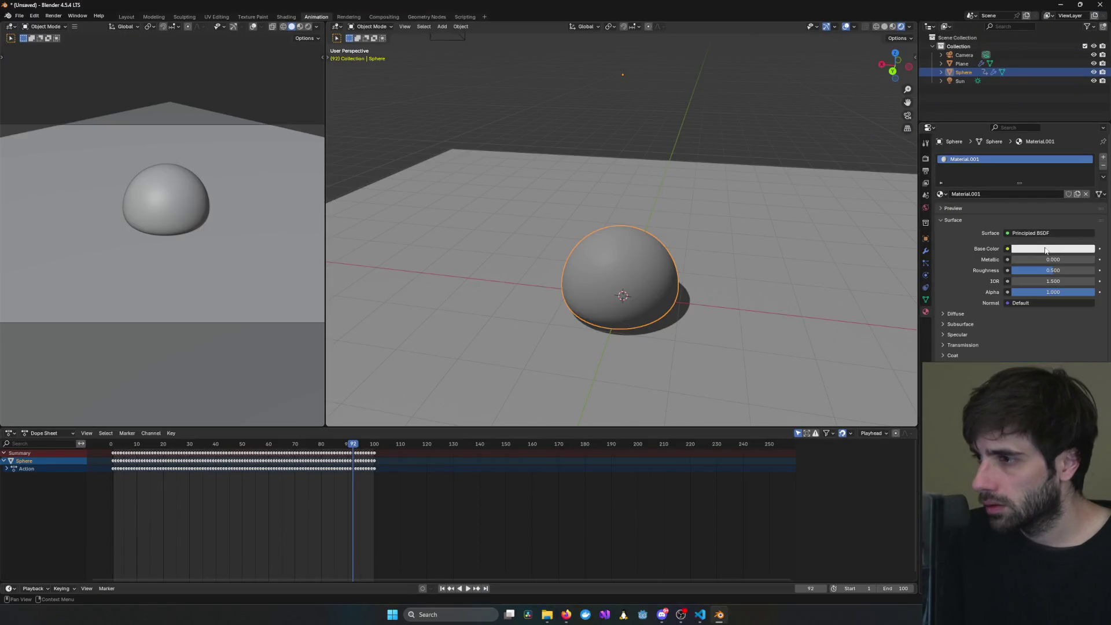
pyautogui.click(1047, 251)
pyautogui.moveTo(1046, 197); pyautogui.dragTo(1054, 197)
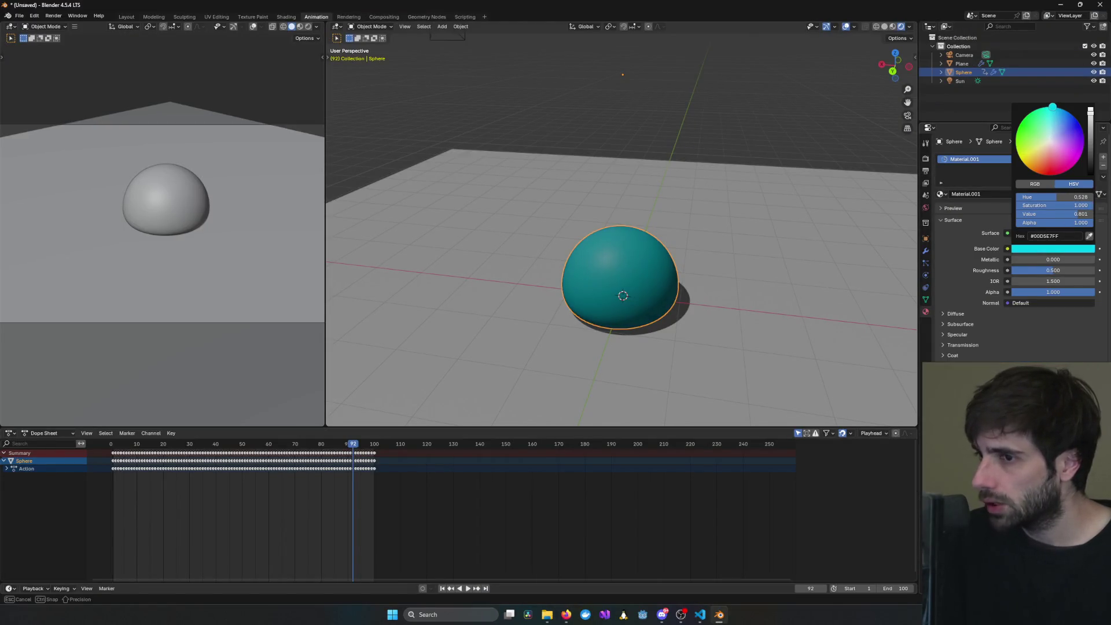
pyautogui.hotkey('alt', 'Tab')
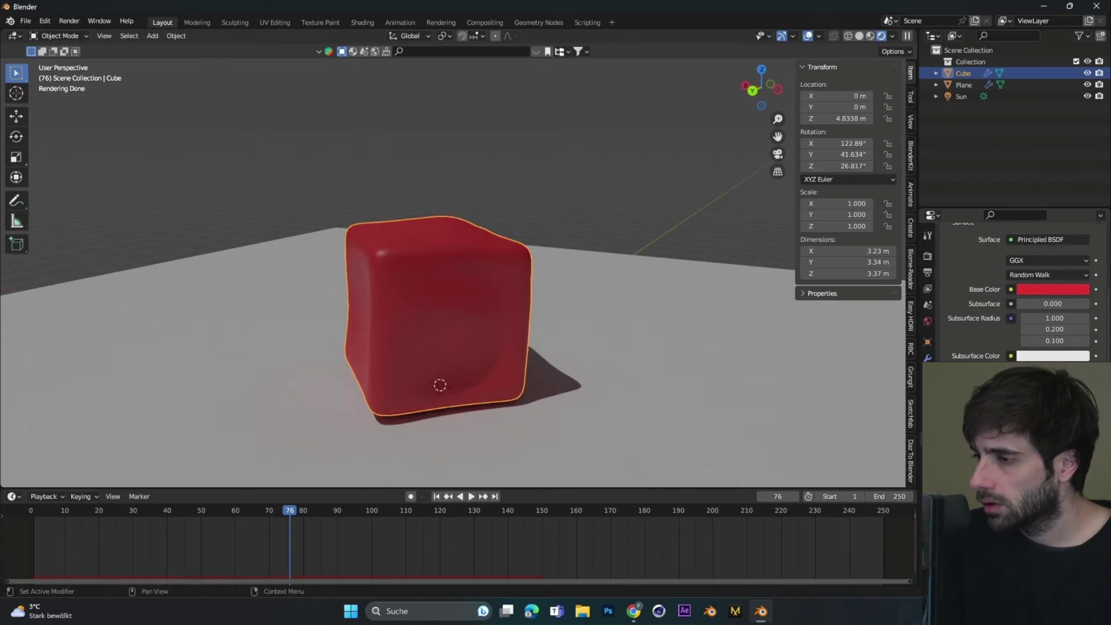
# - Set the Sphere material's Specular IOR Level to 1.000 after pausing the tutorial
pyautogui.click(651, 287)
pyautogui.hotkey('alt', 'Tab')
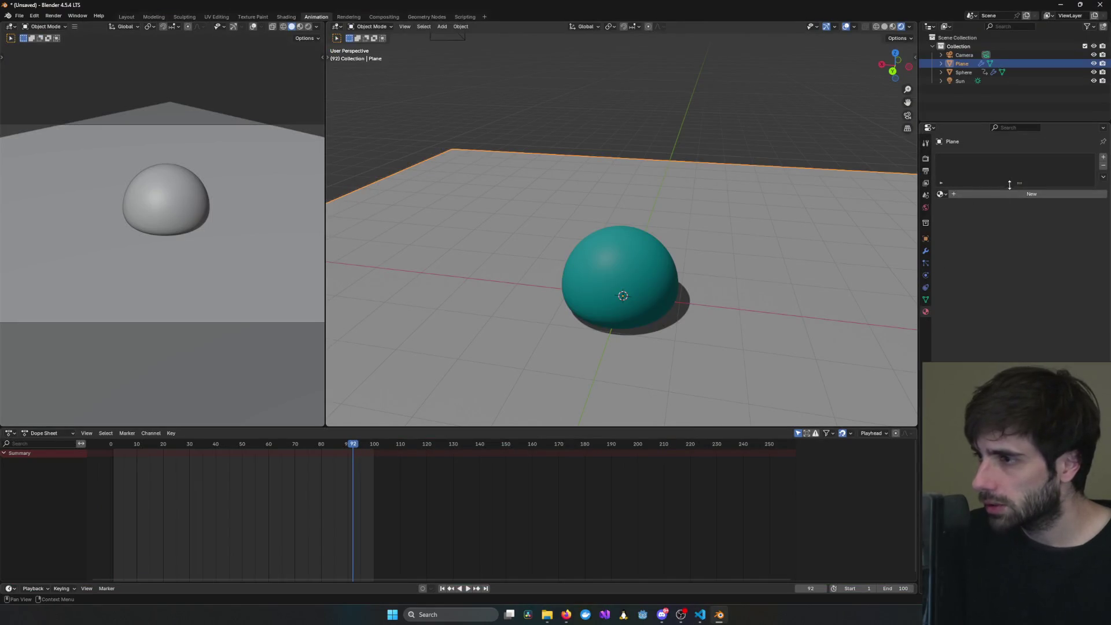
pyautogui.click(612, 307)
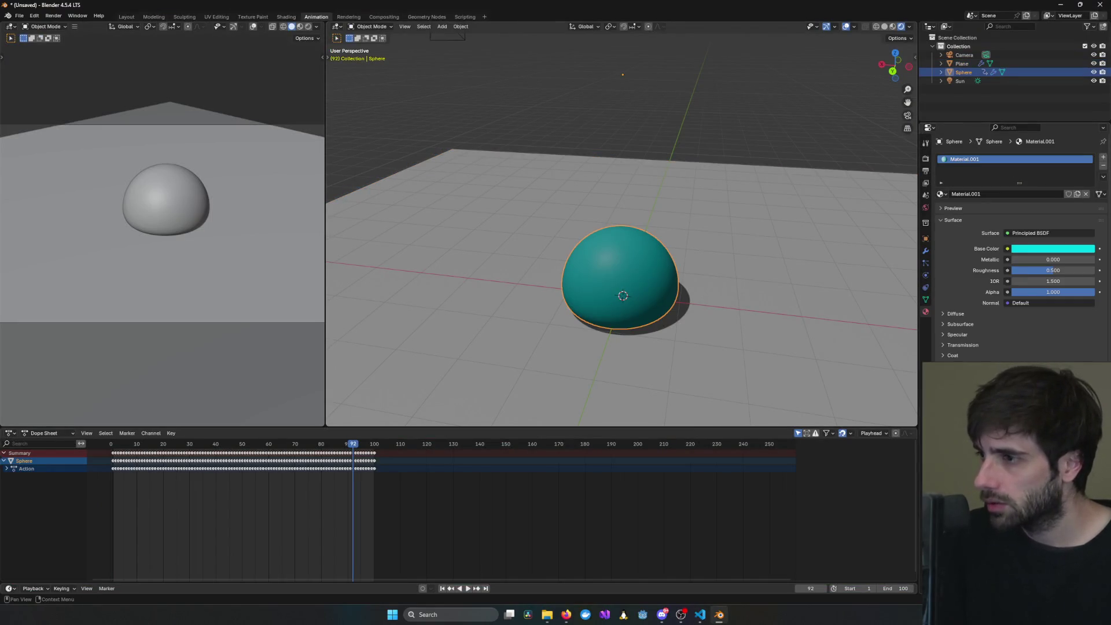
pyautogui.scroll(-3, 1018, 254)
pyautogui.click(958, 283)
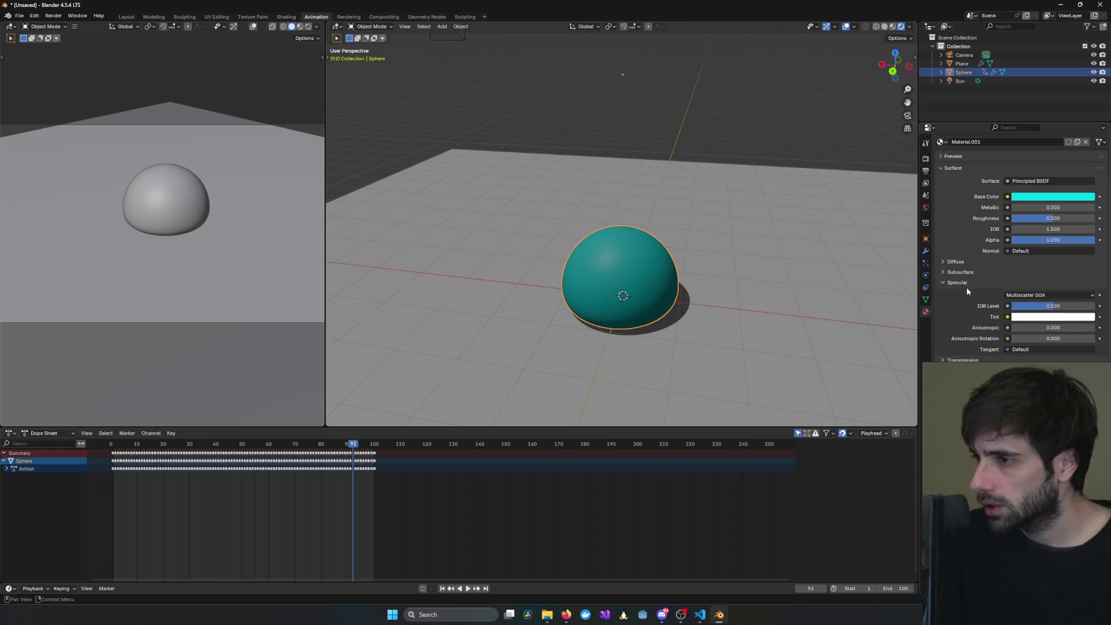
pyautogui.moveTo(1050, 307)
pyautogui.mouseDown()
pyautogui.moveTo(1094, 307)
pyautogui.moveTo(1083, 306)
pyautogui.mouseUp()
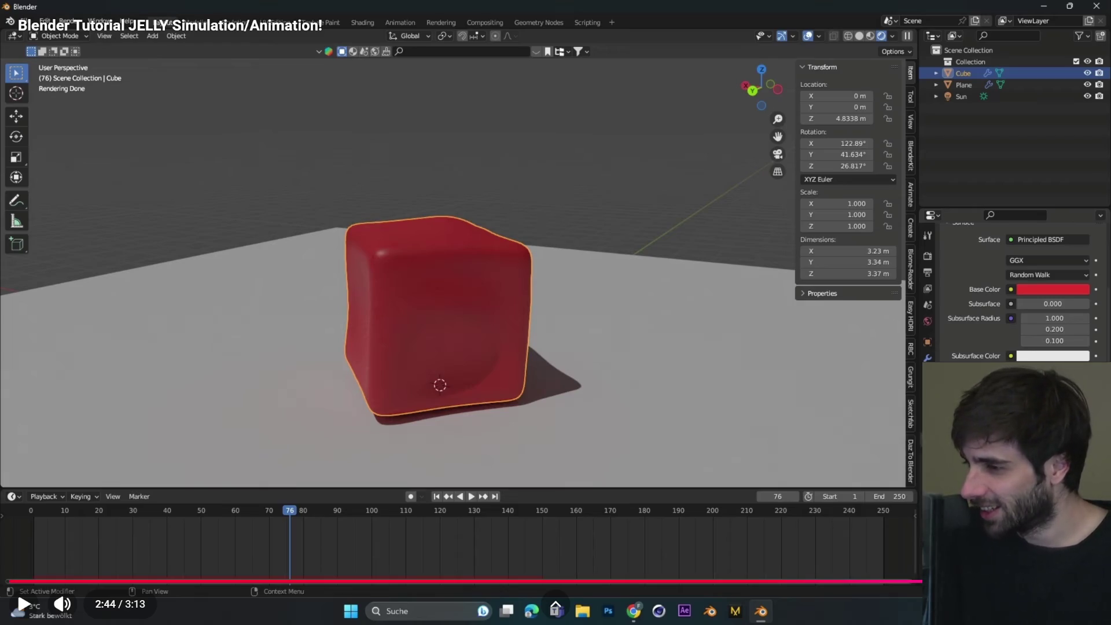
# - Watch a bit more of the tutorial, then collapse the Specular subpanel in Blender
pyautogui.press('space')
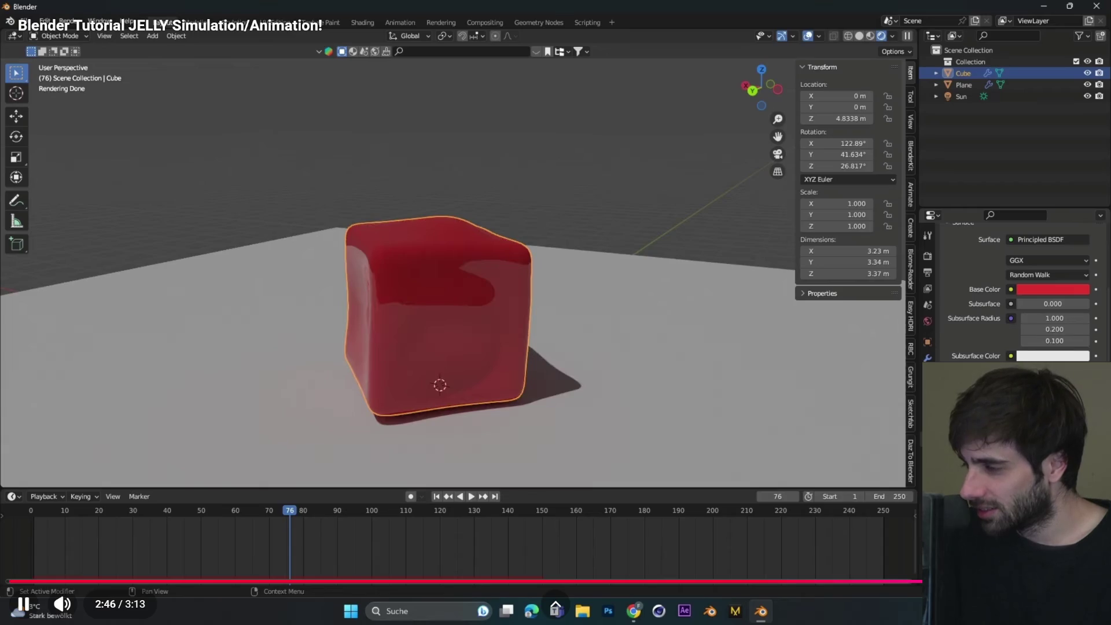
pyautogui.press('space')
pyautogui.hotkey('alt', 'Tab')
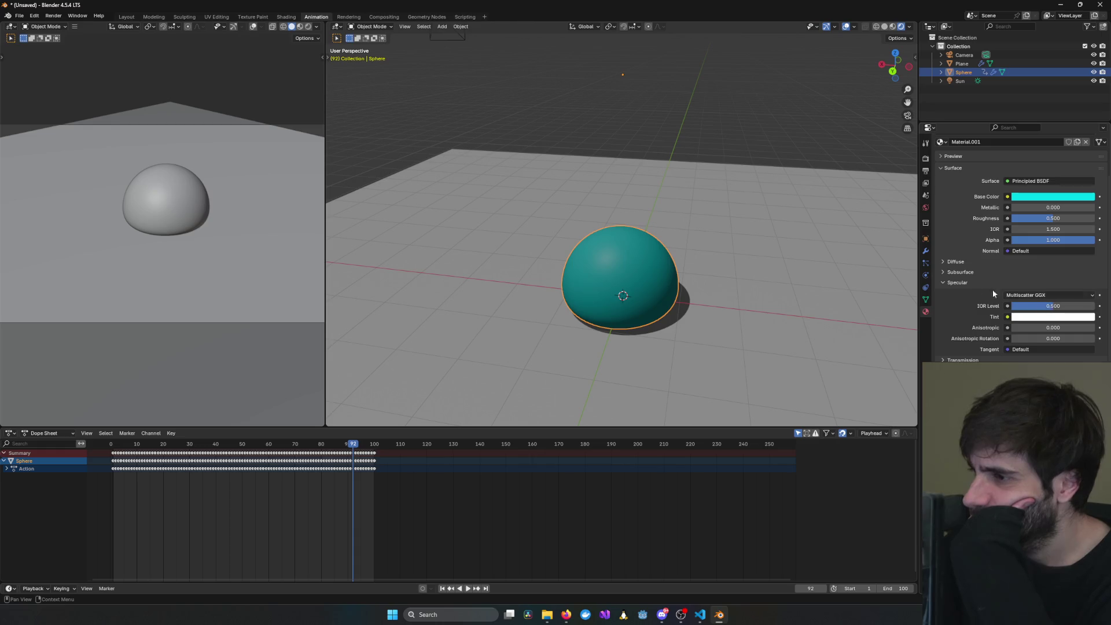
pyautogui.click(957, 284)
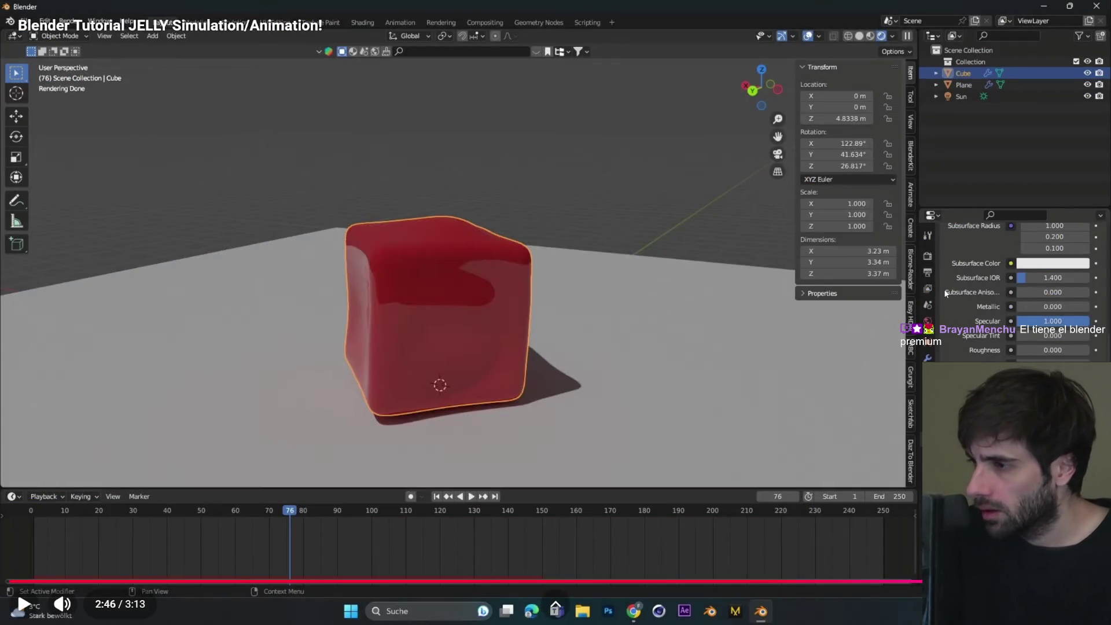
# - Rewatch the tutorial's red-cube material settings from 2:36, then return to Blender
pyautogui.press('Left')
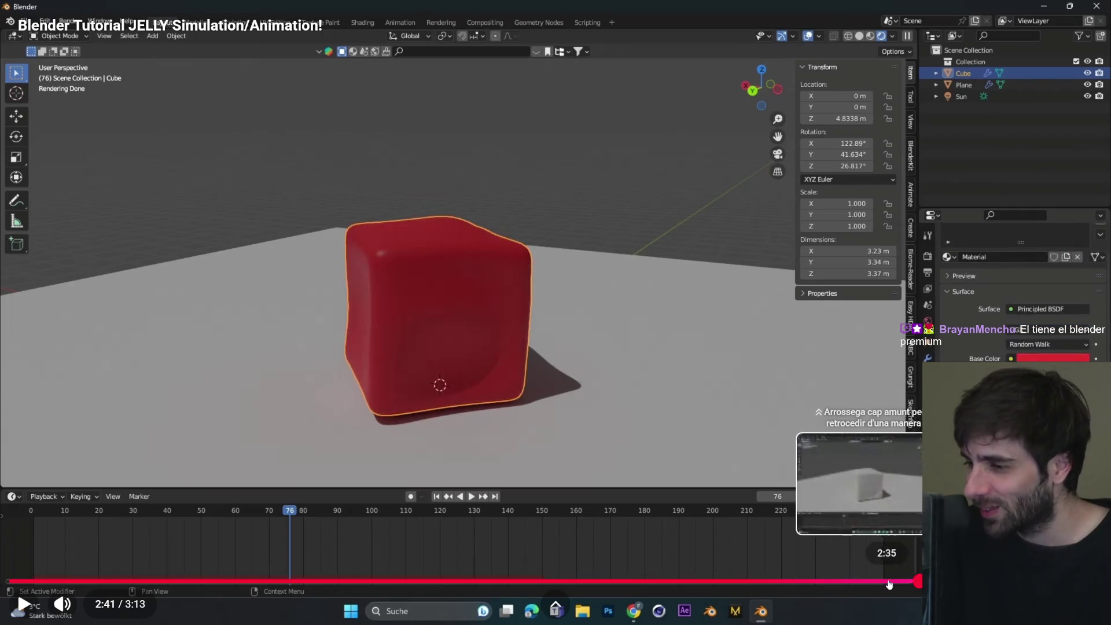
pyautogui.click(891, 581)
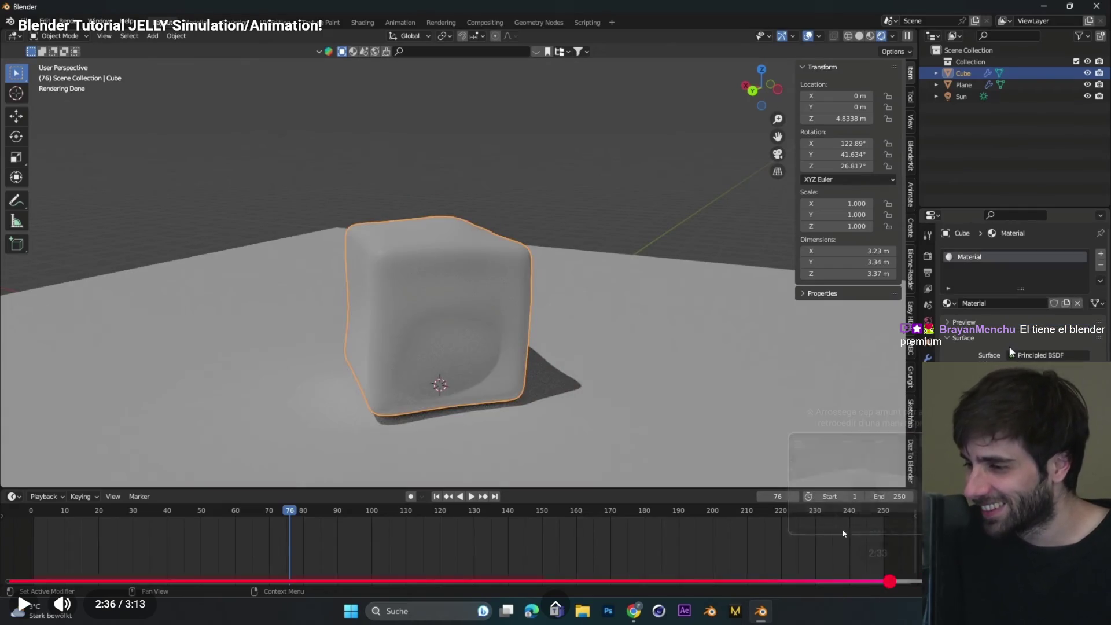
pyautogui.press('space')
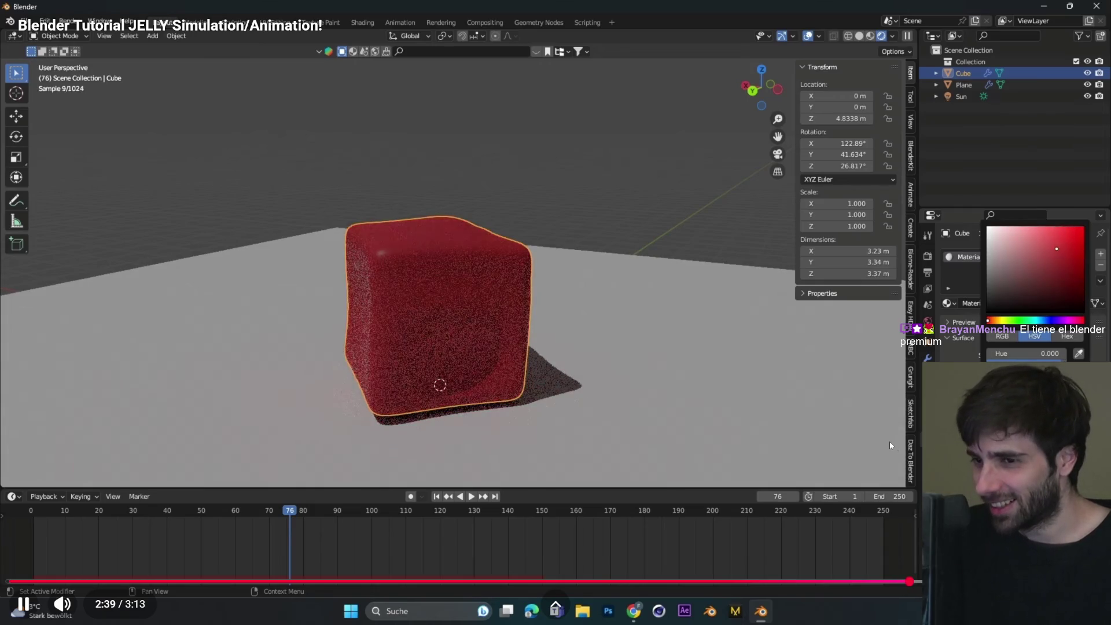
pyautogui.press('space')
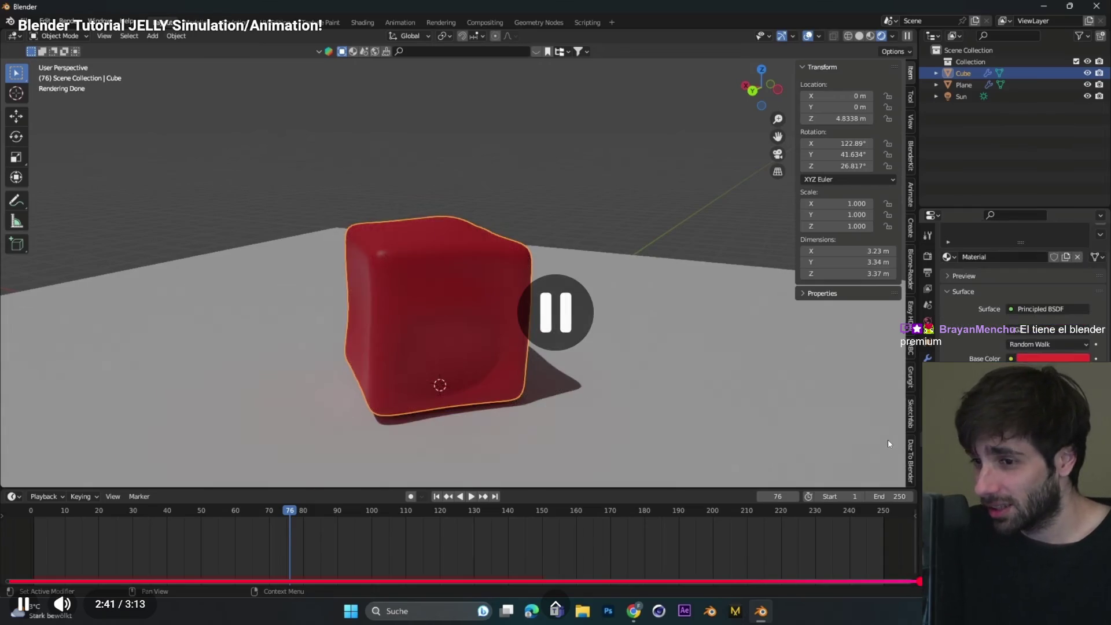
pyautogui.hotkey('alt', 'Tab')
pyautogui.hotkey('alt', 'Tab')
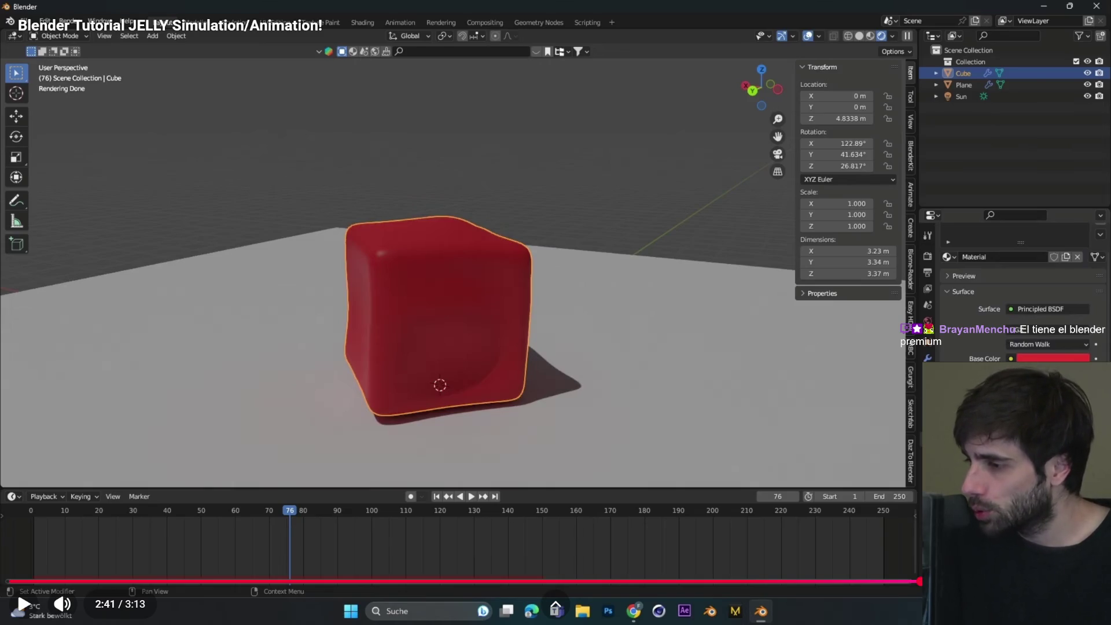
pyautogui.hotkey('alt', 'Tab')
pyautogui.hotkey('alt', 'Tab')
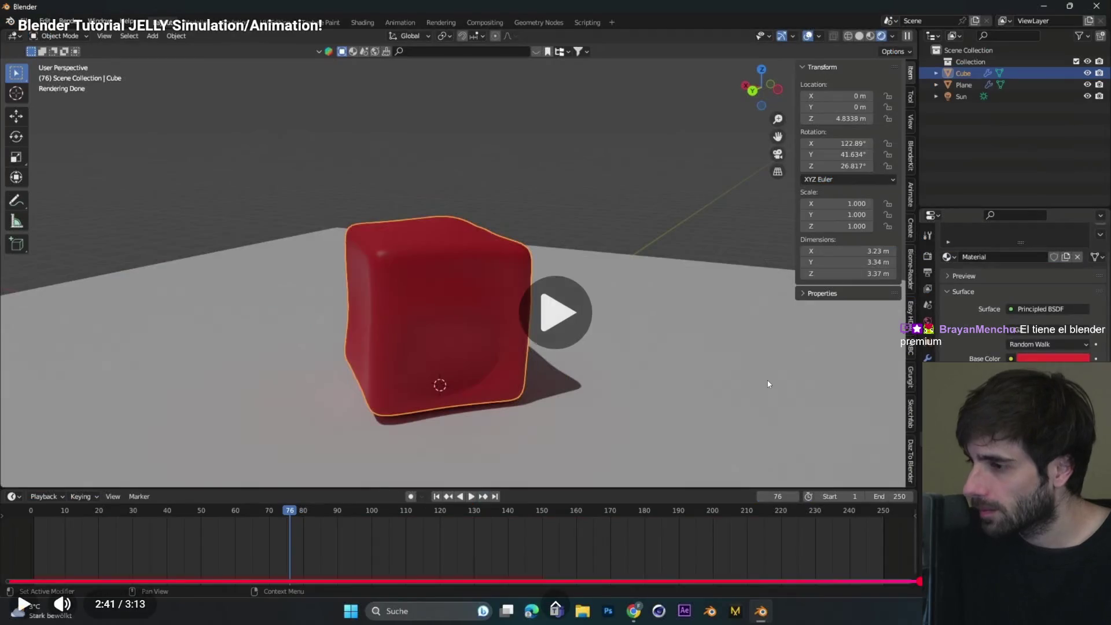
pyautogui.press('space')
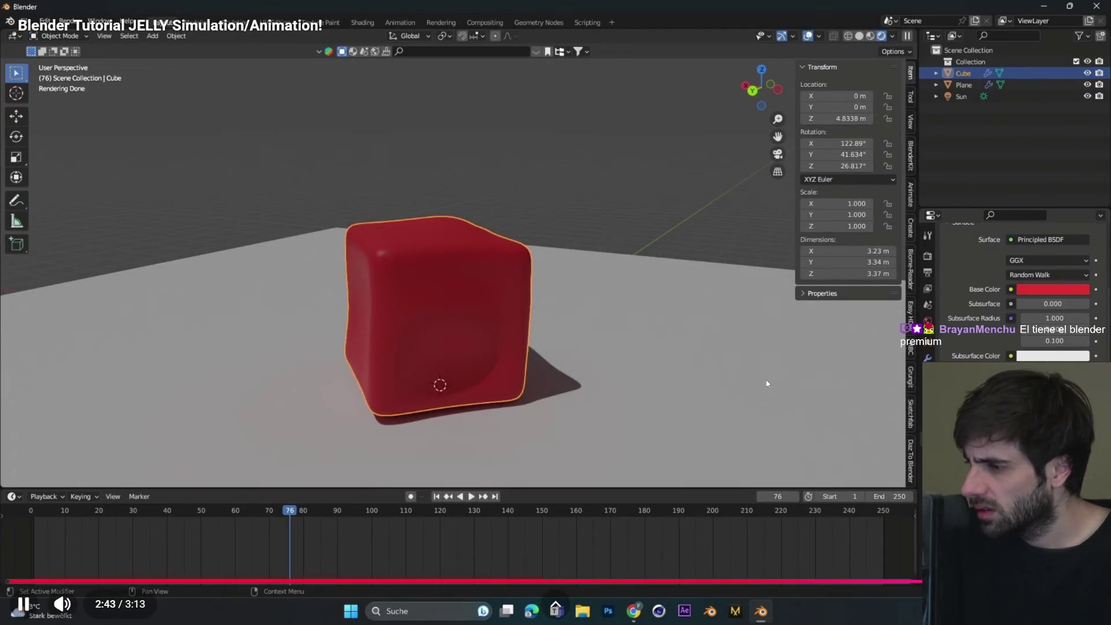
pyautogui.hotkey('alt', 'Tab')
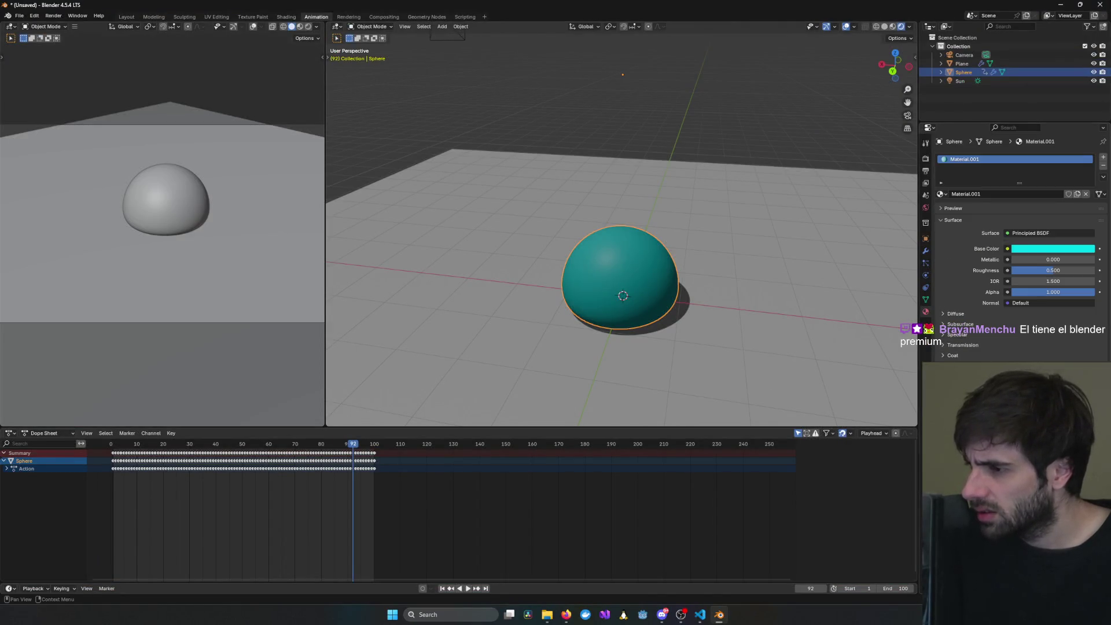
# - Raise the Specular IOR Level to 1.000, then collapse the Specular subpanel
pyautogui.click(955, 336)
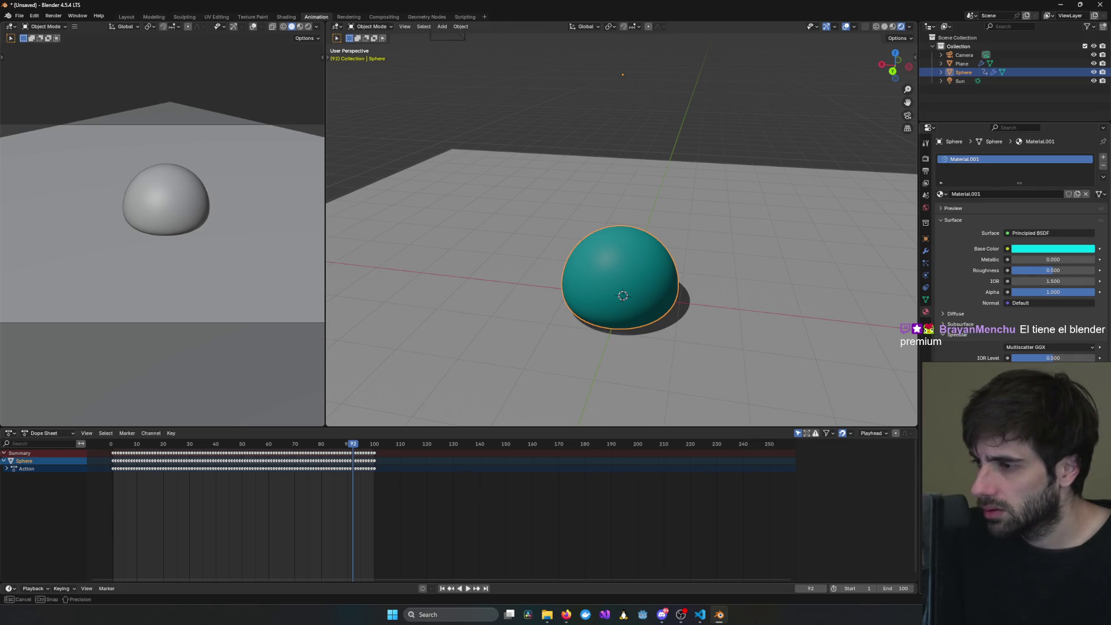
pyautogui.moveTo(1054, 358)
pyautogui.mouseDown()
pyautogui.moveTo(1094, 357)
pyautogui.moveTo(1013, 357)
pyautogui.moveTo(1092, 358)
pyautogui.mouseUp()
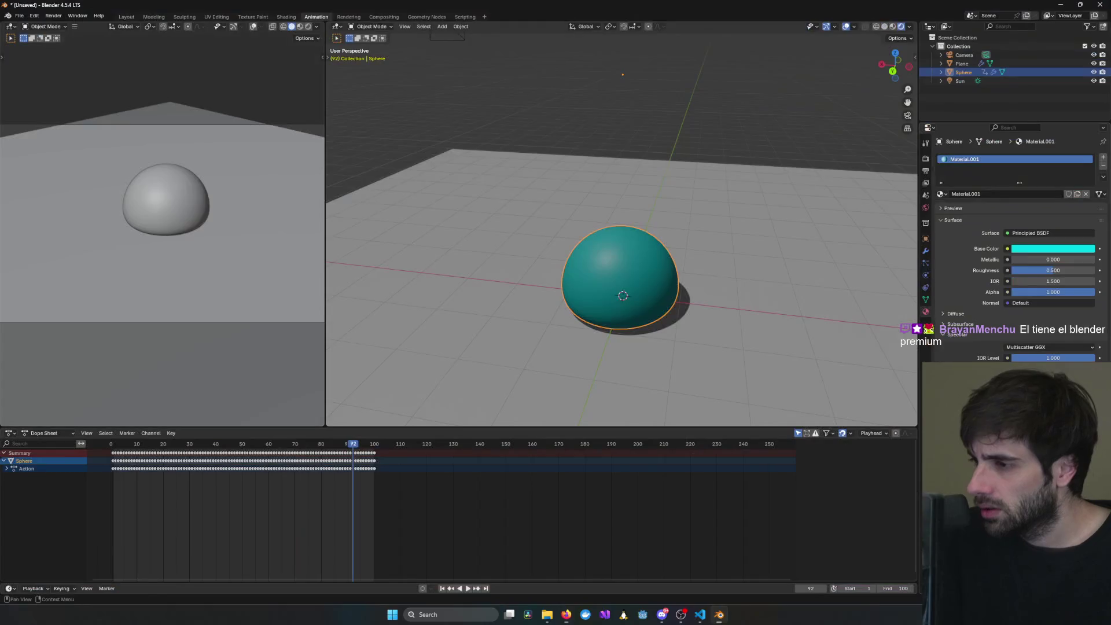
pyautogui.moveTo(1053, 358); pyautogui.dragTo(1054, 358)
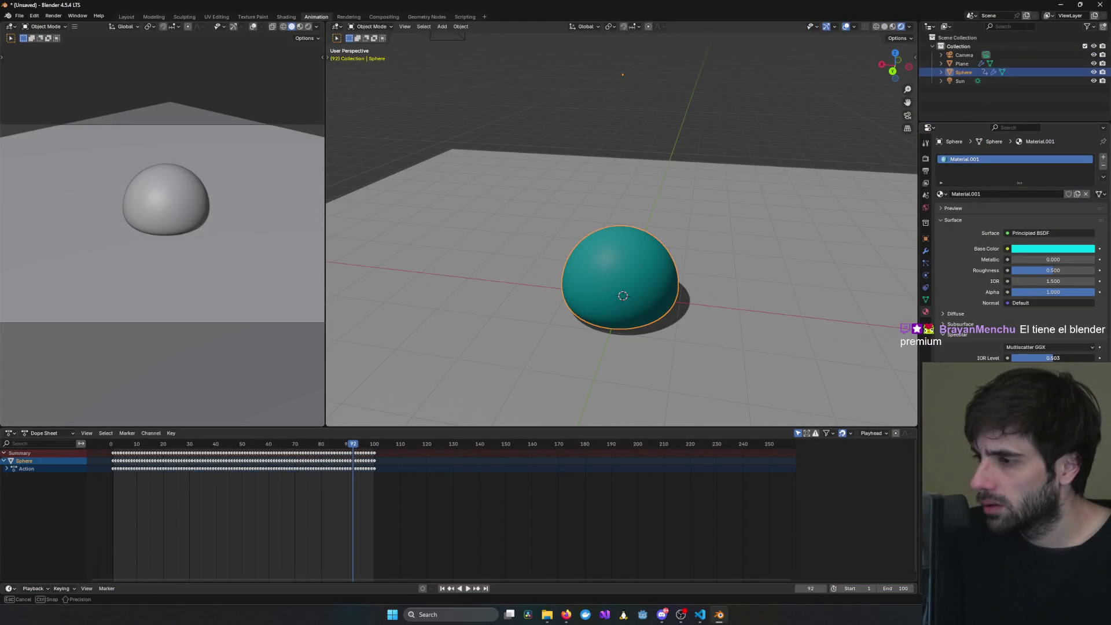
pyautogui.moveTo(1054, 358); pyautogui.dragTo(1098, 359)
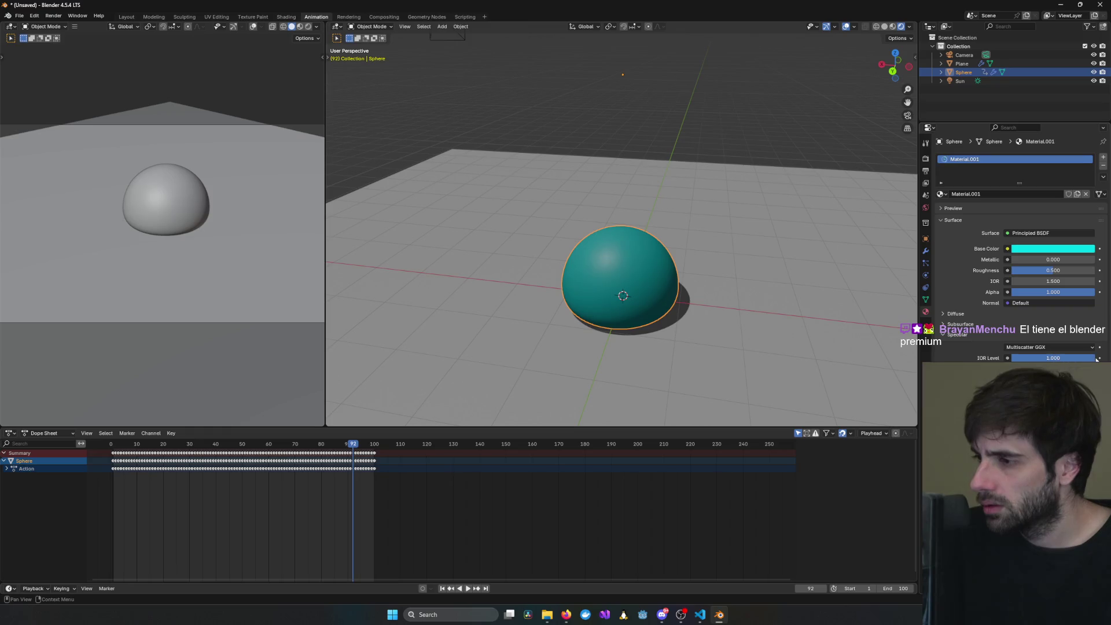
pyautogui.click(967, 338)
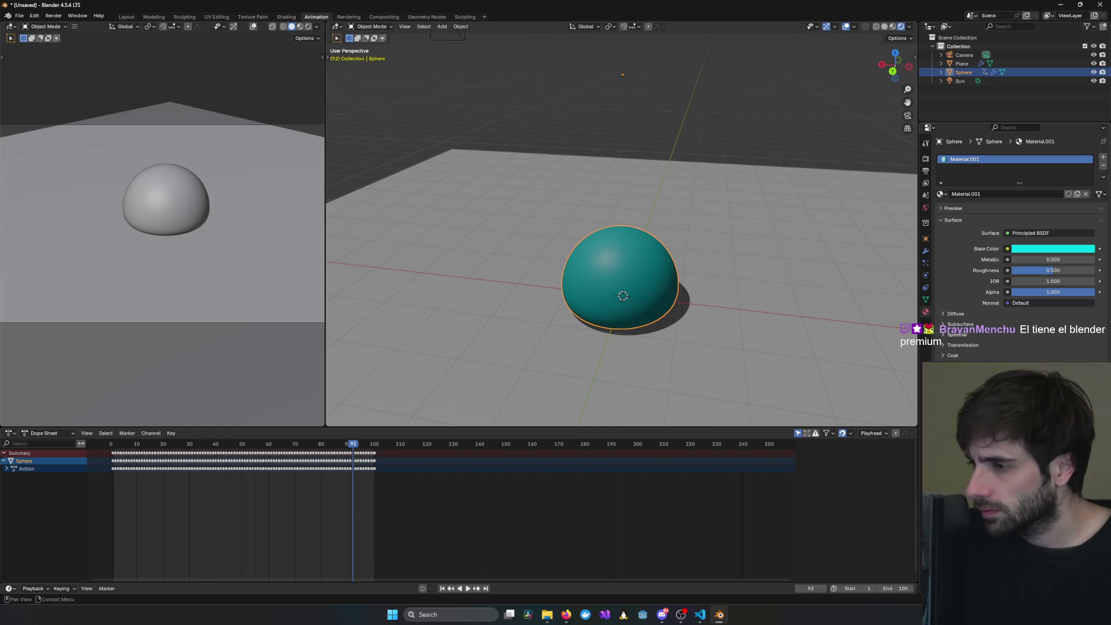
# - Resume the YouTube jelly tutorial briefly, then return to Blender
pyautogui.hotkey('alt', 'Tab')
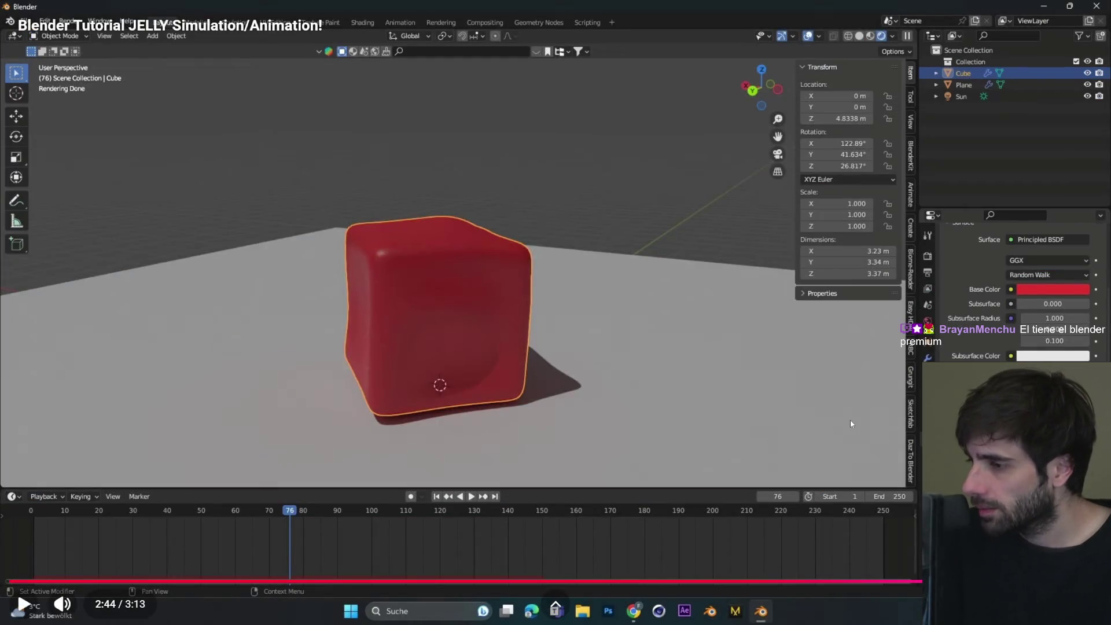
pyautogui.press('space')
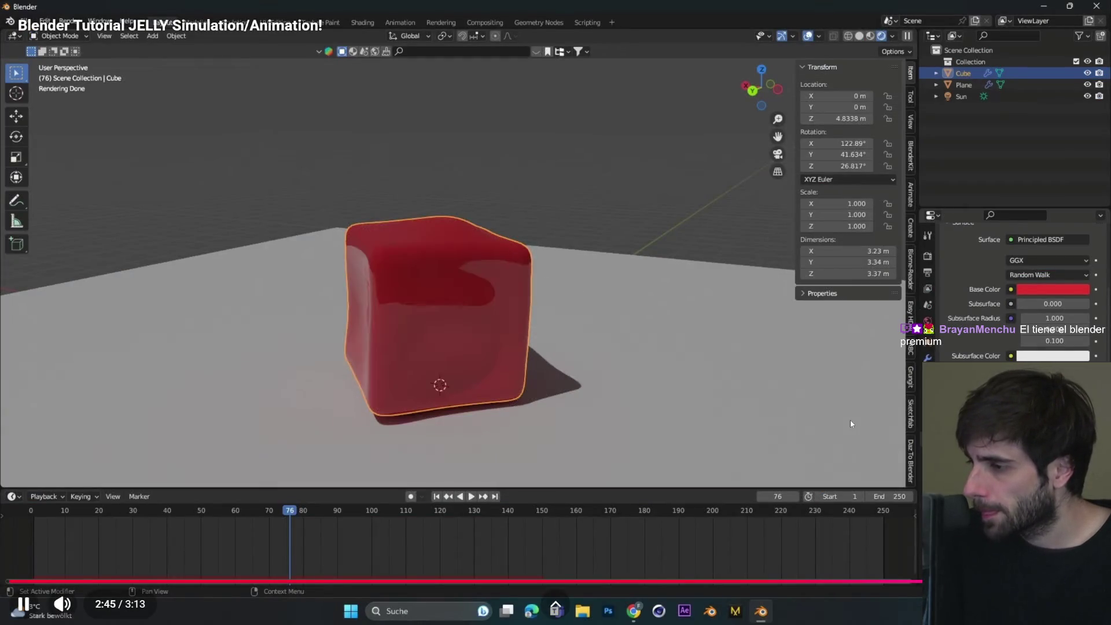
pyautogui.hotkey('alt', 'Tab')
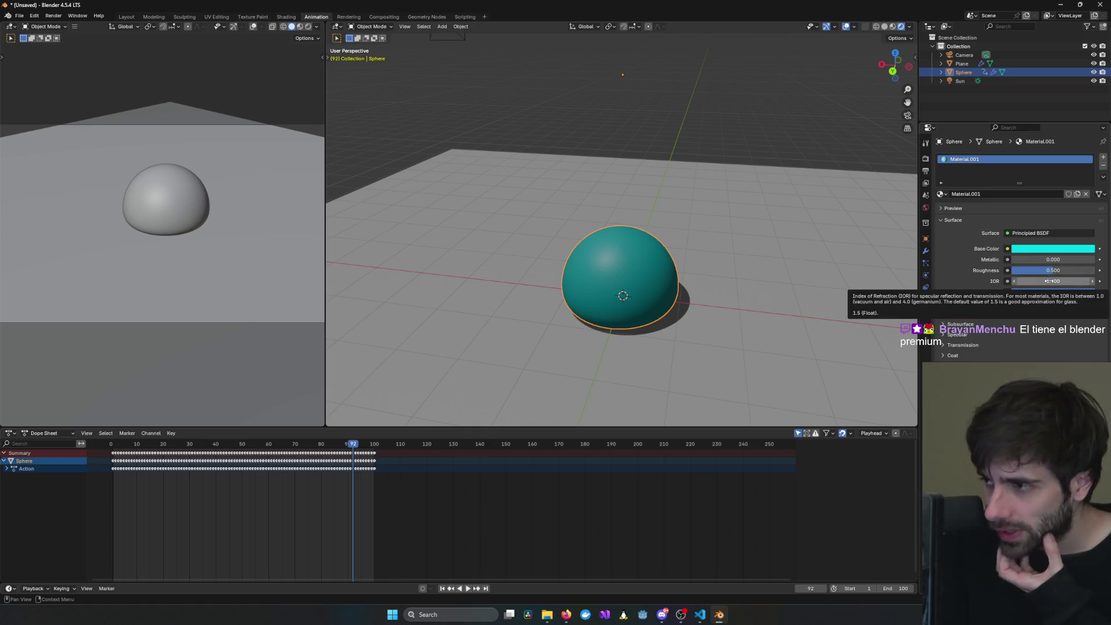
# - Lower the Principled BSDF IOR from 1.500 to 1.000, then briefly try adjusting Alpha
pyautogui.moveTo(1050, 282)
pyautogui.mouseDown()
pyautogui.moveTo(1089, 282)
pyautogui.moveTo(1019, 281)
pyautogui.mouseUp()
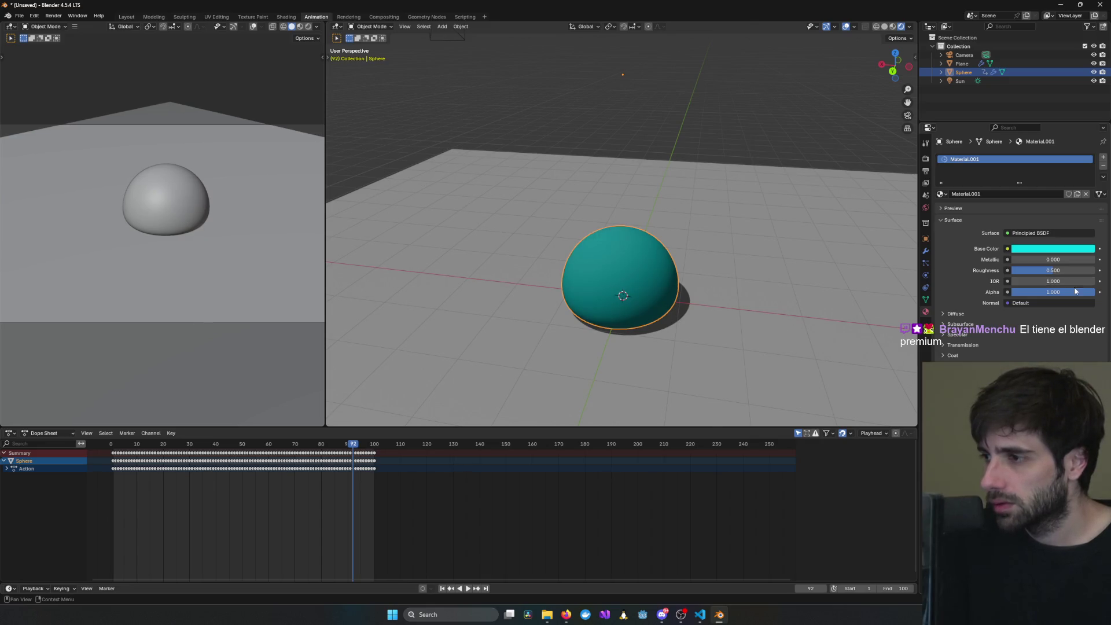
pyautogui.moveTo(1084, 294)
pyautogui.mouseDown()
pyautogui.moveTo(1038, 294)
pyautogui.moveTo(1097, 295)
pyautogui.mouseUp()
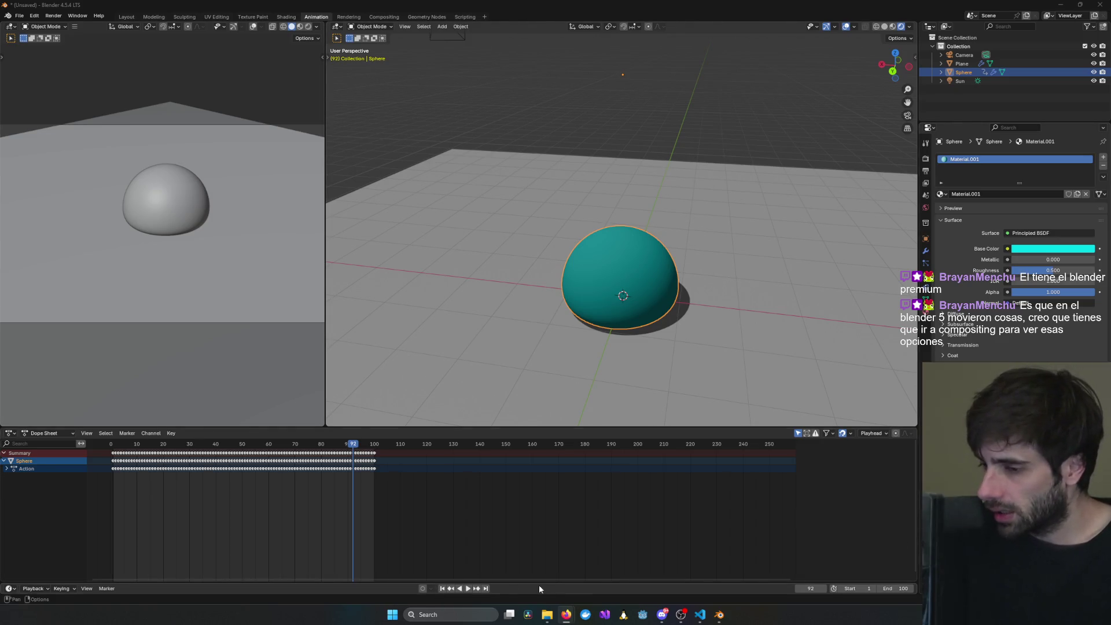
pyautogui.moveTo(566, 618)
pyautogui.moveTo(600, 582)
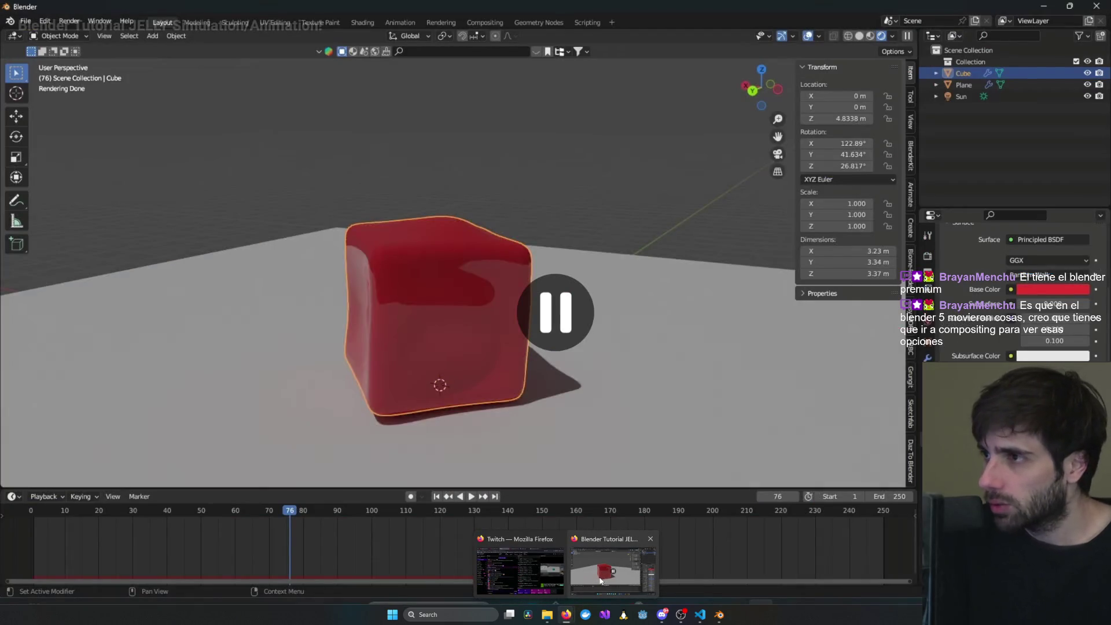
pyautogui.click(601, 581)
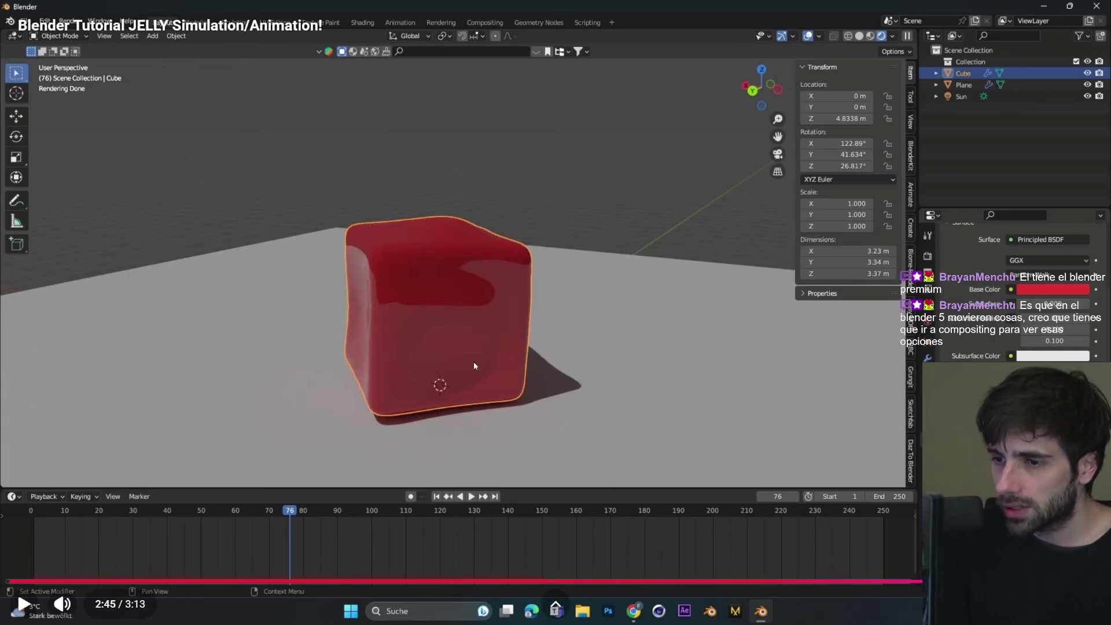
pyautogui.hotkey('alt', 'Tab')
pyautogui.click(444, 324)
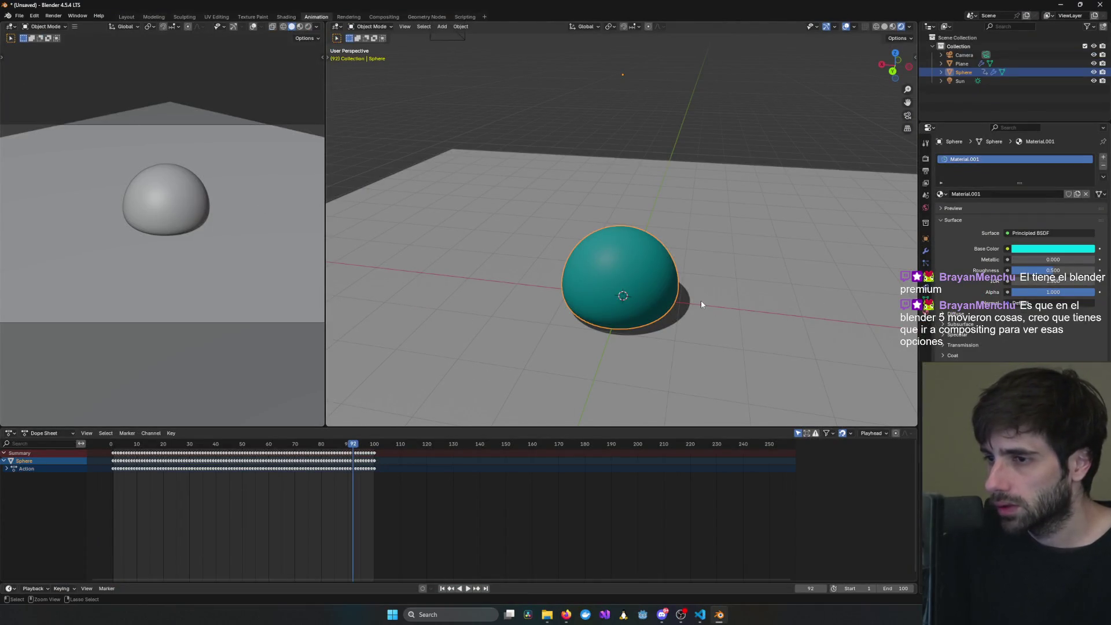
# - Undo the sphere's material assignment, stepping back and forth through the edit history
pyautogui.hotkey('ctrl', 'z')
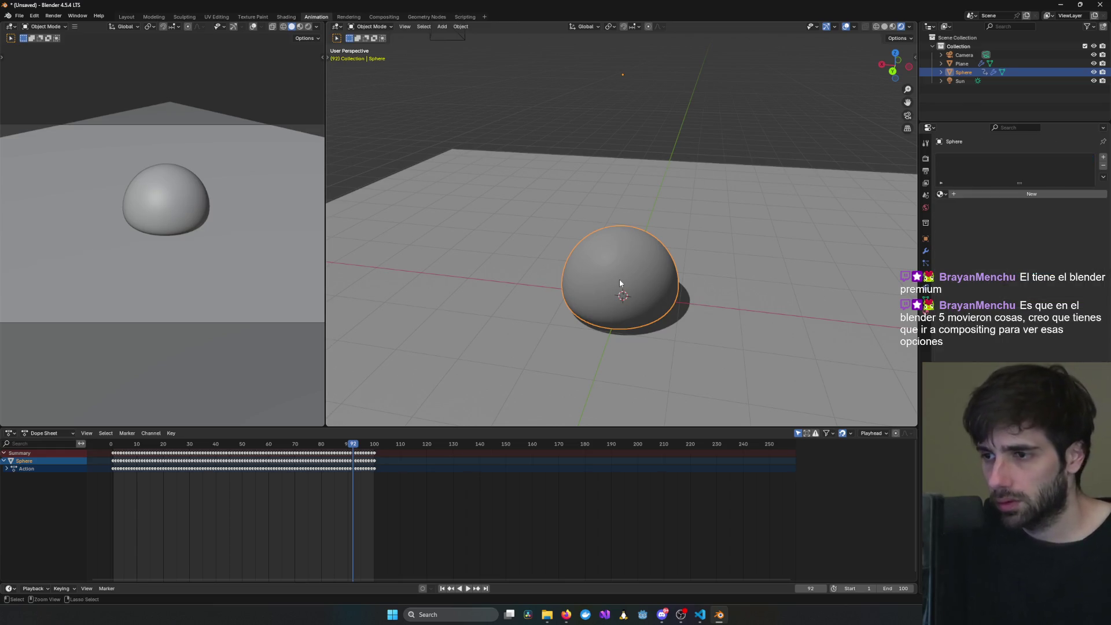
pyautogui.hotkey('ctrl', 'z')
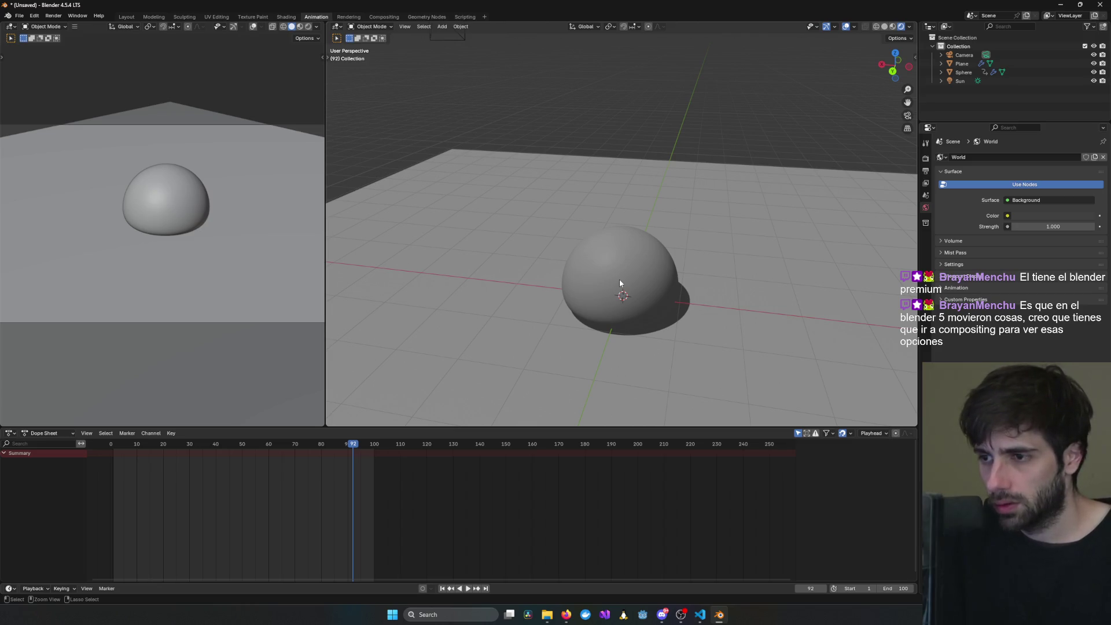
pyautogui.hotkey('ctrl', 'shift', 'z')
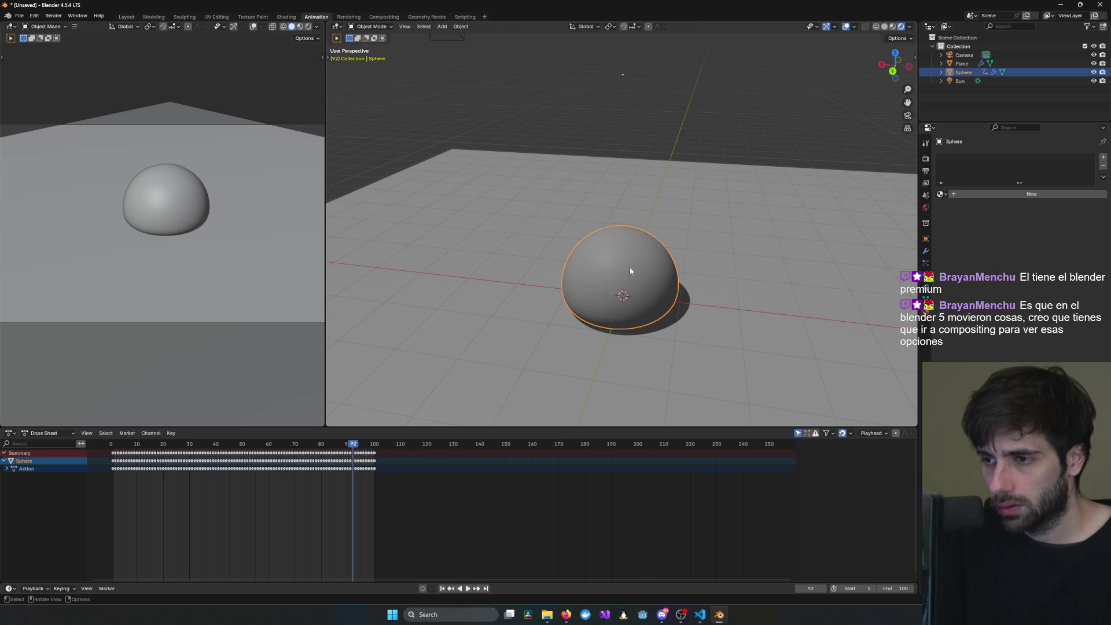
pyautogui.hotkey('ctrl', 'z')
pyautogui.hotkey('ctrl', 'shift', 'z')
# - Add a new material with a teal base colour, then open the save-file dialog
pyautogui.click(1008, 195)
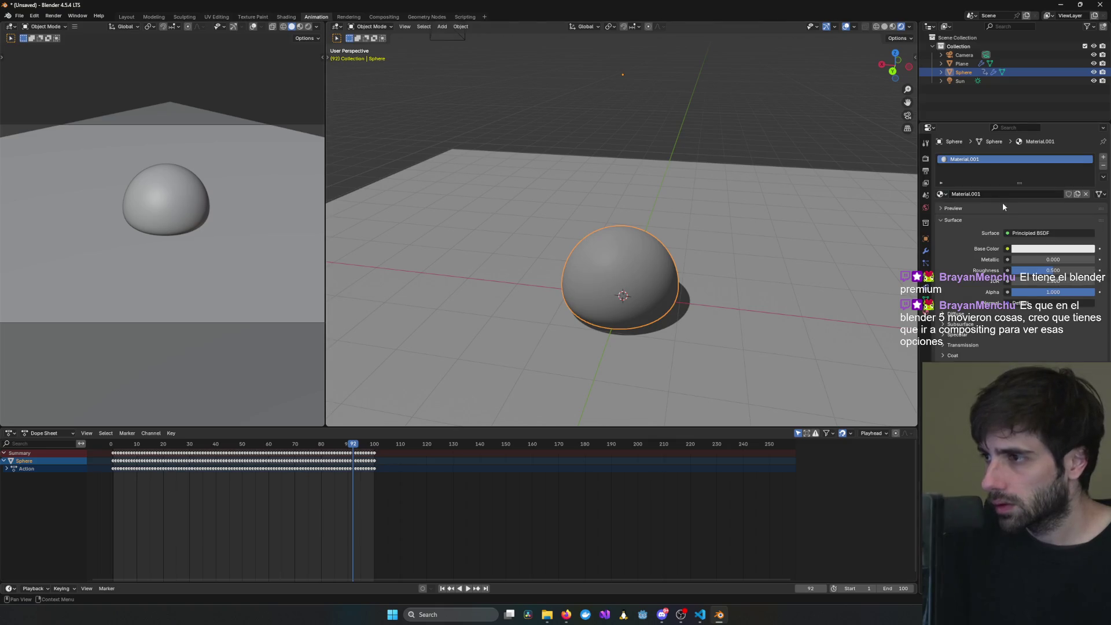
pyautogui.click(1051, 249)
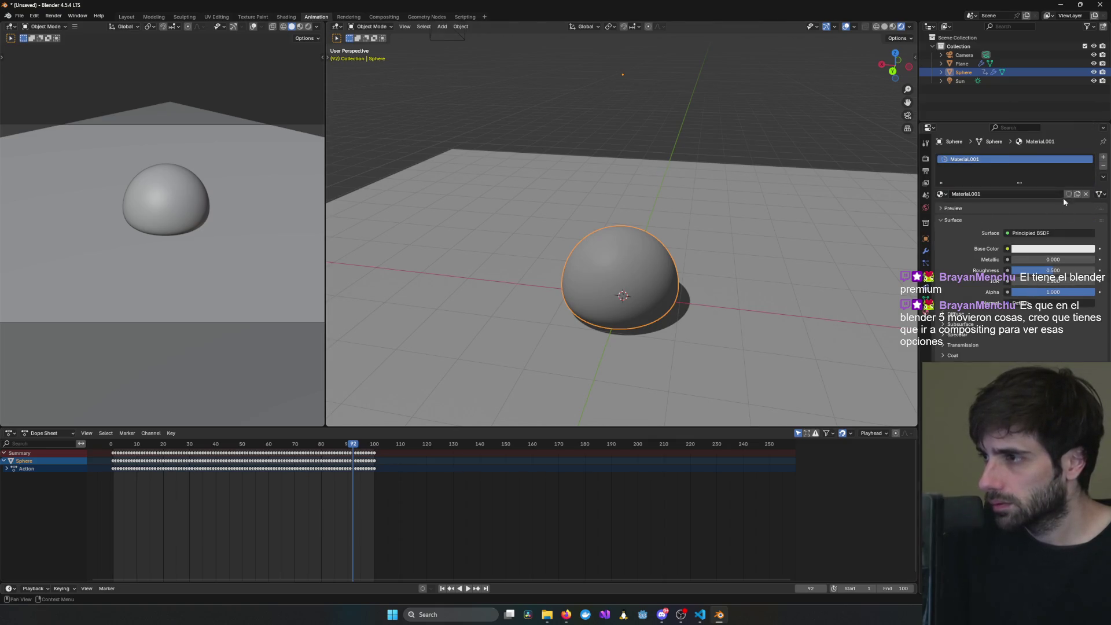
pyautogui.click(1065, 250)
pyautogui.moveTo(1050, 141)
pyautogui.mouseDown()
pyautogui.moveTo(1070, 137)
pyautogui.moveTo(1051, 107)
pyautogui.mouseUp()
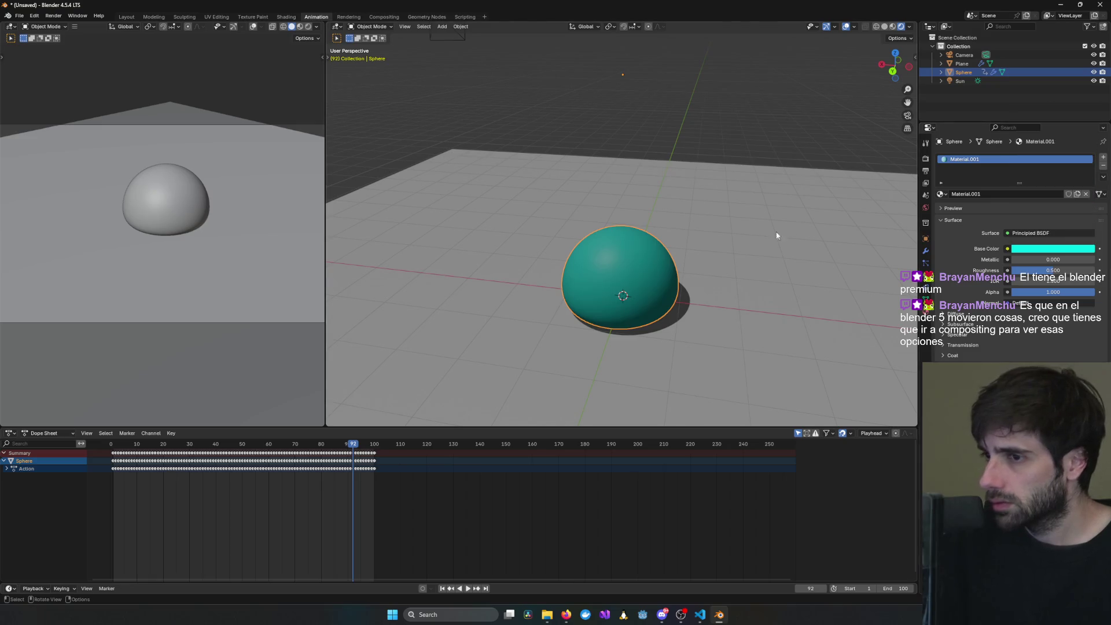
pyautogui.click(754, 237)
pyautogui.hotkey('ctrl', 's')
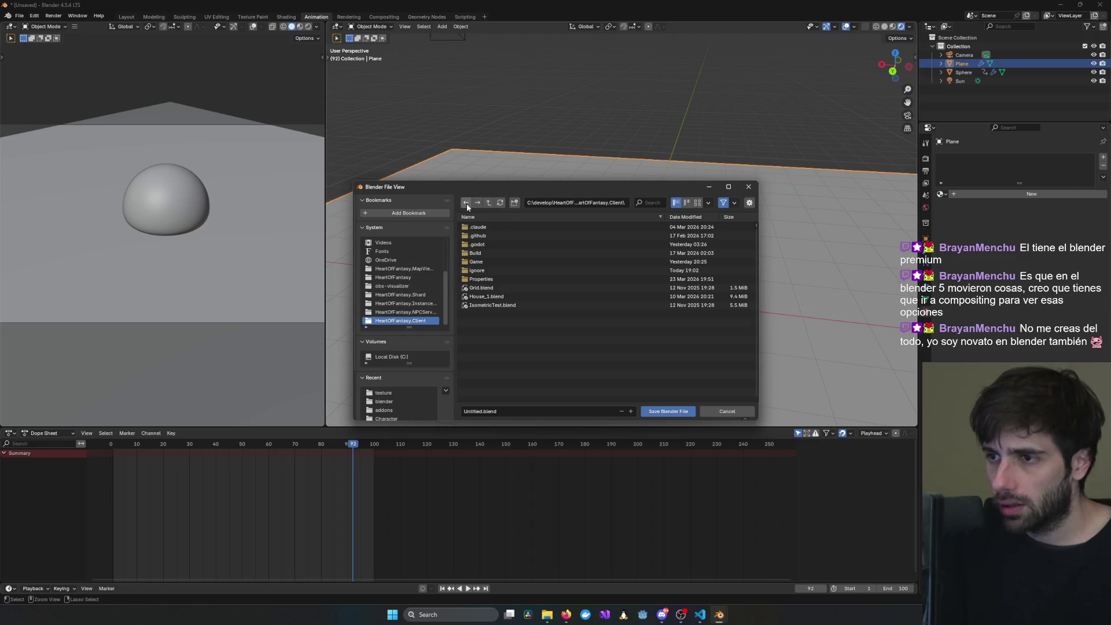
# - Edit the destination path and navigate into the Game\Entities folder
pyautogui.click(573, 203)
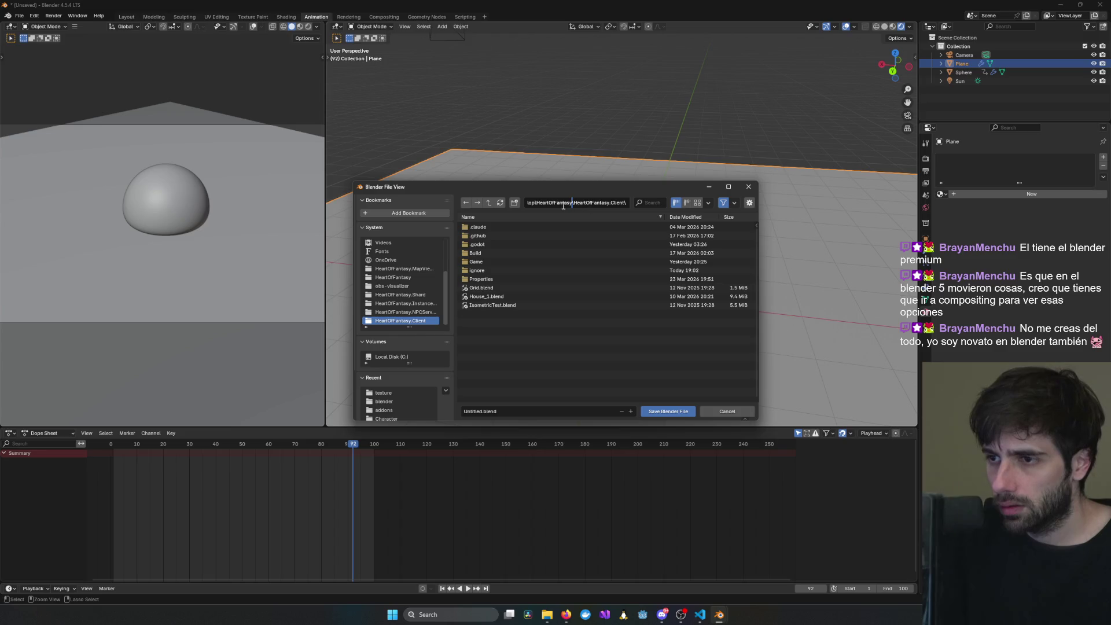
pyautogui.moveTo(563, 205); pyautogui.dragTo(666, 210)
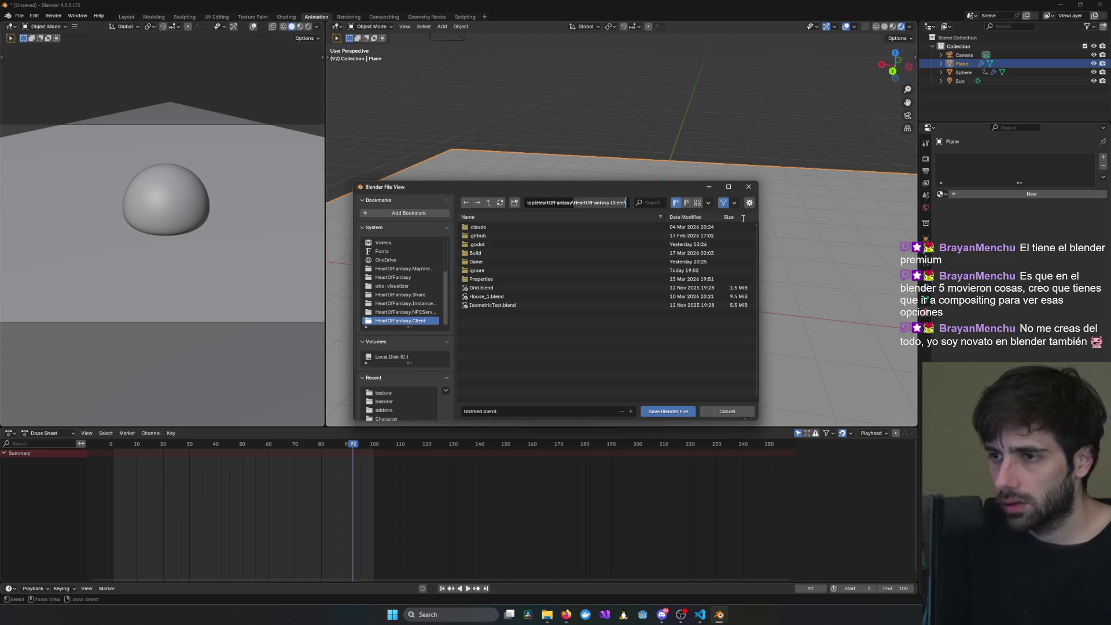
pyautogui.doubleClick(469, 261)
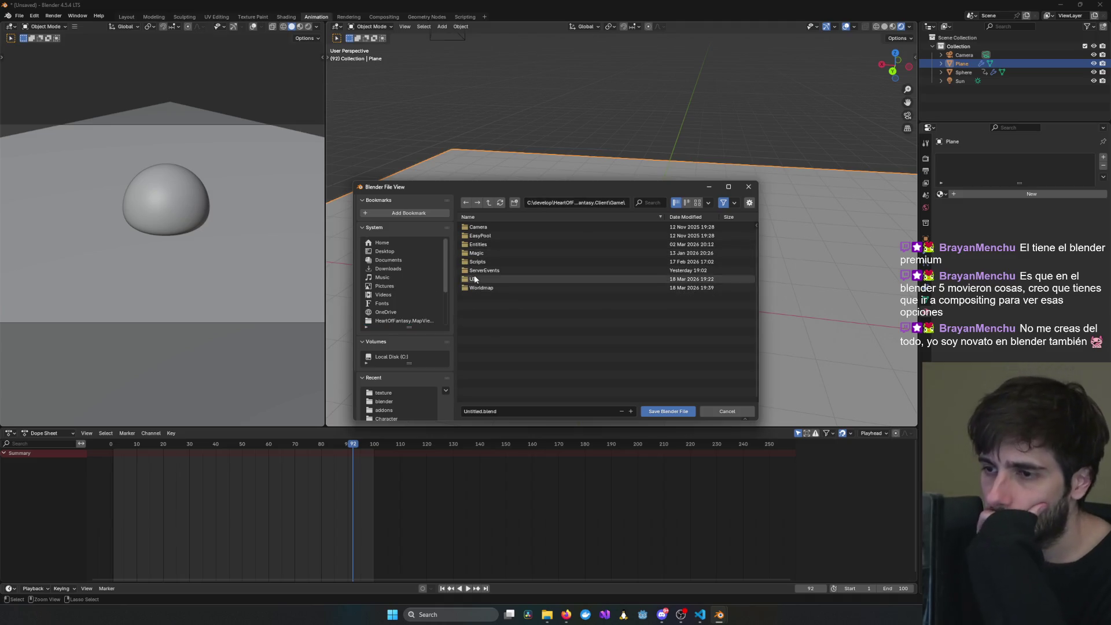
pyautogui.doubleClick(483, 245)
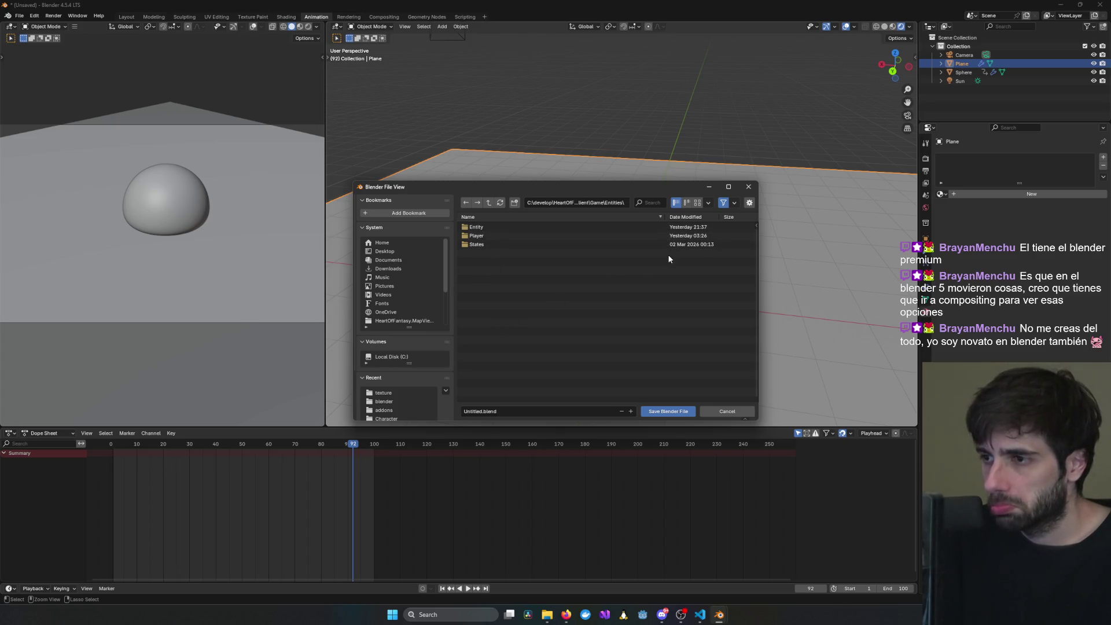
# - Create a new folder named Slime inside Entities and enter it
pyautogui.rightClick(596, 311)
pyautogui.click(566, 371)
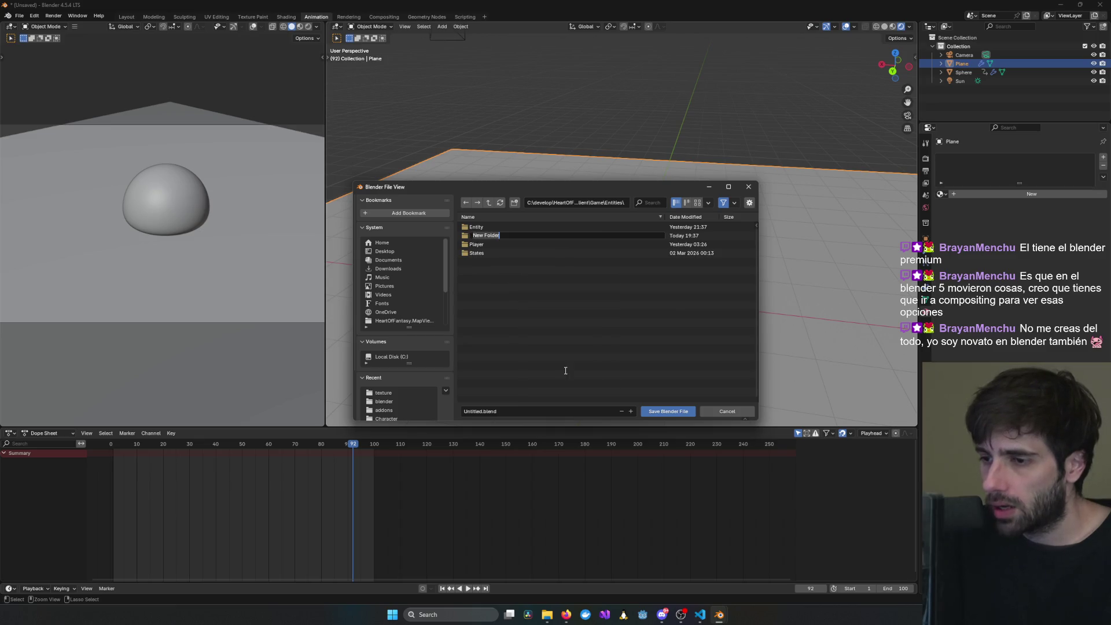
pyautogui.write('Slime')
pyautogui.press('Return')
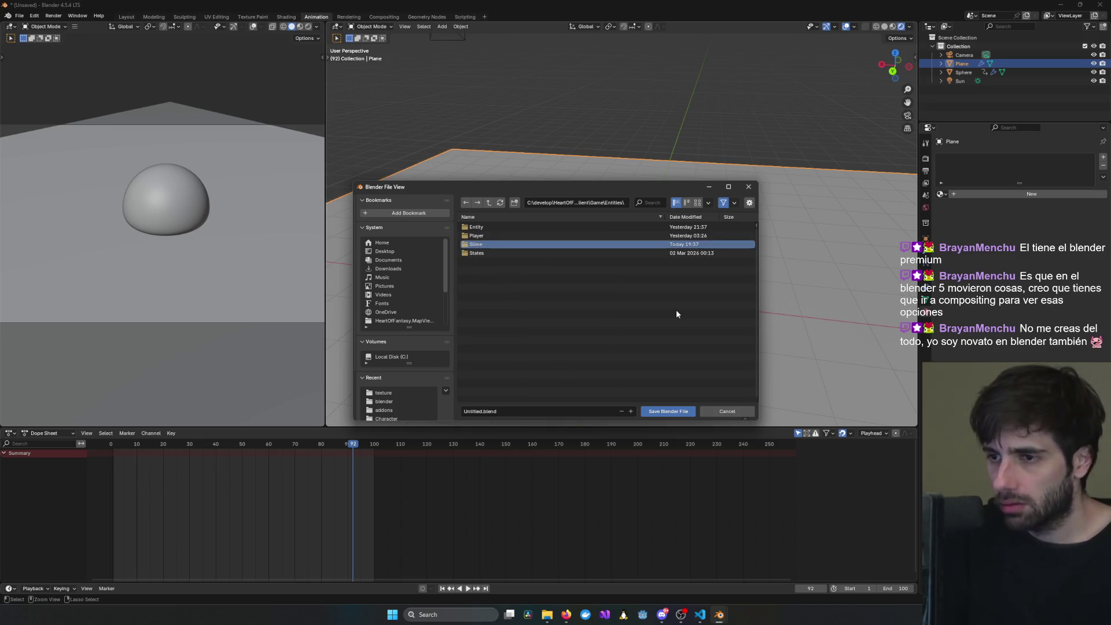
pyautogui.press('Return')
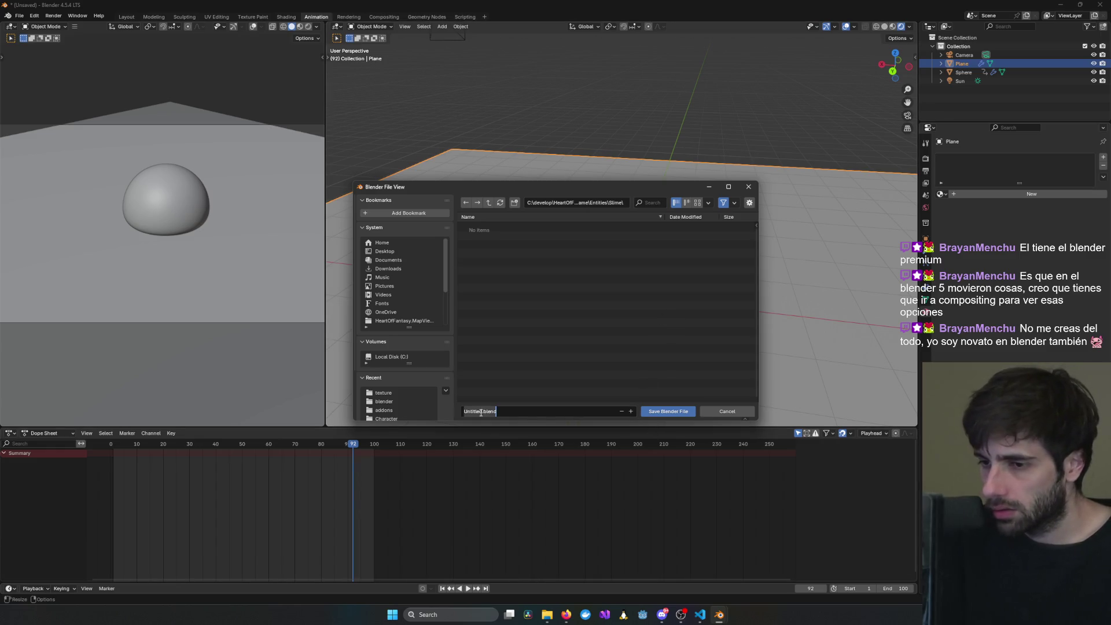
# - Name the file Slime.blend and save it
pyautogui.doubleClick(480, 411)
pyautogui.write('Slime')
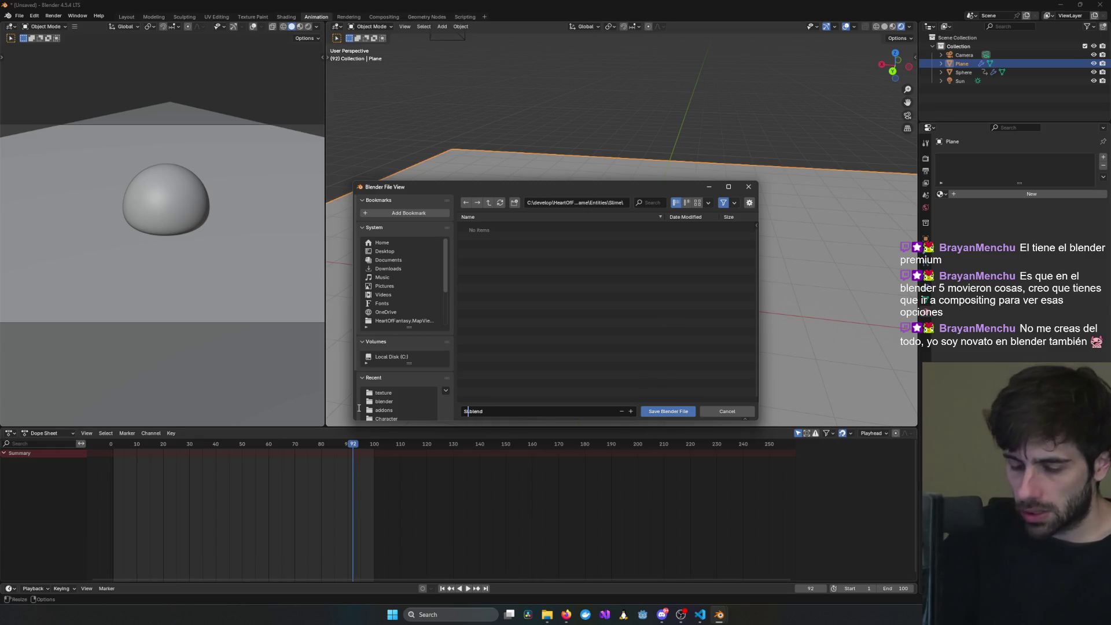
pyautogui.click(663, 411)
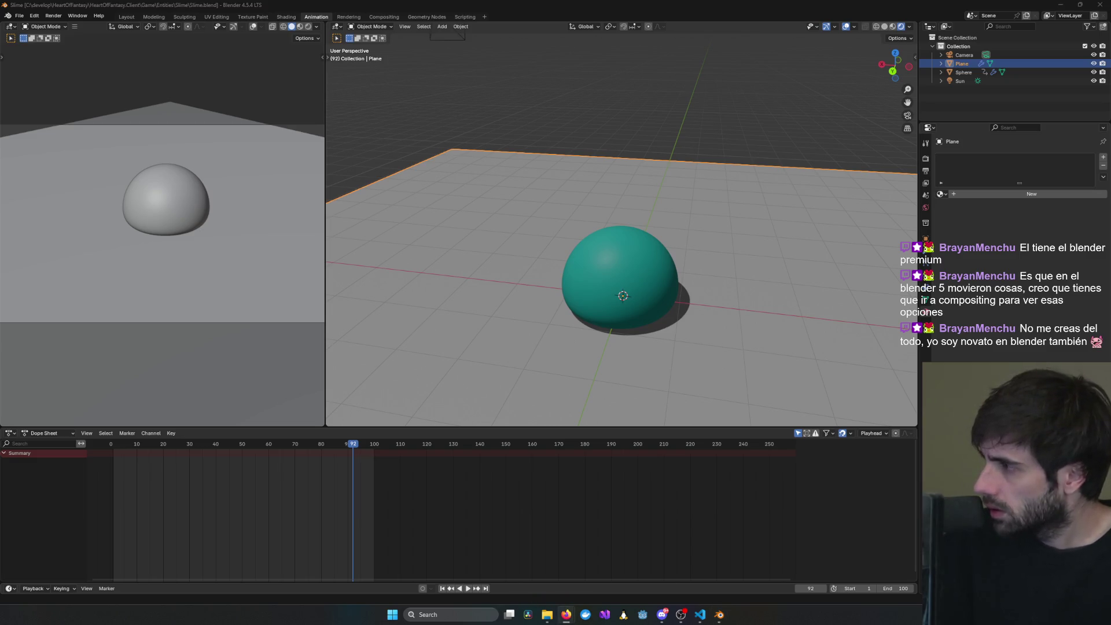
# - Switch between File Explorer and Blender to reach the Blender installer
pyautogui.hotkey('alt', 'Tab')
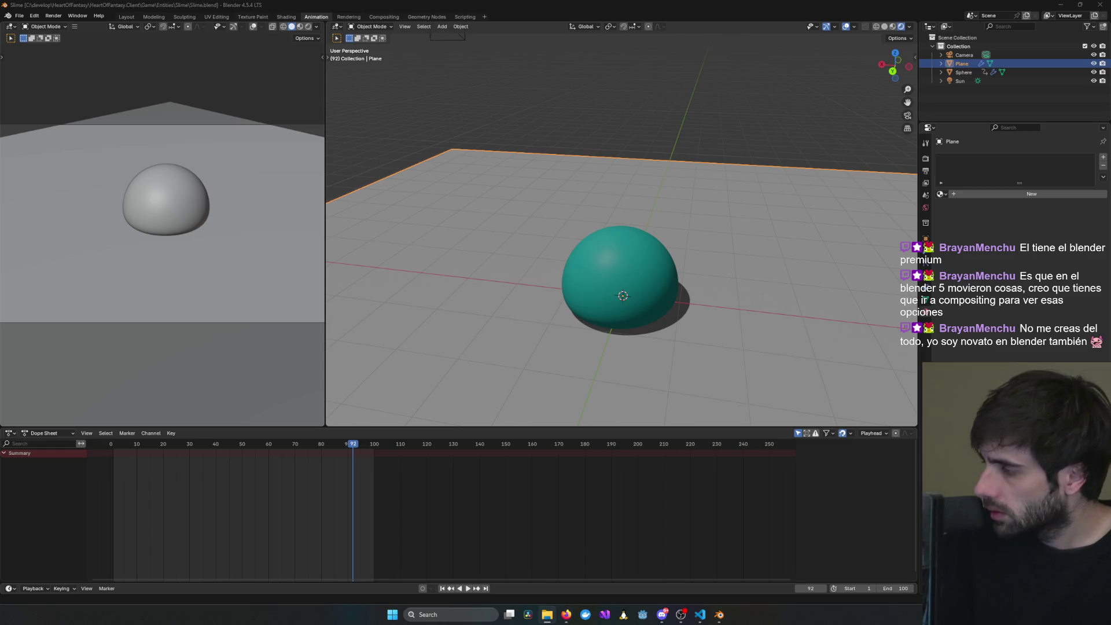
pyautogui.hotkey('alt', 'Tab')
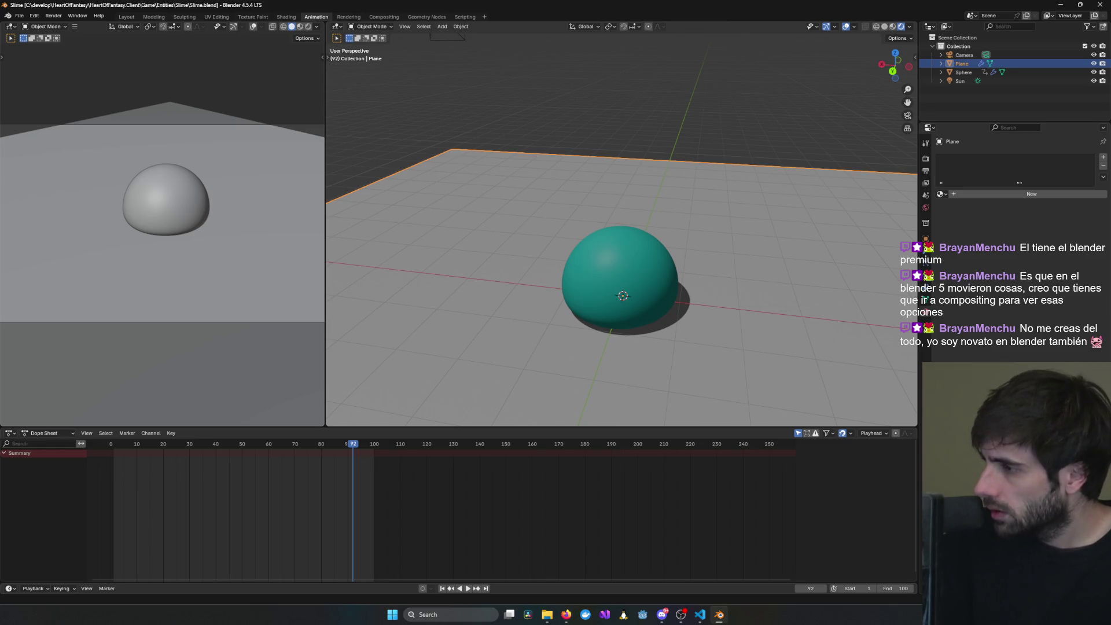
pyautogui.hotkey('alt', 'Tab')
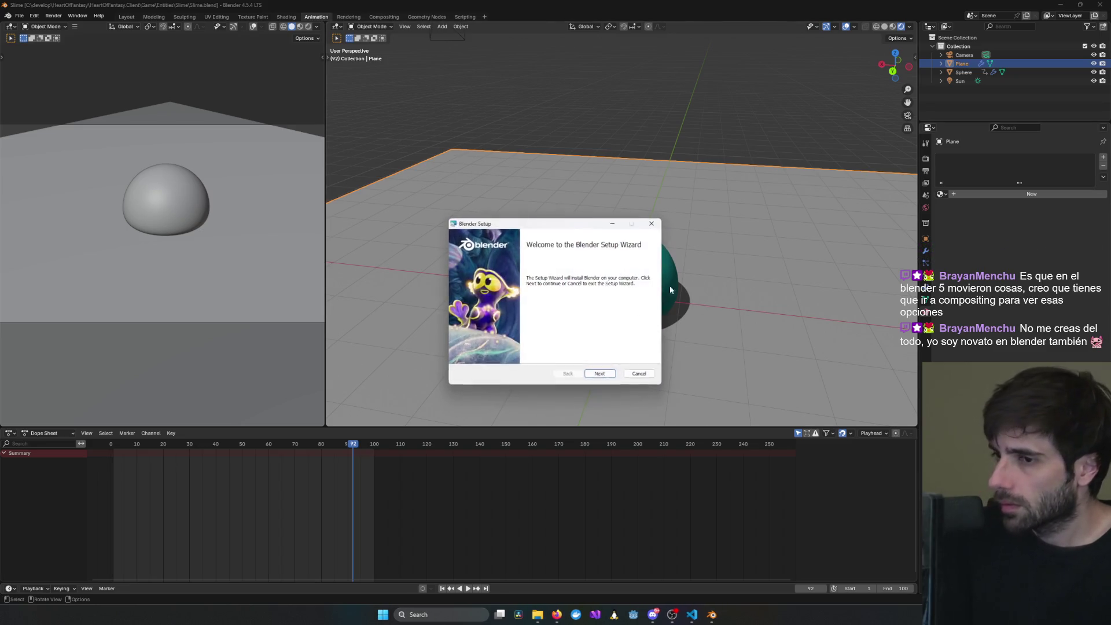
# - Step past the welcome and default destination pages, start installing, and move the dialog aside
pyautogui.click(1101, 4)
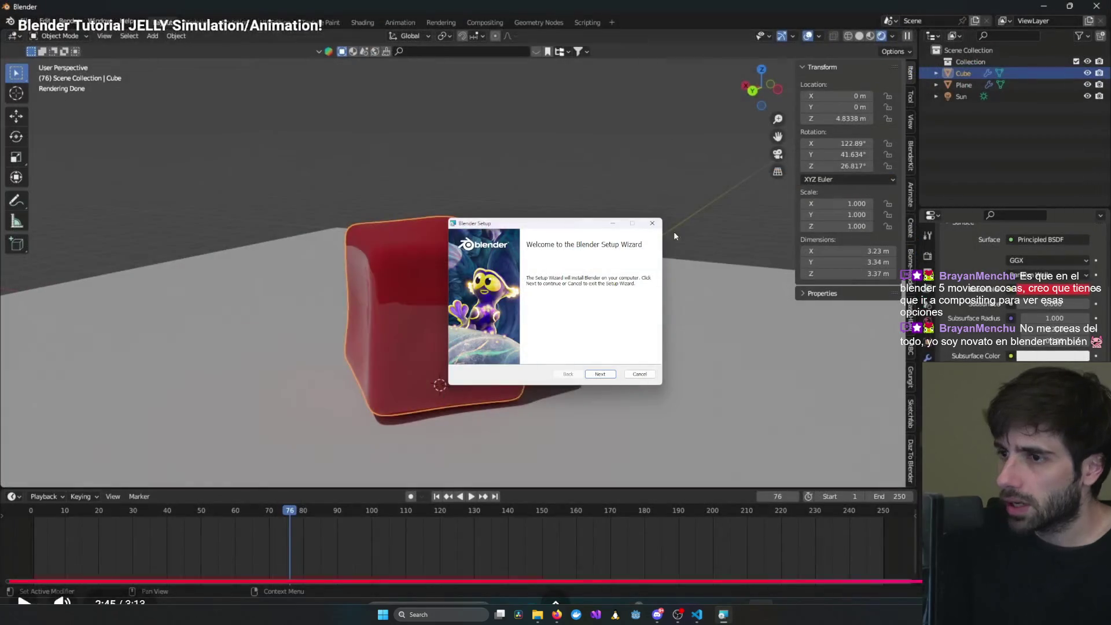
pyautogui.click(600, 375)
pyautogui.click(601, 375)
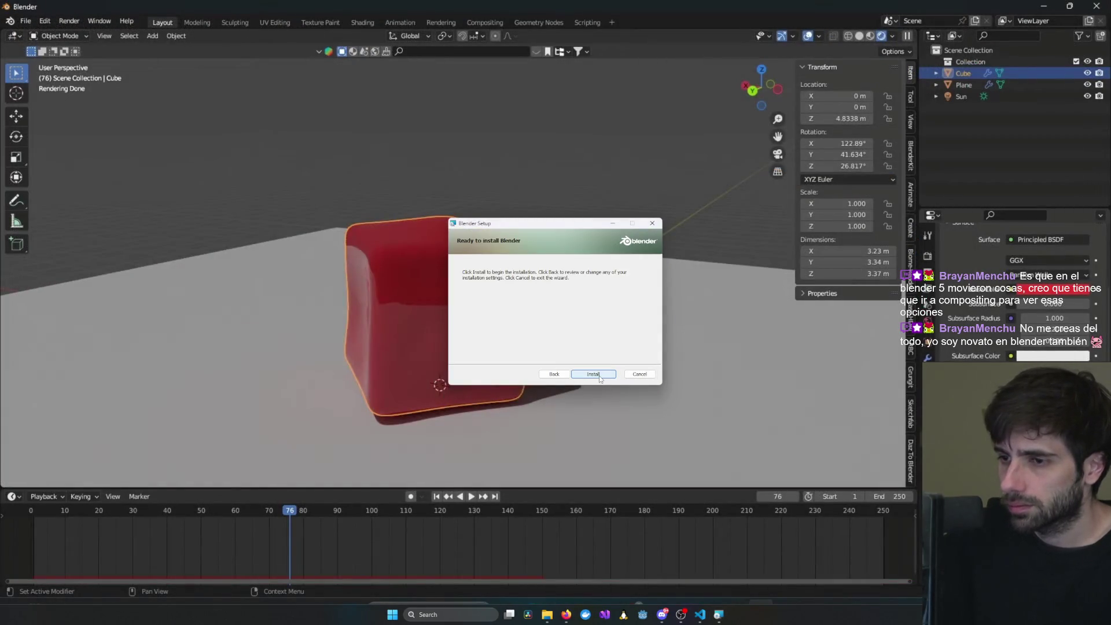
pyautogui.click(600, 375)
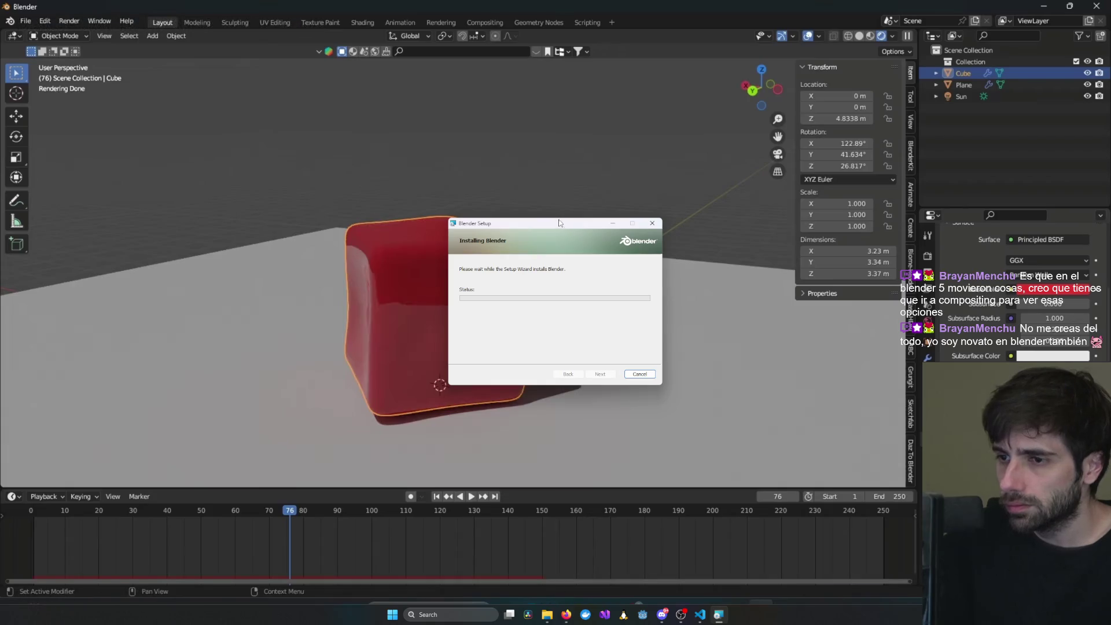
pyautogui.moveTo(551, 223); pyautogui.dragTo(621, 254)
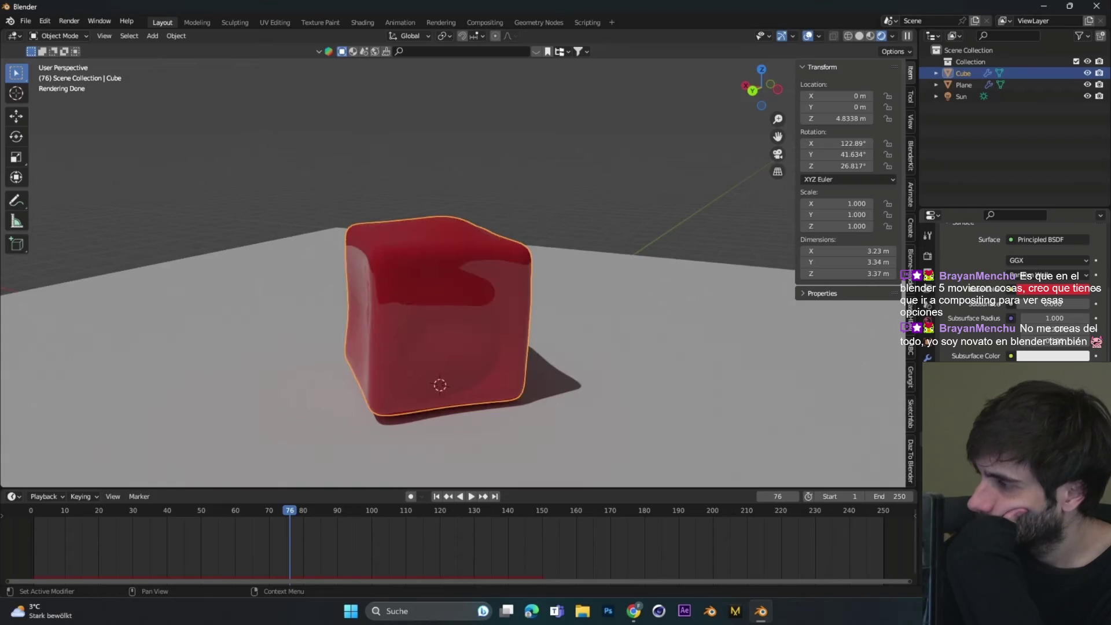
pyautogui.moveTo(781, 154); pyautogui.dragTo(735, 154)
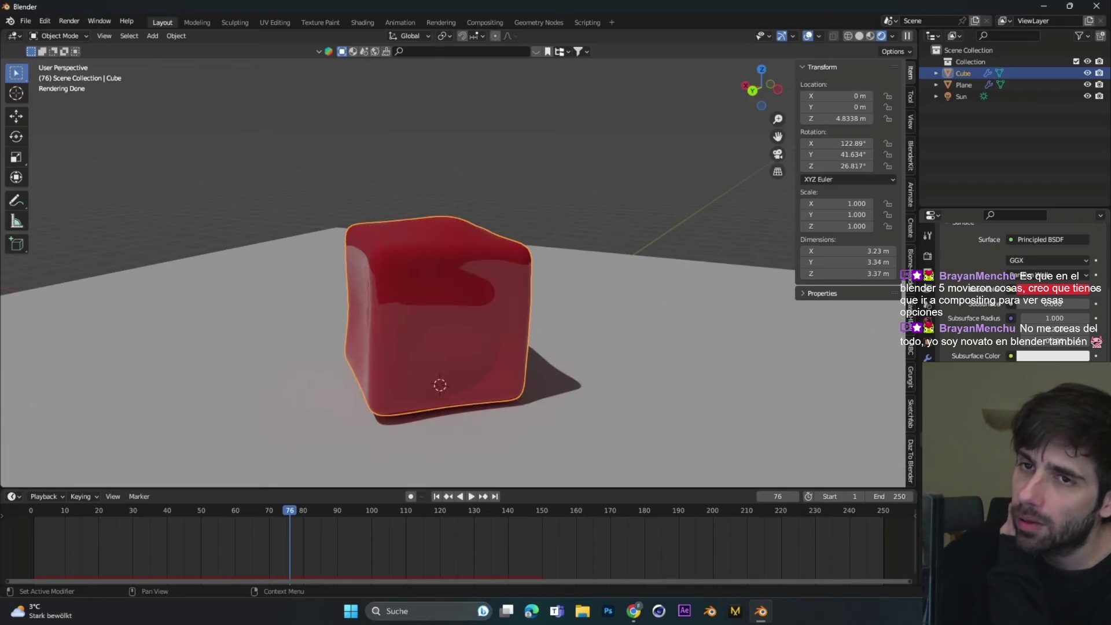
pyautogui.moveTo(850, 388)
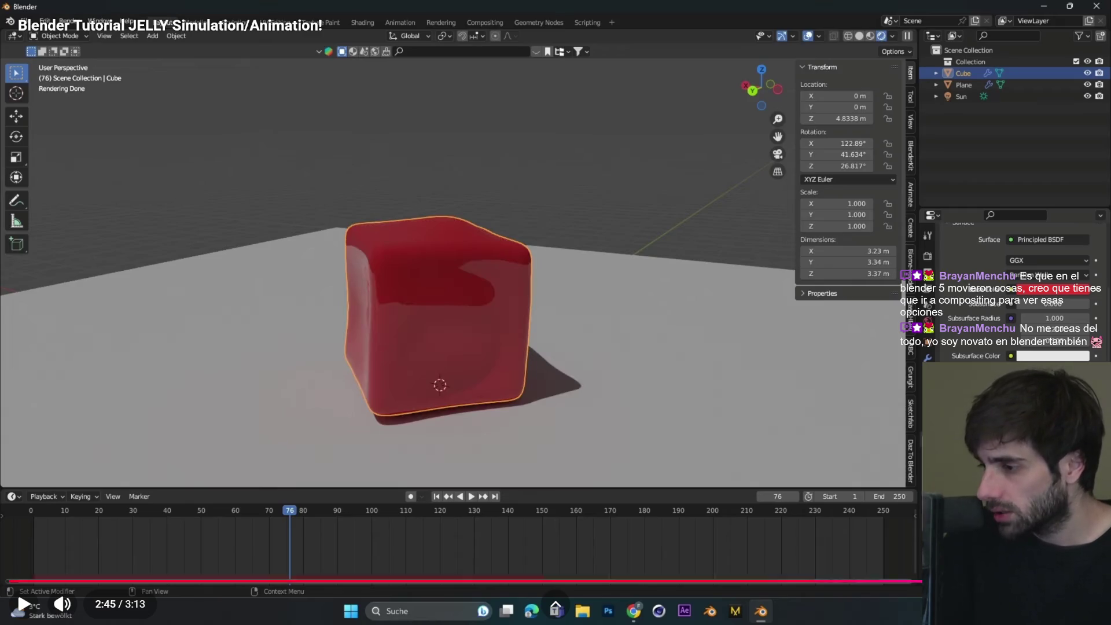
# - Exit fullscreen on the tutorial video and bring the browser back up
pyautogui.press('Escape')
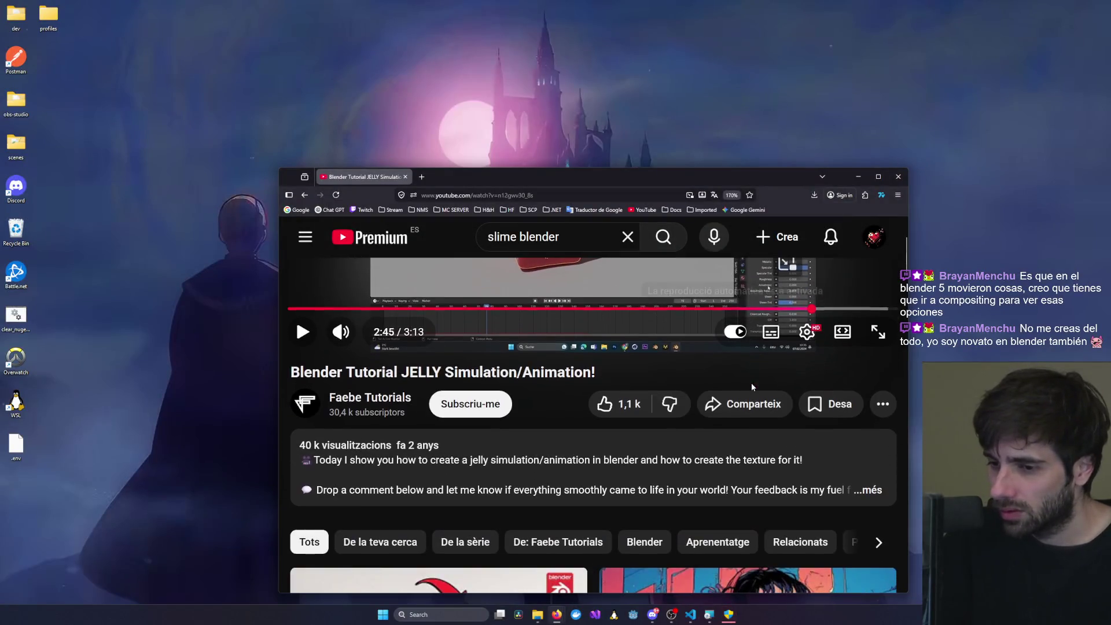
pyautogui.scroll(3, 751, 383)
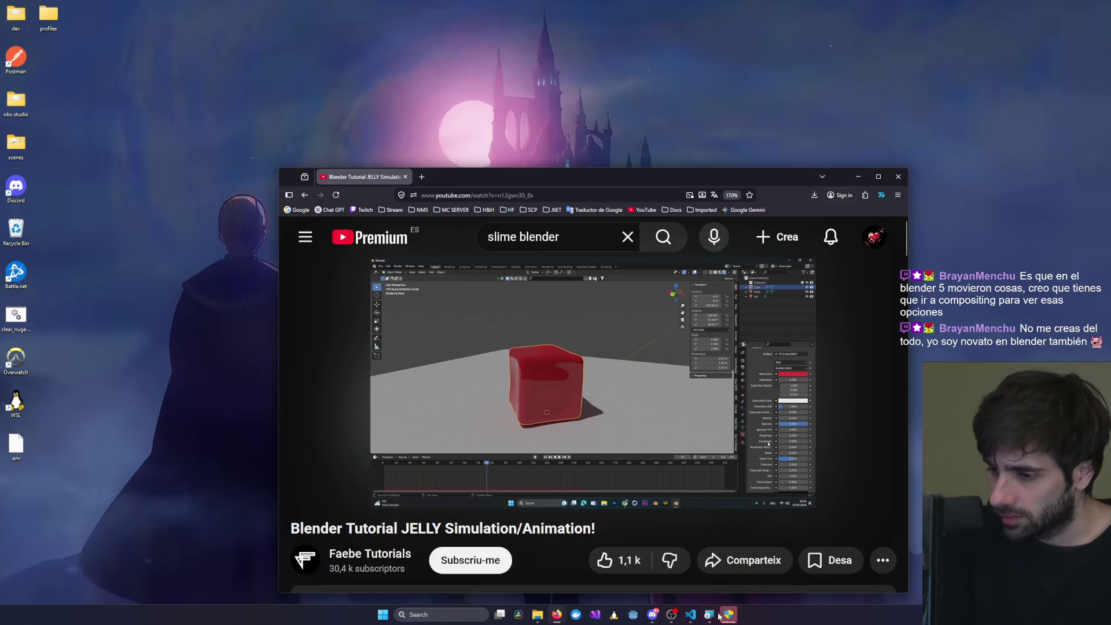
pyautogui.click(613, 613)
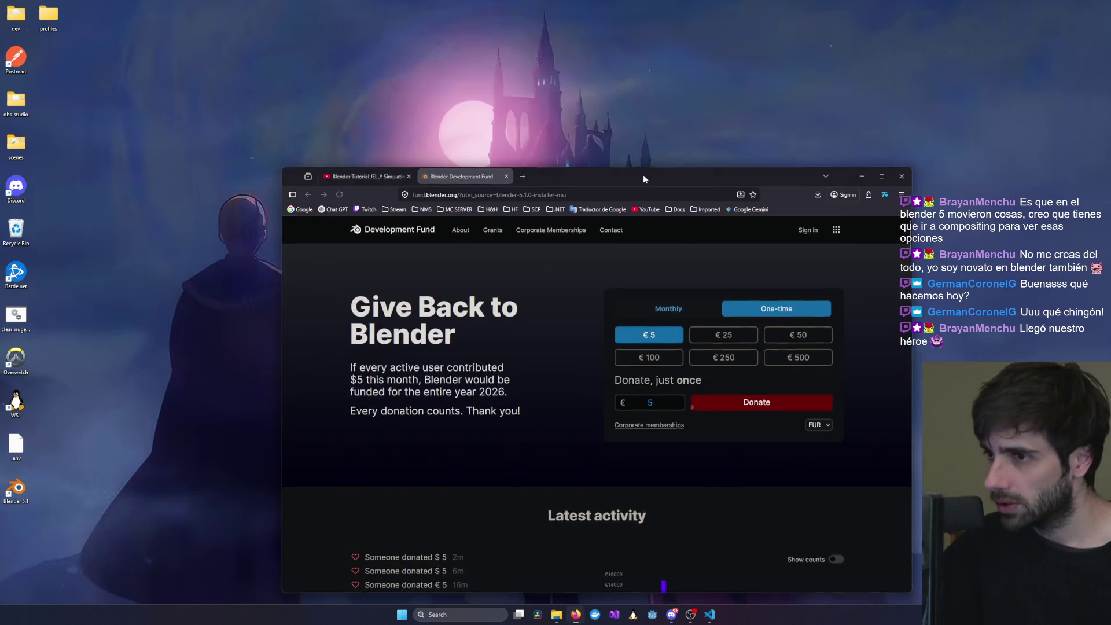
# - Close the Blender Development Fund page and start a taskbar search
pyautogui.moveTo(644, 179); pyautogui.dragTo(656, 178)
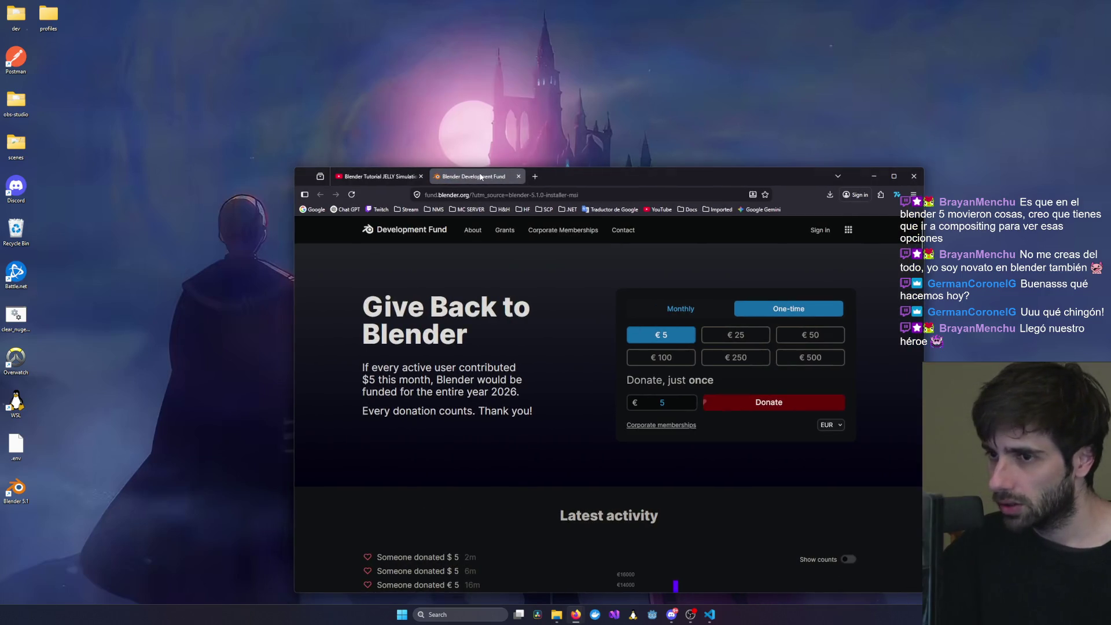
pyautogui.click(519, 176)
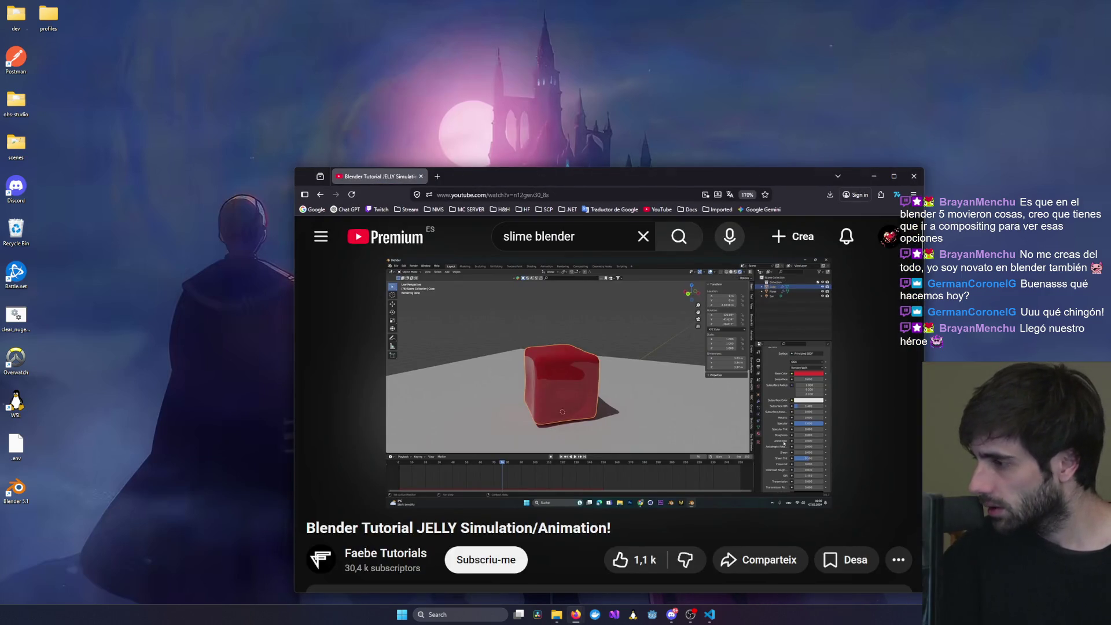
pyautogui.click(479, 614)
# - Launch Blender 5.1 from Windows search and dismiss its splash screen
pyautogui.write('blen')
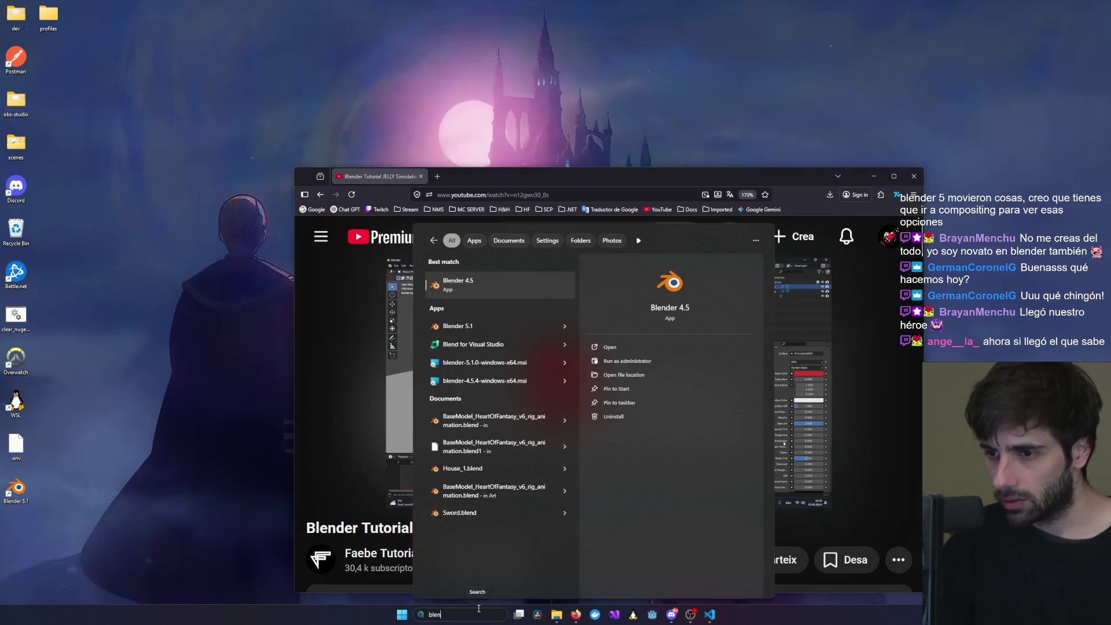
pyautogui.write('der 5.1')
pyautogui.press('Return')
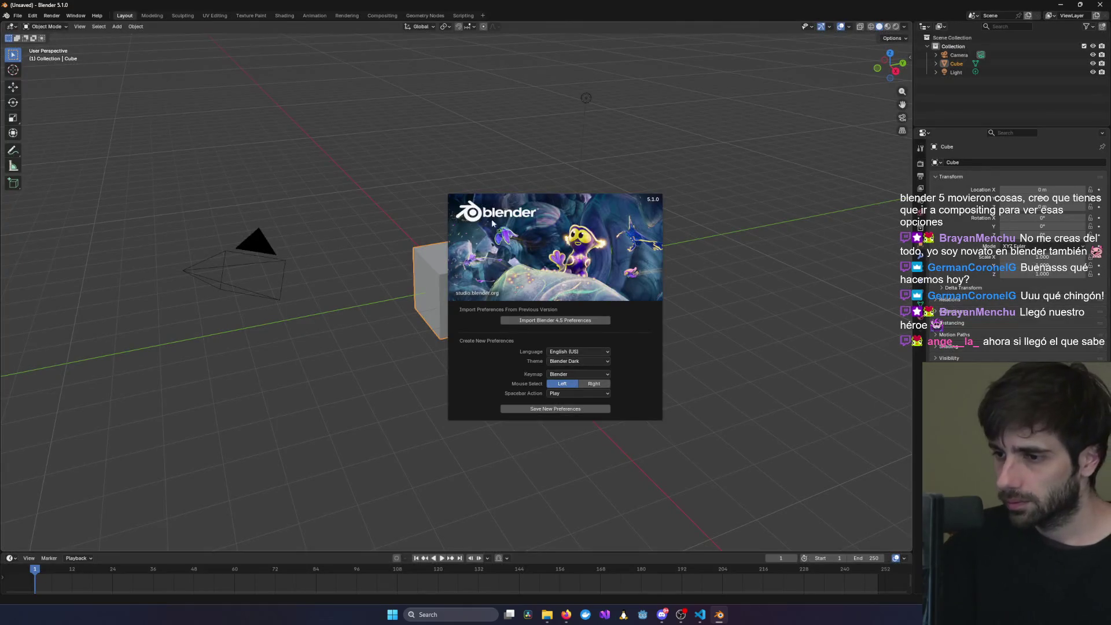
pyautogui.click(582, 161)
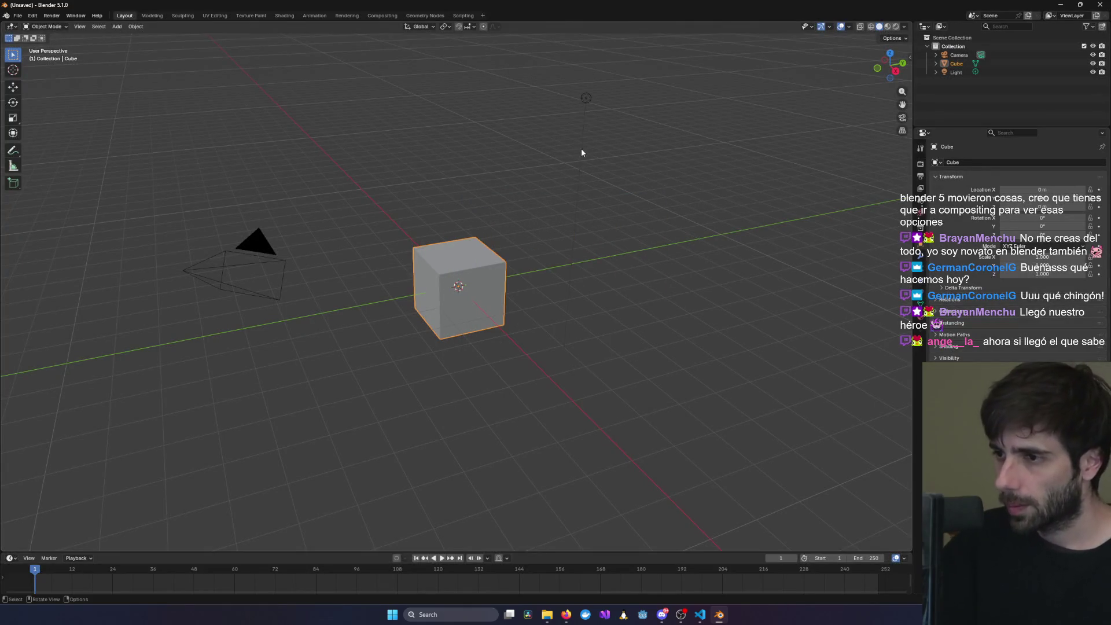
# - Open File > Open and trim the path to the HeartOfFantasy folder
pyautogui.click(18, 15)
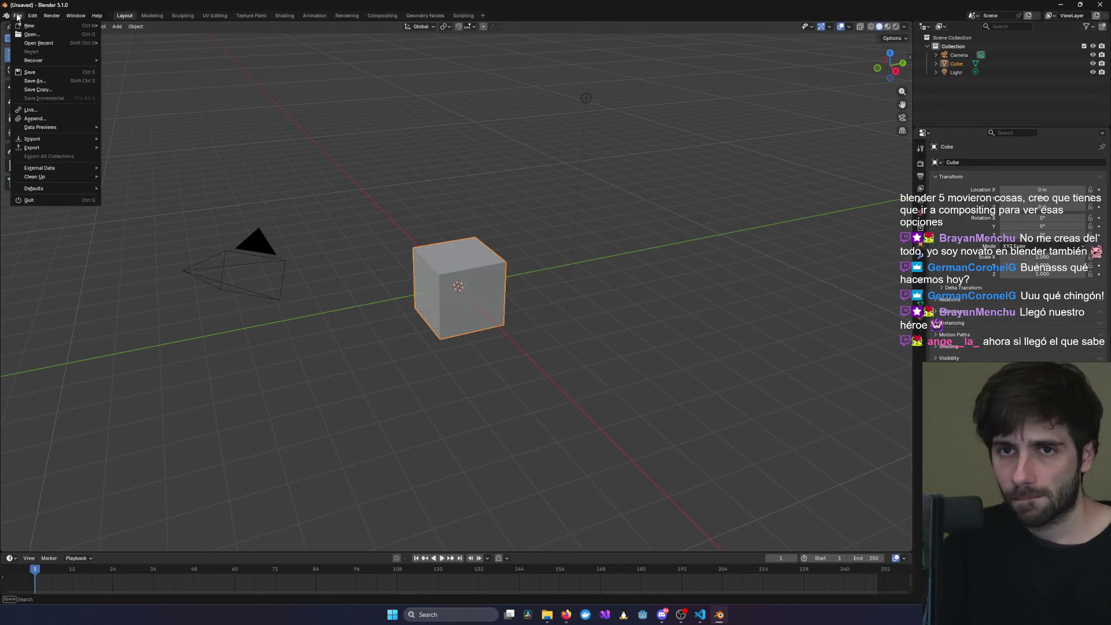
pyautogui.click(44, 30)
pyautogui.moveTo(273, 206); pyautogui.dragTo(416, 201)
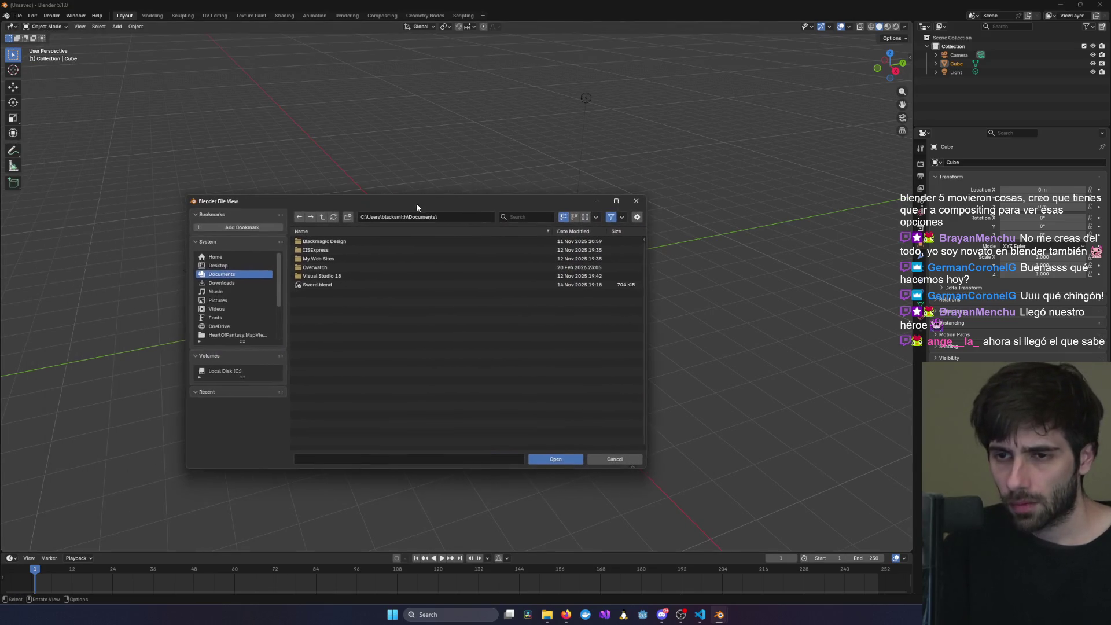
pyautogui.click(226, 335)
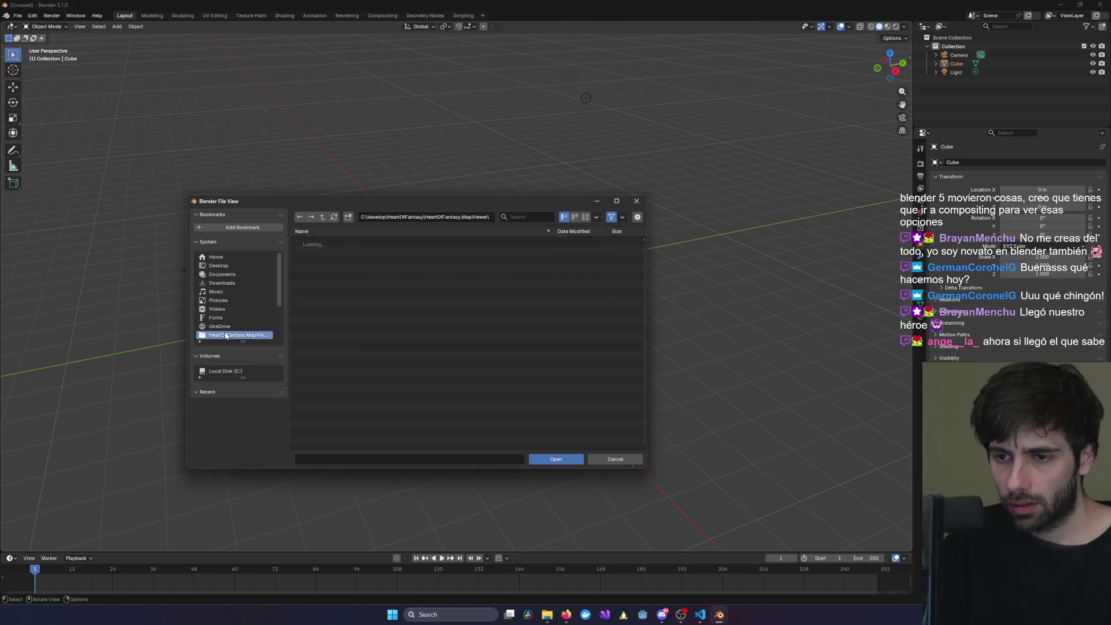
pyautogui.click(432, 219)
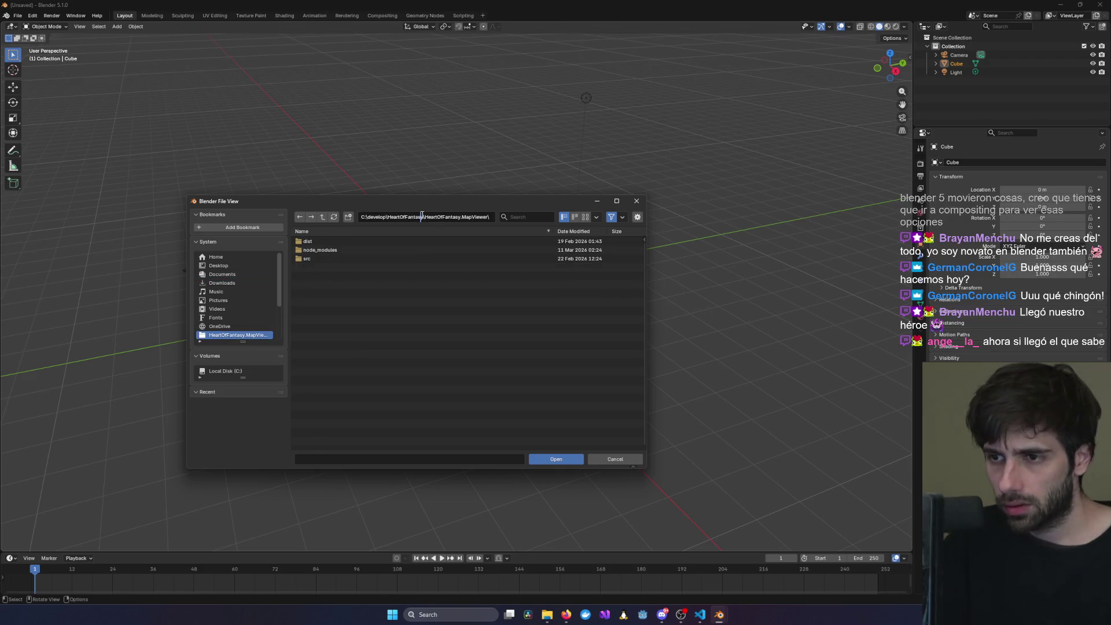
pyautogui.moveTo(424, 217); pyautogui.dragTo(490, 217)
pyautogui.press('BackSpace')
pyautogui.press('Return')
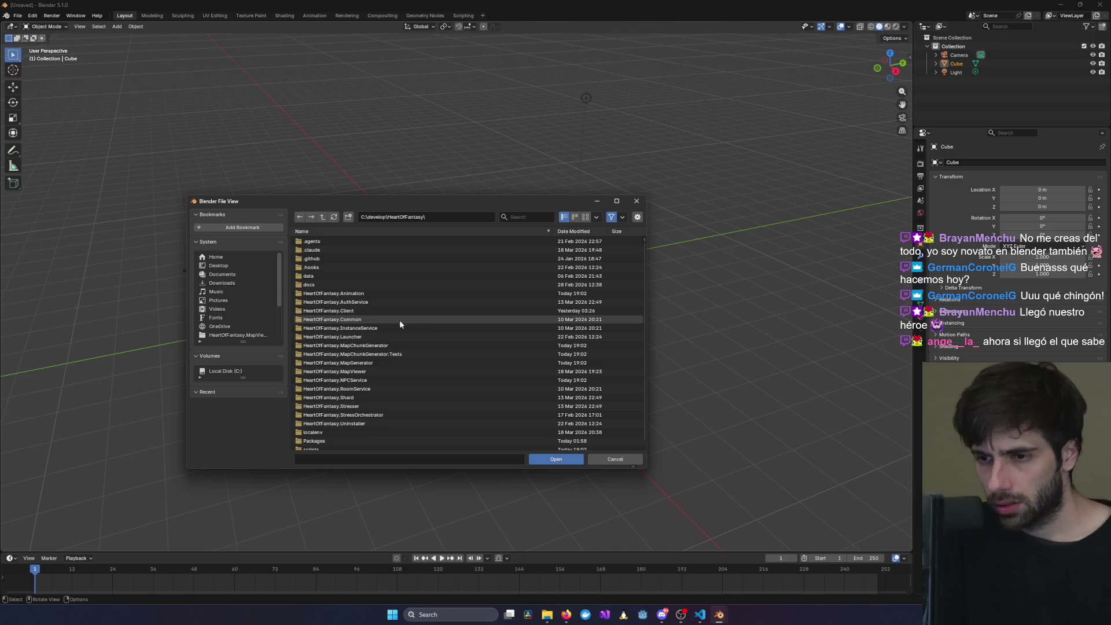
# - Browse HeartOfFantasy.Client\Game\Entities\Slime and open Slime.blend, orbiting the view
pyautogui.doubleClick(384, 312)
pyautogui.doubleClick(312, 277)
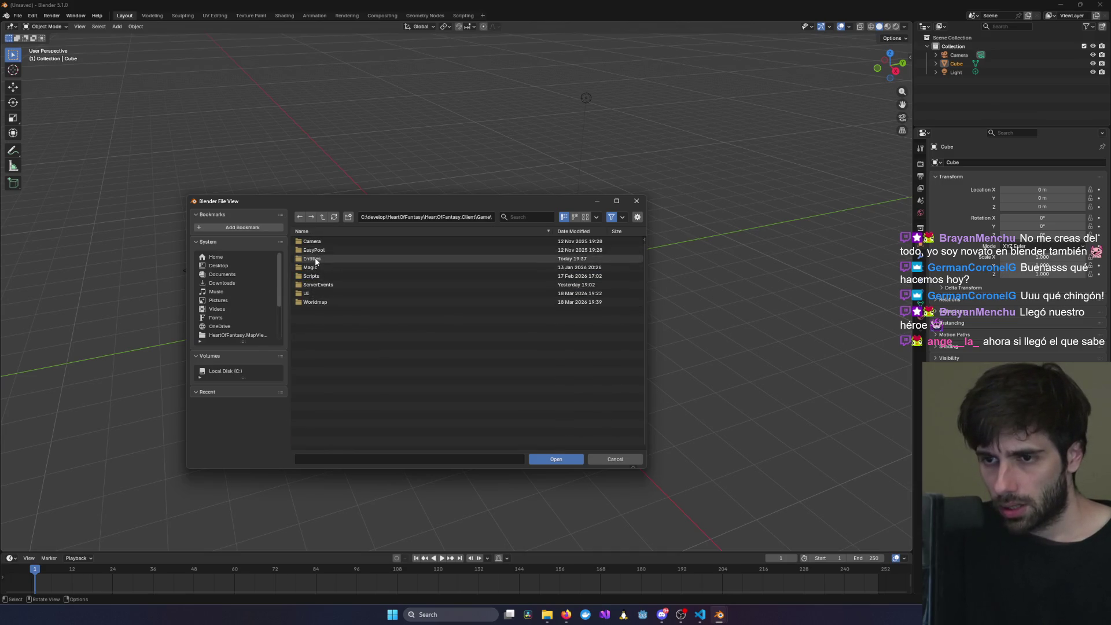
pyautogui.doubleClick(315, 259)
pyautogui.doubleClick(313, 258)
pyautogui.doubleClick(317, 242)
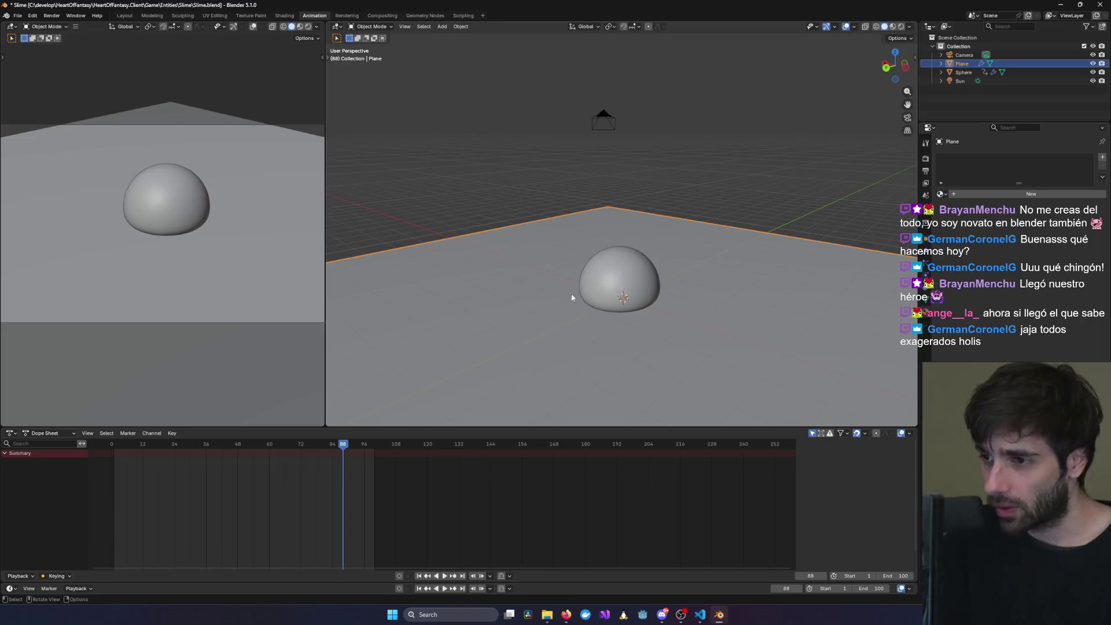
pyautogui.moveTo(571, 298)
pyautogui.mouseDown(button='middle')
pyautogui.moveTo(530, 287)
pyautogui.moveTo(559, 303)
pyautogui.moveTo(621, 296)
pyautogui.mouseUp(button='middle')
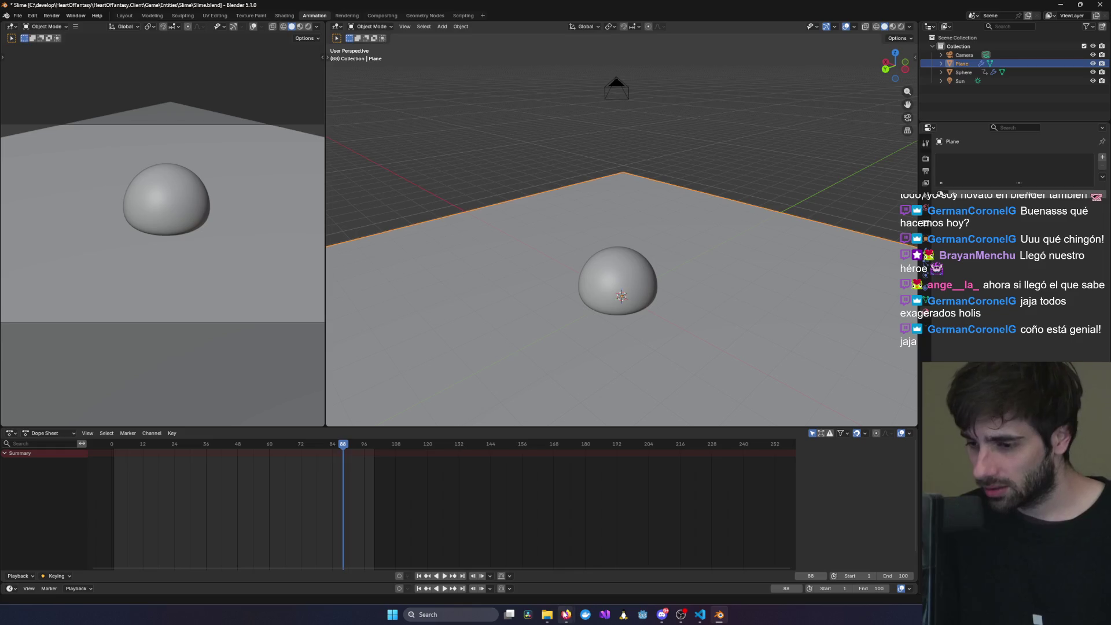
# - Bring the tutorial forward, make it fullscreen, rewind to 2:32, and return to Blender
pyautogui.moveTo(566, 615)
pyautogui.click(613, 582)
pyautogui.click(586, 407)
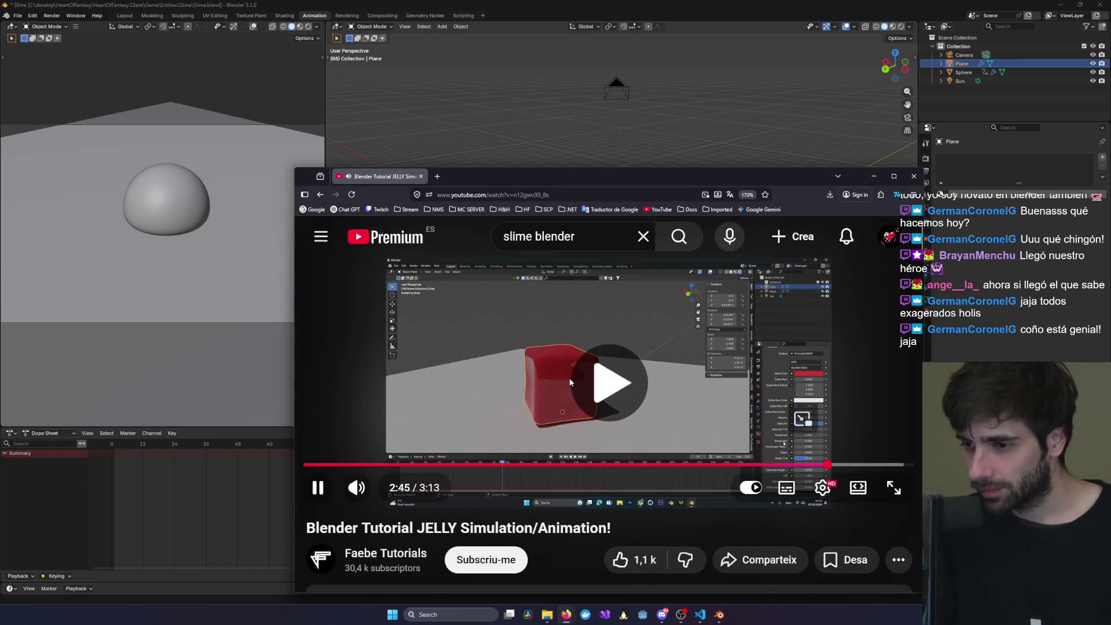
pyautogui.click(707, 401)
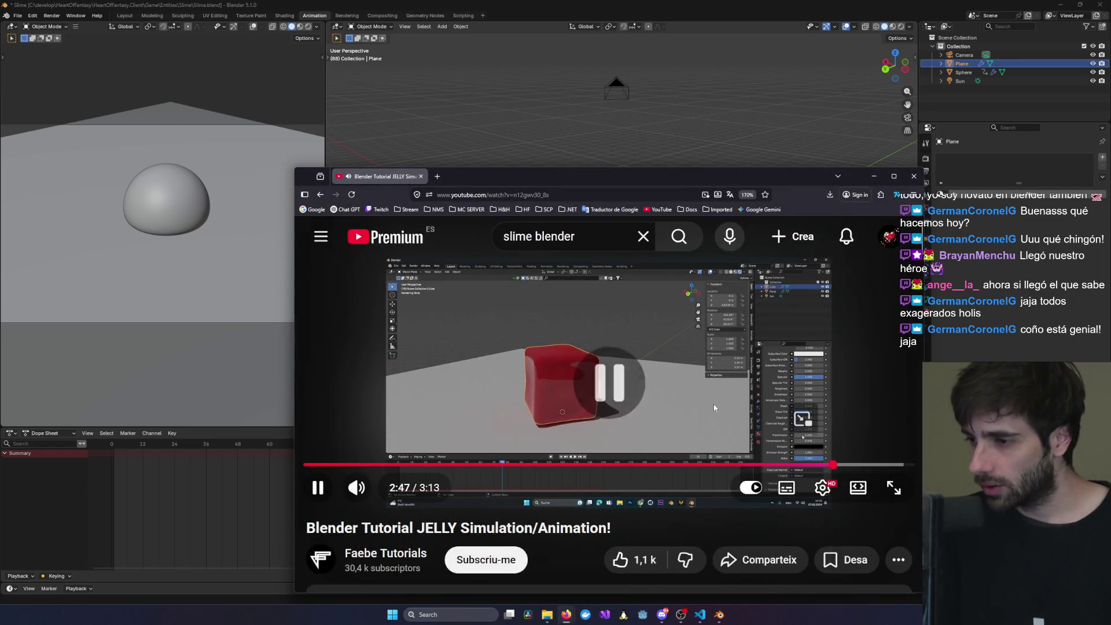
pyautogui.click(899, 184)
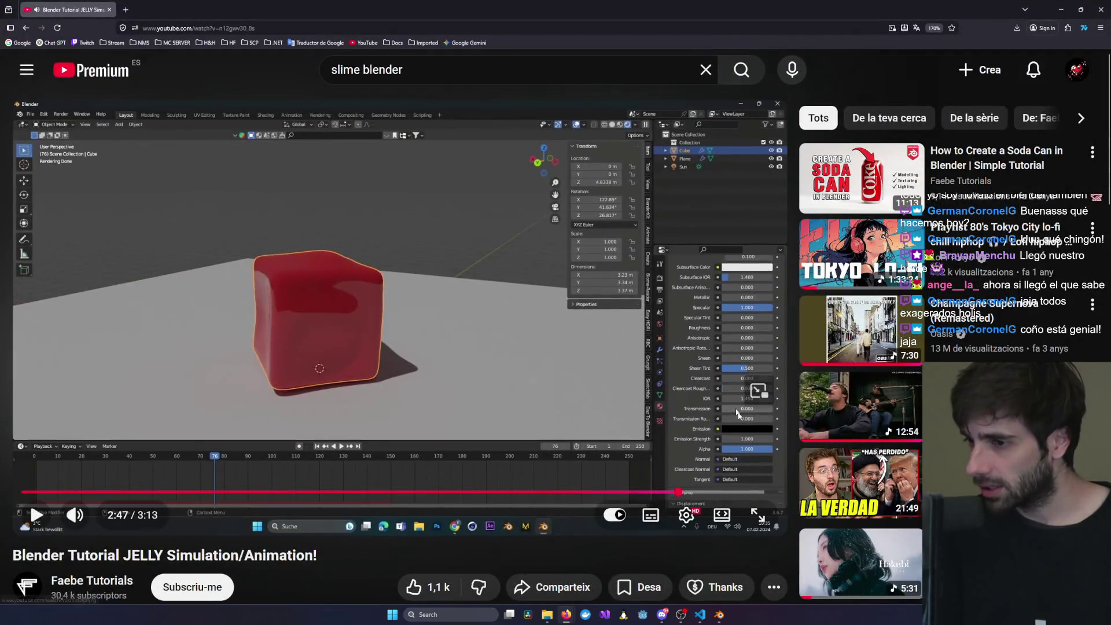
pyautogui.click(752, 514)
pyautogui.press('Left')
pyautogui.press('Left')
pyautogui.press('Left')
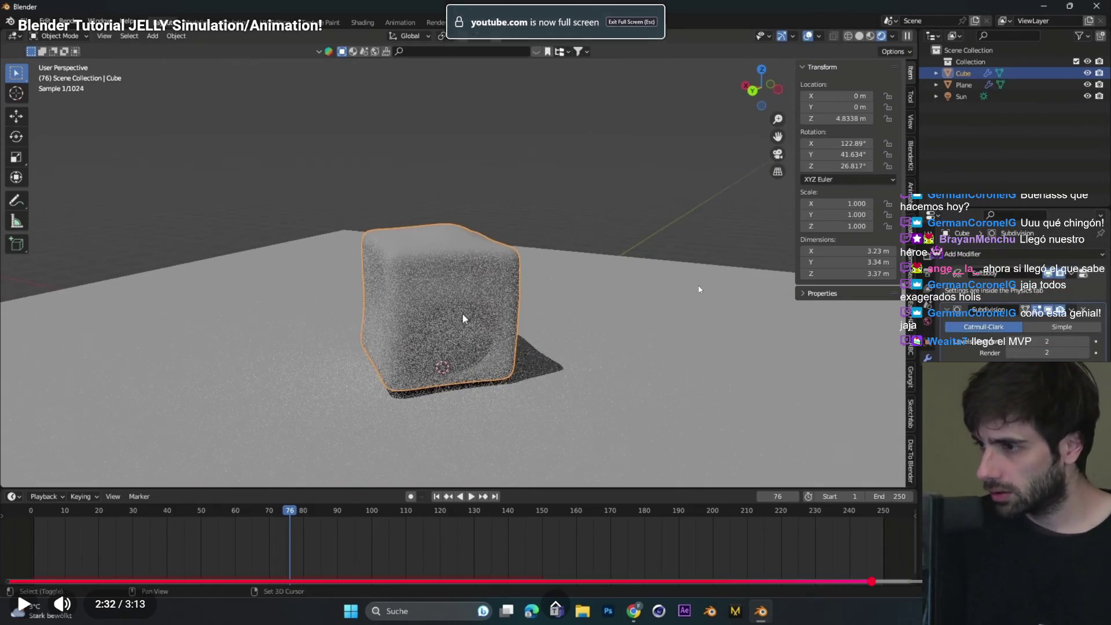
pyautogui.hotkey('alt', 'Tab')
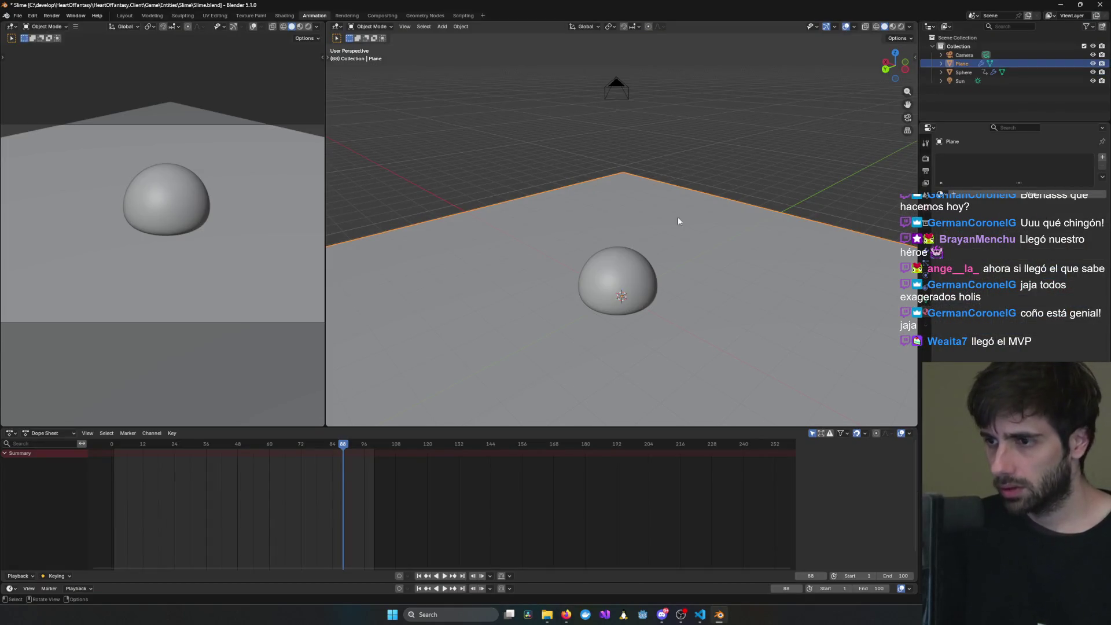
# - Select the Sphere, switch to Rendered shading, and orbit in close to the cyan hemisphere
pyautogui.click(619, 280)
pyautogui.click(901, 26)
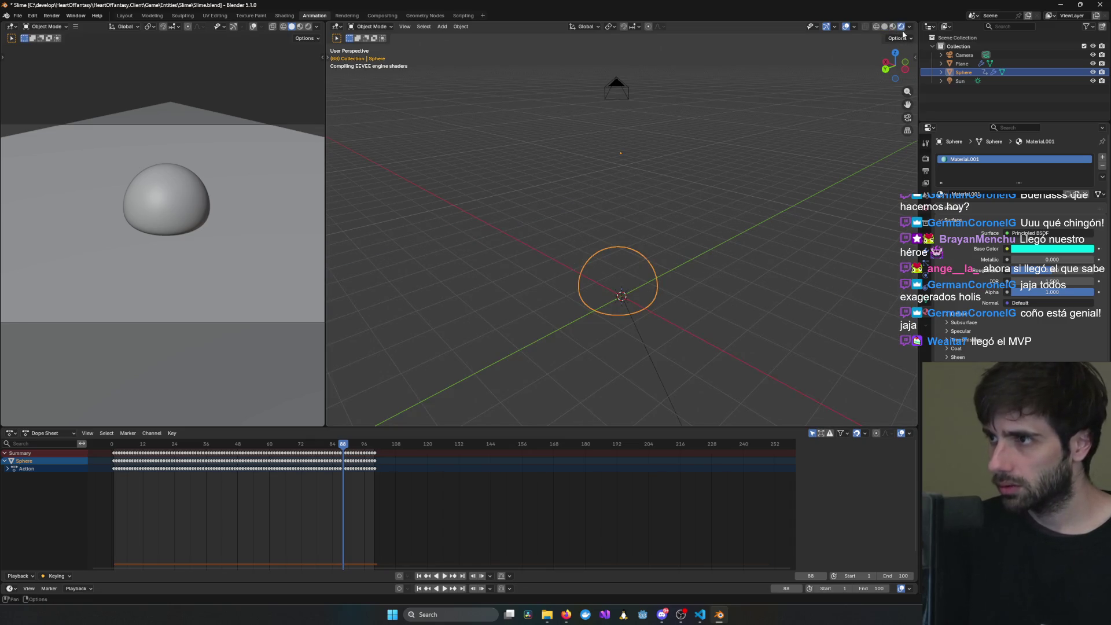
pyautogui.moveTo(642, 286)
pyautogui.mouseDown(button='middle')
pyautogui.moveTo(702, 264)
pyautogui.moveTo(748, 293)
pyautogui.moveTo(576, 321)
pyautogui.mouseUp(button='middle')
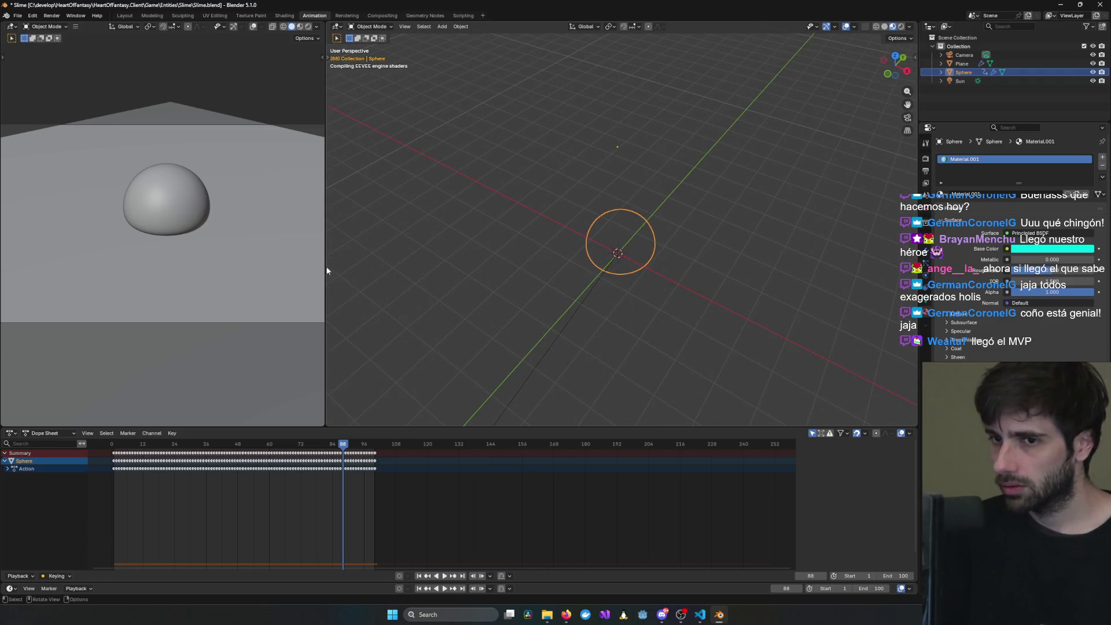
pyautogui.click(521, 203)
pyautogui.moveTo(521, 203)
pyautogui.mouseDown(button='middle')
pyautogui.moveTo(566, 181)
pyautogui.moveTo(710, 246)
pyautogui.moveTo(664, 271)
pyautogui.moveTo(620, 221)
pyautogui.moveTo(497, 214)
pyautogui.moveTo(747, 226)
pyautogui.moveTo(706, 254)
pyautogui.moveTo(727, 248)
pyautogui.mouseUp(button='middle')
pyautogui.scroll(6, 663, 271)
pyautogui.click(643, 260)
pyautogui.moveTo(643, 260)
pyautogui.mouseDown(button='middle')
pyautogui.moveTo(639, 235)
pyautogui.moveTo(761, 213)
pyautogui.moveTo(588, 213)
pyautogui.mouseUp(button='middle')
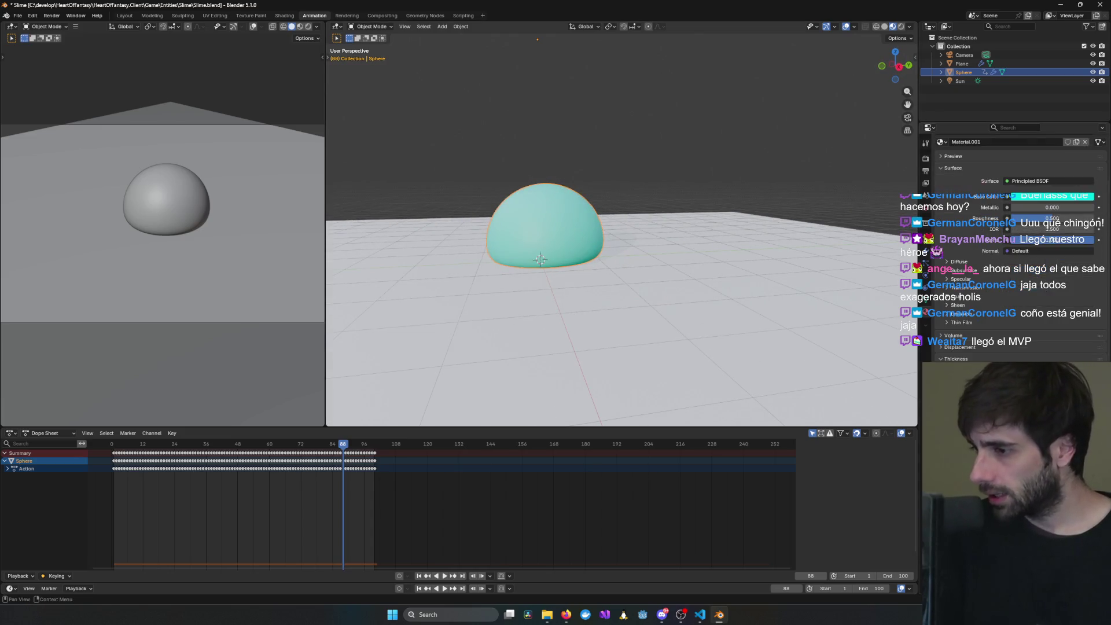
pyautogui.hotkey('alt', 'Tab')
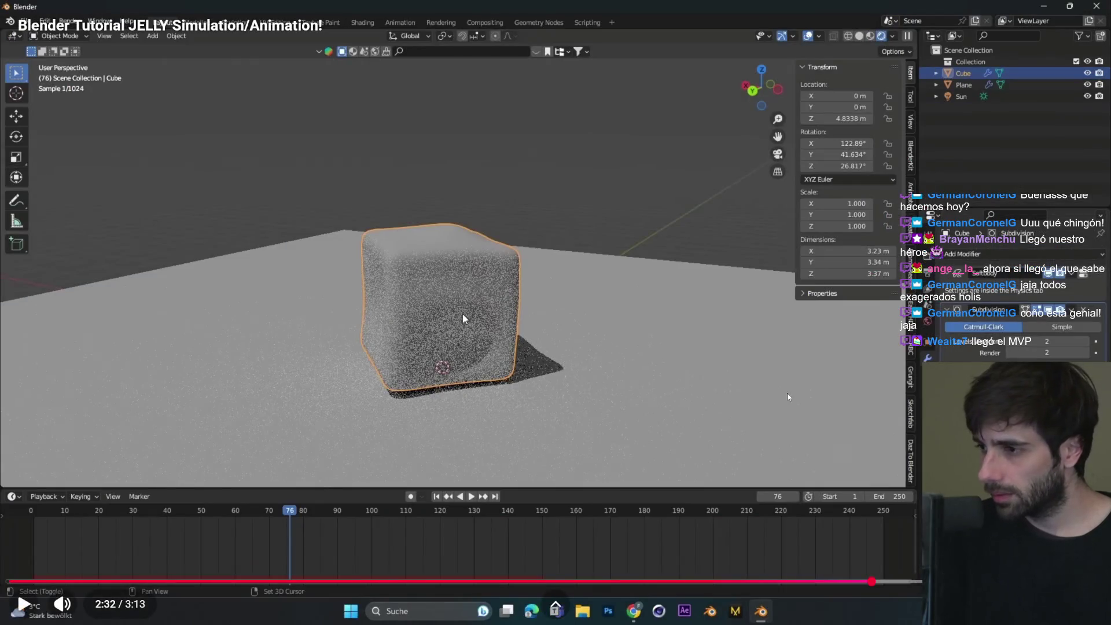
# - Play the tutorial to 2:45, pause on its red jelly material settings, and return to Blender
pyautogui.click(846, 384)
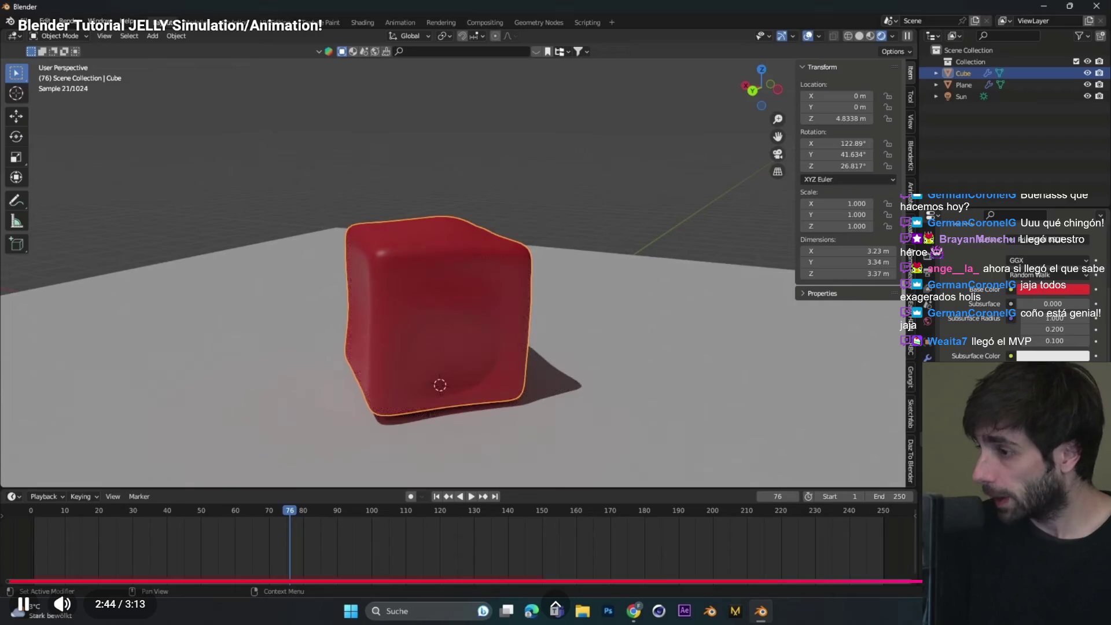
pyautogui.press('space')
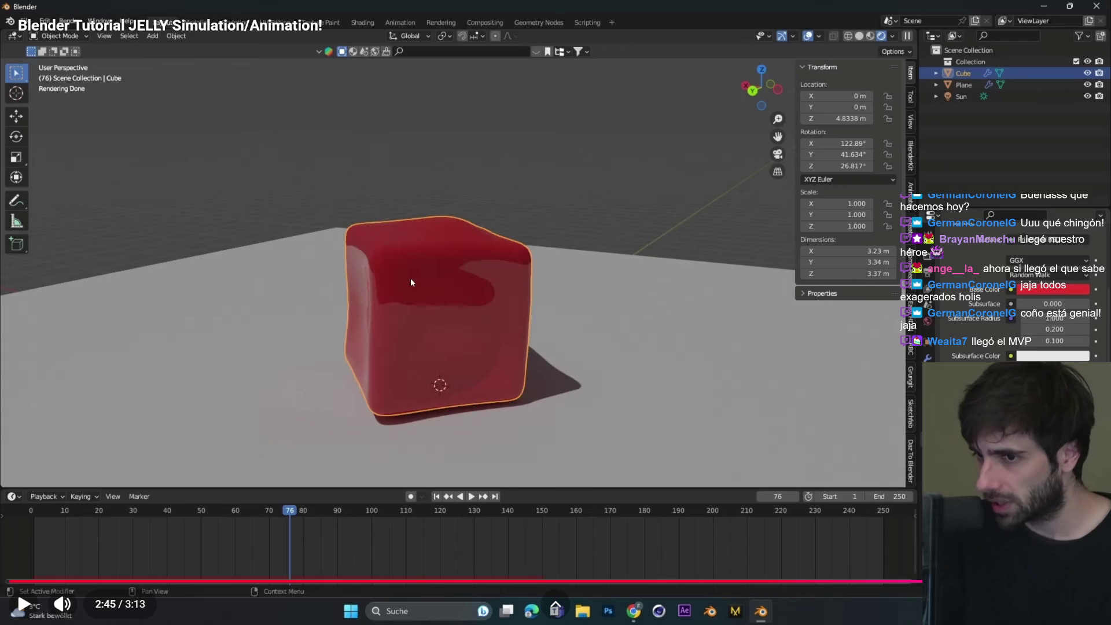
pyautogui.hotkey('alt', 'Tab')
# - Expand the slime material's Specular panel to show IOR Level 0.500 alongside IOR 1.500
pyautogui.scroll(-4, 952, 288)
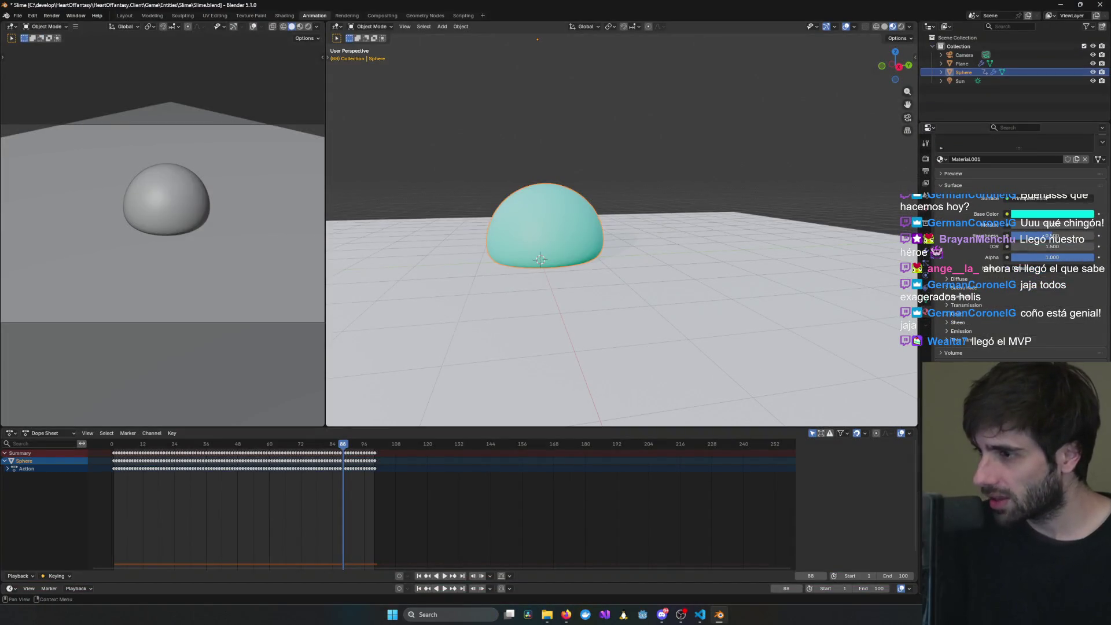
pyautogui.click(958, 276)
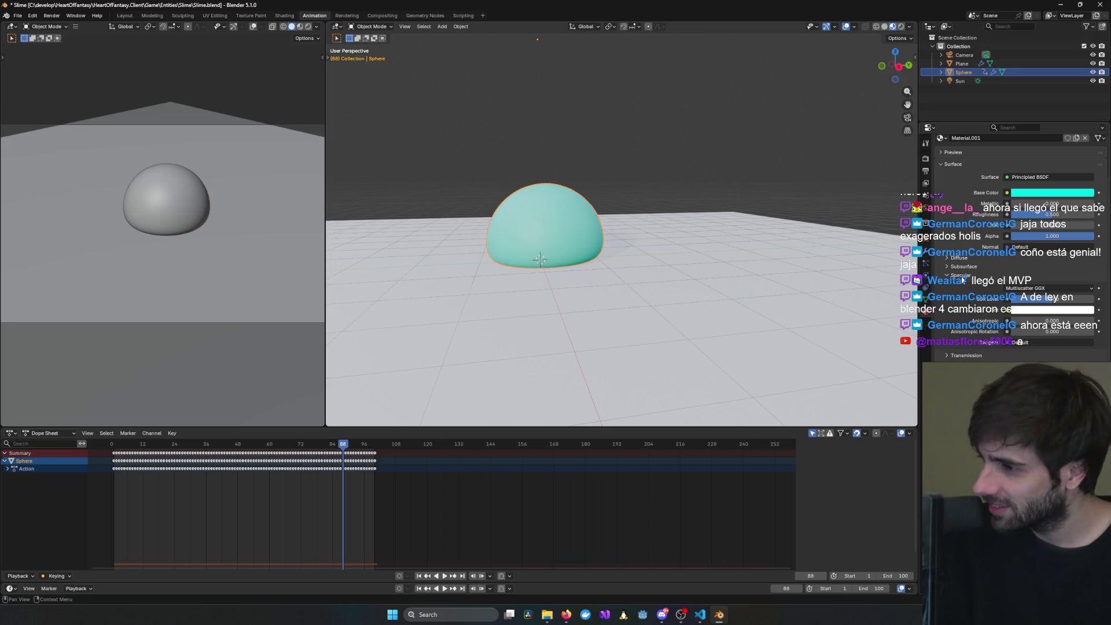
pyautogui.click(964, 278)
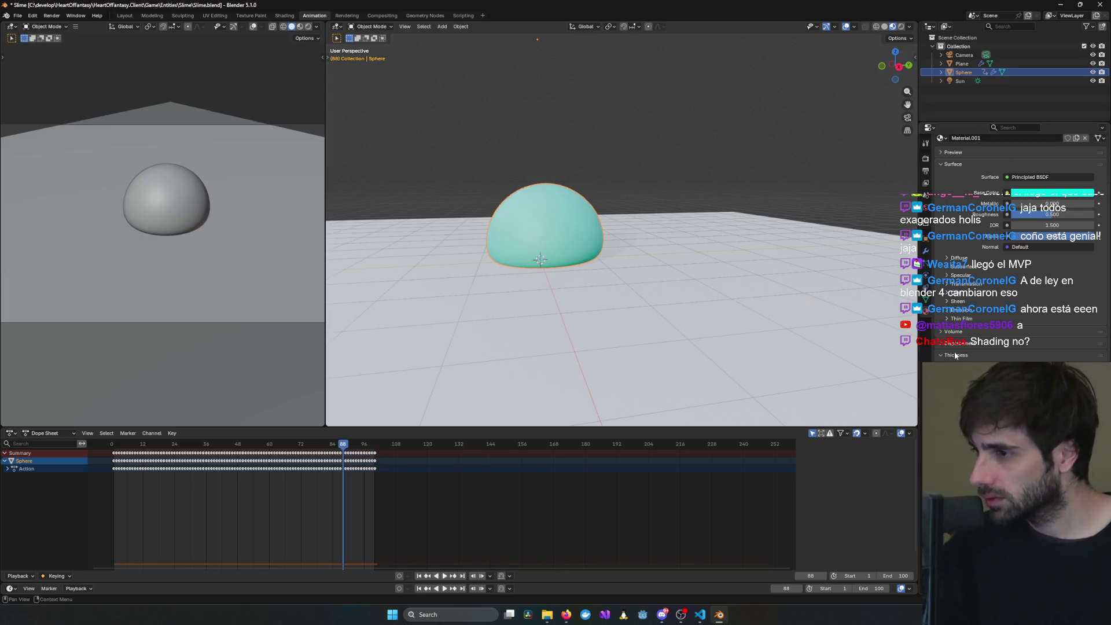
pyautogui.scroll(3, 1019, 249)
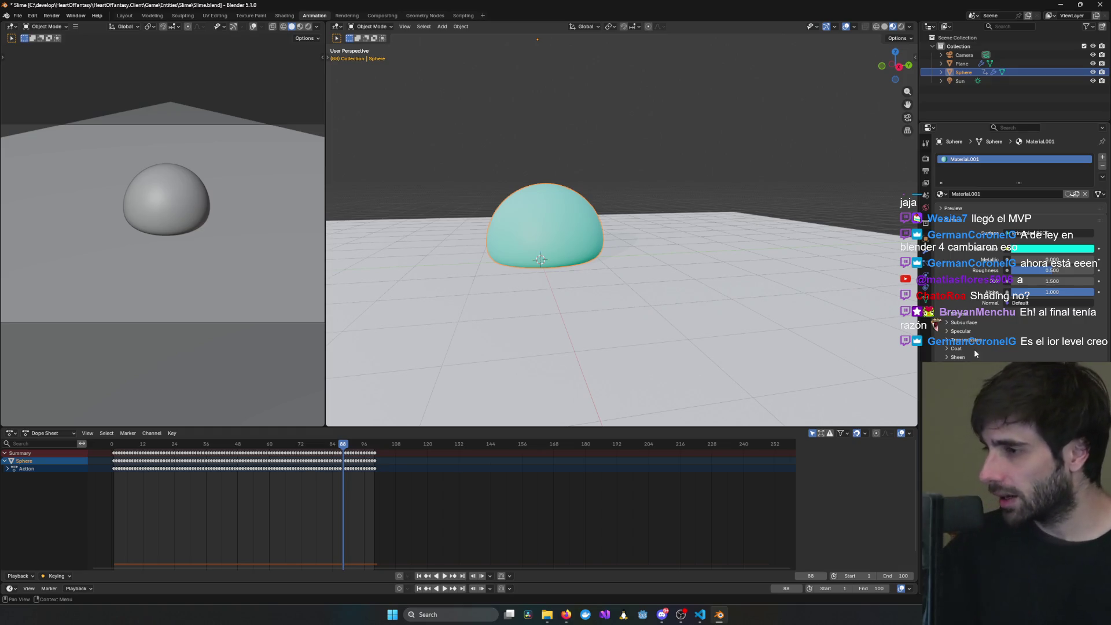
pyautogui.click(967, 323)
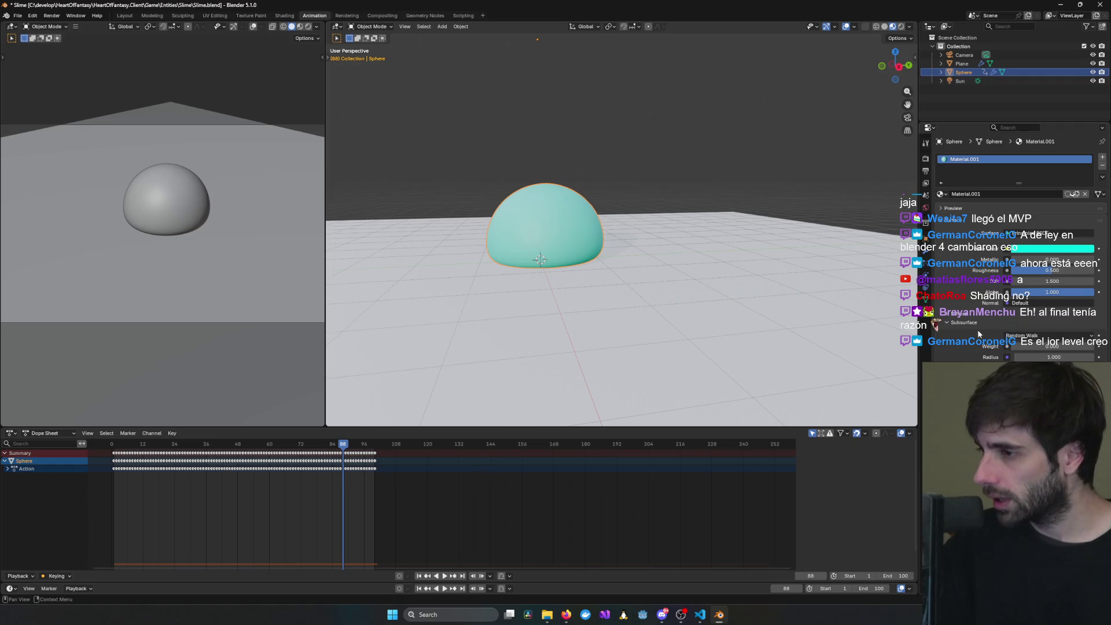
pyautogui.click(962, 324)
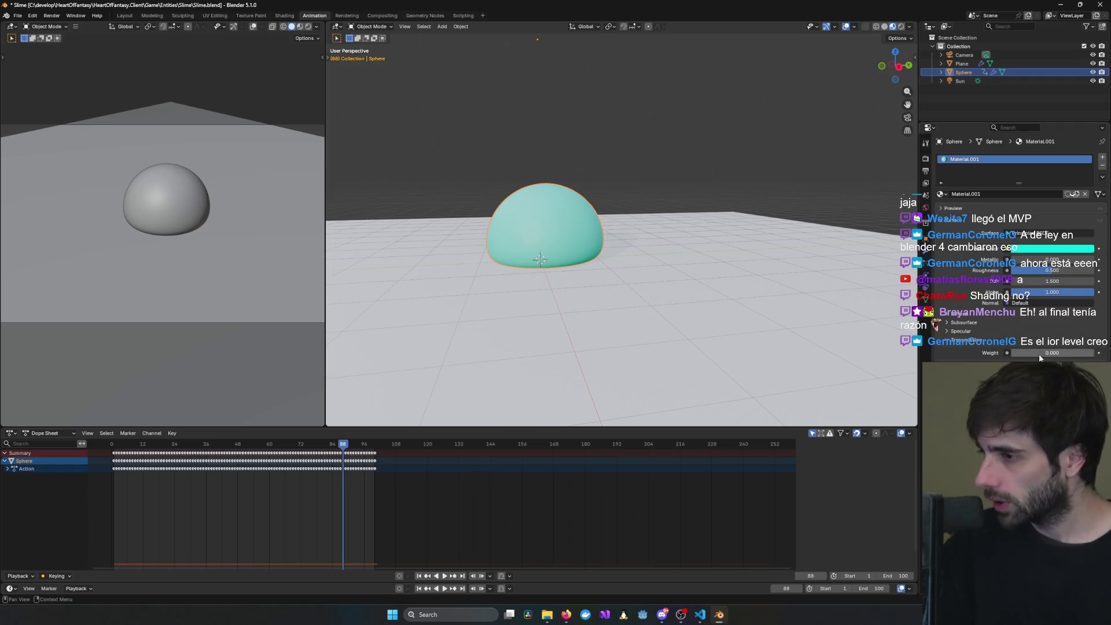
pyautogui.click(970, 335)
pyautogui.moveTo(746, 323)
pyautogui.mouseDown(button='middle')
pyautogui.moveTo(707, 251)
pyautogui.moveTo(903, 327)
pyautogui.mouseUp(button='middle')
# - Replay the last few seconds of the jelly tutorial's cube for reference, then return to Blender
pyautogui.hotkey('alt', 'Tab')
pyautogui.press('Left')
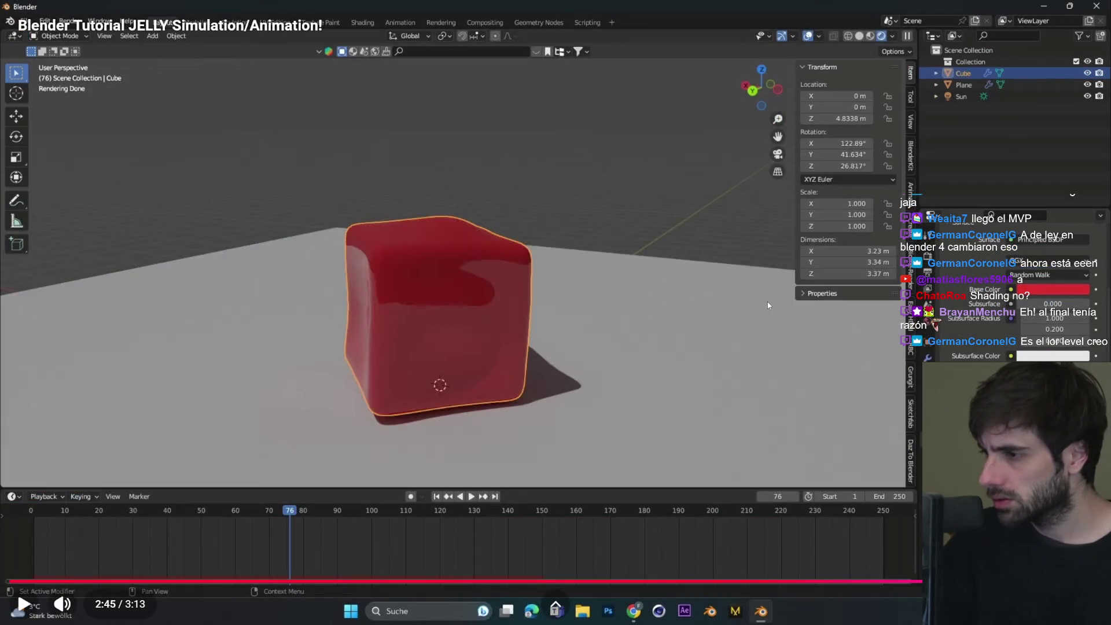
pyautogui.press('space')
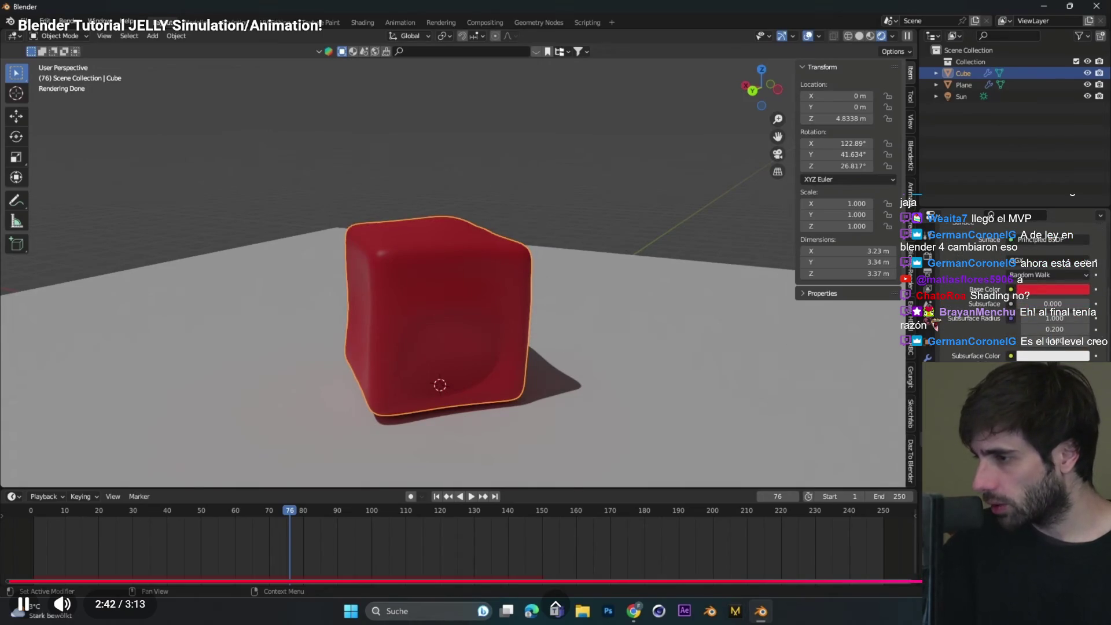
pyautogui.press('space')
pyautogui.hotkey('alt', 'Tab')
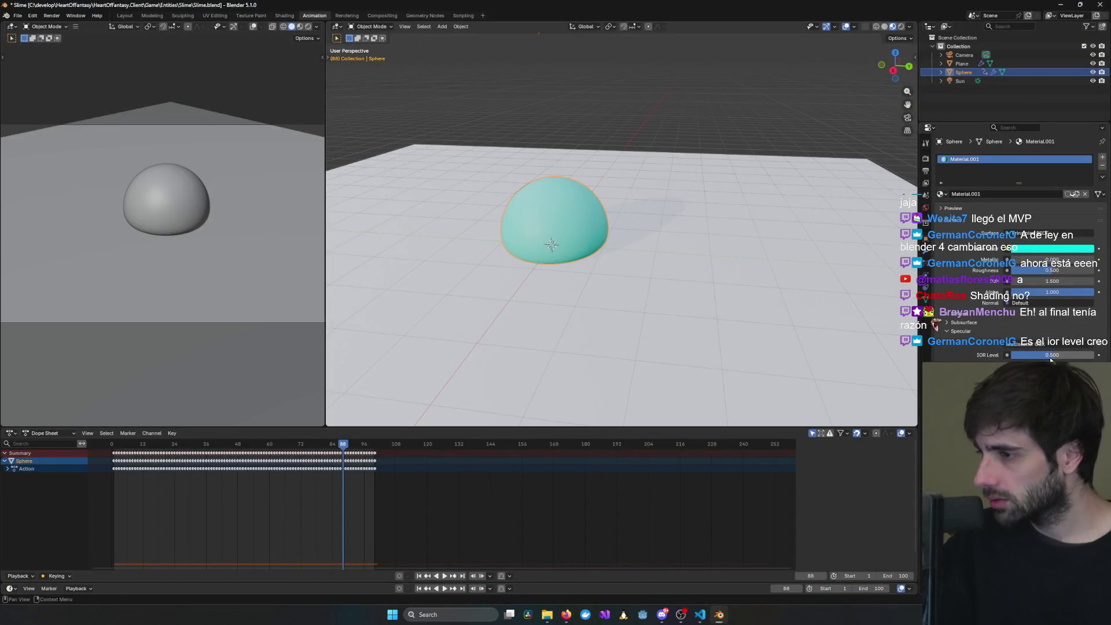
# - Raise the Specular IOR Level to 0.944 and bring the jelly tutorial back up
pyautogui.moveTo(1058, 360)
pyautogui.mouseDown()
pyautogui.moveTo(1067, 359)
pyautogui.moveTo(1035, 355)
pyautogui.moveTo(1091, 355)
pyautogui.mouseUp()
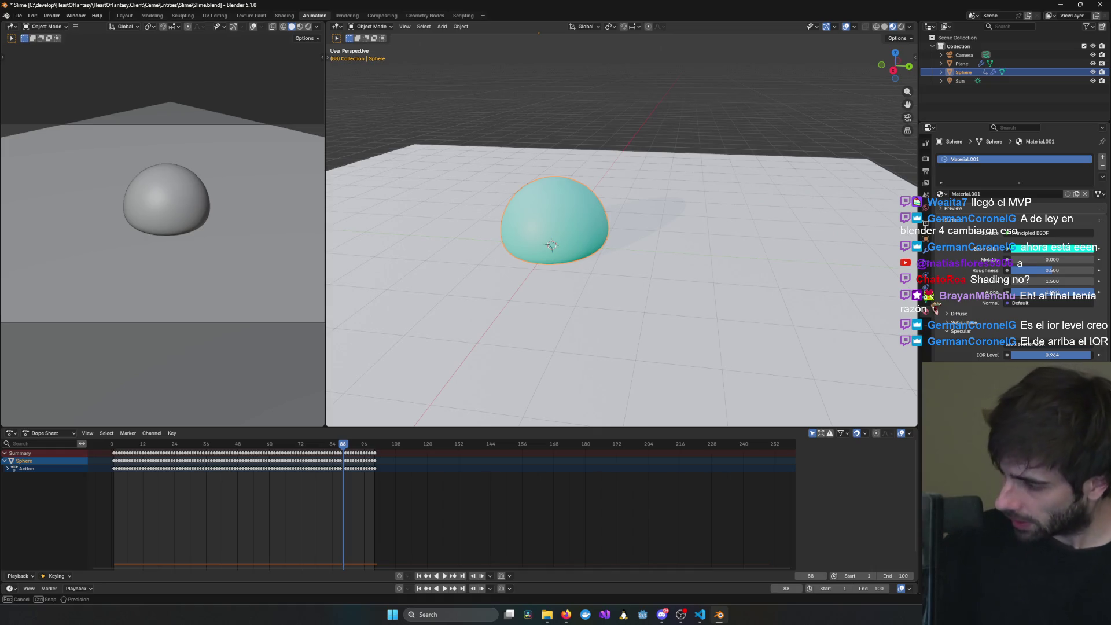
pyautogui.hotkey('alt', 'Tab')
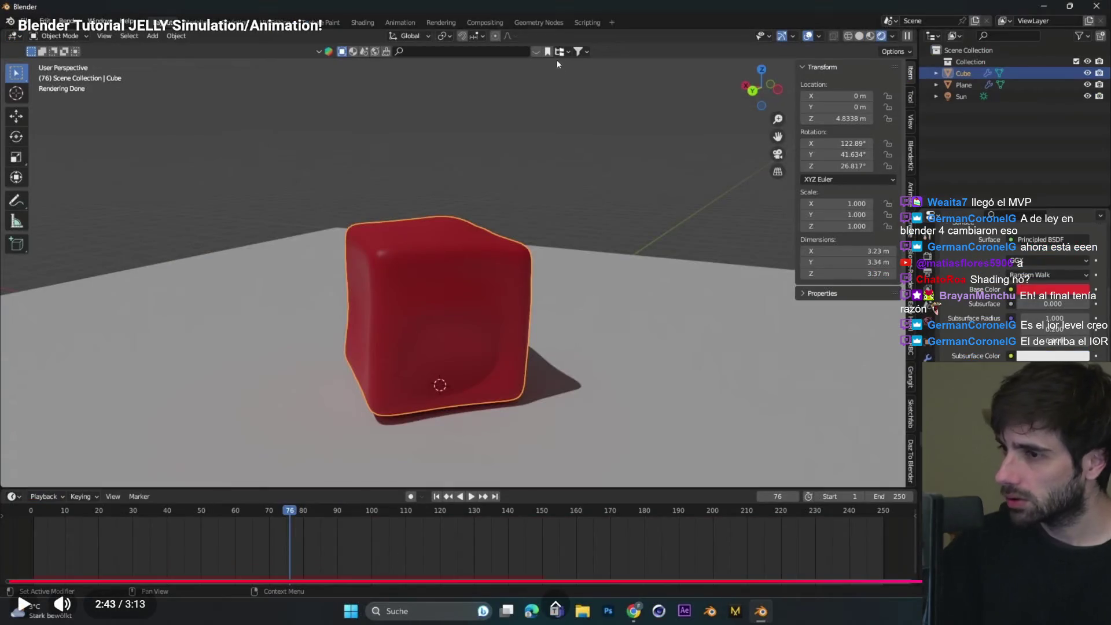
# - Push Specular IOR Level to 1.000 and play the tutorial's render on to 2:45
pyautogui.hotkey('alt', 'Tab')
pyautogui.moveTo(1062, 358)
pyautogui.mouseDown()
pyautogui.moveTo(1052, 357)
pyautogui.moveTo(1088, 355)
pyautogui.mouseUp()
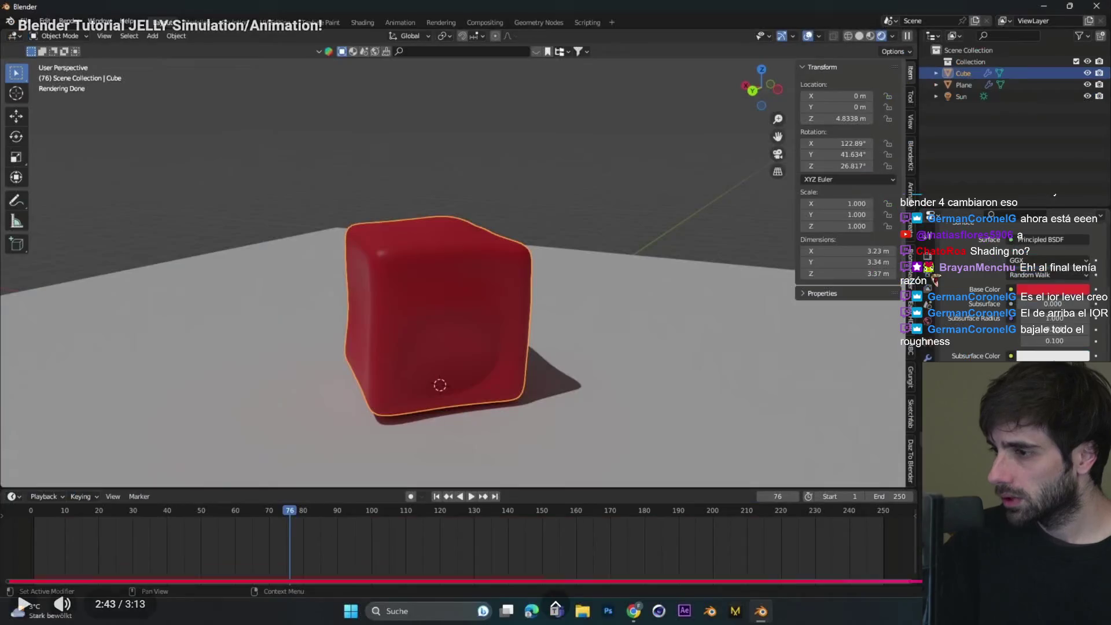
pyautogui.press('space')
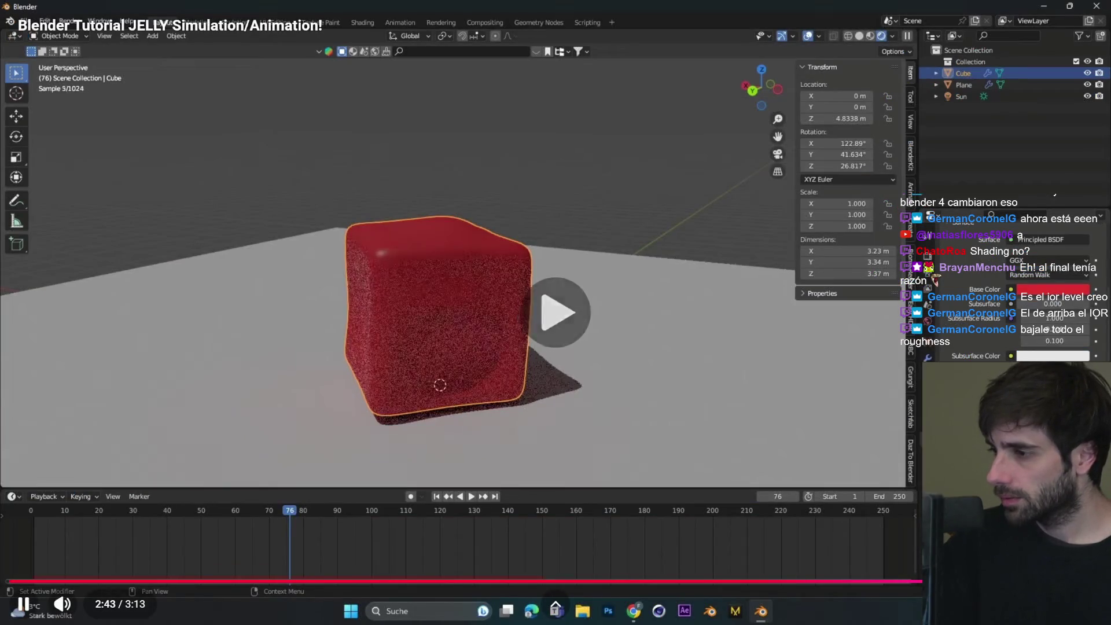
pyautogui.press('space')
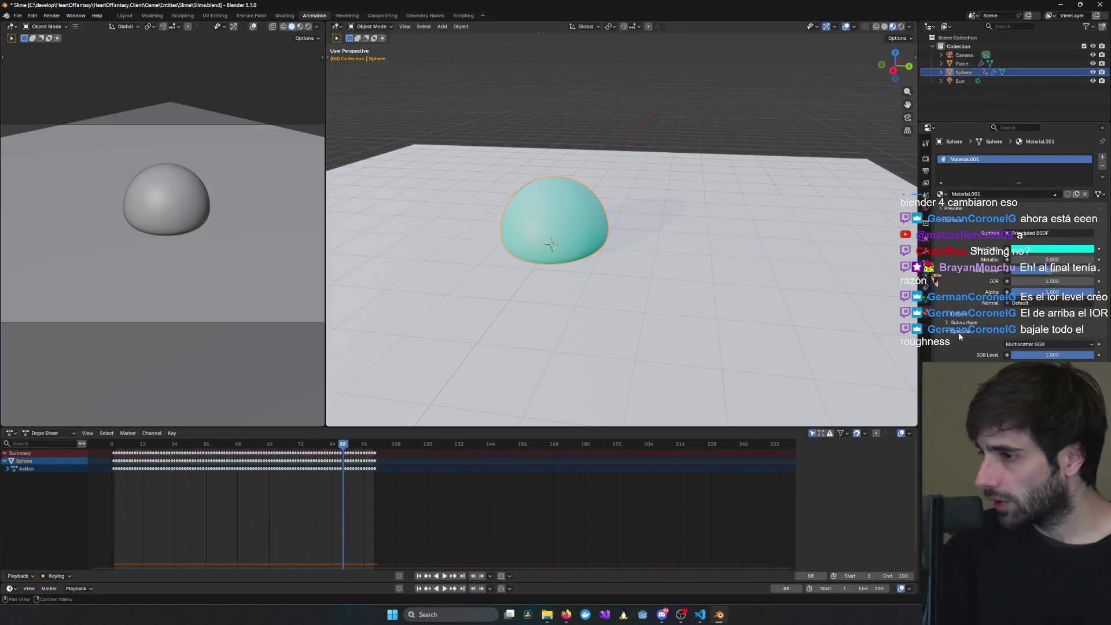
# - Collapse the Specular panel, glance at the tutorial, and orbit around the slime hemisphere
pyautogui.click(959, 332)
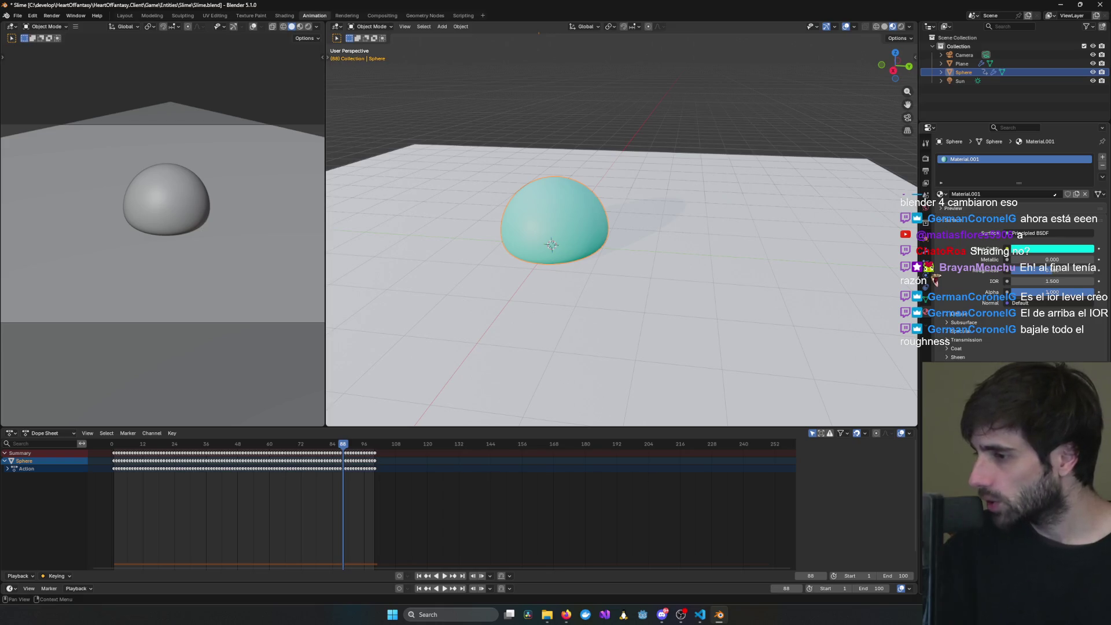
pyautogui.hotkey('alt', 'Tab')
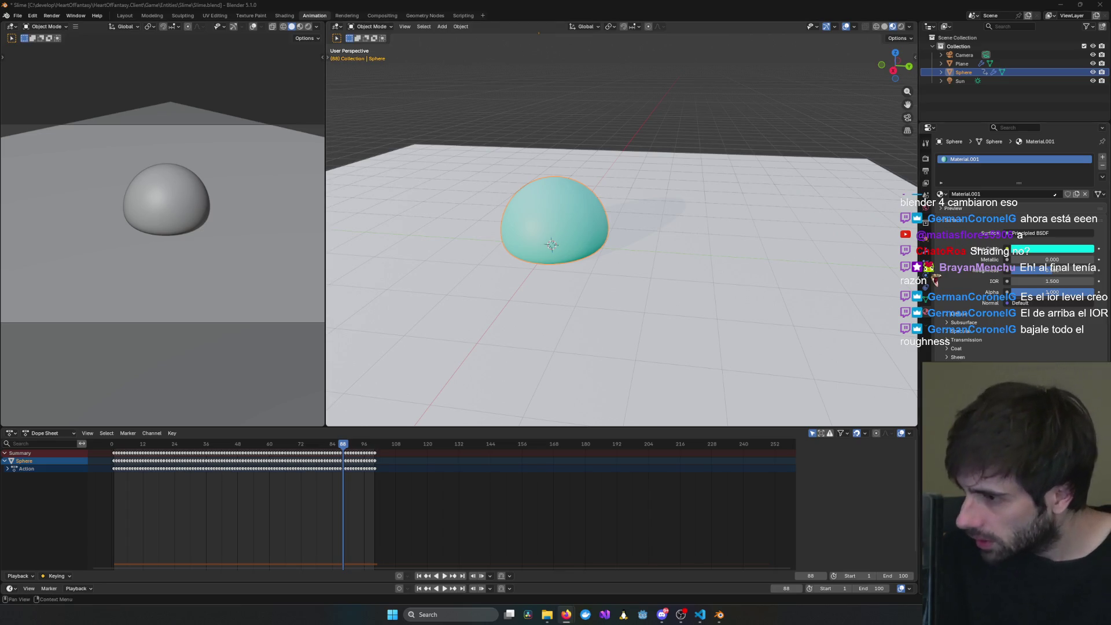
pyautogui.hotkey('alt', 'Tab')
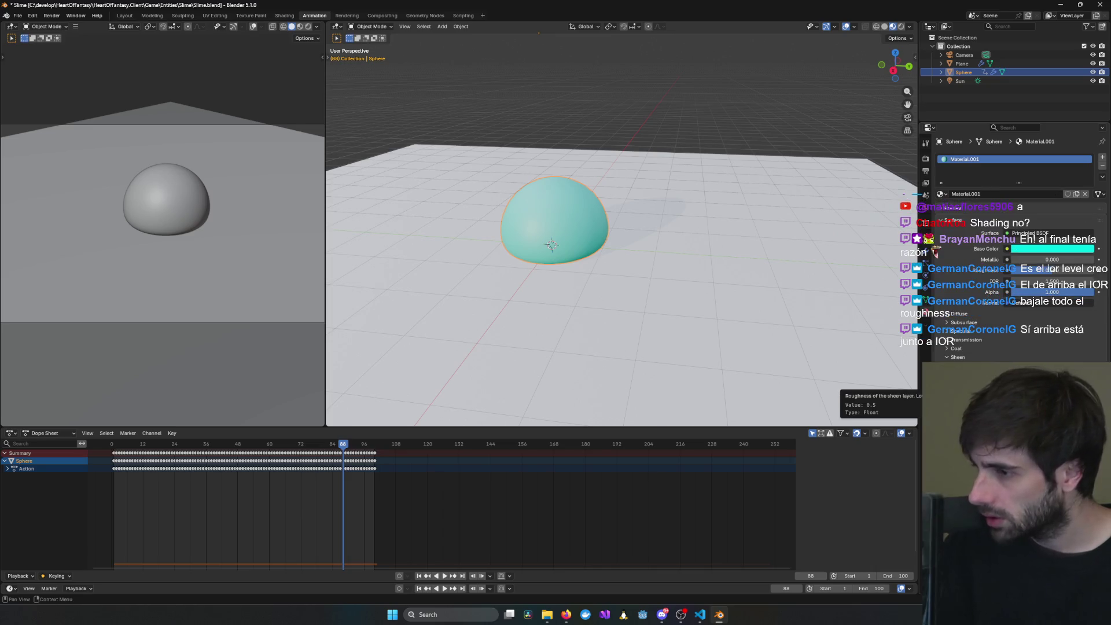
pyautogui.moveTo(1052, 270); pyautogui.dragTo(1042, 270)
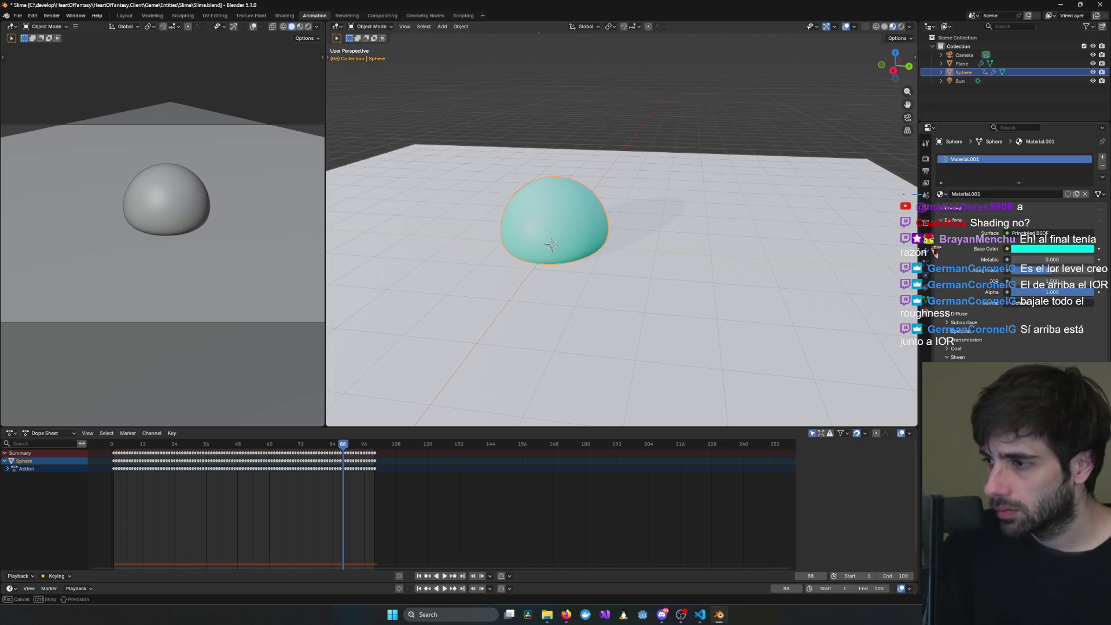
pyautogui.moveTo(718, 272)
pyautogui.mouseDown(button='middle')
pyautogui.moveTo(757, 271)
pyautogui.moveTo(635, 278)
pyautogui.mouseUp(button='middle')
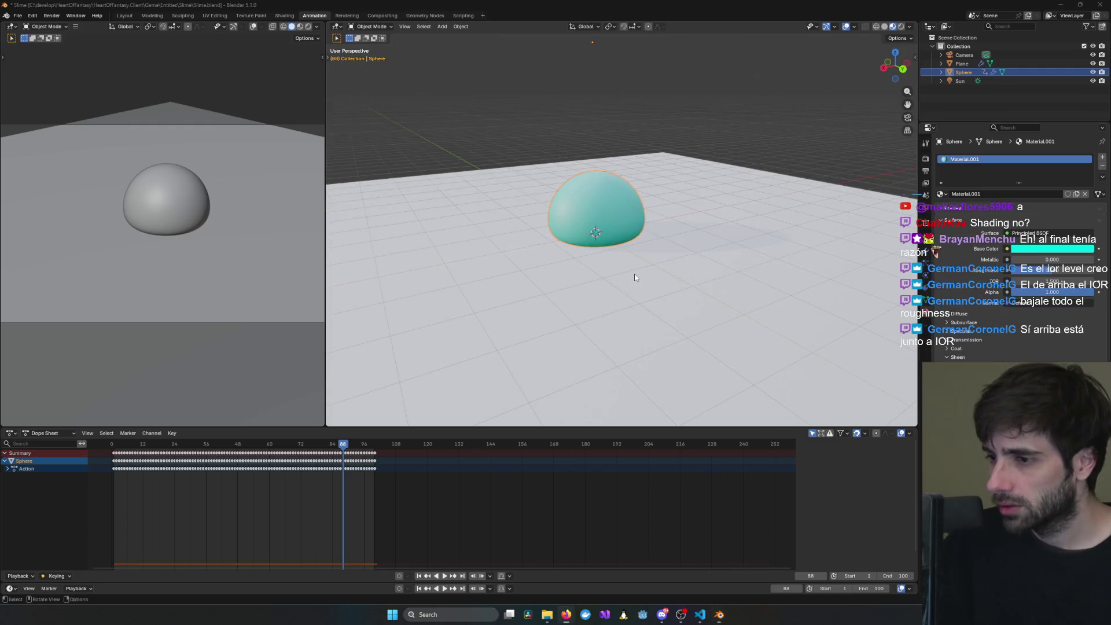
# - Compare with the tutorial's red jelly cube again, then switch the viewport to Rendered shading
pyautogui.hotkey('alt', 'Tab')
pyautogui.click(436, 310)
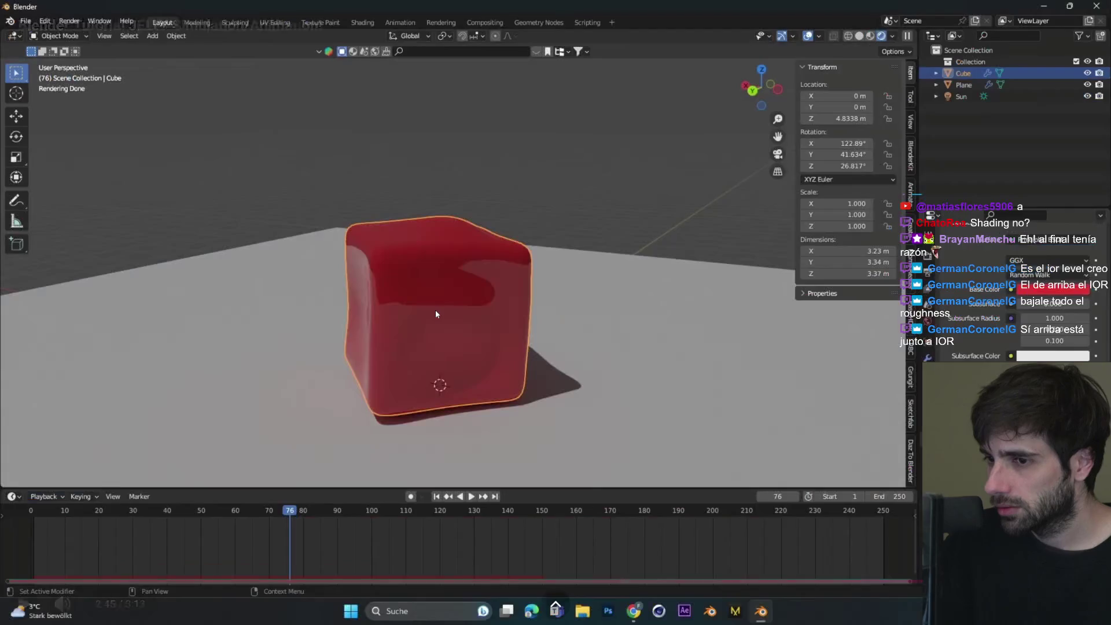
pyautogui.hotkey('alt', 'Tab')
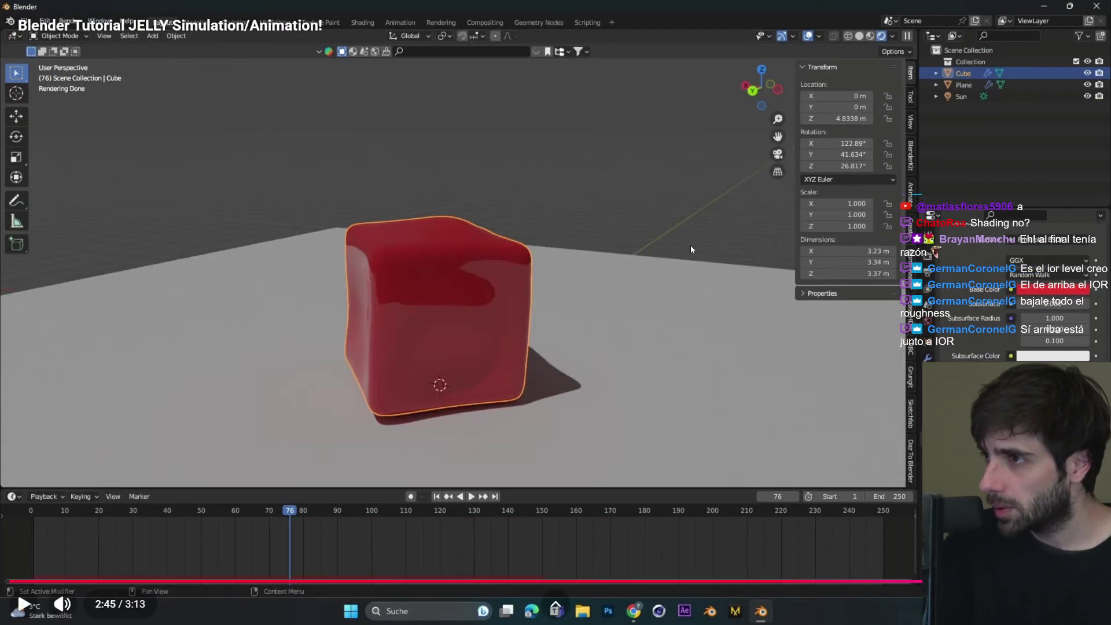
pyautogui.hotkey('alt', 'Tab')
pyautogui.click(475, 317)
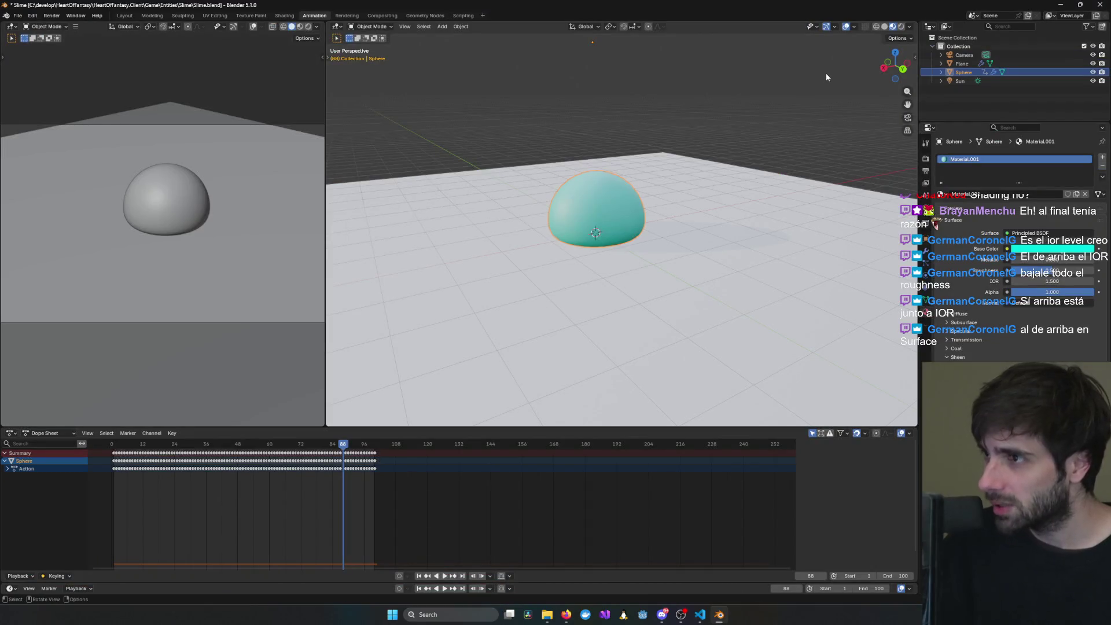
pyautogui.click(901, 27)
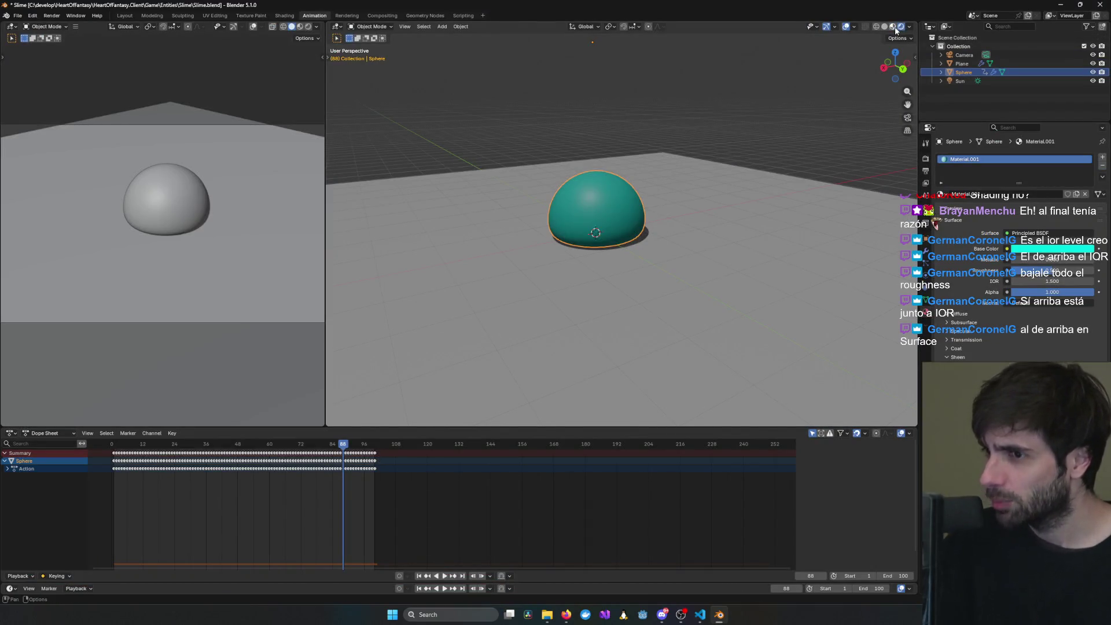
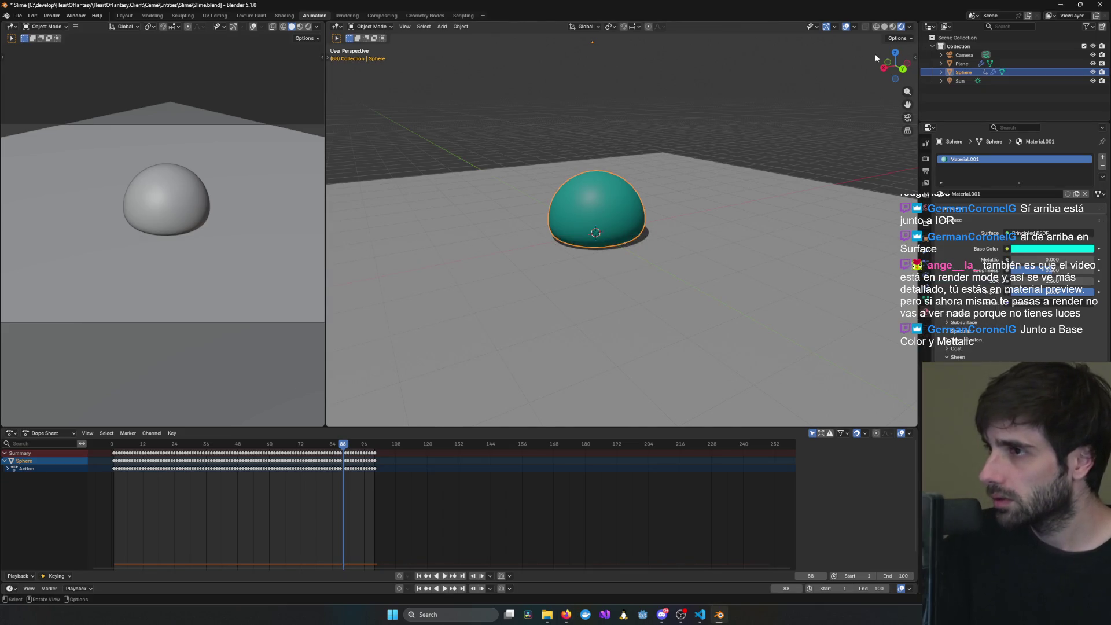
# - Glance at the jelly tutorial, then preview the slime sphere in rendered and material shading
pyautogui.hotkey('alt', 'Tab')
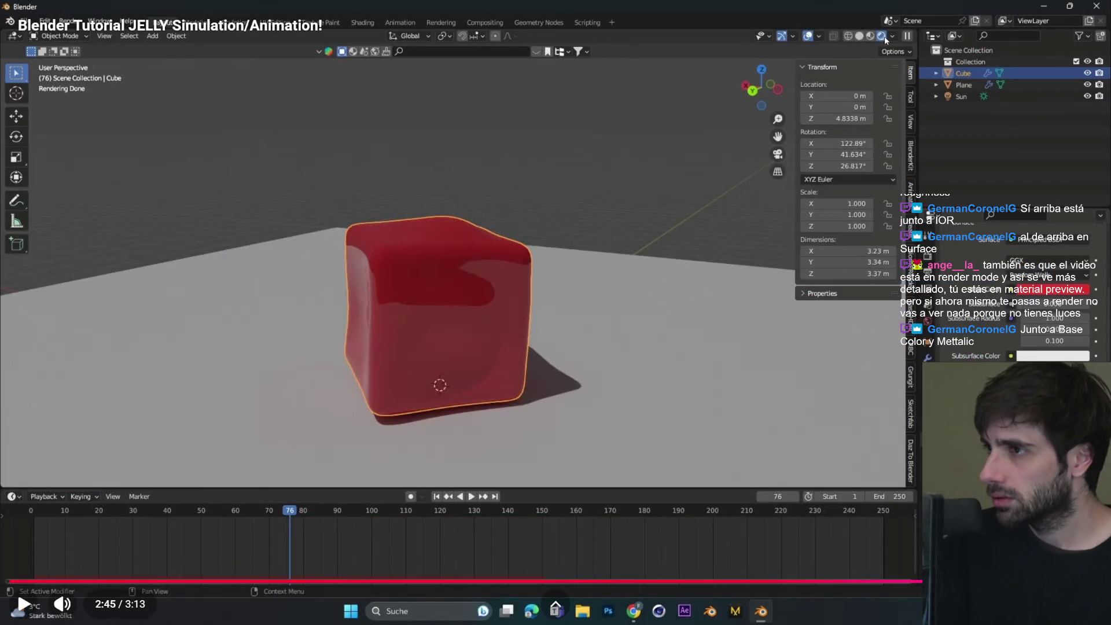
pyautogui.hotkey('alt', 'Tab')
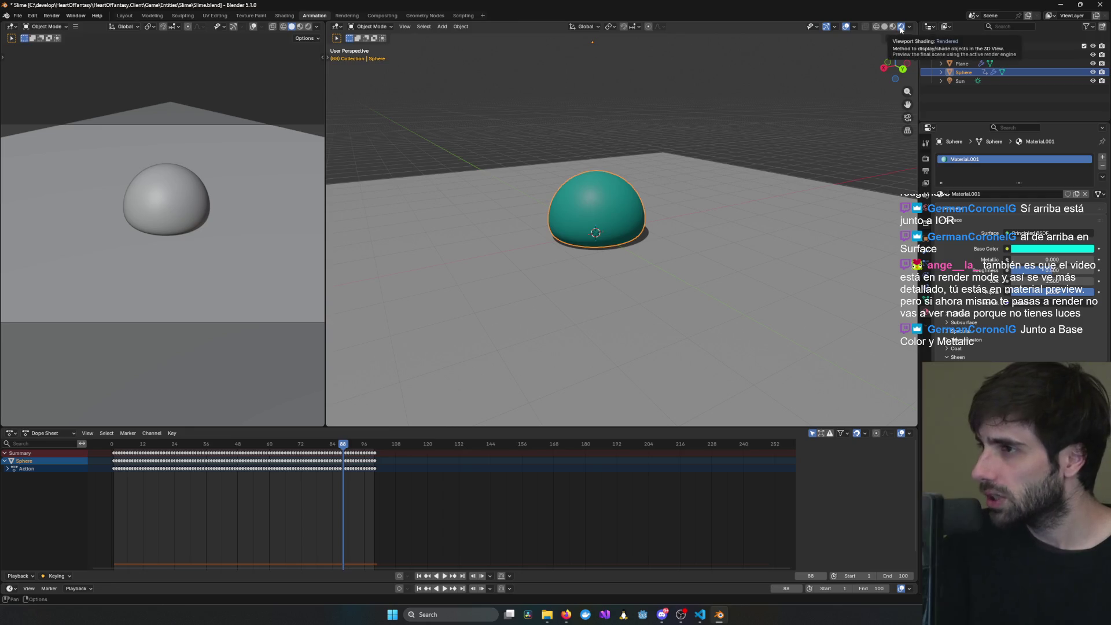
pyautogui.click(896, 28)
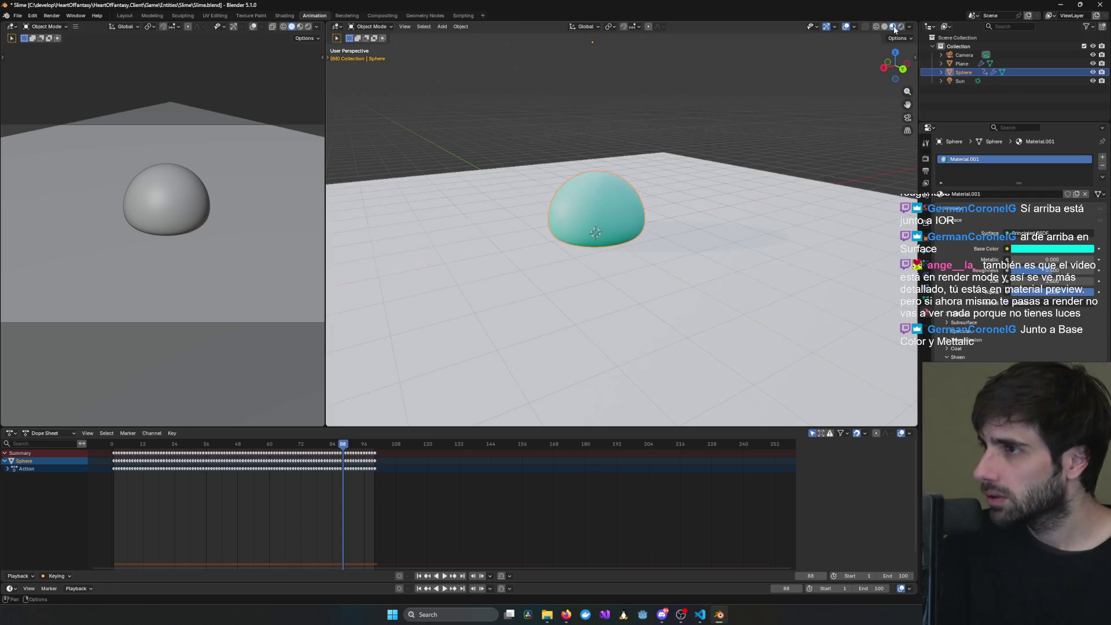
pyautogui.click(893, 26)
pyautogui.moveTo(666, 212)
pyautogui.mouseDown(button='middle')
pyautogui.moveTo(688, 208)
pyautogui.moveTo(595, 222)
pyautogui.moveTo(776, 216)
pyautogui.moveTo(699, 218)
pyautogui.moveTo(738, 212)
pyautogui.mouseUp(button='middle')
# - Lower the slime material's Roughness to 0.000 and expand its Specular settings
pyautogui.moveTo(1052, 274)
pyautogui.mouseDown()
pyautogui.moveTo(1013, 274)
pyautogui.moveTo(1089, 274)
pyautogui.moveTo(1011, 274)
pyautogui.mouseUp()
pyautogui.moveTo(753, 249)
pyautogui.mouseDown(button='middle')
pyautogui.moveTo(641, 214)
pyautogui.moveTo(787, 240)
pyautogui.moveTo(767, 243)
pyautogui.mouseUp(button='middle')
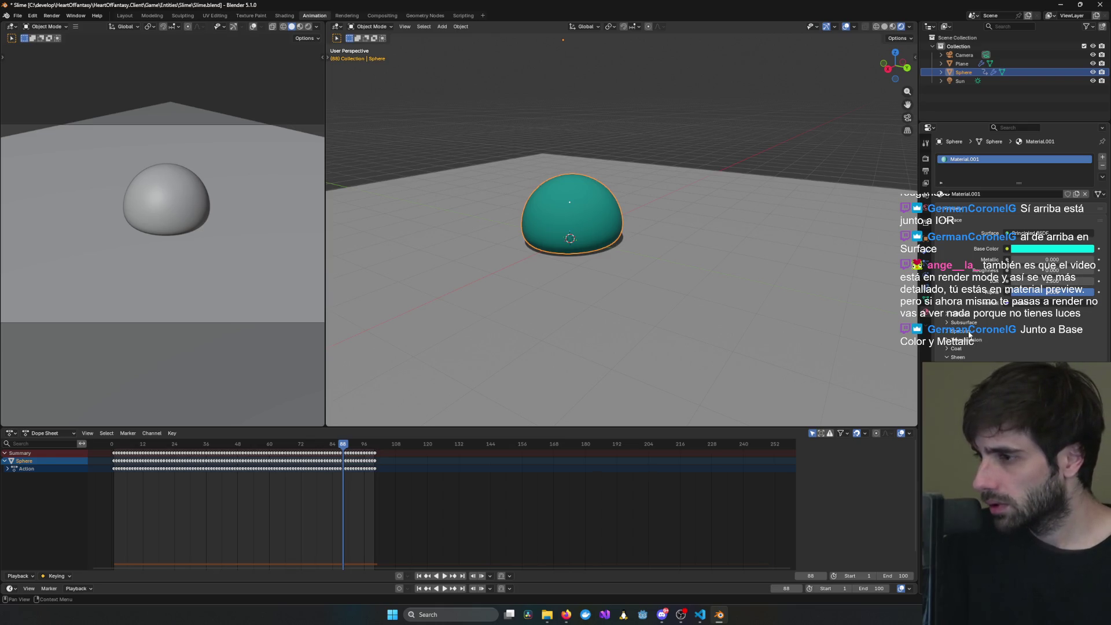
pyautogui.click(972, 331)
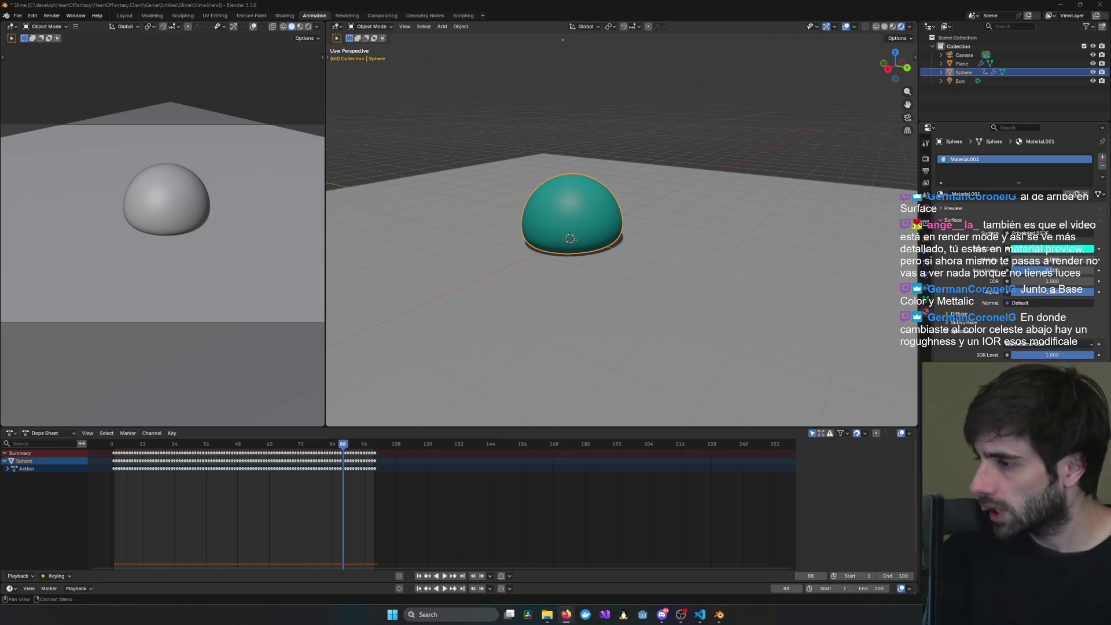
pyautogui.moveTo(1051, 270); pyautogui.dragTo(1012, 270)
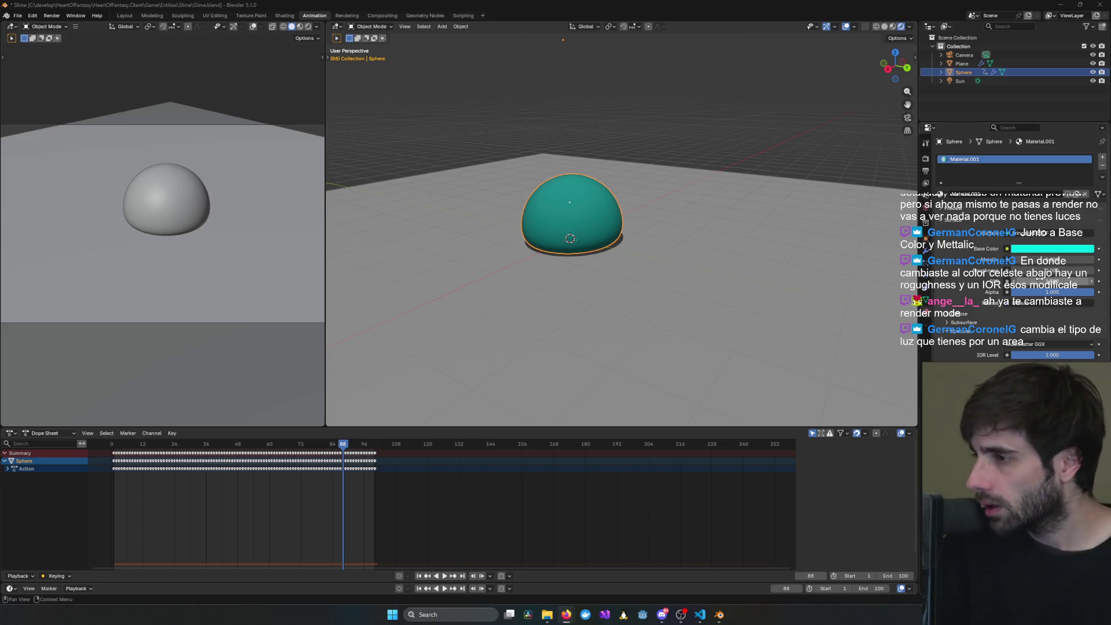
# - Try an IOR Level change, cancel it, and bring up the jelly tutorial video
pyautogui.moveTo(1026, 276)
pyautogui.mouseDown()
pyautogui.moveTo(1060, 276)
pyautogui.moveTo(1048, 276)
pyautogui.mouseUp()
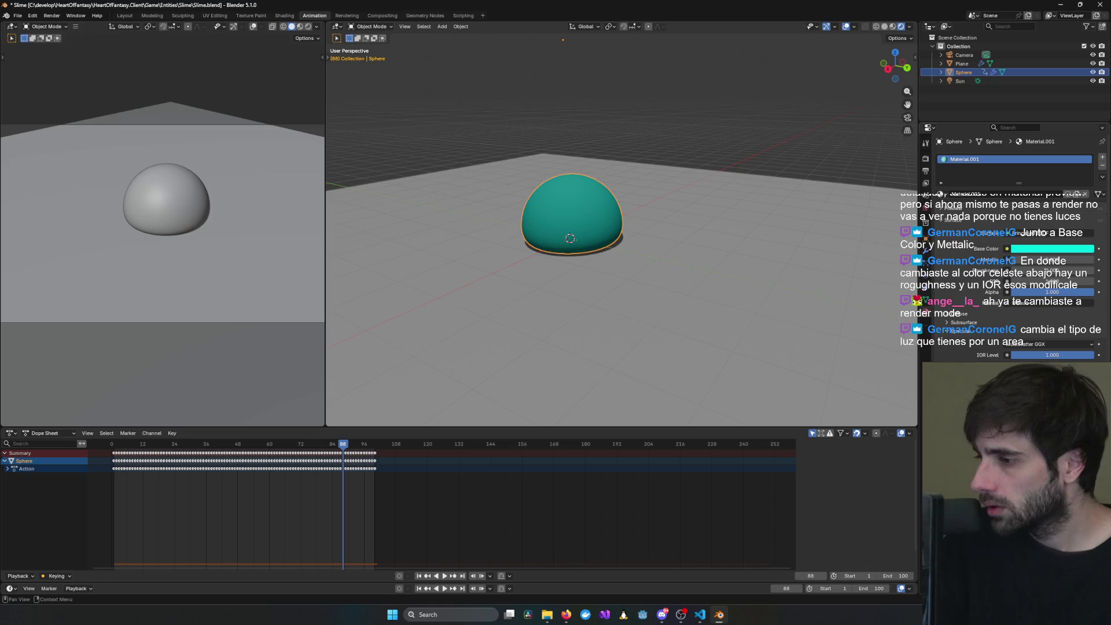
pyautogui.moveTo(1048, 276); pyautogui.dragTo(1048, 276)
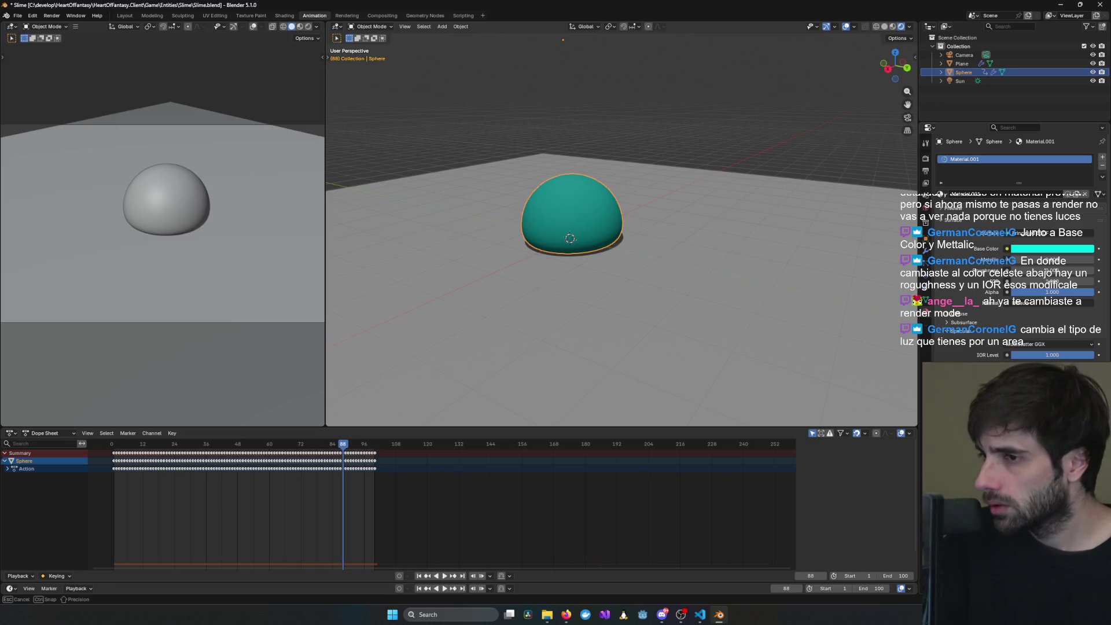
pyautogui.moveTo(1047, 355); pyautogui.dragTo(1039, 355)
pyautogui.press('Escape')
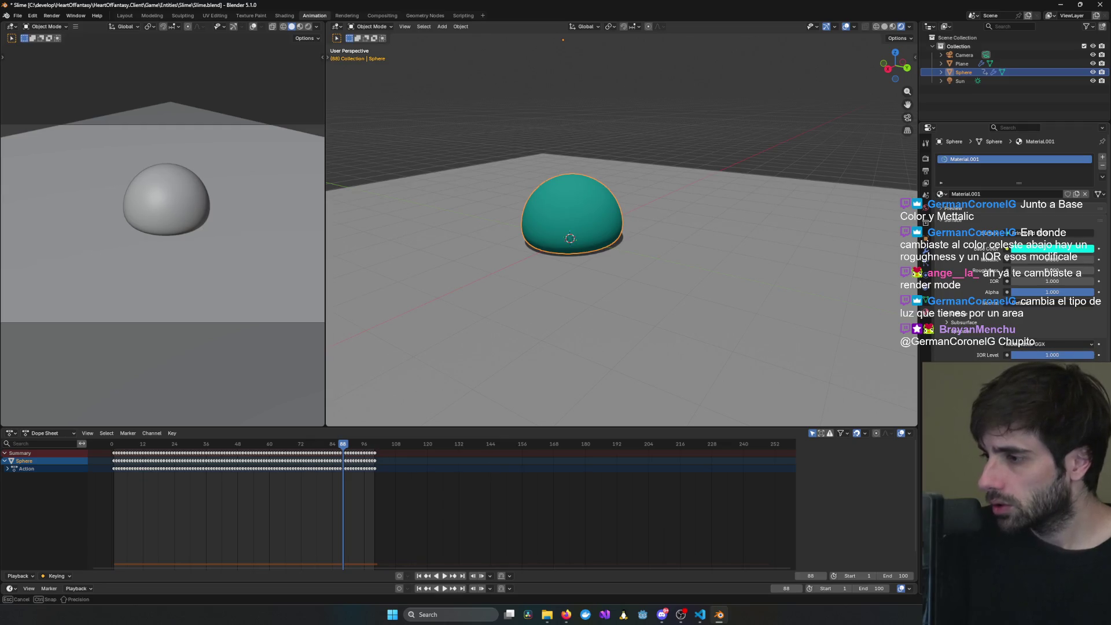
pyautogui.hotkey('alt', 'Tab')
pyautogui.press('Escape')
pyautogui.hotkey('alt', 'Tab')
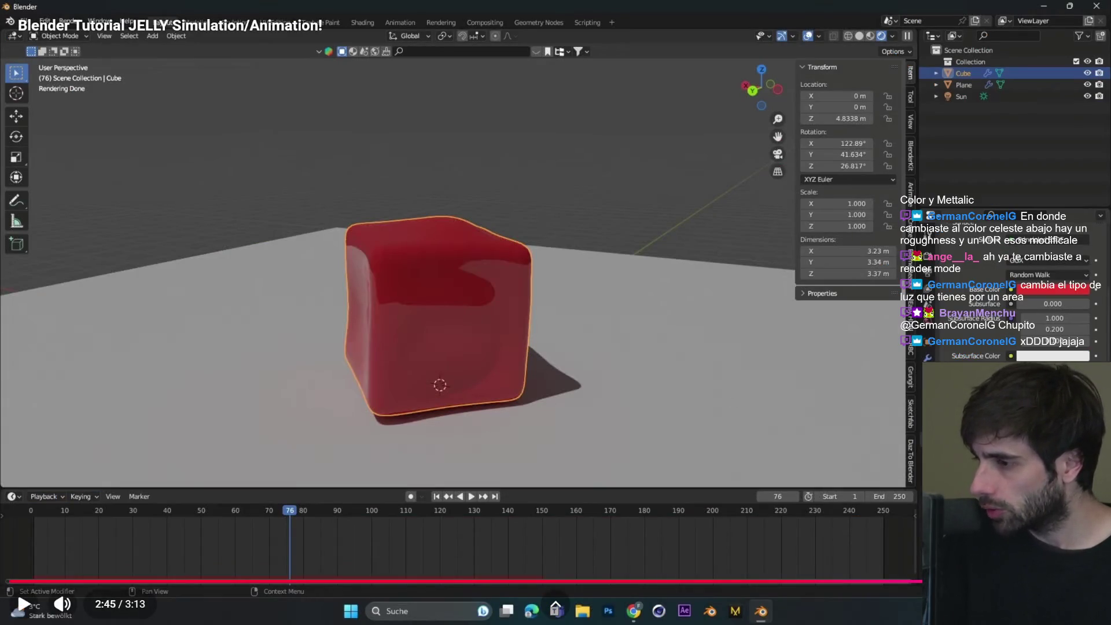
# - Rewind the jelly tutorial 5 seconds, replay it, exit fullscreen and return to Blender
pyautogui.press('Left')
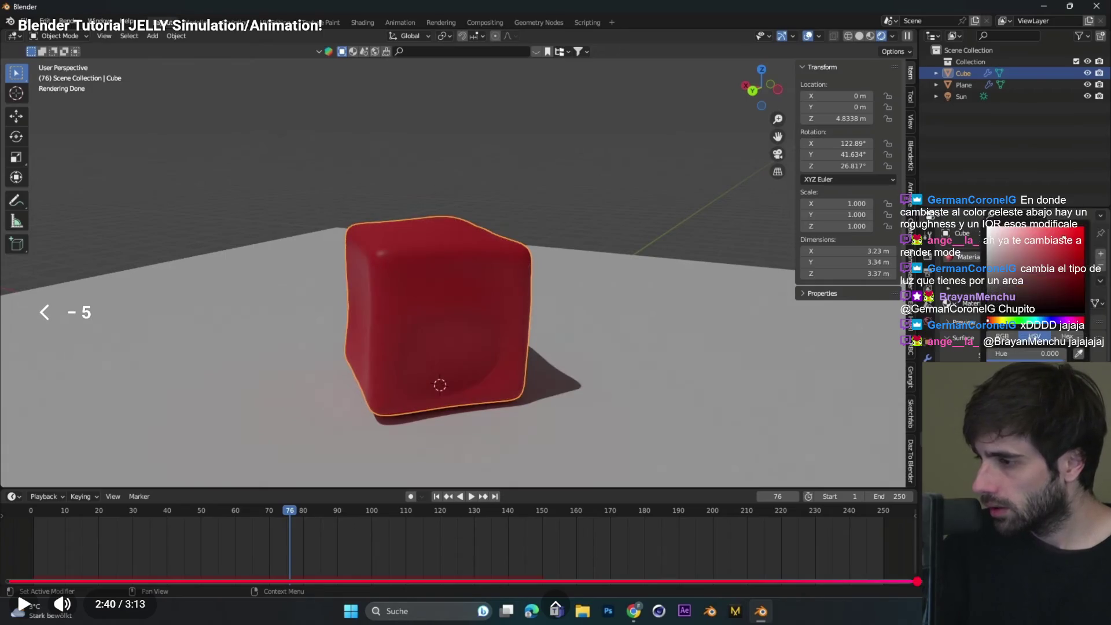
pyautogui.press('space')
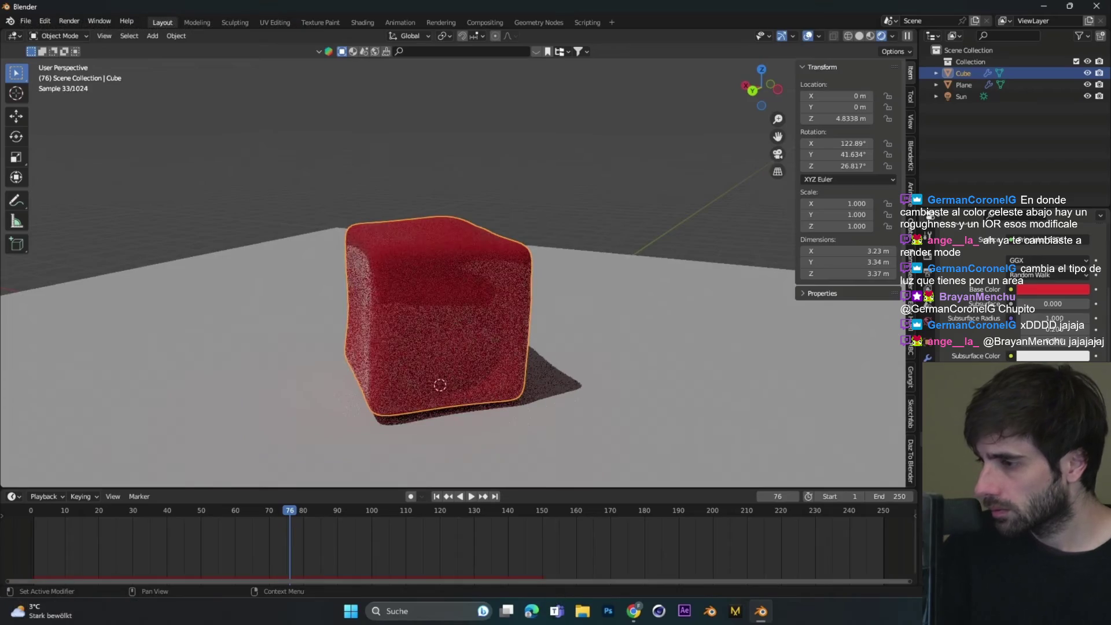
pyautogui.moveTo(886, 328)
pyautogui.click(668, 332)
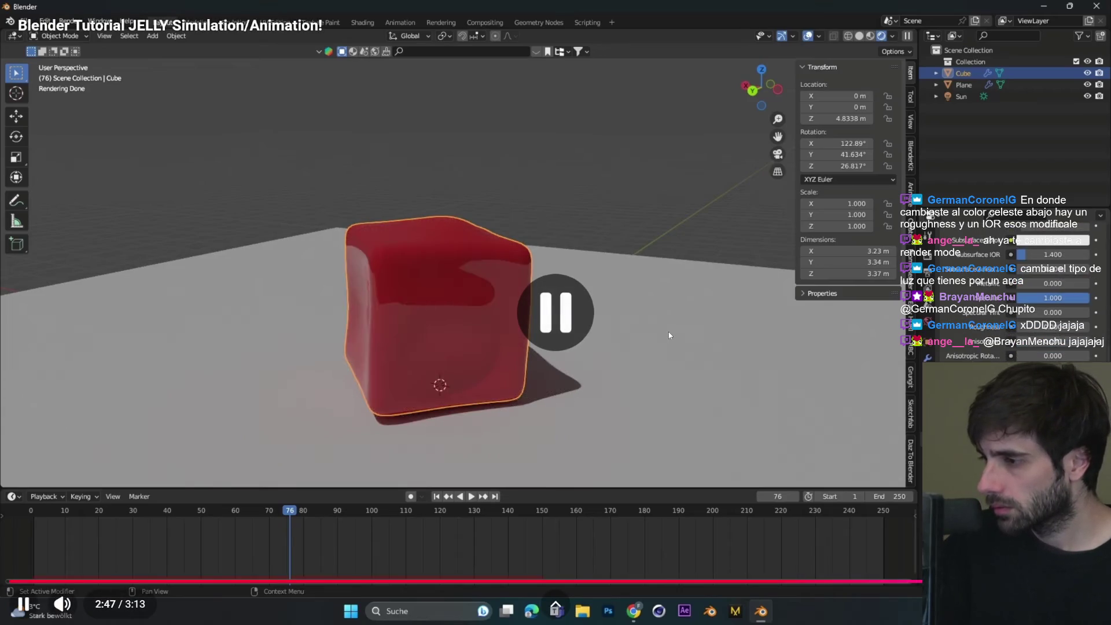
pyautogui.click(669, 332)
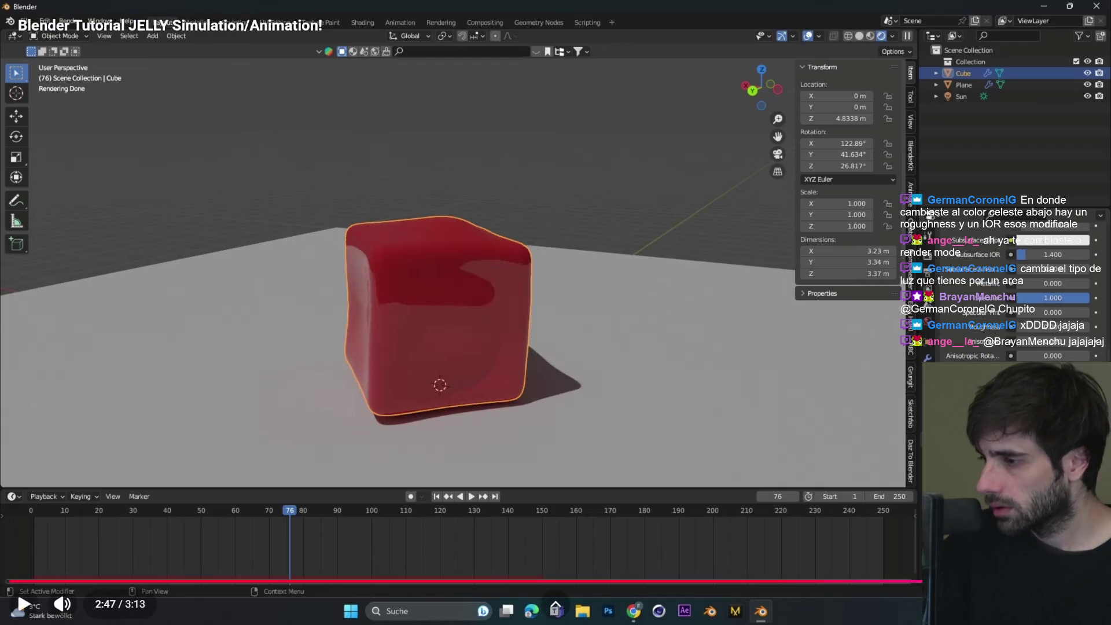
pyautogui.press('Escape')
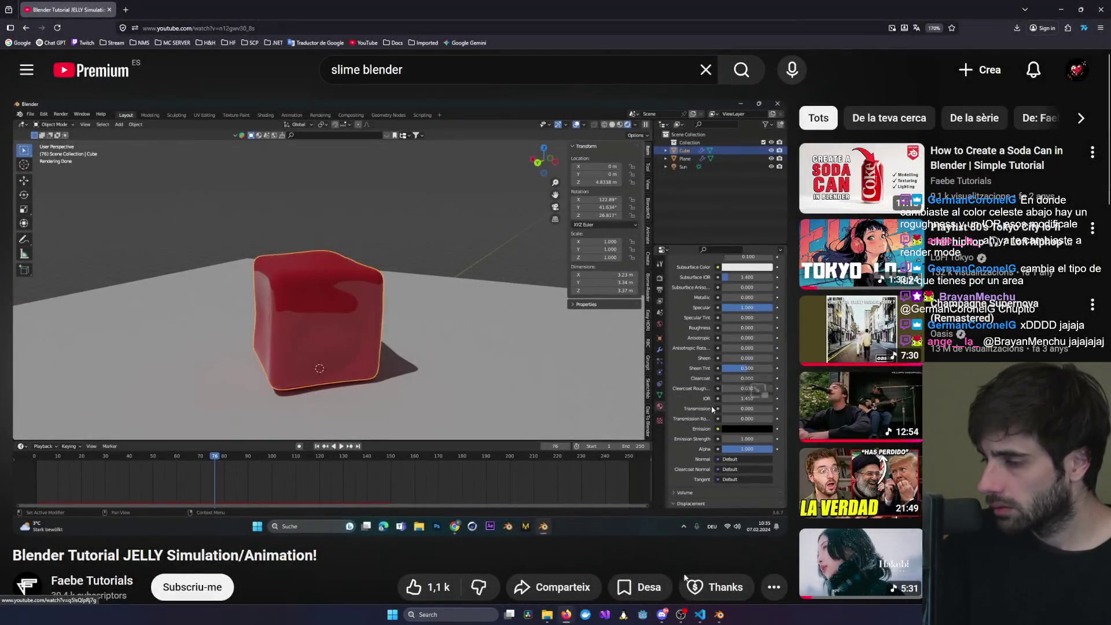
pyautogui.hotkey('alt', 'Tab')
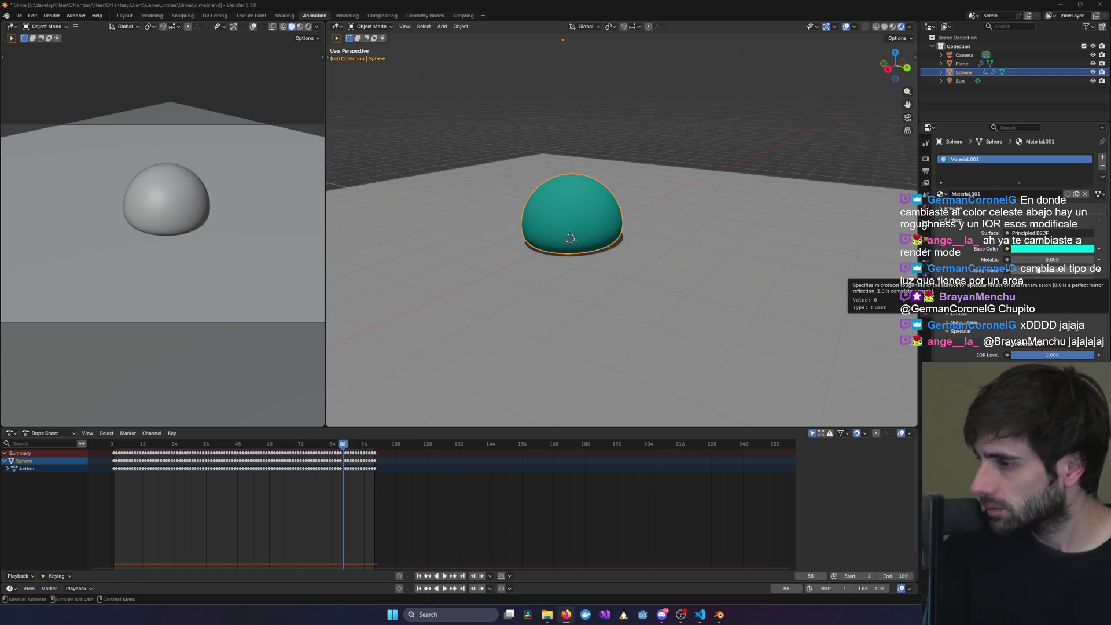
# - Raise the slime material's Roughness to 1.000, keeping the sphere selected
pyautogui.moveTo(1019, 270); pyautogui.dragTo(1100, 270)
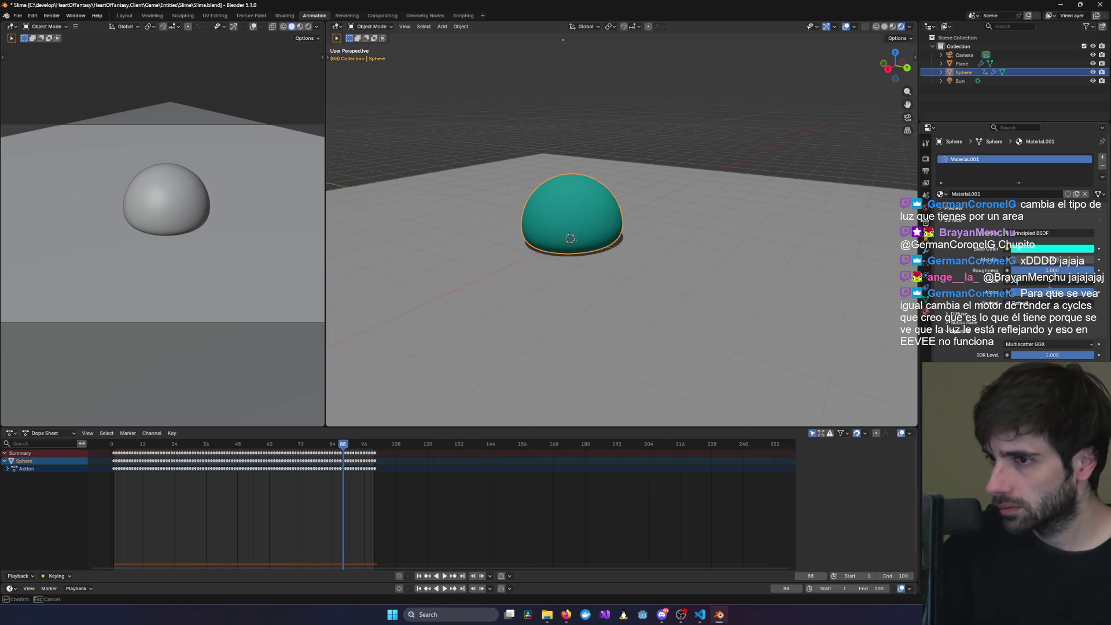
pyautogui.press('Return')
pyautogui.click(817, 286)
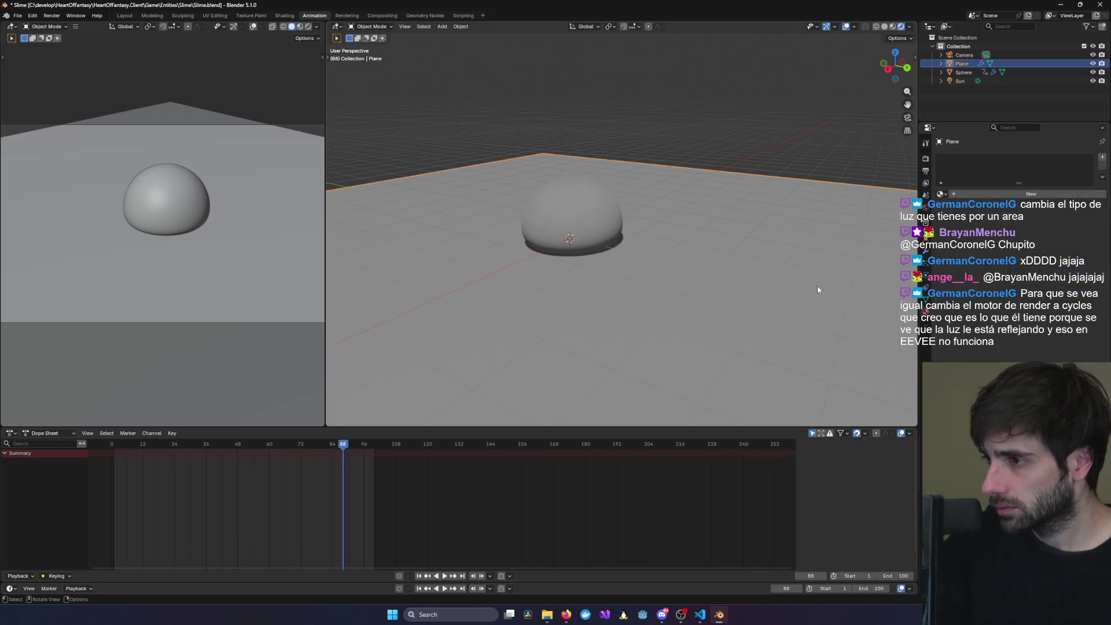
pyautogui.moveTo(817, 286); pyautogui.dragTo(689, 274, button='middle')
pyautogui.hotkey('ctrl', 'z')
pyautogui.hotkey('ctrl', 'z')
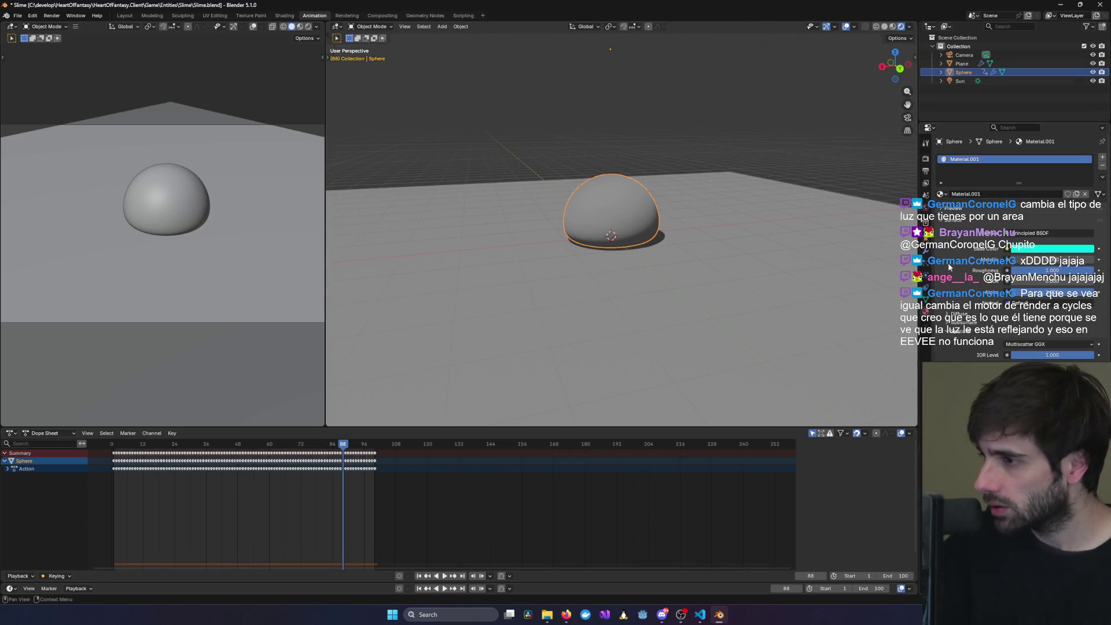
pyautogui.moveTo(1052, 281)
pyautogui.mouseDown()
pyautogui.moveTo(1071, 281)
pyautogui.moveTo(1052, 282)
pyautogui.mouseUp()
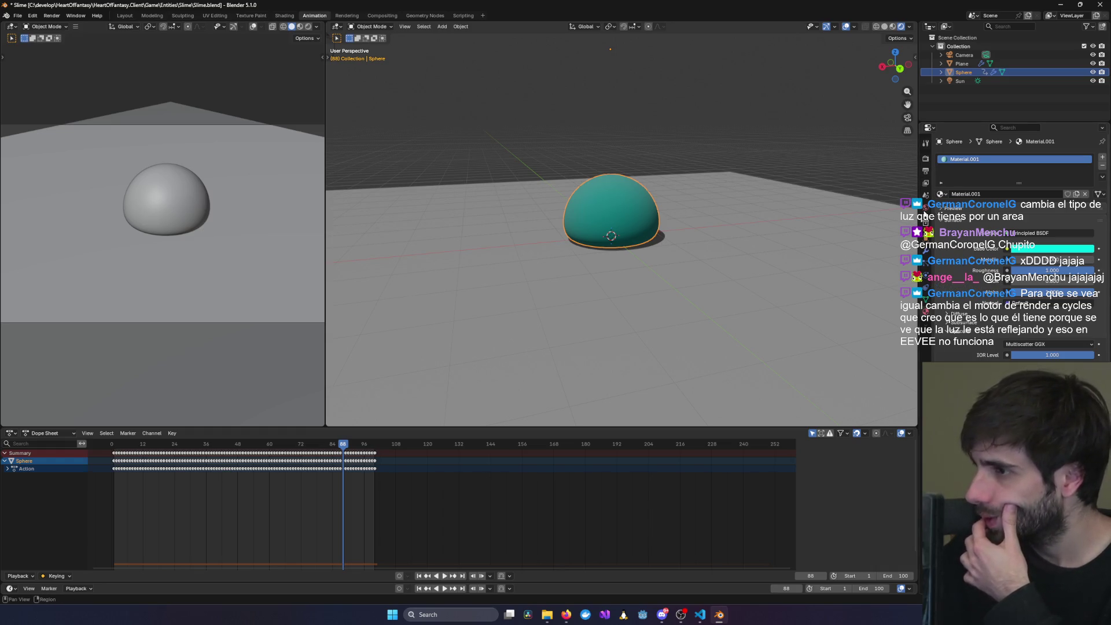
# - Browse the World, Physics, Object Data and Material tabs, scrolling down the material panel
pyautogui.click(926, 208)
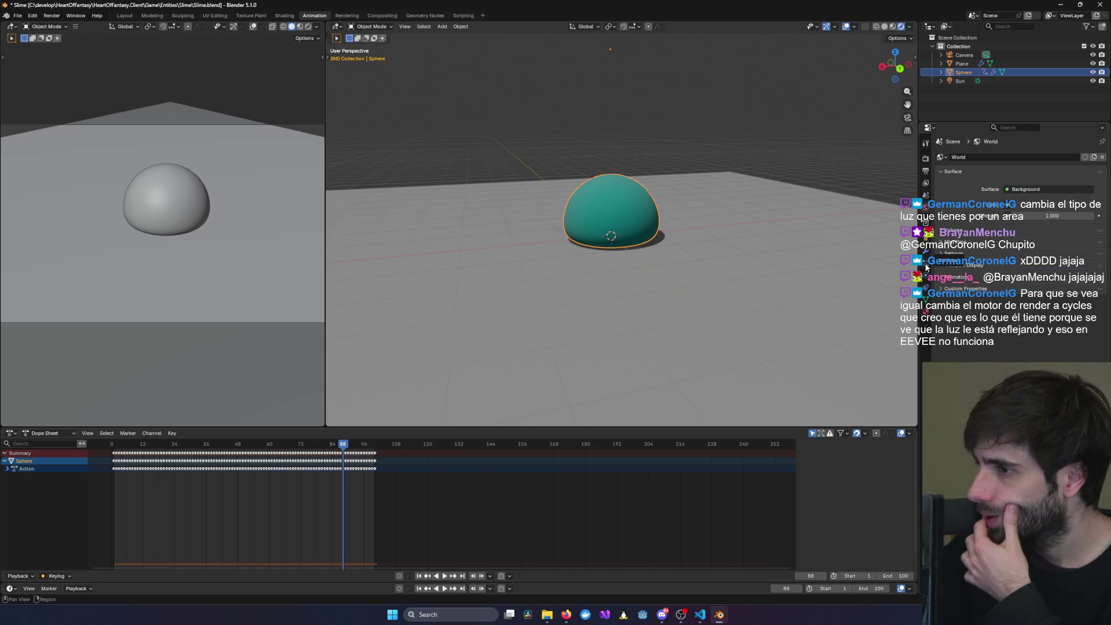
pyautogui.click(925, 280)
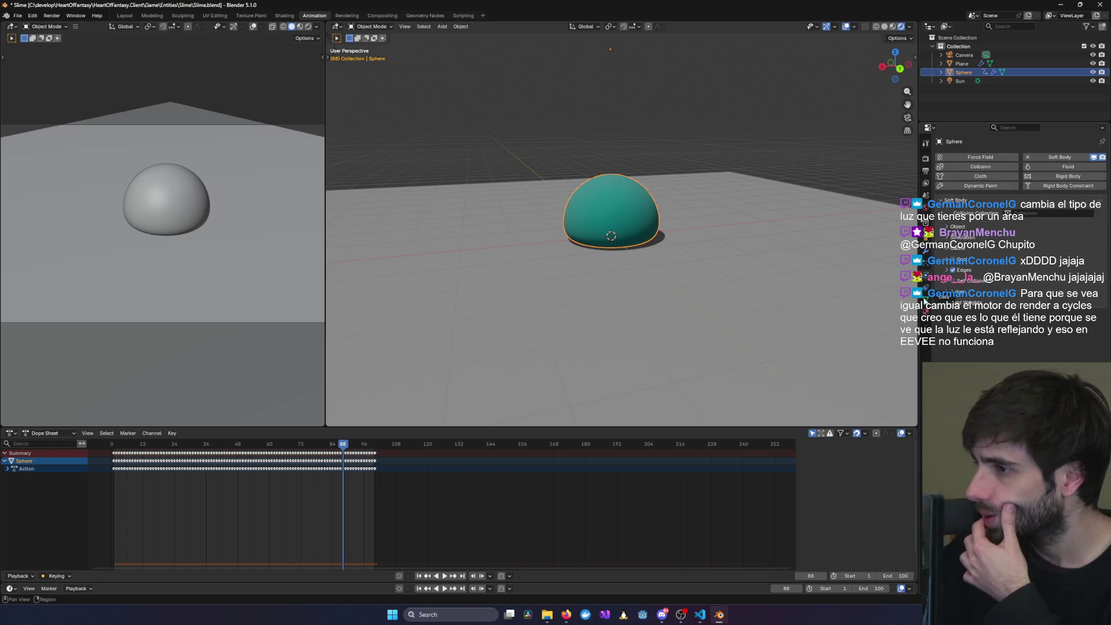
pyautogui.click(926, 301)
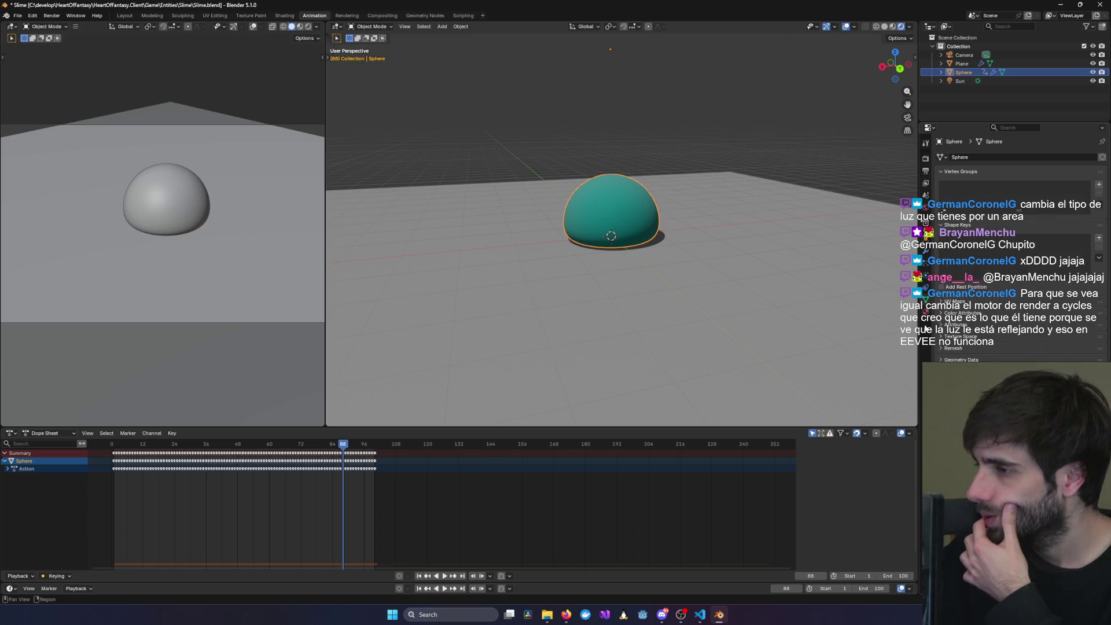
pyautogui.click(926, 315)
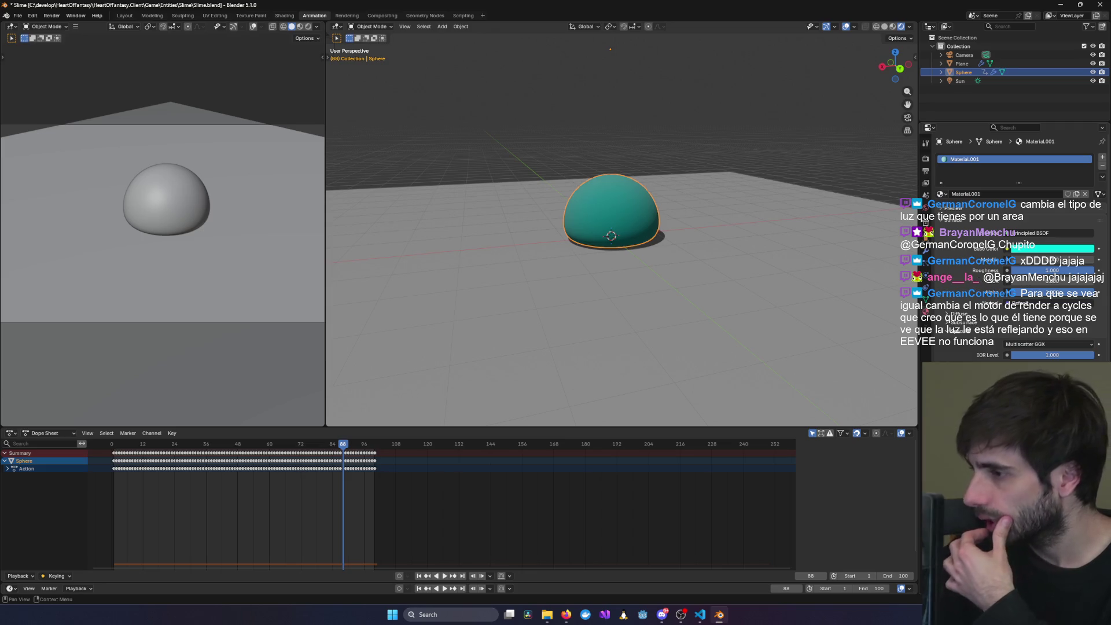
pyautogui.scroll(-1, 1013, 248)
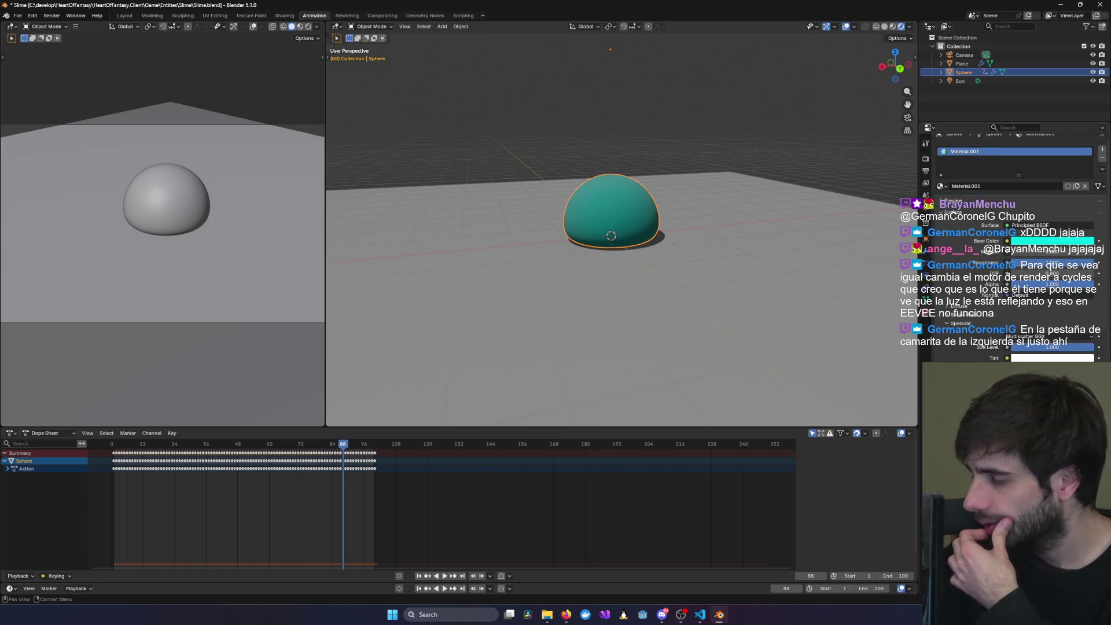
pyautogui.scroll(-3, 1013, 249)
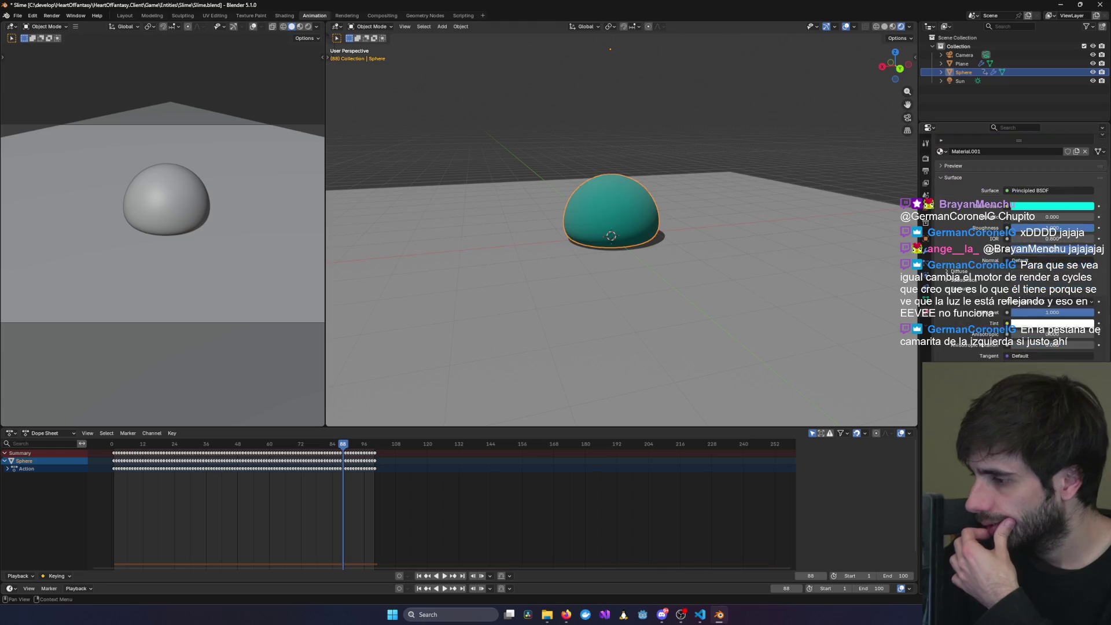
pyautogui.scroll(-8, 1013, 249)
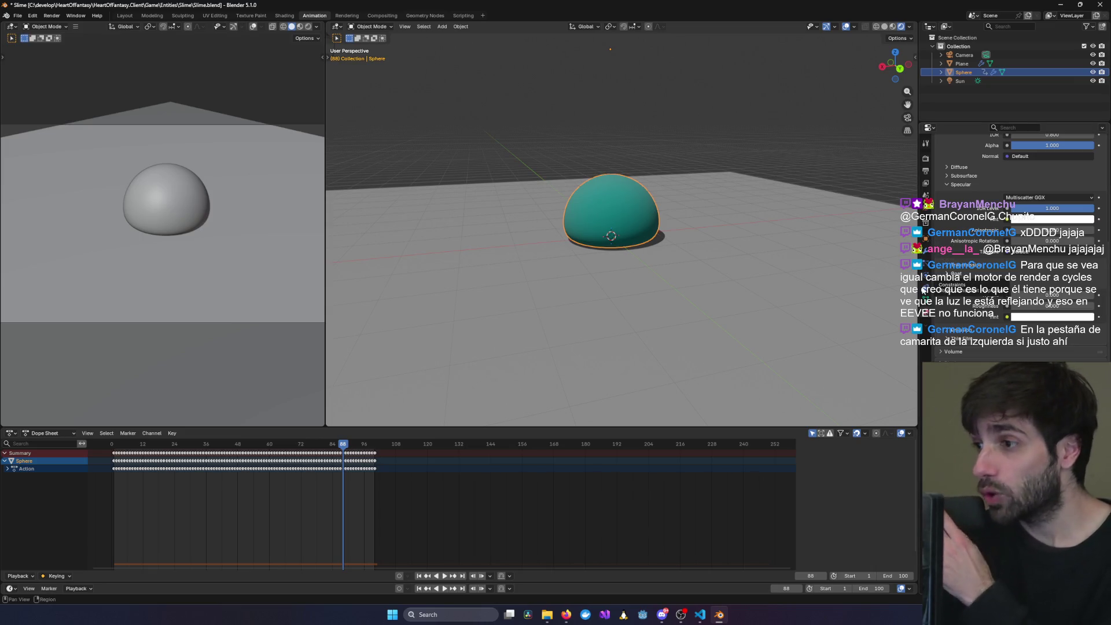
# - Switch the render engine to Cycles and briefly play the slime animation
pyautogui.click(927, 159)
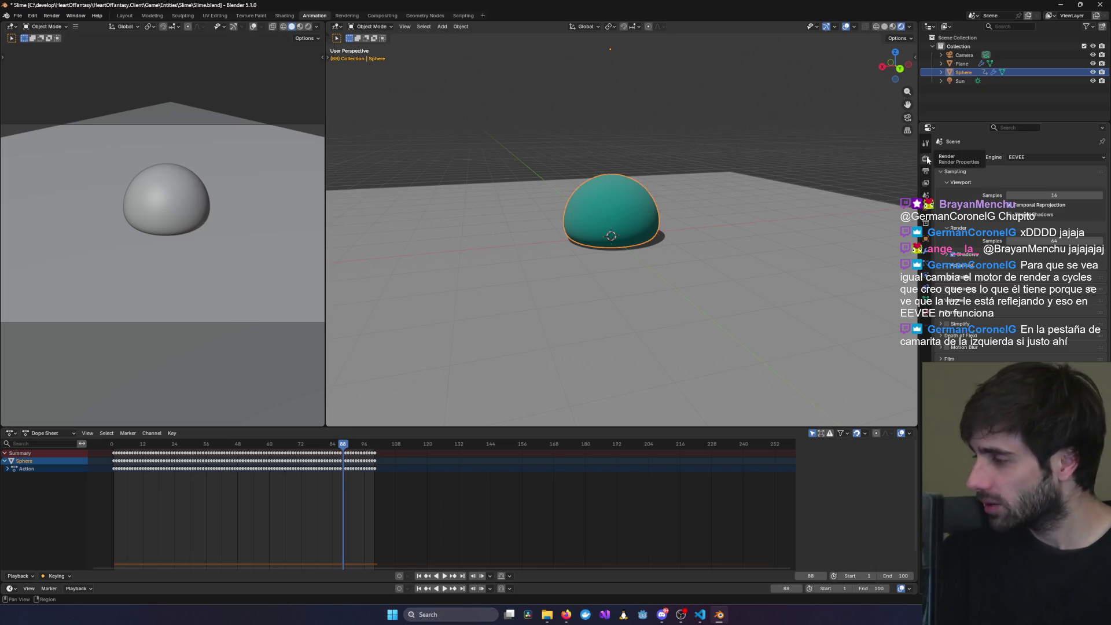
pyautogui.click(1038, 168)
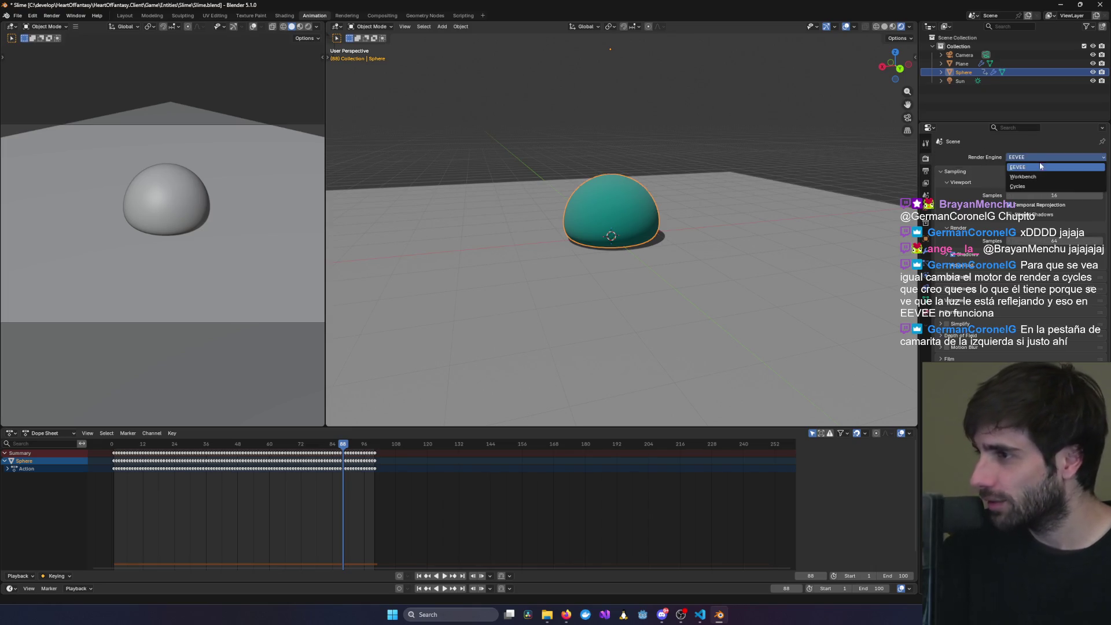
pyautogui.click(1034, 183)
pyautogui.moveTo(640, 272); pyautogui.dragTo(738, 204, button='middle')
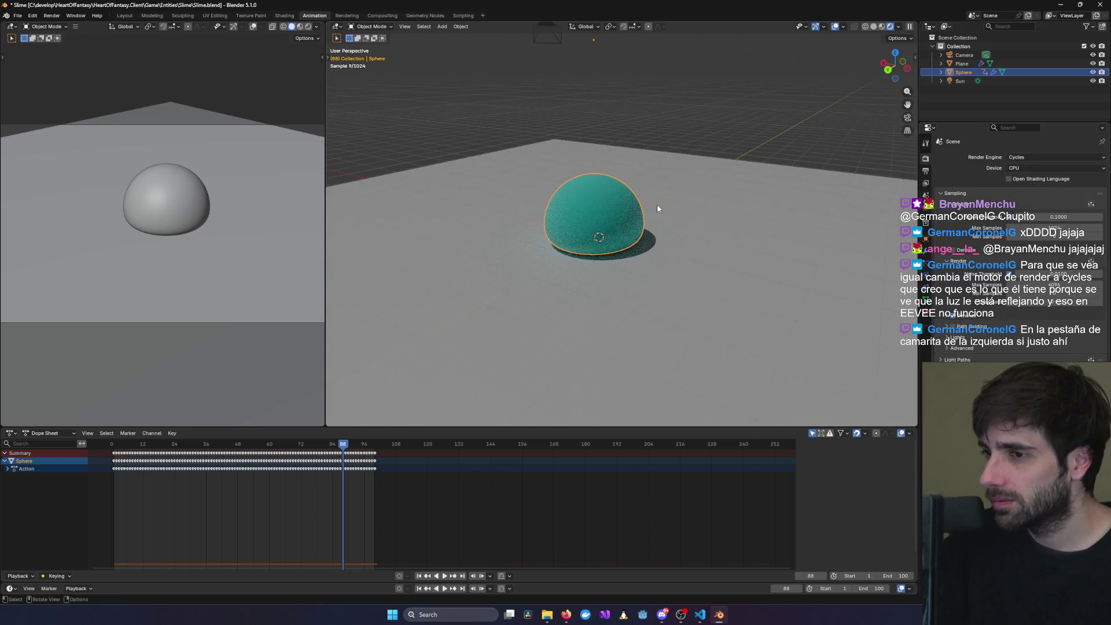
pyautogui.press('space')
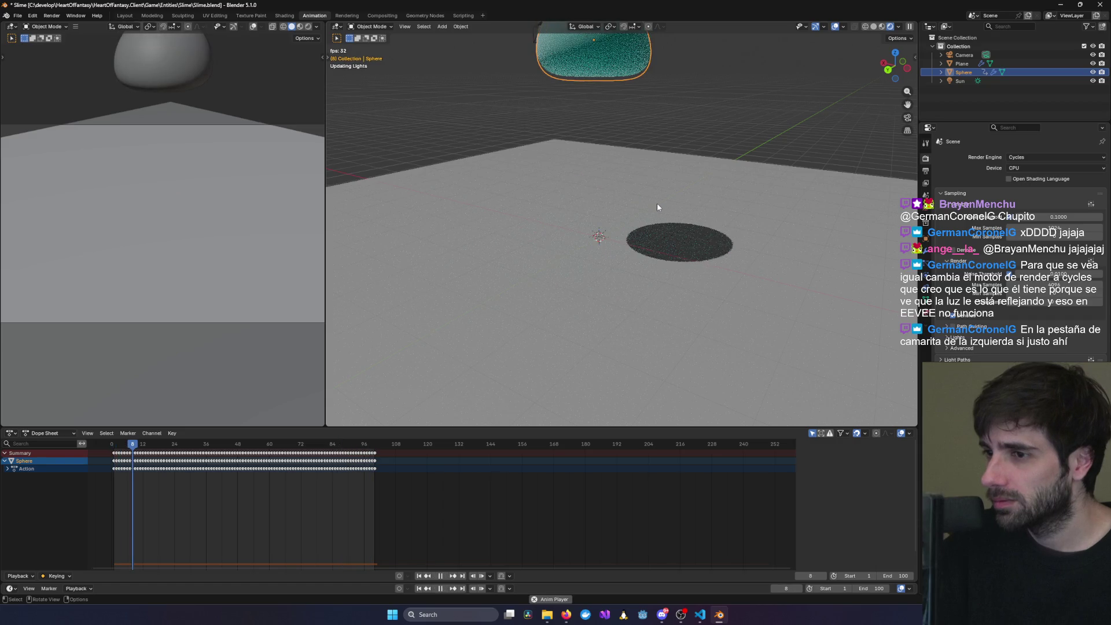
pyautogui.press('space')
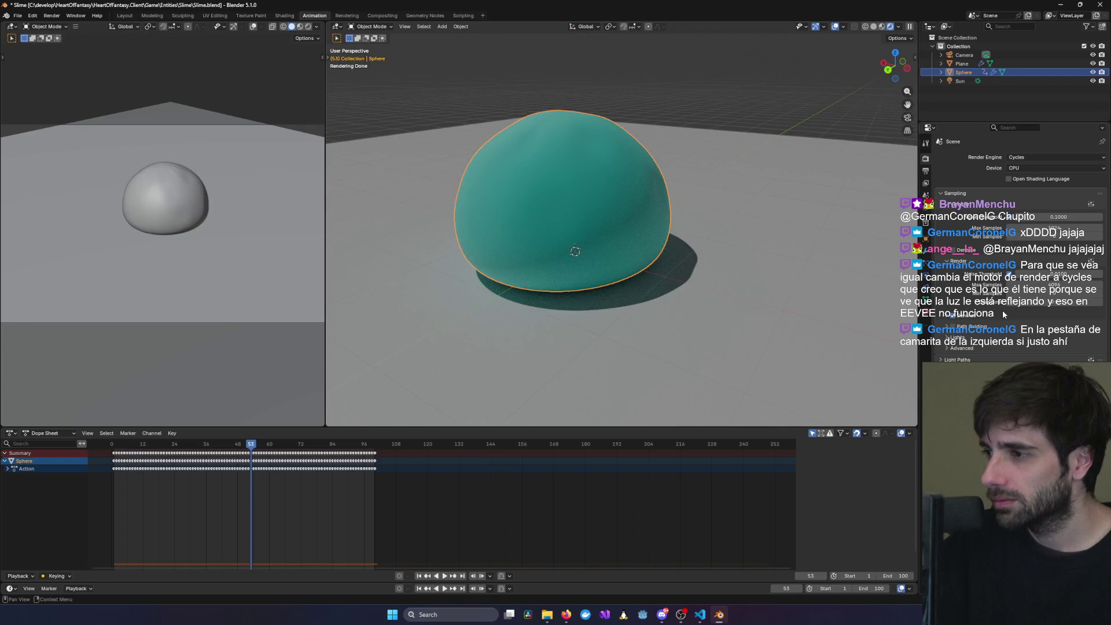
# - Adjust a Principled BSDF slider so the slime material renders translucent
pyautogui.click(927, 317)
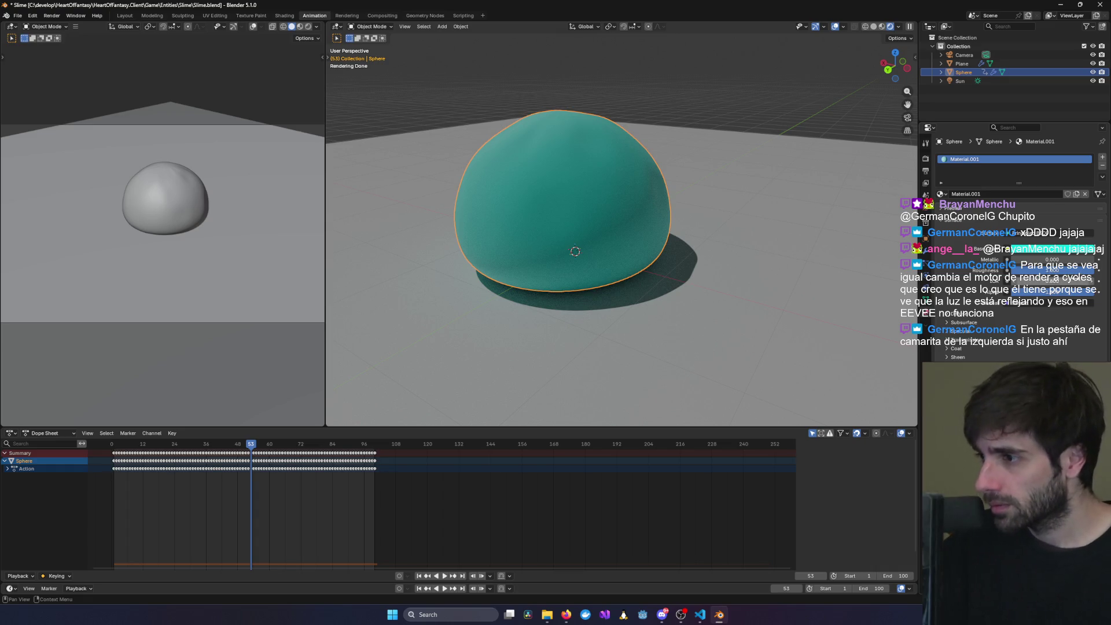
pyautogui.moveTo(1076, 274); pyautogui.dragTo(1012, 275)
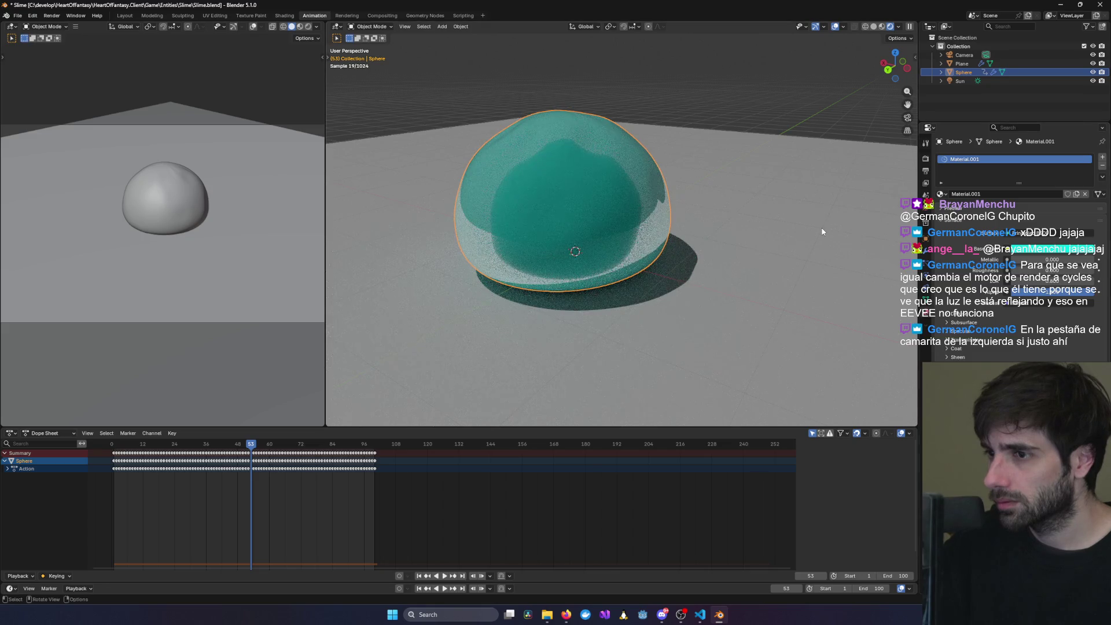
pyautogui.moveTo(741, 243); pyautogui.dragTo(774, 244, button='middle')
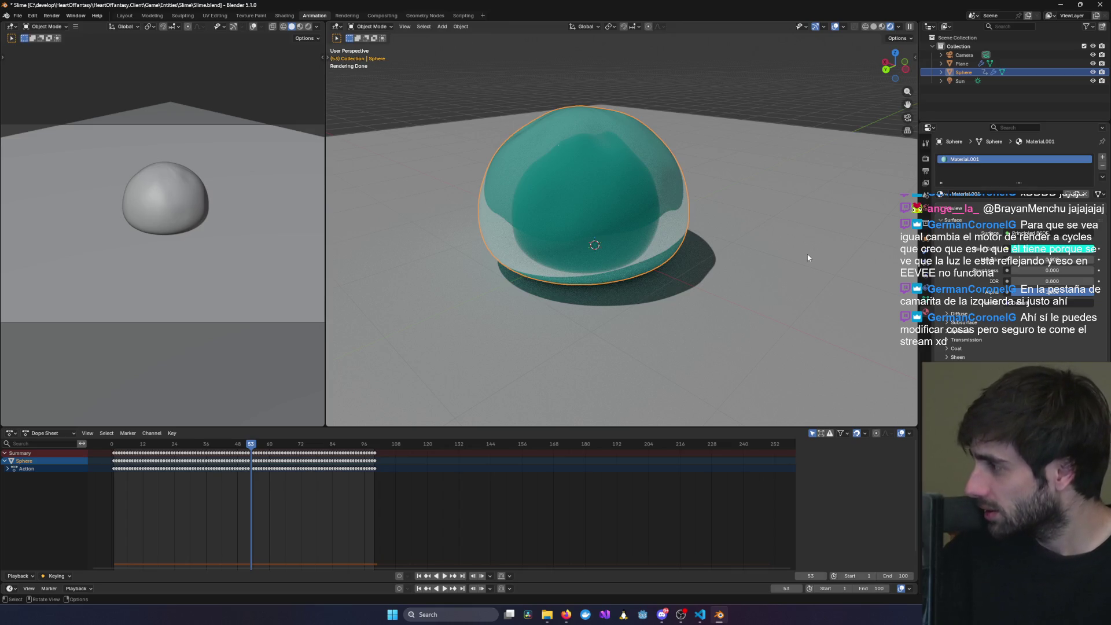
pyautogui.scroll(-1, 805, 263)
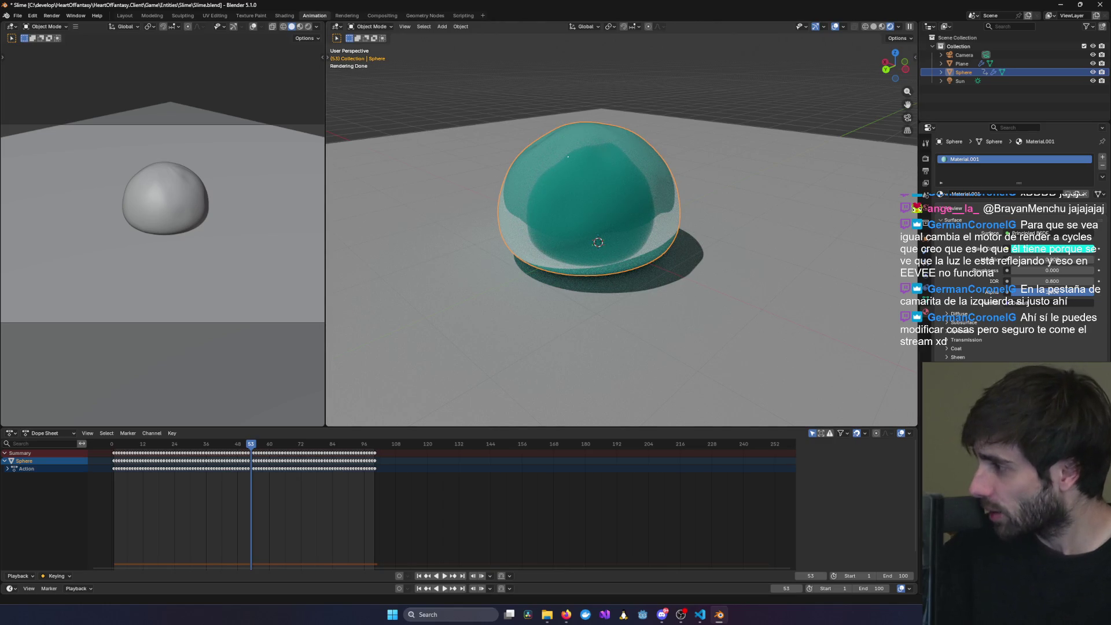
pyautogui.hotkey('alt', 'Tab')
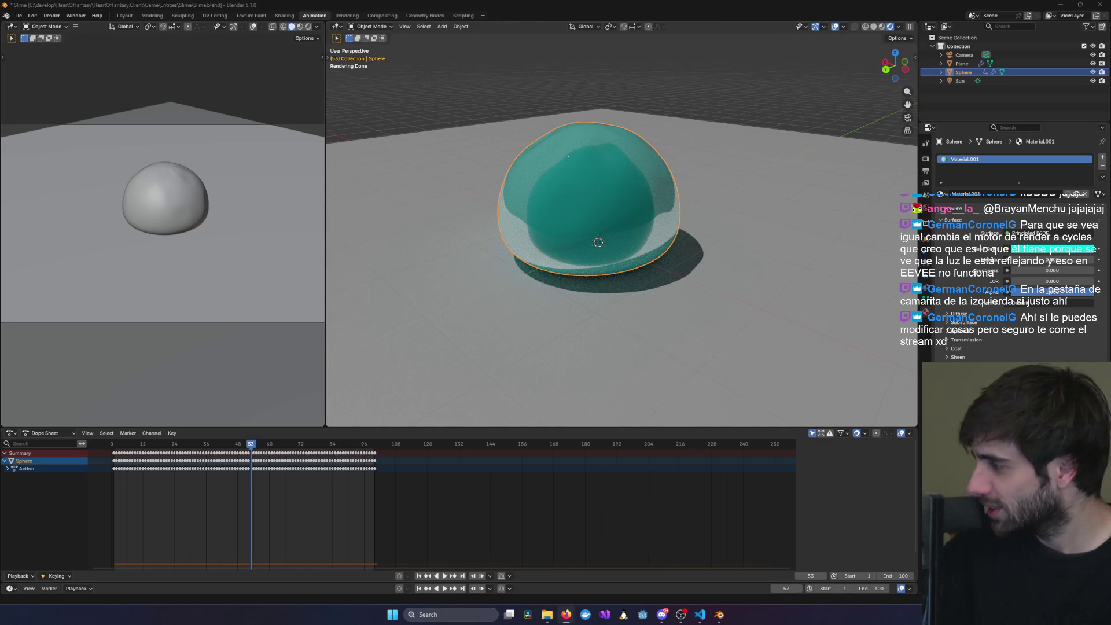
pyautogui.moveTo(637, 273)
pyautogui.mouseDown(button='middle')
pyautogui.moveTo(662, 305)
pyautogui.moveTo(712, 307)
pyautogui.moveTo(650, 264)
pyautogui.moveTo(614, 264)
pyautogui.mouseUp(button='middle')
pyautogui.scroll(5, 711, 307)
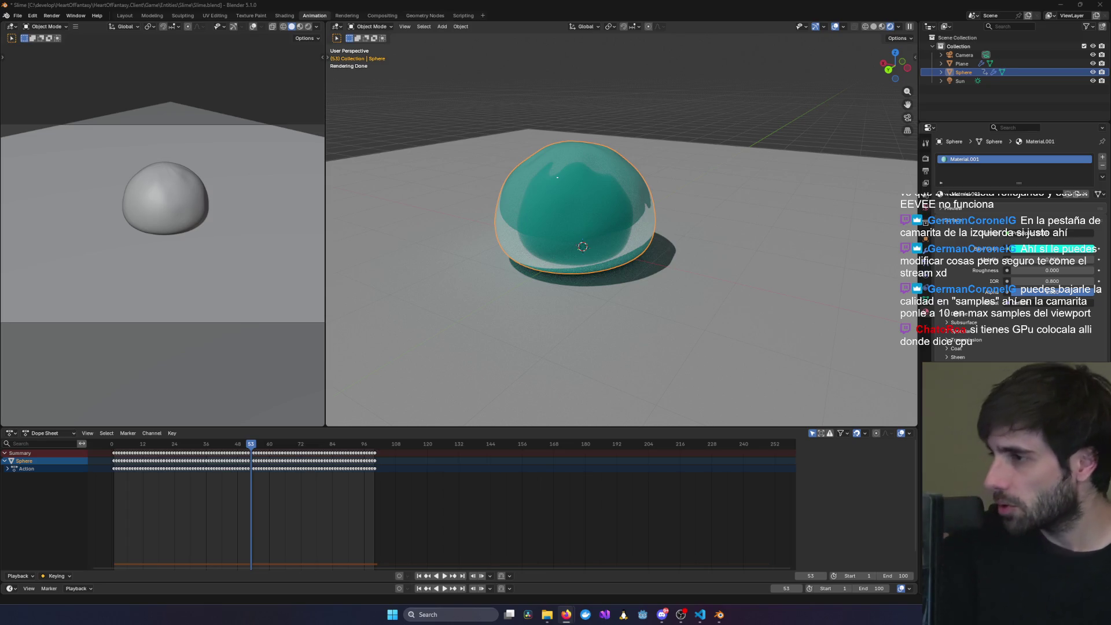
# - Set the Cycles Viewport Max Samples to 10
pyautogui.click(926, 158)
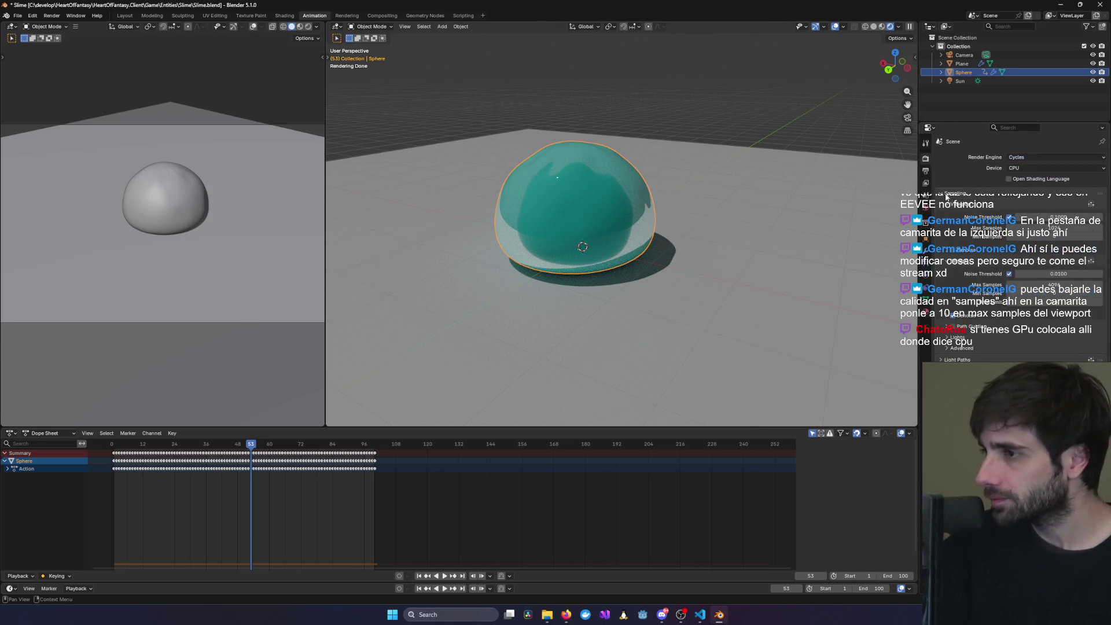
pyautogui.click(1076, 229)
pyautogui.write('1')
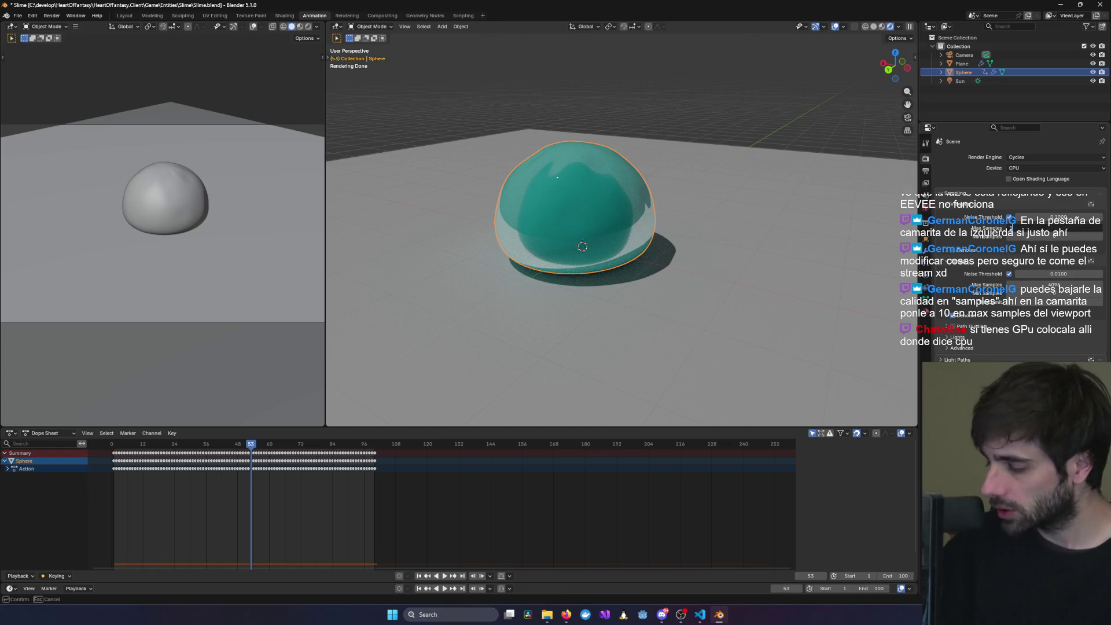
pyautogui.press('Return')
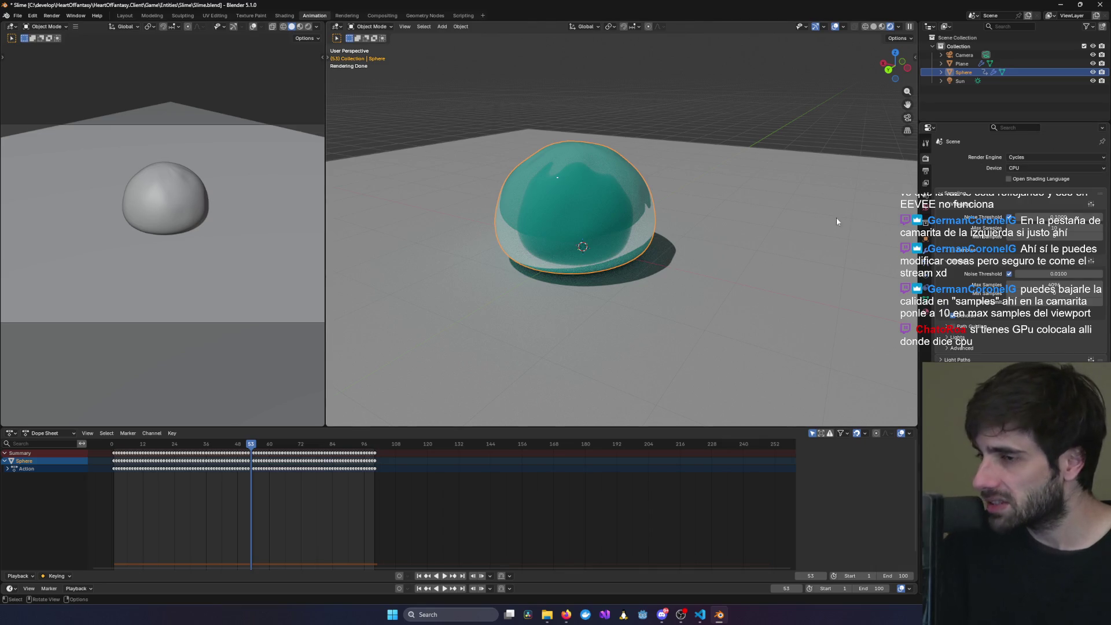
pyautogui.scroll(3, 655, 182)
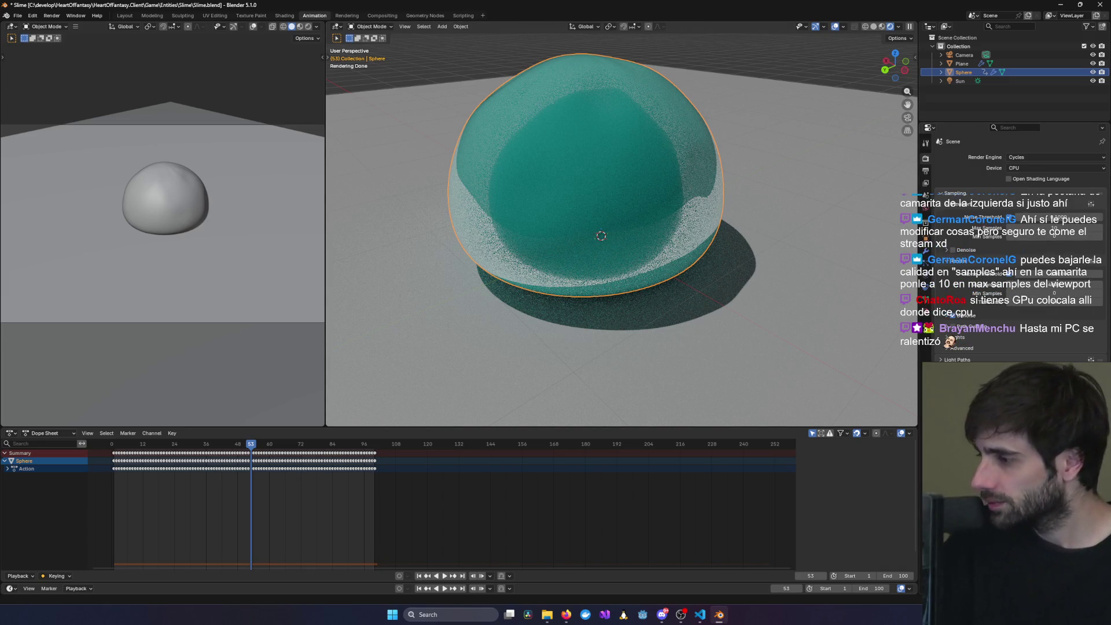
# - Change the Cycles render Device from CPU to GPU Compute
pyautogui.hotkey('alt', 'Tab')
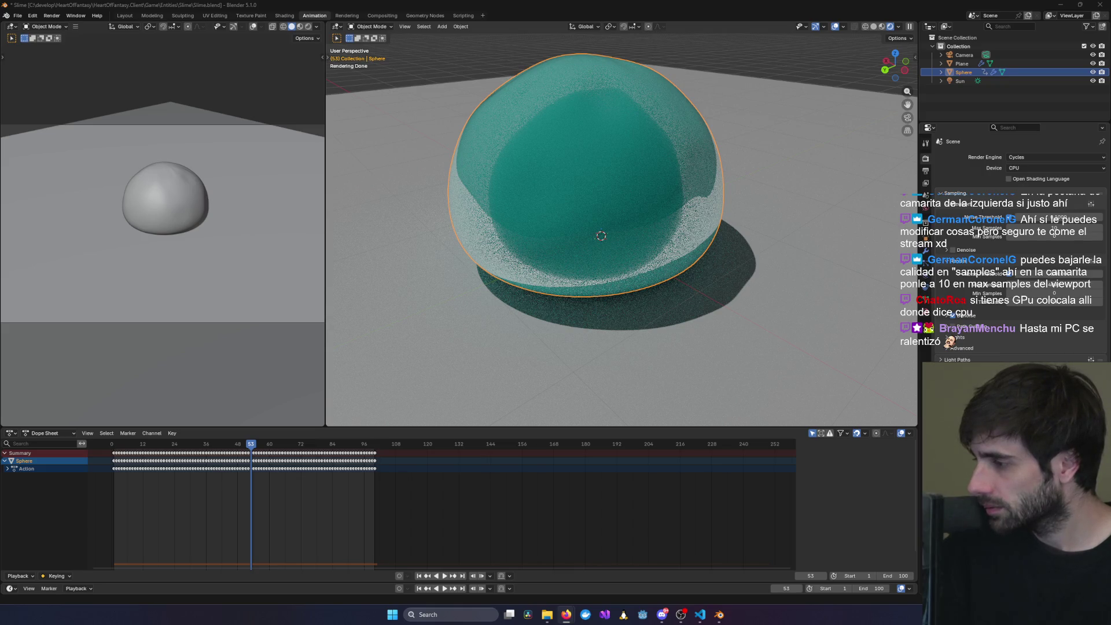
pyautogui.click(1026, 168)
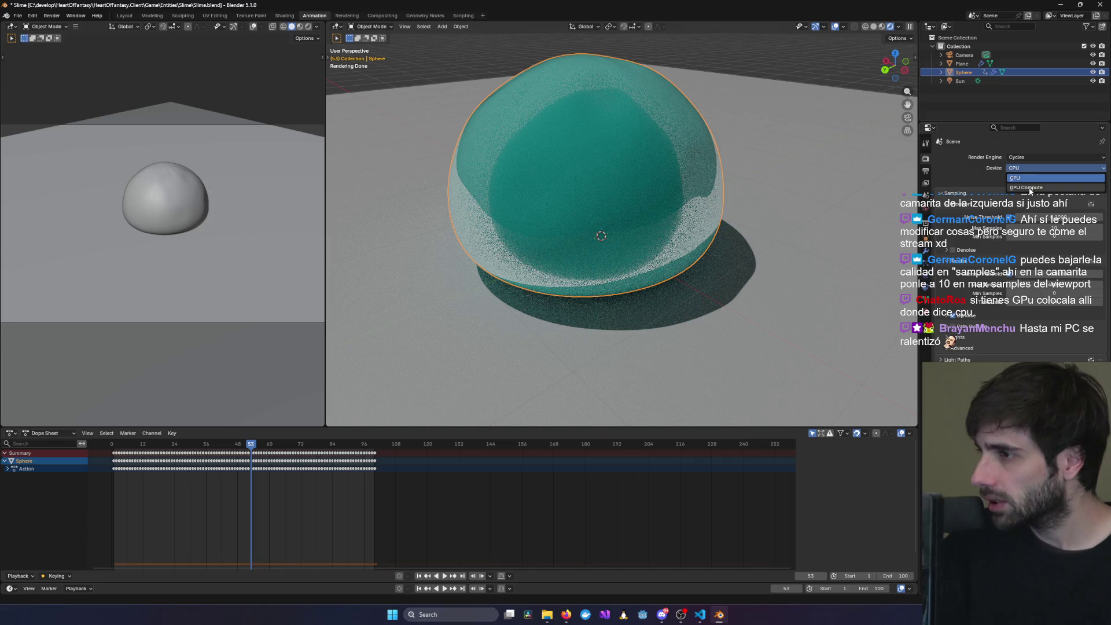
pyautogui.click(1030, 189)
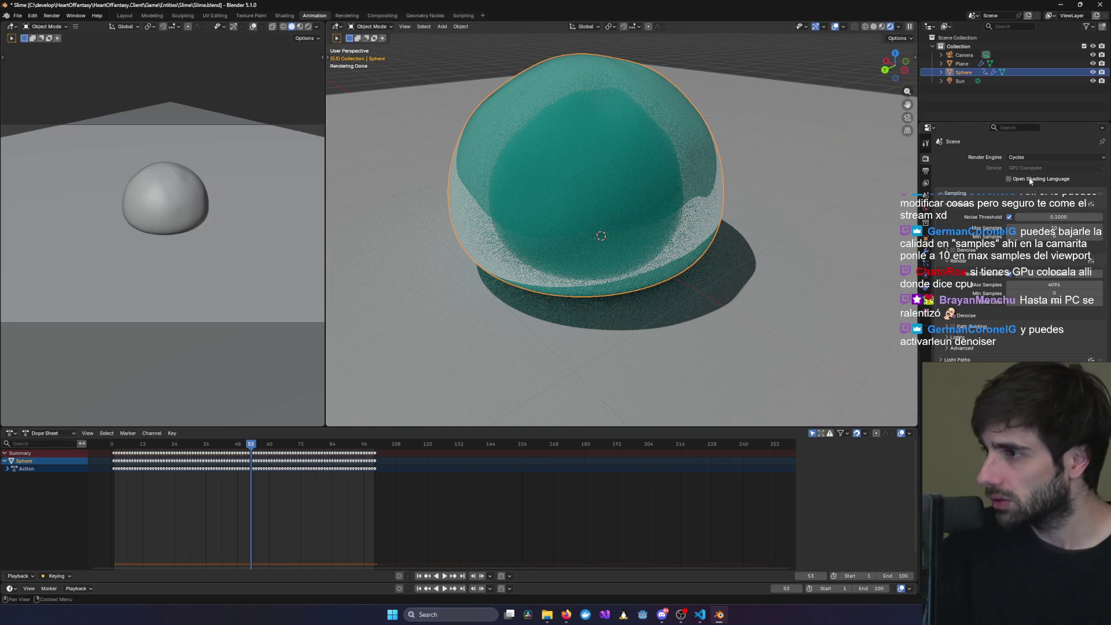
pyautogui.scroll(-2, 762, 244)
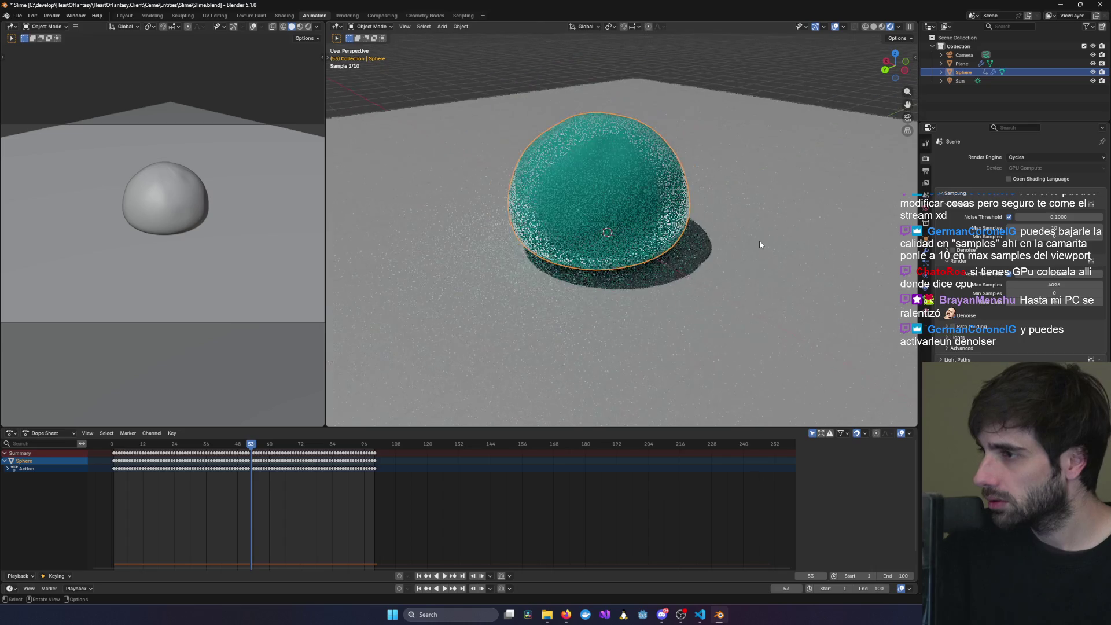
pyautogui.scroll(1, 760, 244)
pyautogui.moveTo(773, 239)
pyautogui.mouseDown(button='middle')
pyautogui.moveTo(812, 235)
pyautogui.moveTo(690, 201)
pyautogui.moveTo(748, 240)
pyautogui.moveTo(708, 218)
pyautogui.mouseUp(button='middle')
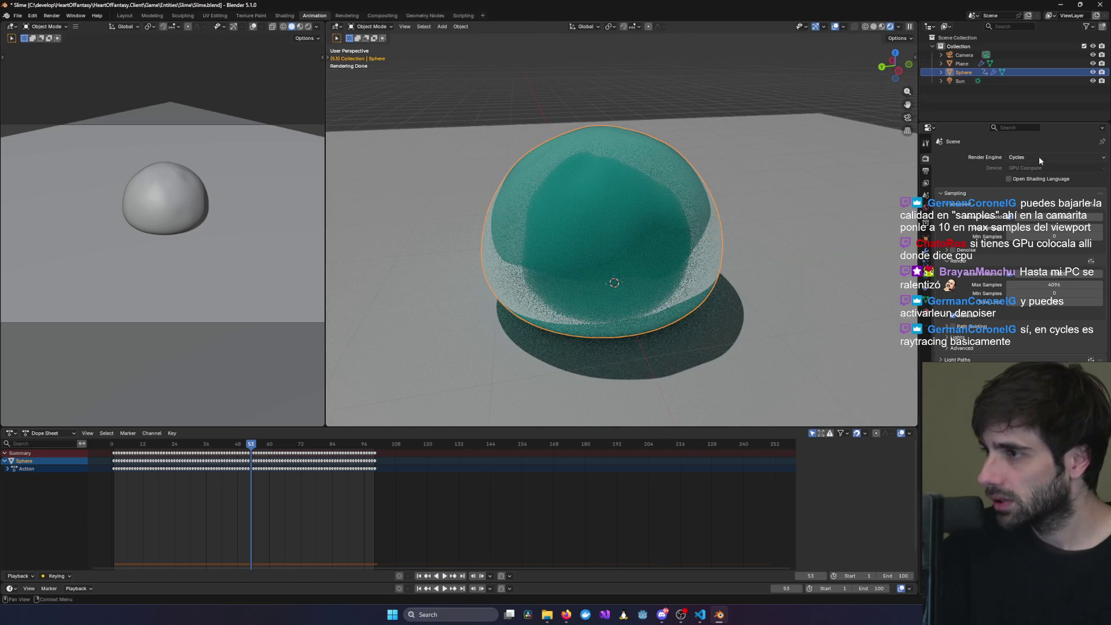
# - Reconfirm GPU Compute as the selection in the render Device dropdown
pyautogui.click(1028, 169)
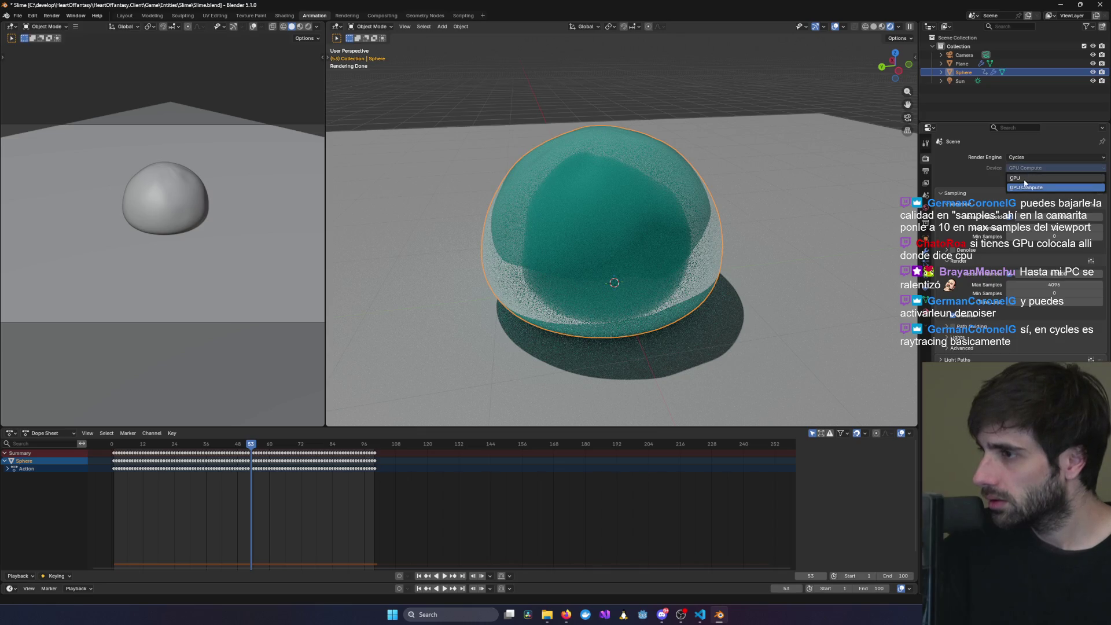
pyautogui.click(1026, 187)
pyautogui.click(1025, 169)
pyautogui.click(1021, 184)
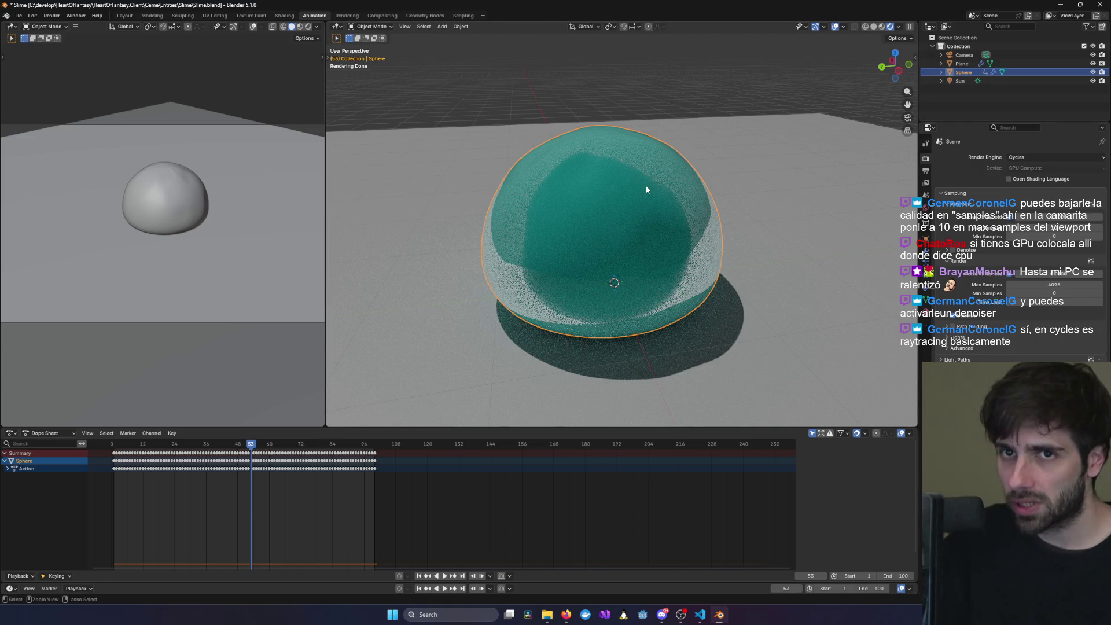
# - Close Blender and relaunch Blender 5.1 from a Windows search for 'blen'
pyautogui.click(1100, 5)
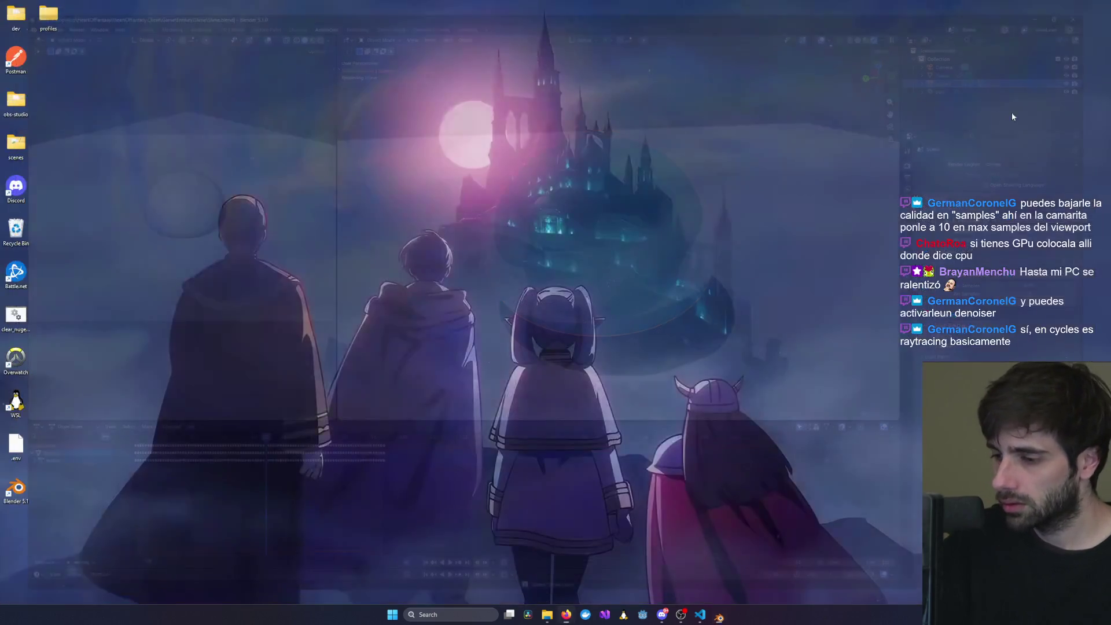
pyautogui.click(454, 613)
pyautogui.write('blen')
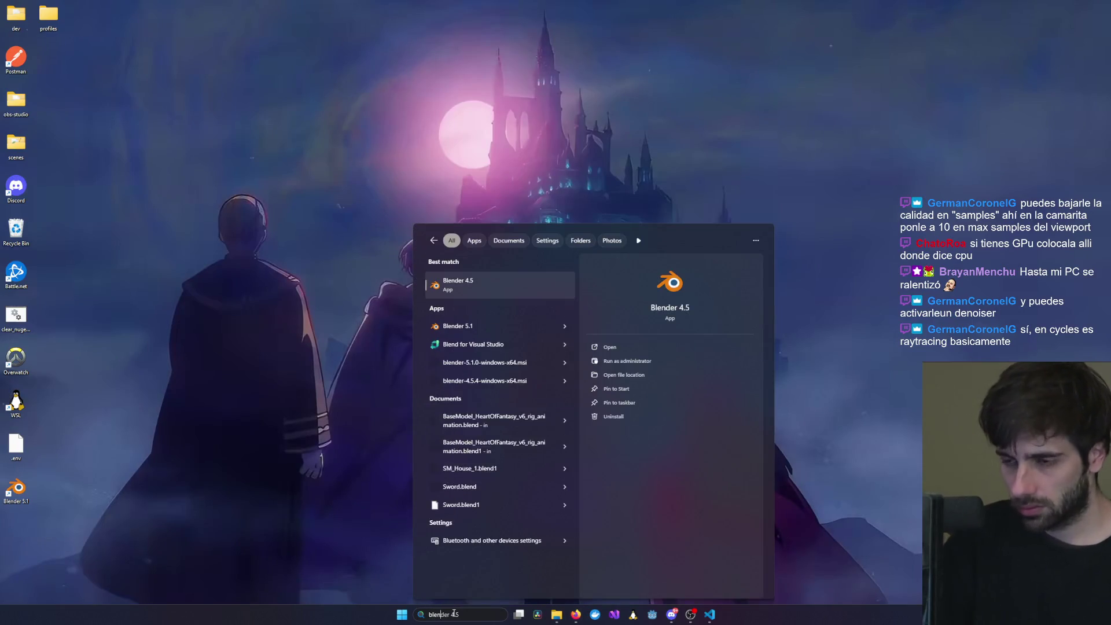
pyautogui.press('Down')
pyautogui.press('Return')
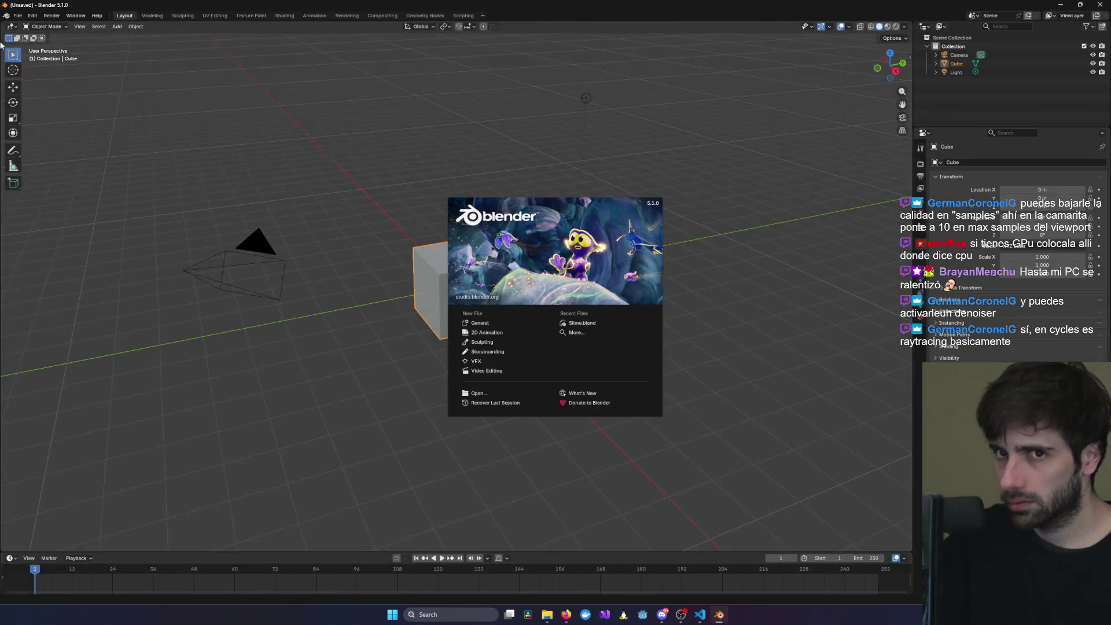
pyautogui.click(18, 16)
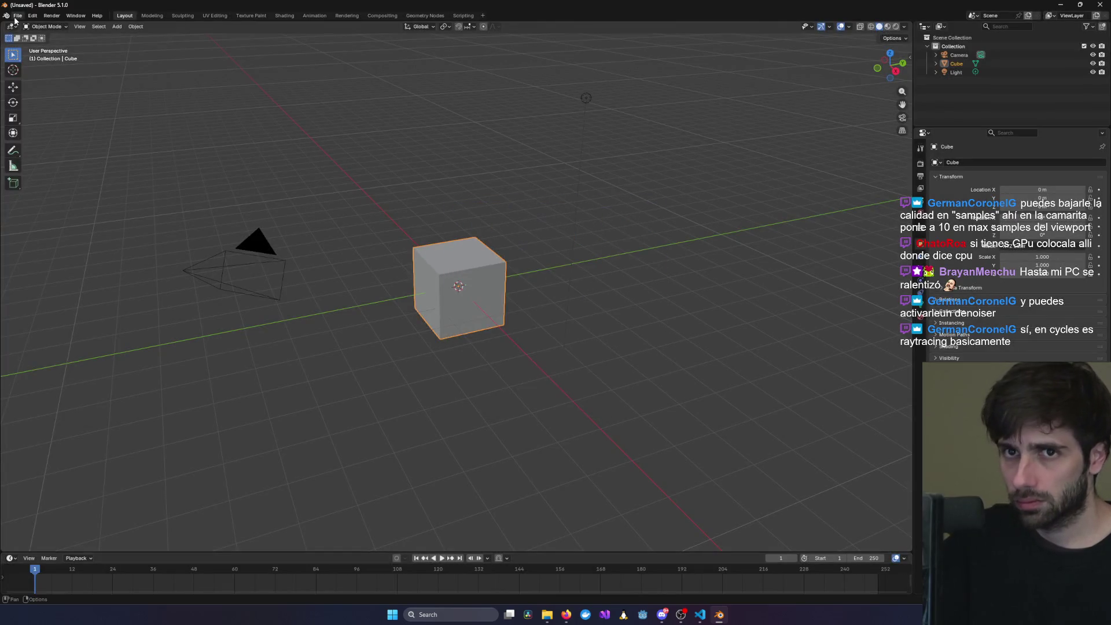
pyautogui.click(17, 15)
# - Reopen Slime.blend from recent files and view the slime in Rendered shading
pyautogui.moveTo(79, 43)
pyautogui.click(128, 42)
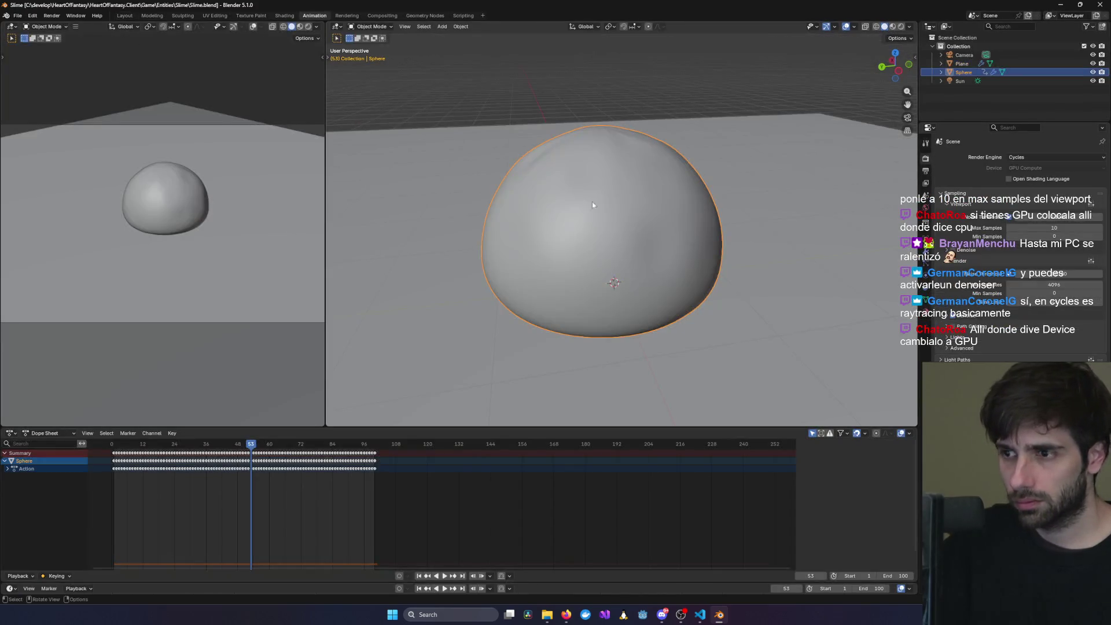
pyautogui.click(901, 26)
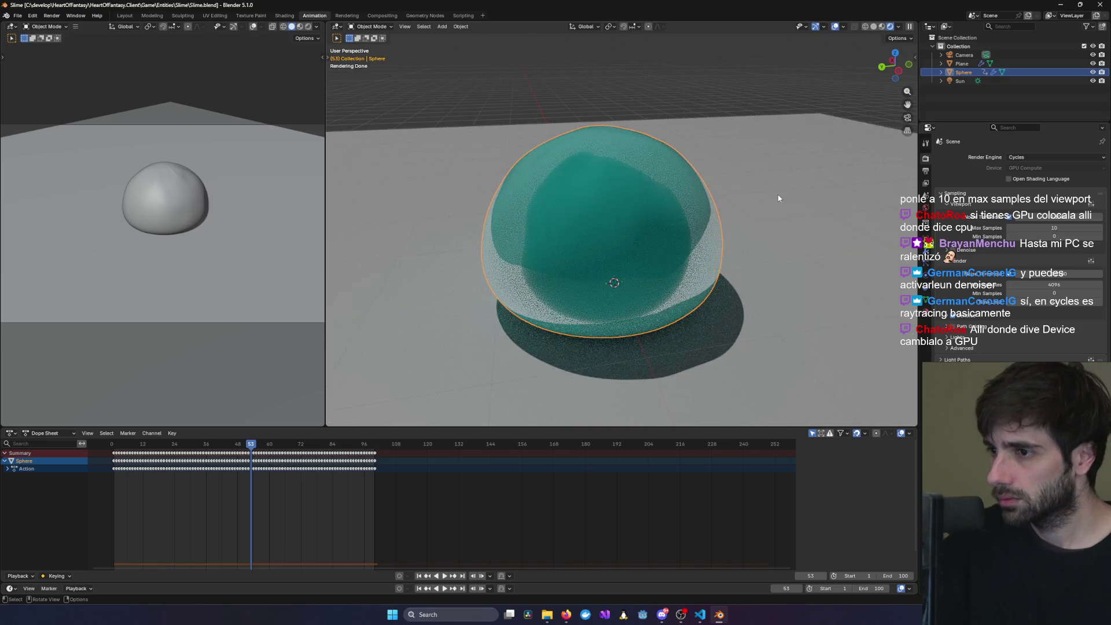
pyautogui.moveTo(778, 198)
pyautogui.mouseDown(button='middle')
pyautogui.moveTo(755, 211)
pyautogui.moveTo(825, 194)
pyautogui.moveTo(768, 218)
pyautogui.moveTo(714, 227)
pyautogui.moveTo(704, 218)
pyautogui.moveTo(636, 252)
pyautogui.mouseUp(button='middle')
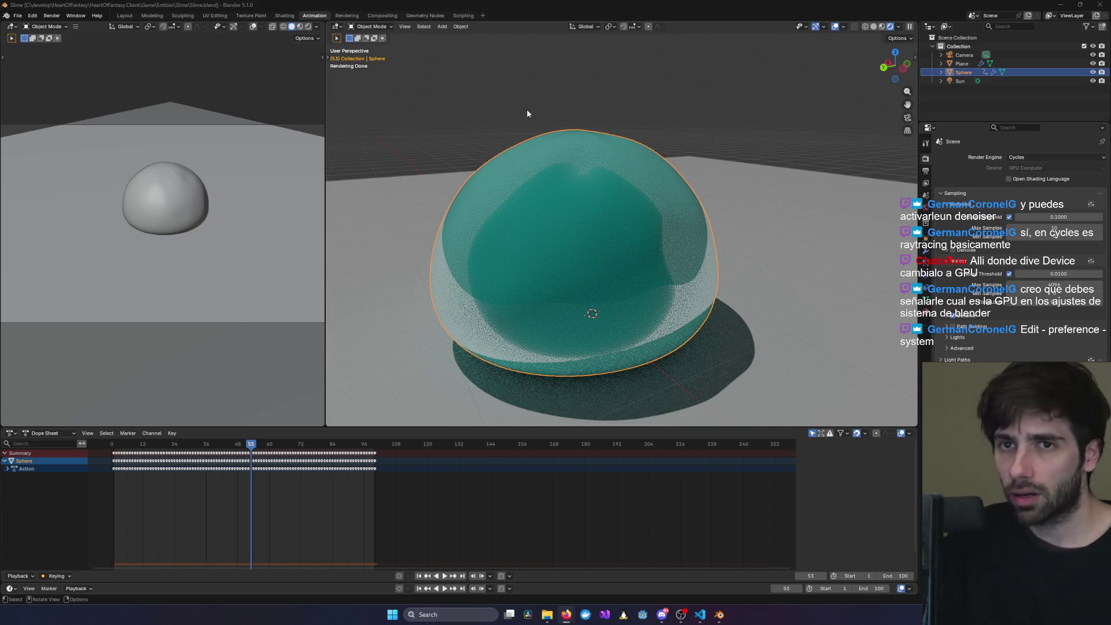
pyautogui.click(17, 16)
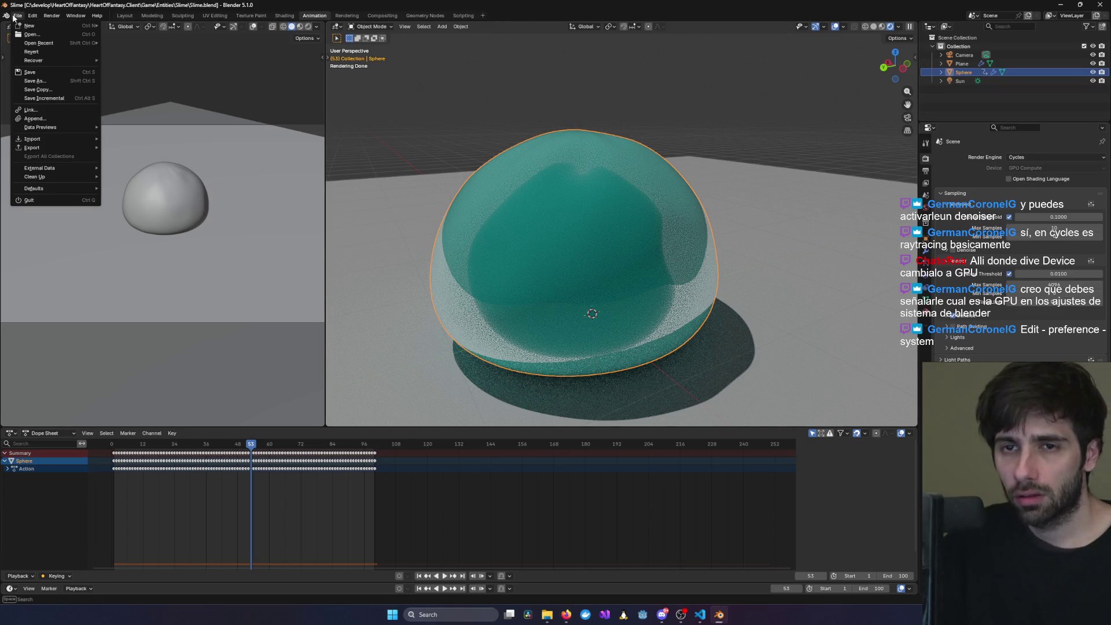
# - Open Edit > Preferences from the menu bar
pyautogui.moveTo(57, 190)
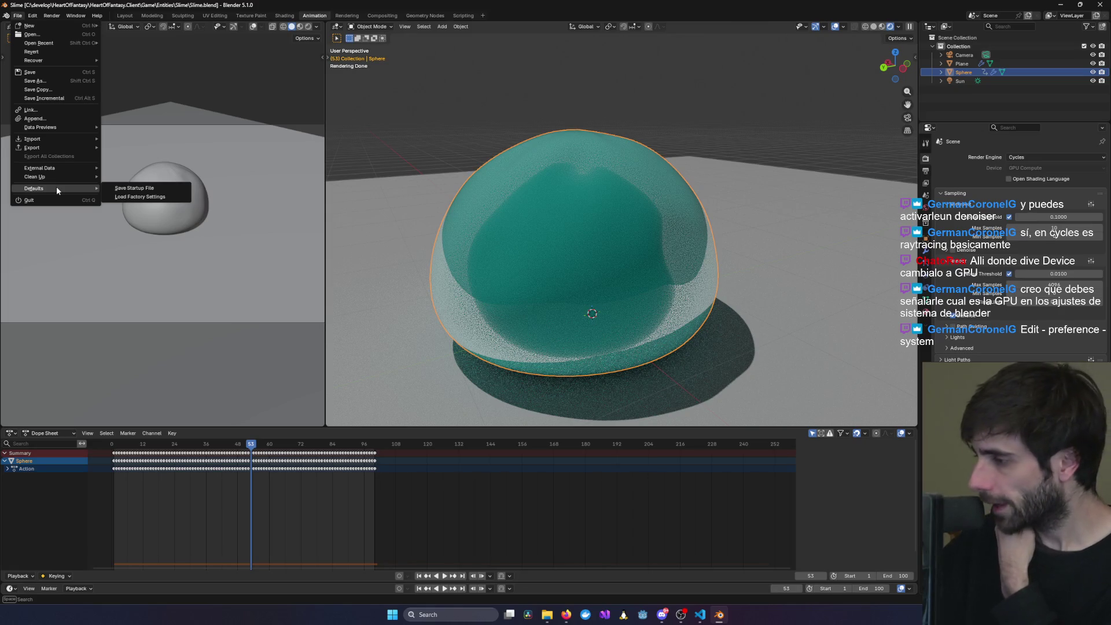
pyautogui.moveTo(32, 20)
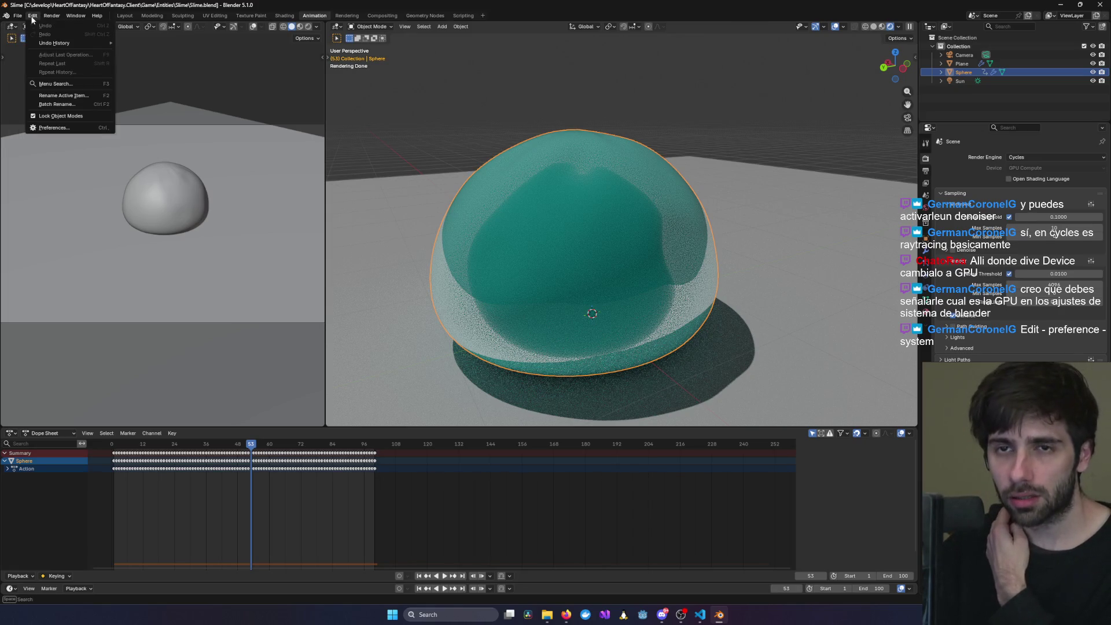
pyautogui.click(54, 127)
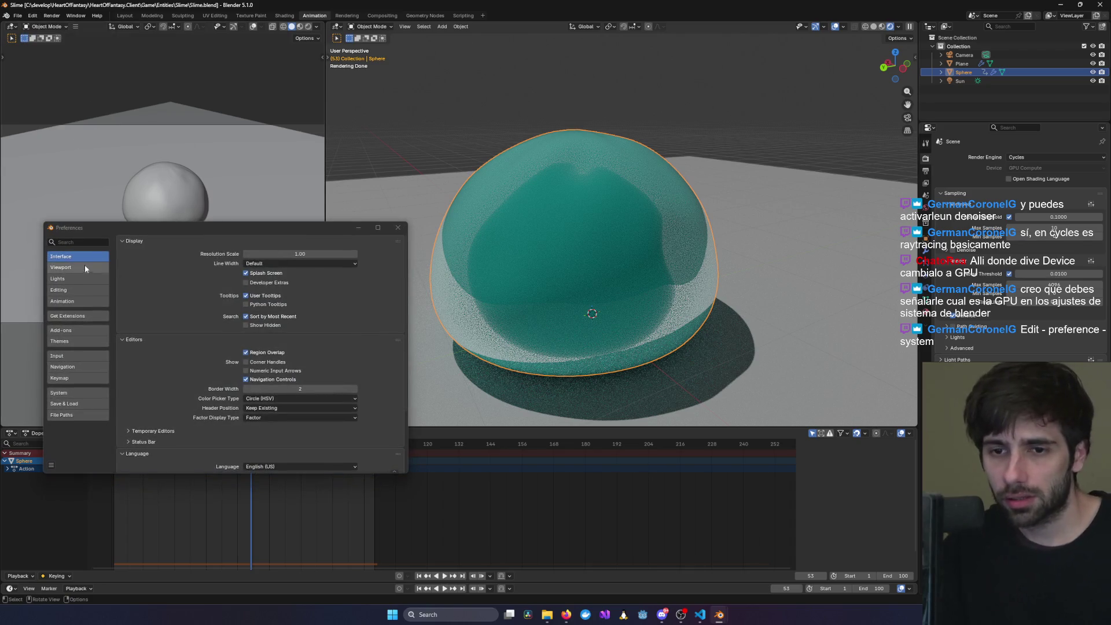
# - Choose CUDA as the Cycles render backend in System preferences
pyautogui.click(69, 393)
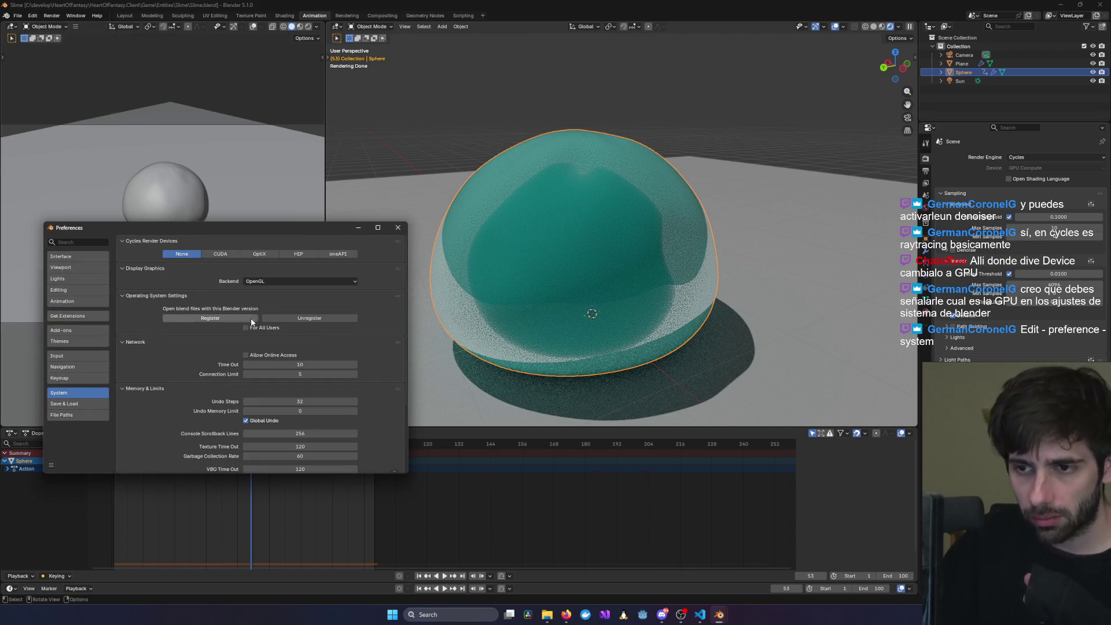
pyautogui.moveTo(267, 227); pyautogui.dragTo(425, 155)
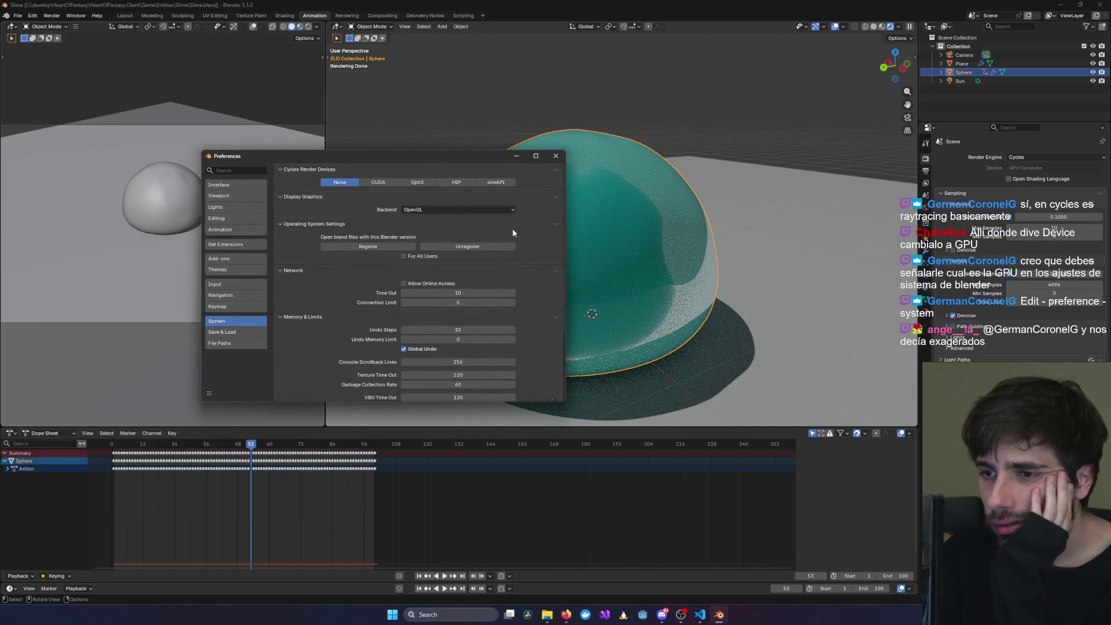
pyautogui.click(386, 181)
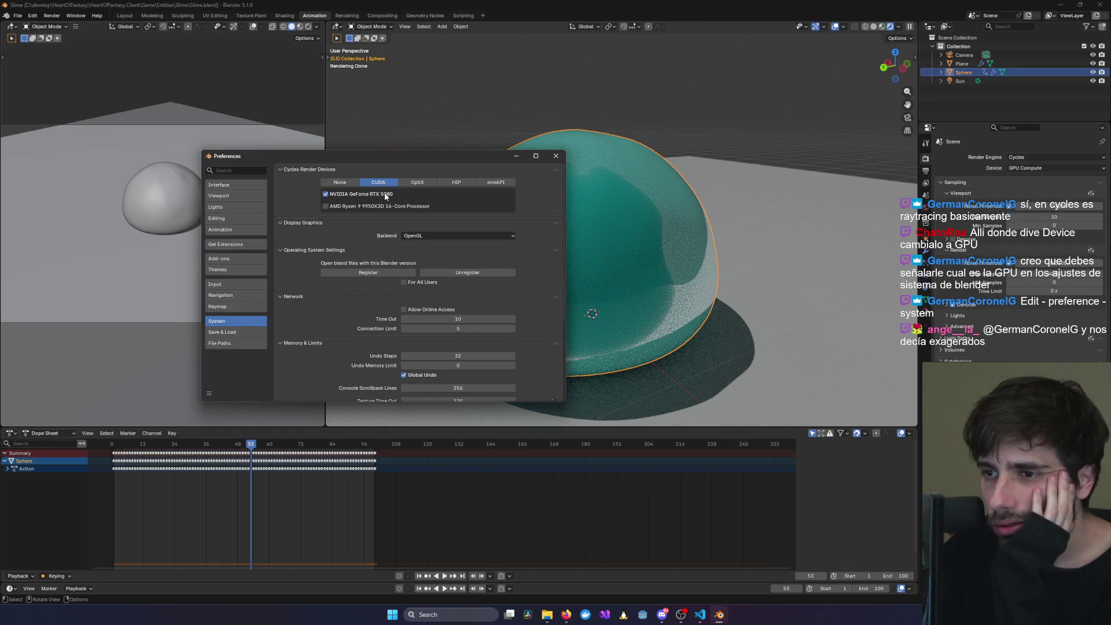
pyautogui.click(373, 183)
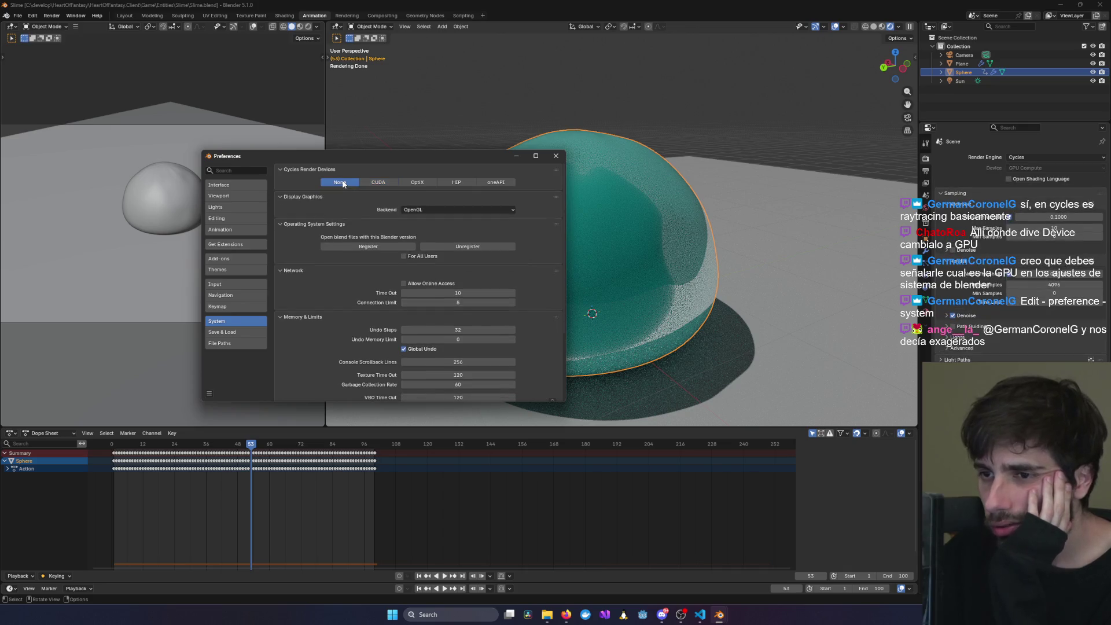
# - Keep the RTX 5080 enabled and set the render denoiser to use the GPU
pyautogui.click(1054, 167)
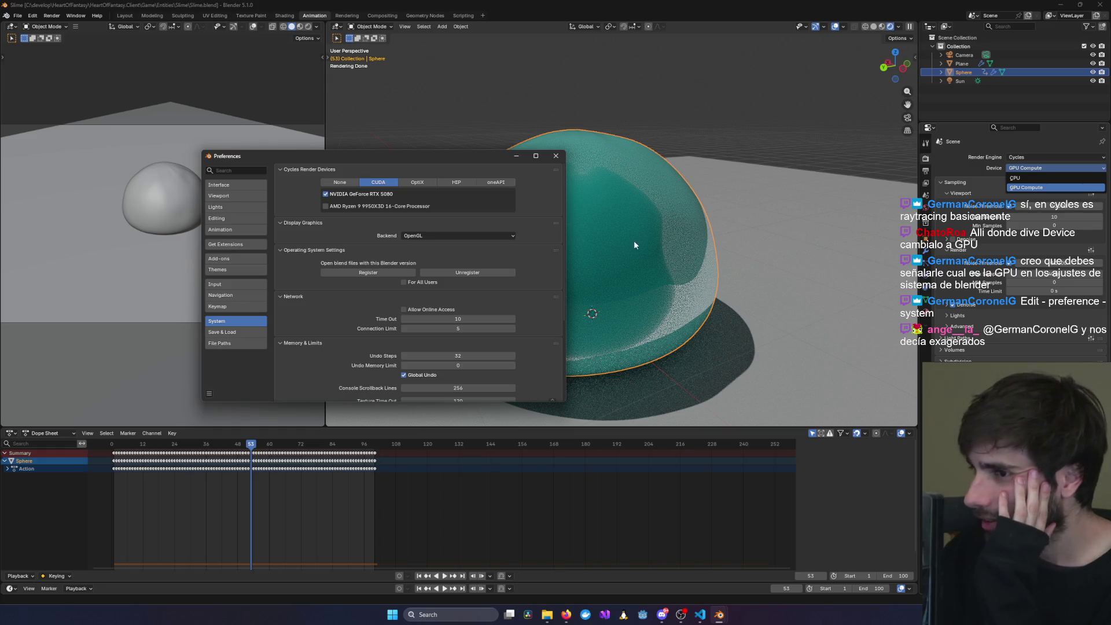
pyautogui.moveTo(765, 279); pyautogui.dragTo(753, 280, button='middle')
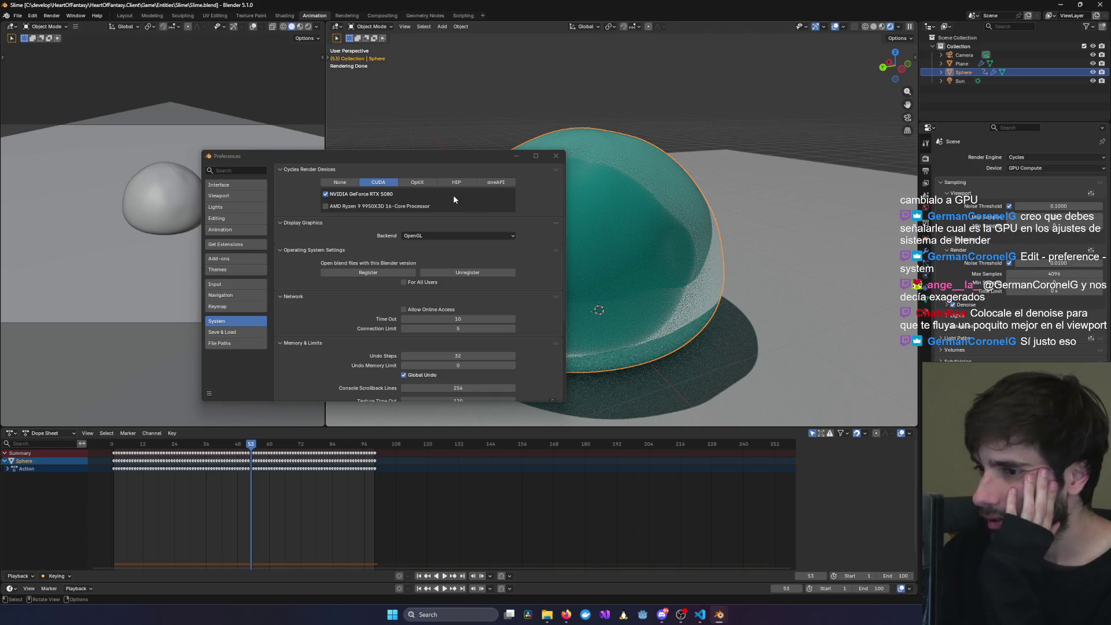
pyautogui.click(343, 194)
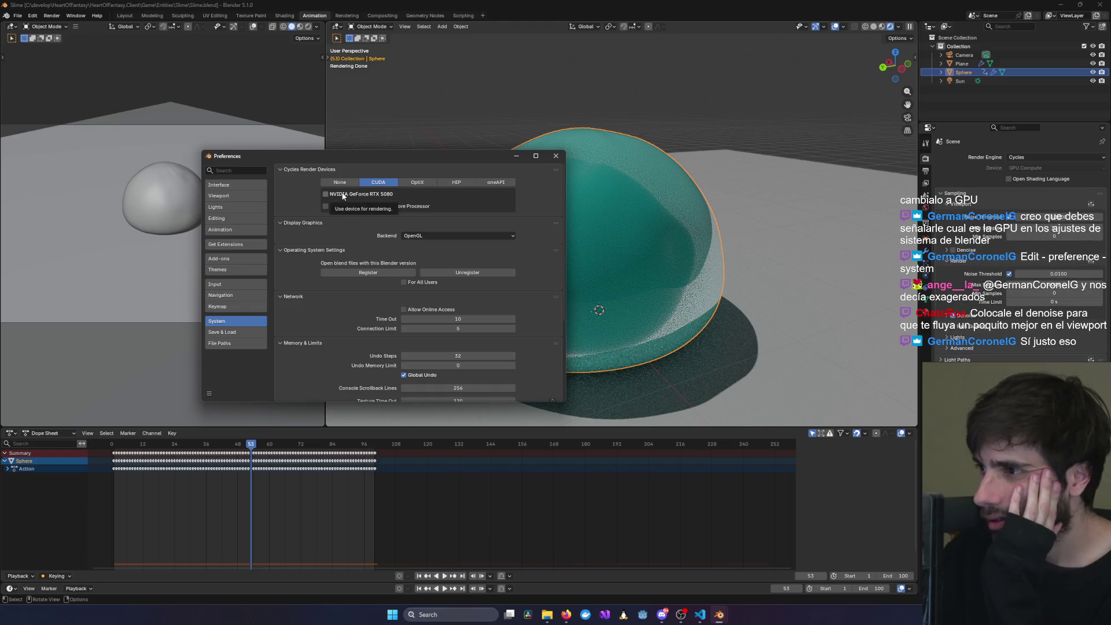
pyautogui.click(355, 195)
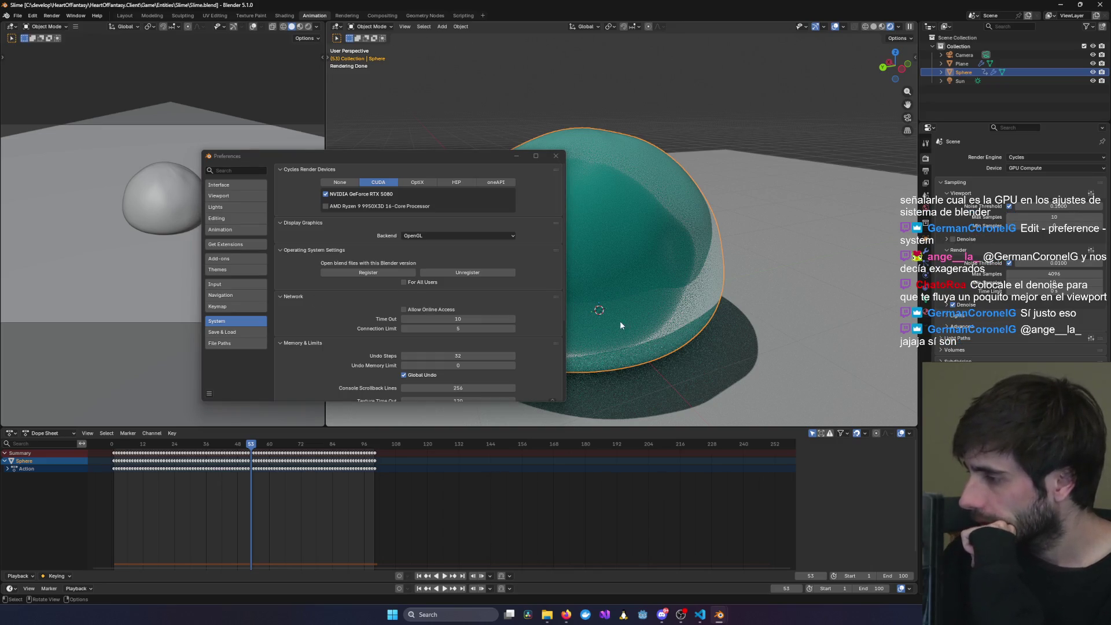
pyautogui.click(949, 307)
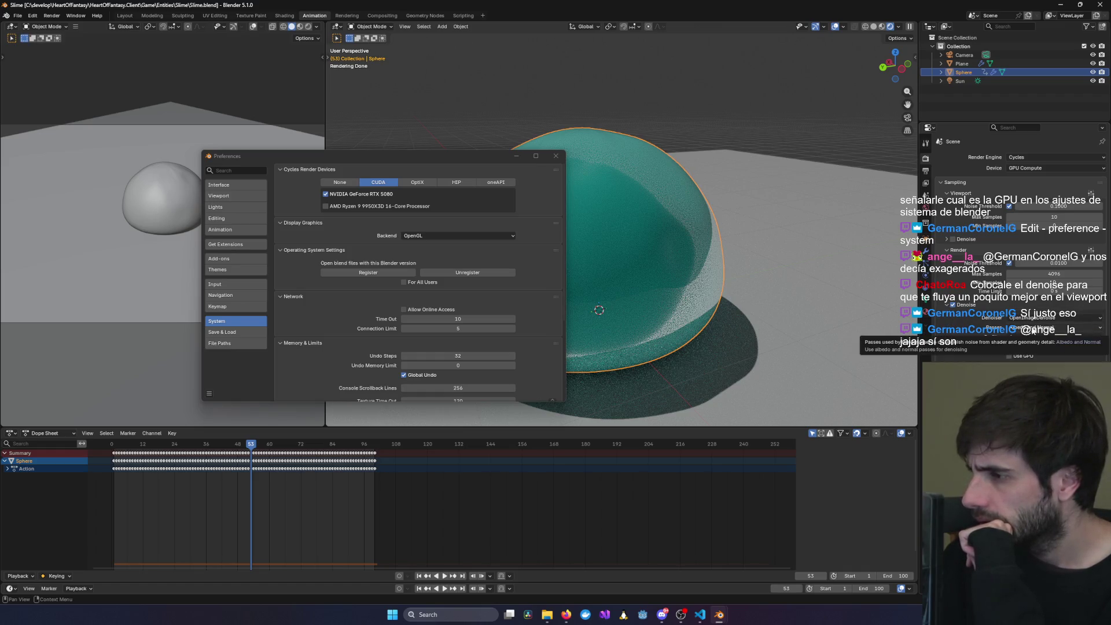
pyautogui.click(1019, 357)
# - Close Preferences, reframe the slime, and set the render Denoise Quality to Fast
pyautogui.click(556, 156)
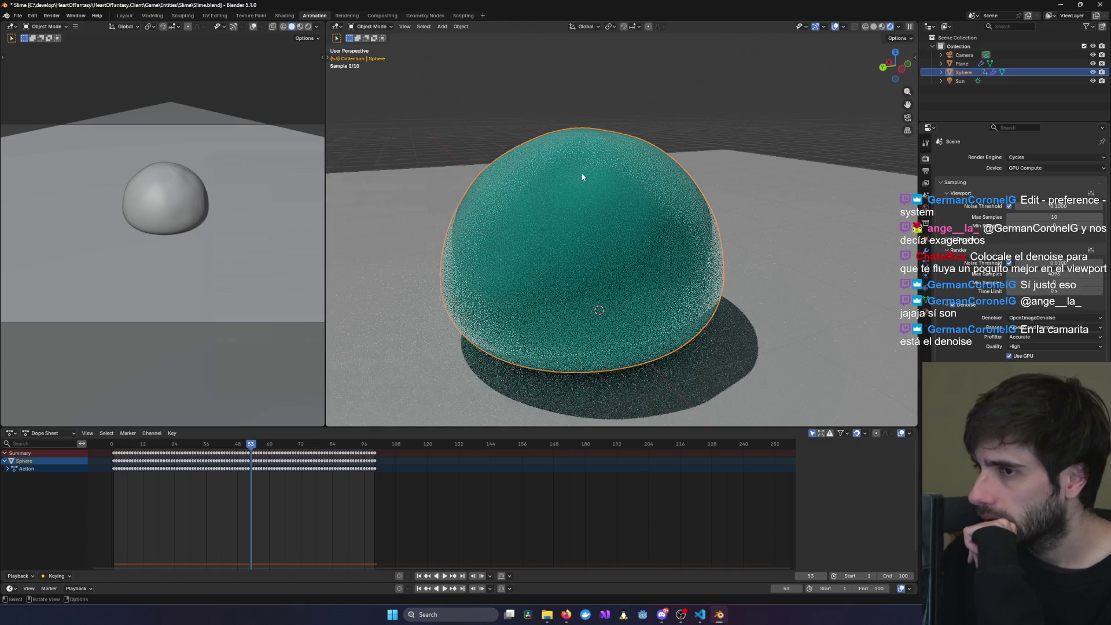
pyautogui.moveTo(734, 231); pyautogui.dragTo(643, 240, button='middle')
pyautogui.scroll(-5, 741, 245)
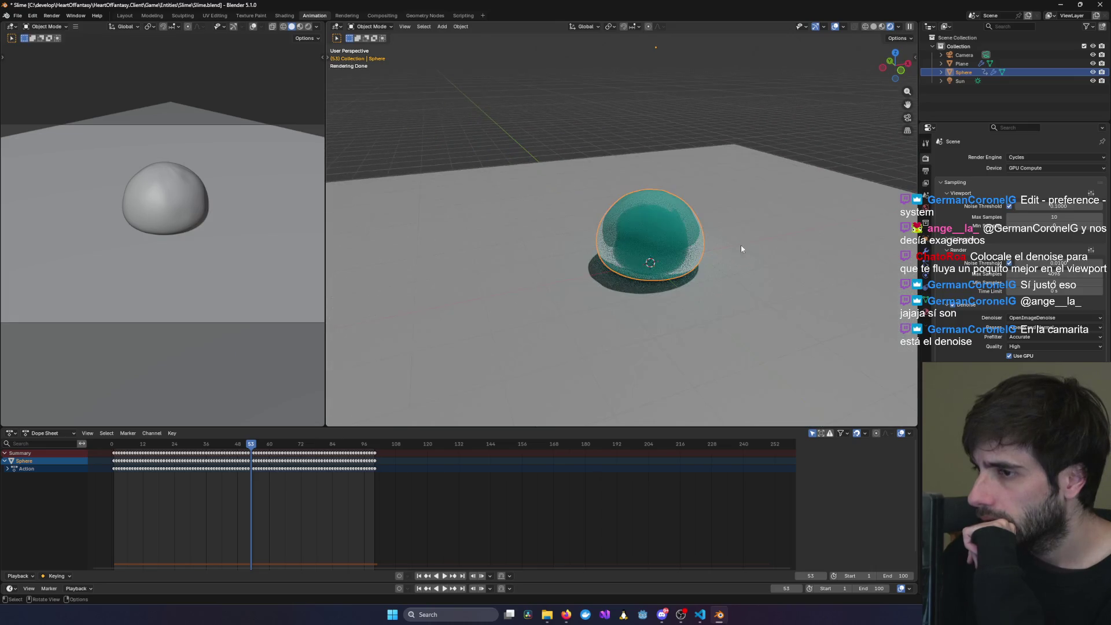
pyautogui.scroll(3, 746, 245)
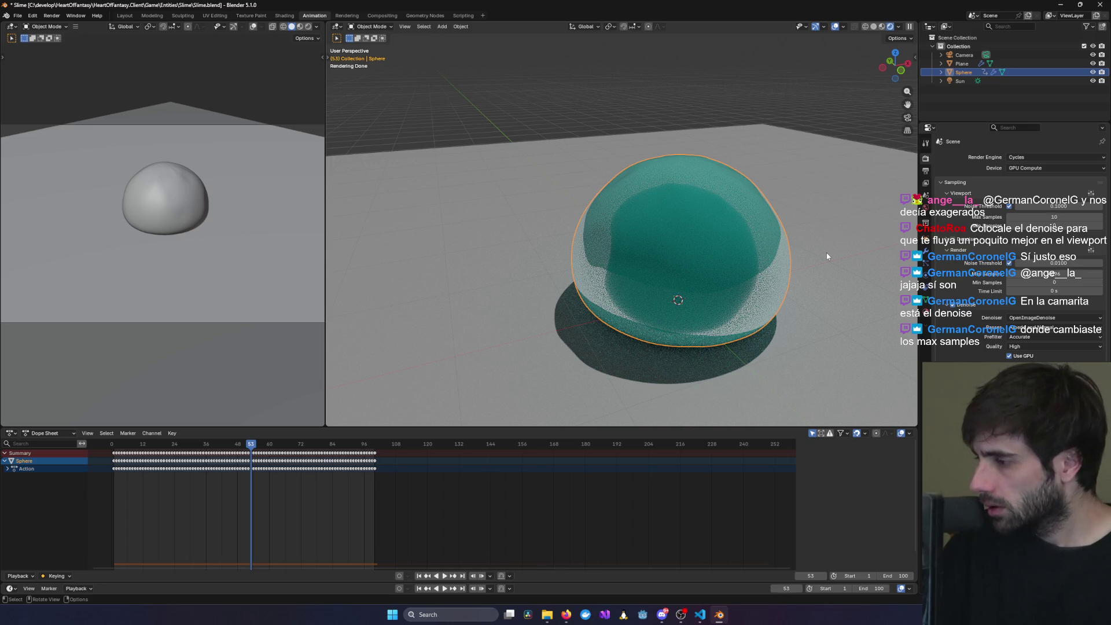
pyautogui.keyDown('shift'); pyautogui.moveTo(831, 248); pyautogui.dragTo(744, 223, button='middle'); pyautogui.keyUp('shift')
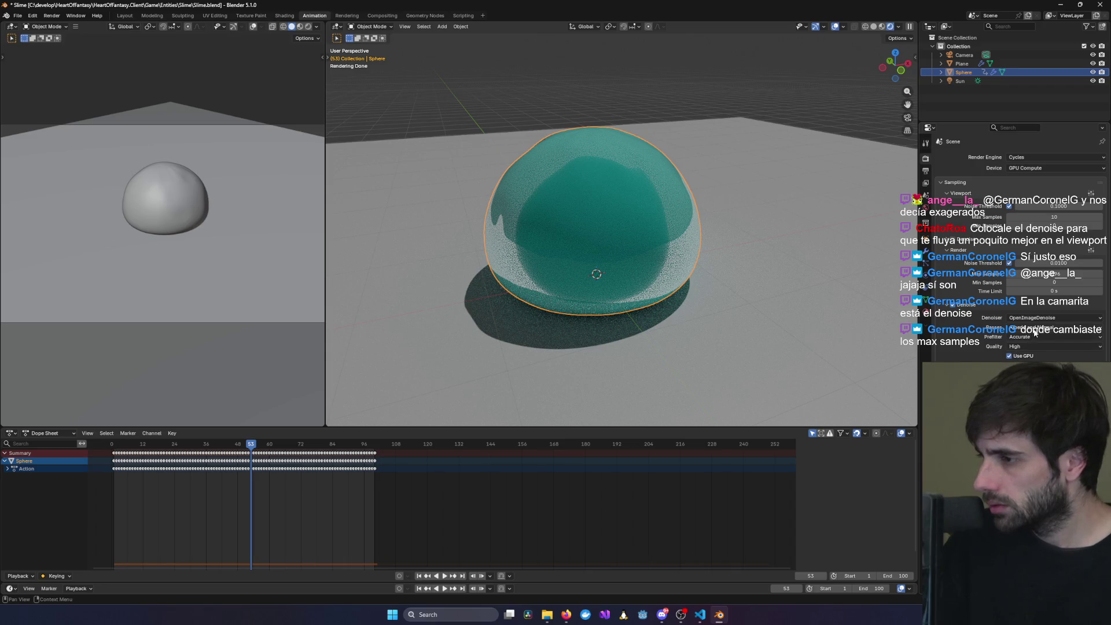
pyautogui.click(1026, 348)
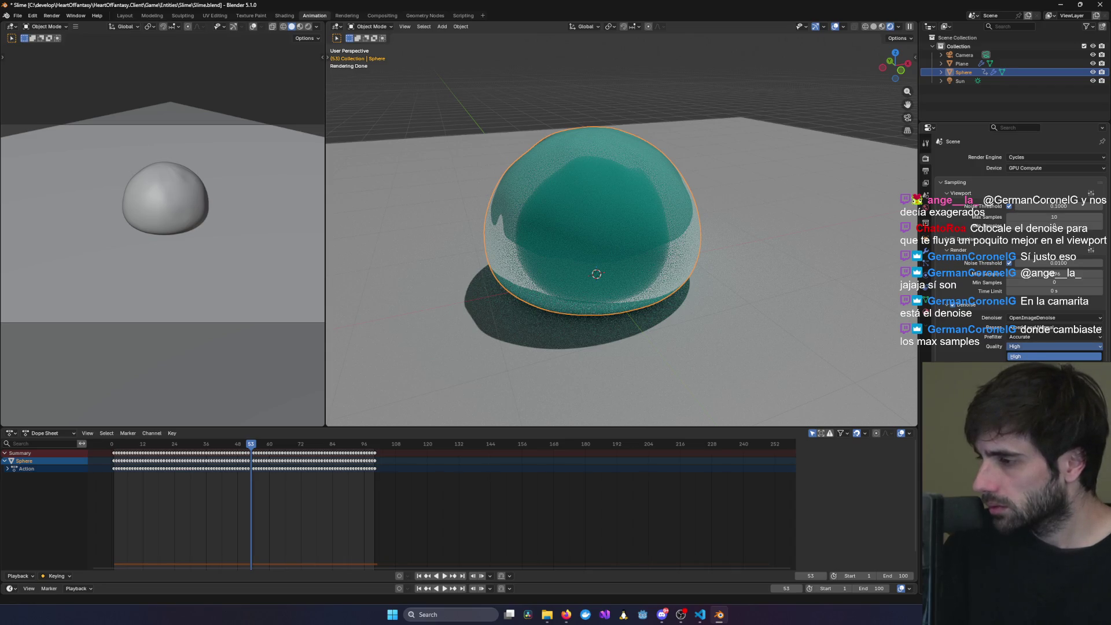
pyautogui.click(1036, 376)
pyautogui.moveTo(703, 285)
pyautogui.mouseDown(button='middle')
pyautogui.moveTo(606, 294)
pyautogui.moveTo(774, 268)
pyautogui.moveTo(697, 294)
pyautogui.mouseUp(button='middle')
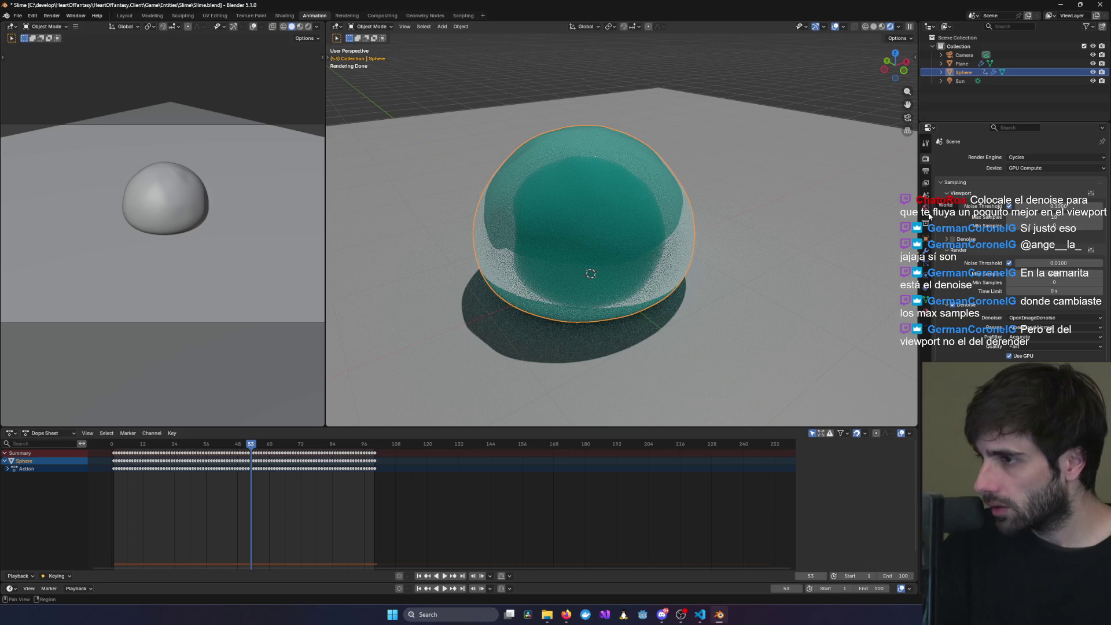
# - Enable Denoise under Sampling > Viewport after briefly checking View Layer properties
pyautogui.click(925, 184)
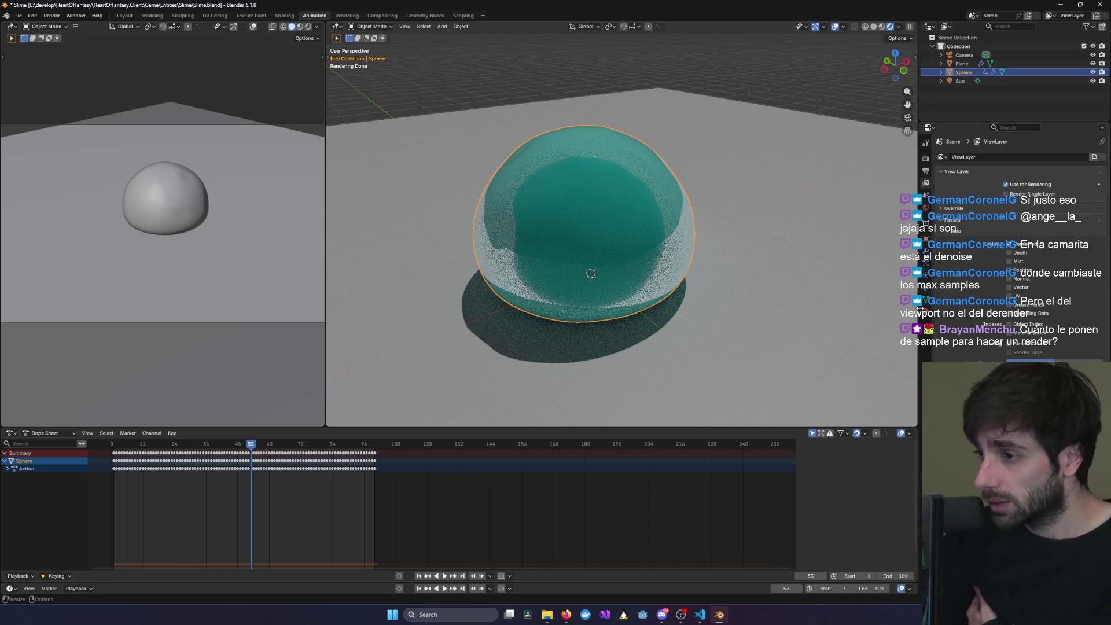
pyautogui.click(925, 161)
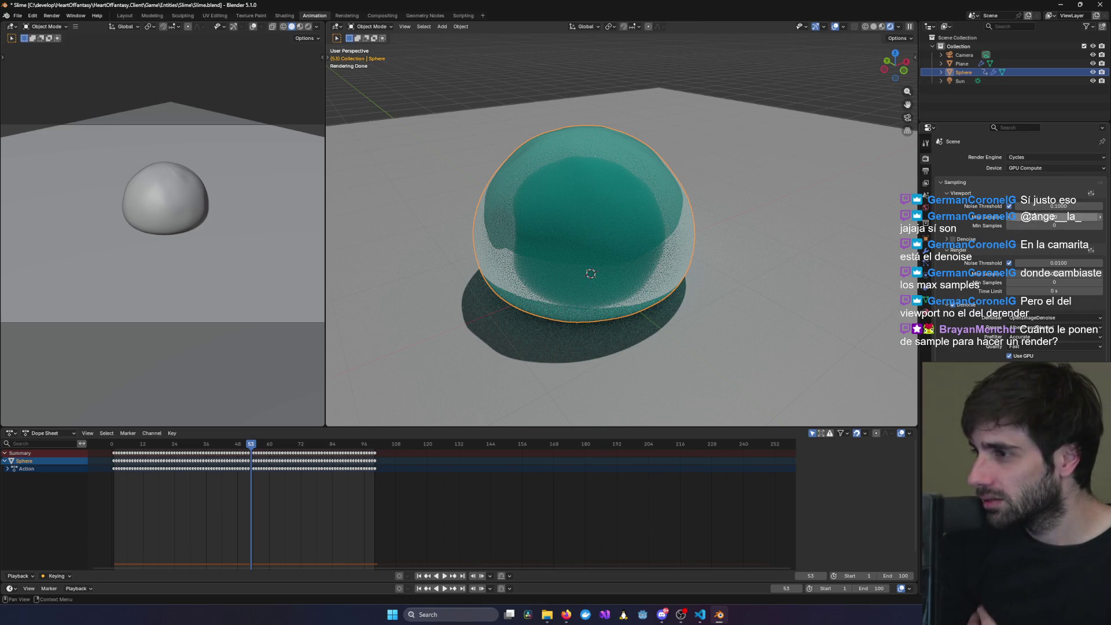
pyautogui.click(953, 239)
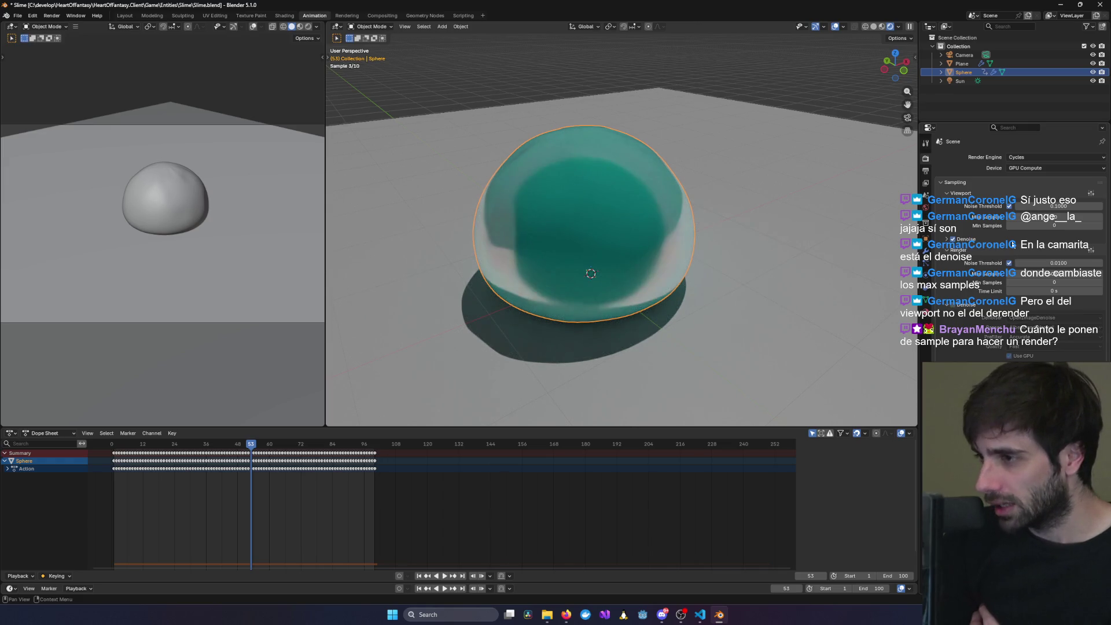
pyautogui.moveTo(759, 210)
pyautogui.mouseDown(button='middle')
pyautogui.moveTo(713, 229)
pyautogui.moveTo(760, 201)
pyautogui.moveTo(751, 222)
pyautogui.mouseUp(button='middle')
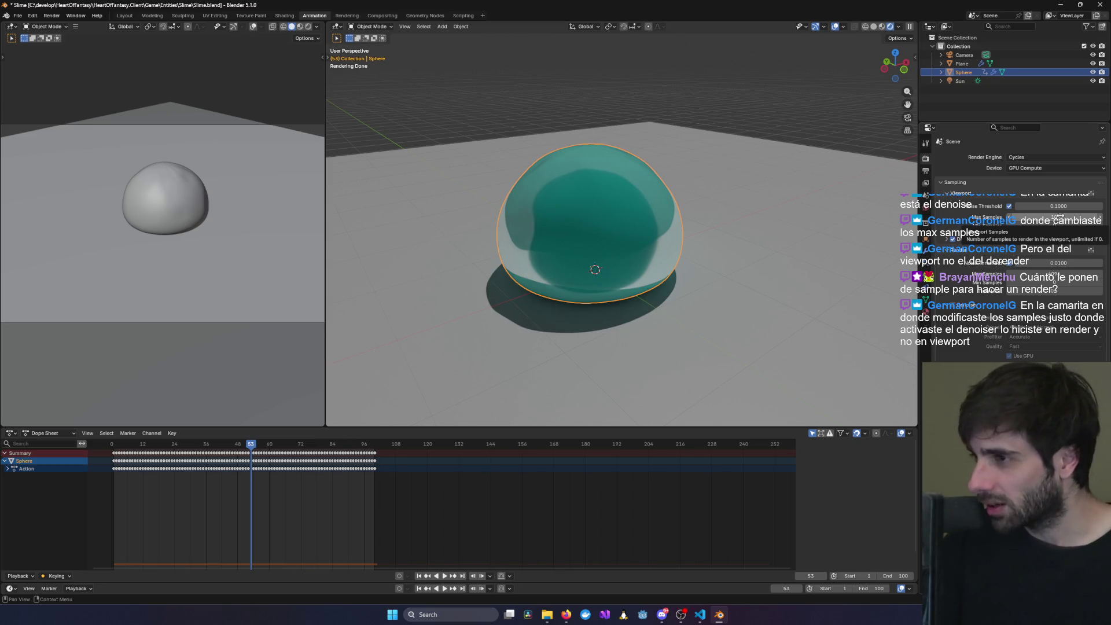
# - Expand the viewport Denoise settings and set Prefilter to Accurate
pyautogui.scroll(1, 621, 243)
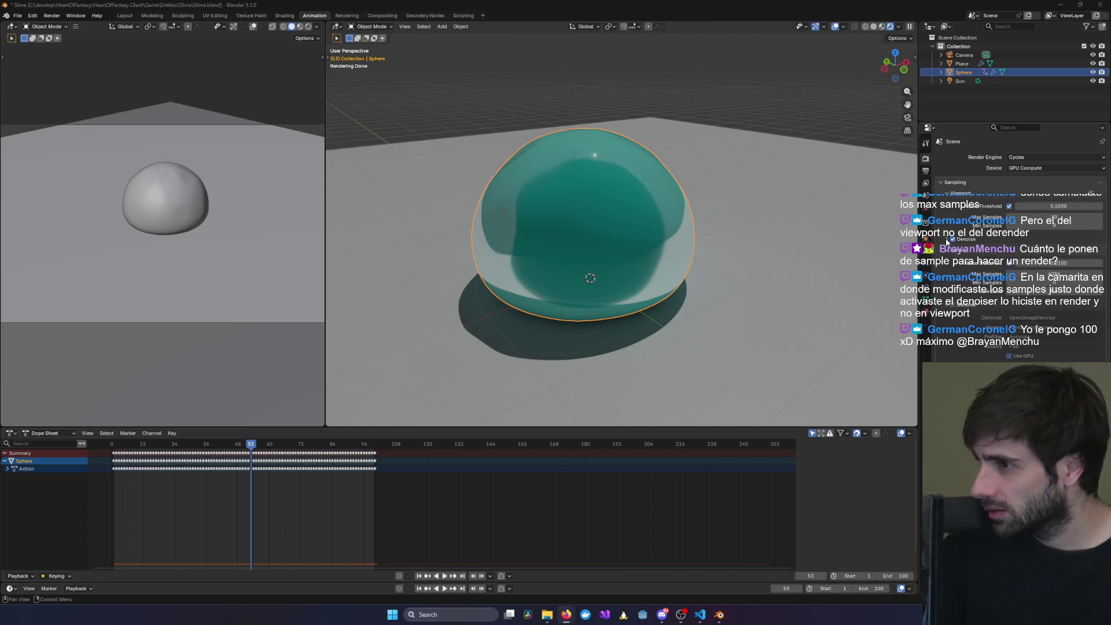
pyautogui.click(998, 239)
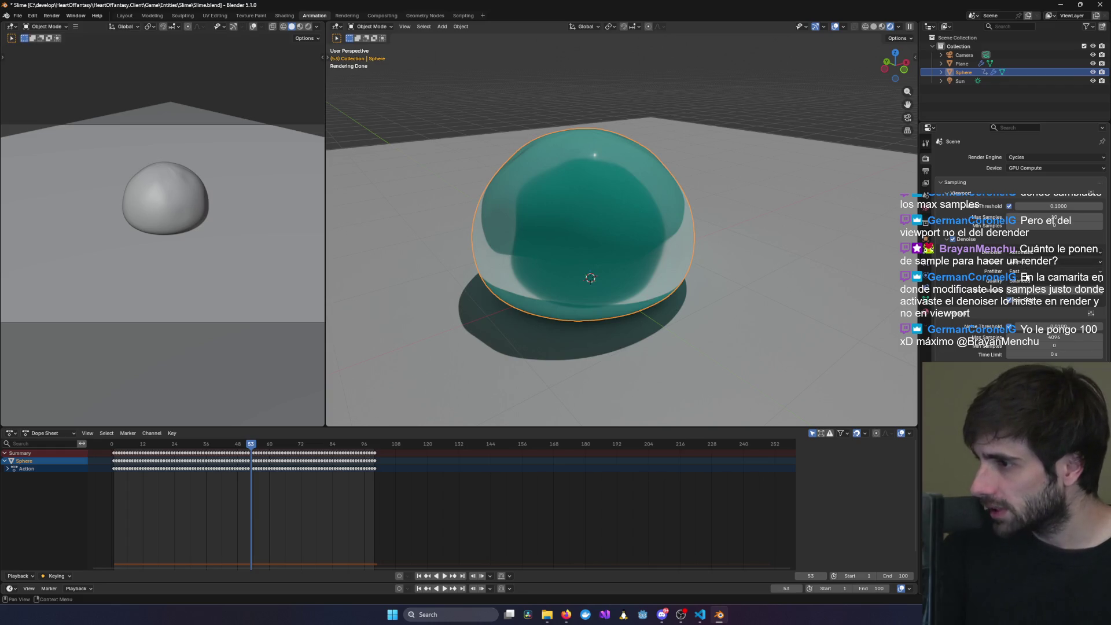
pyautogui.click(1025, 271)
pyautogui.click(1018, 292)
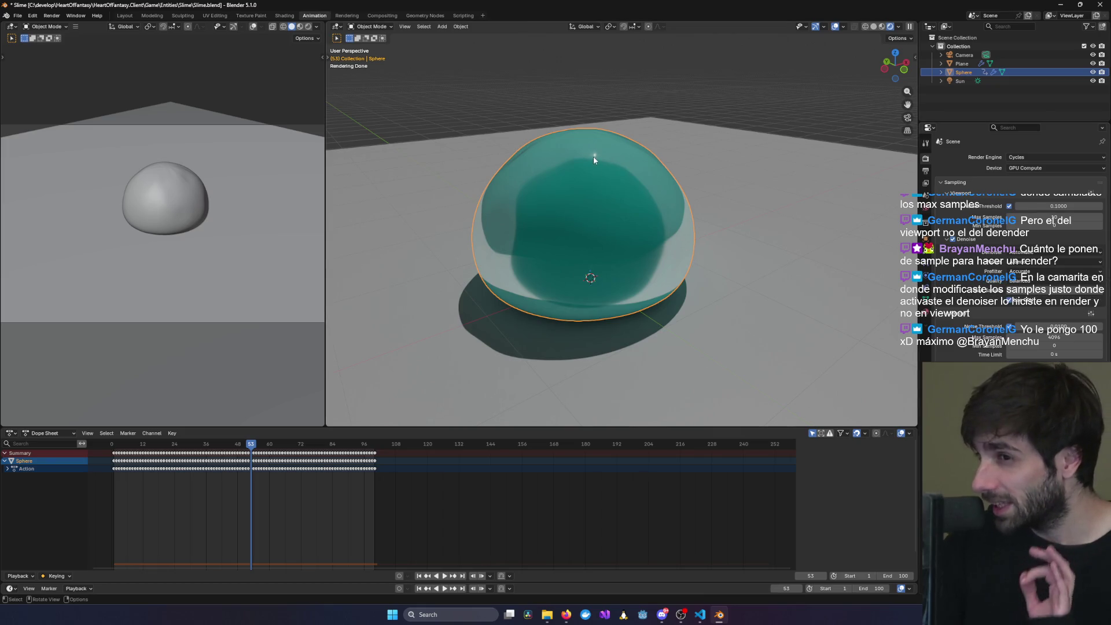
pyautogui.moveTo(735, 302)
pyautogui.mouseDown(button='middle')
pyautogui.moveTo(762, 301)
pyautogui.moveTo(658, 309)
pyautogui.moveTo(739, 305)
pyautogui.moveTo(699, 315)
pyautogui.moveTo(780, 300)
pyautogui.moveTo(757, 300)
pyautogui.mouseUp(button='middle')
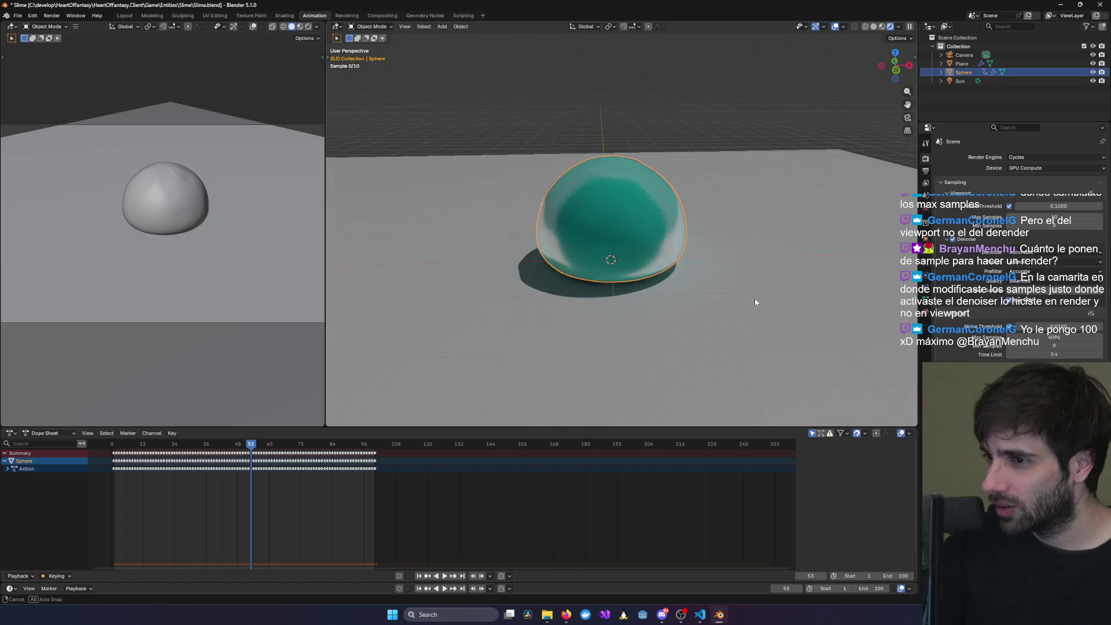
# - Change the viewport denoise Prefilter from Accurate to Fast
pyautogui.scroll(3, 772, 293)
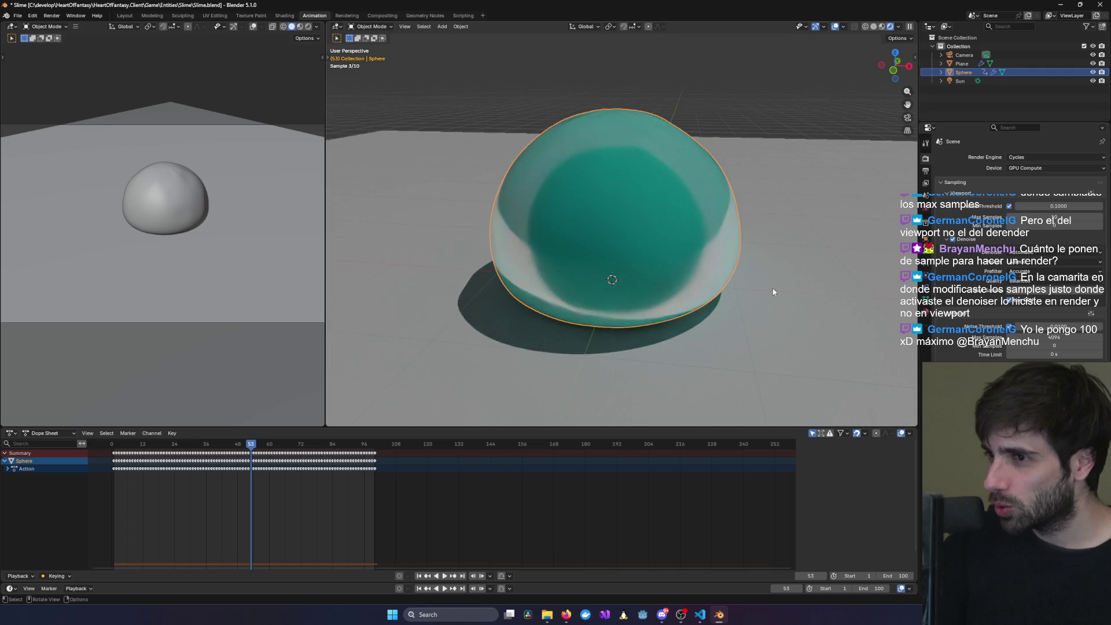
pyautogui.click(1036, 263)
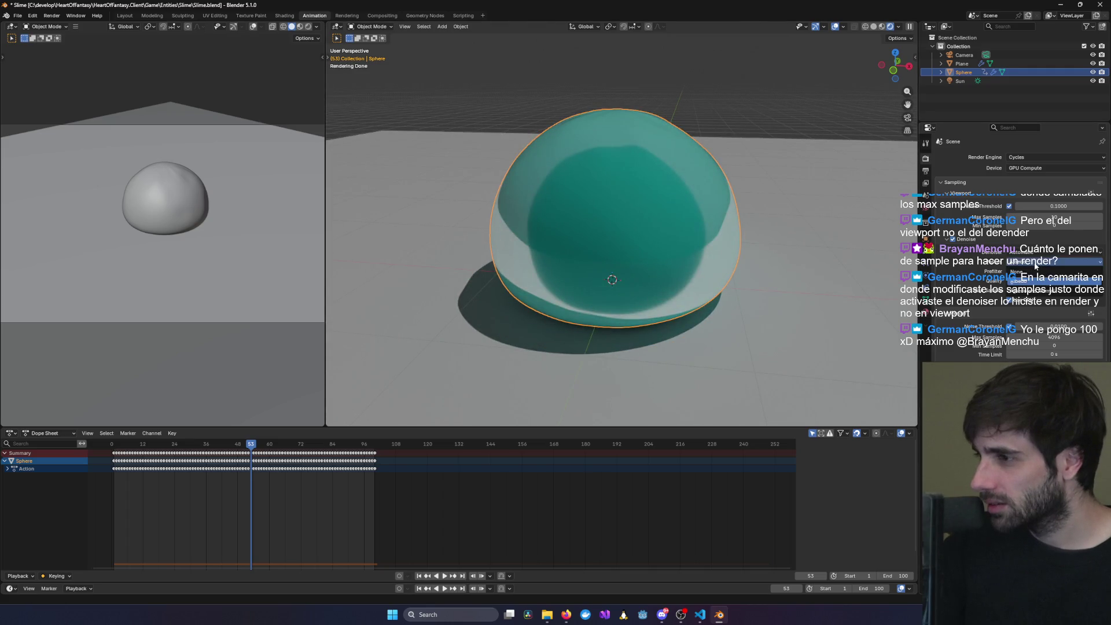
pyautogui.click(1036, 266)
pyautogui.click(1029, 272)
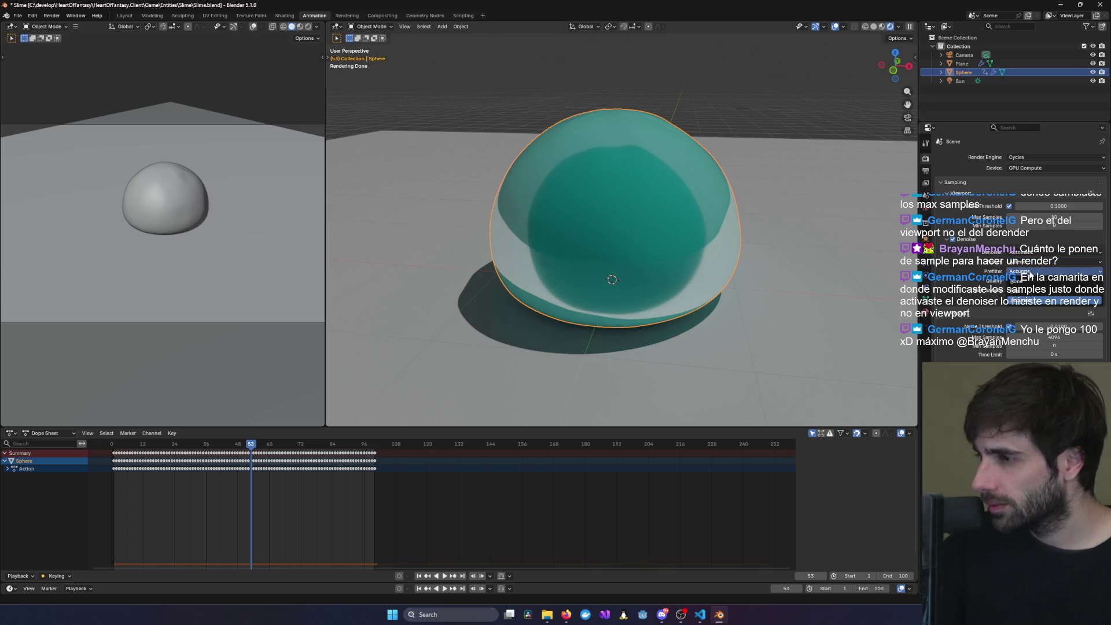
pyautogui.click(1029, 288)
pyautogui.moveTo(807, 317)
pyautogui.mouseDown(button='middle')
pyautogui.moveTo(813, 296)
pyautogui.moveTo(839, 291)
pyautogui.mouseUp(button='middle')
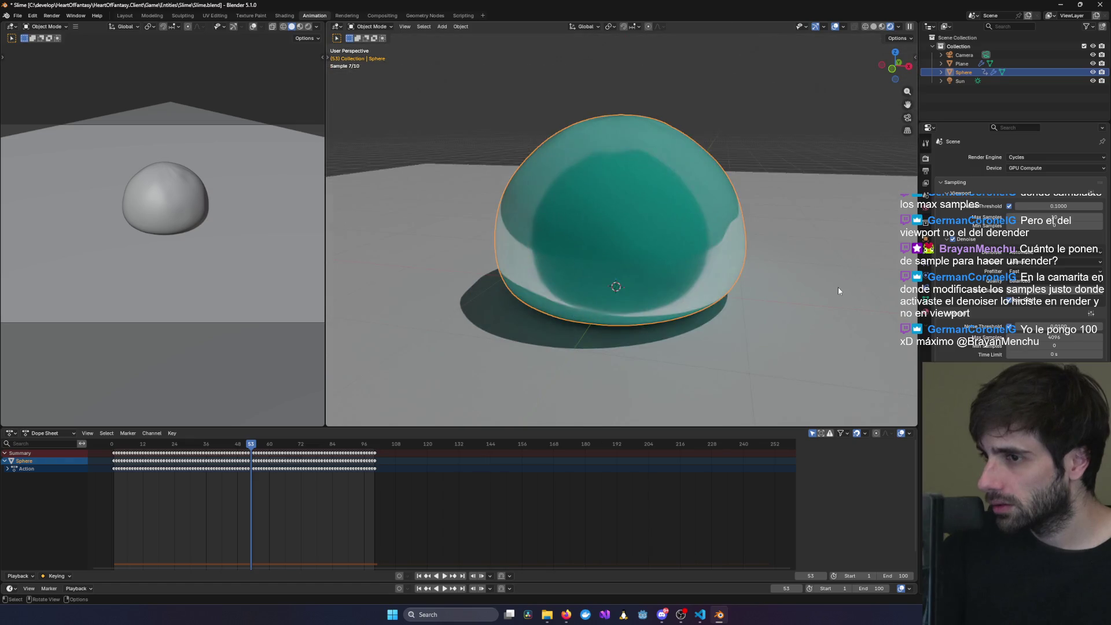
pyautogui.scroll(-2, 741, 308)
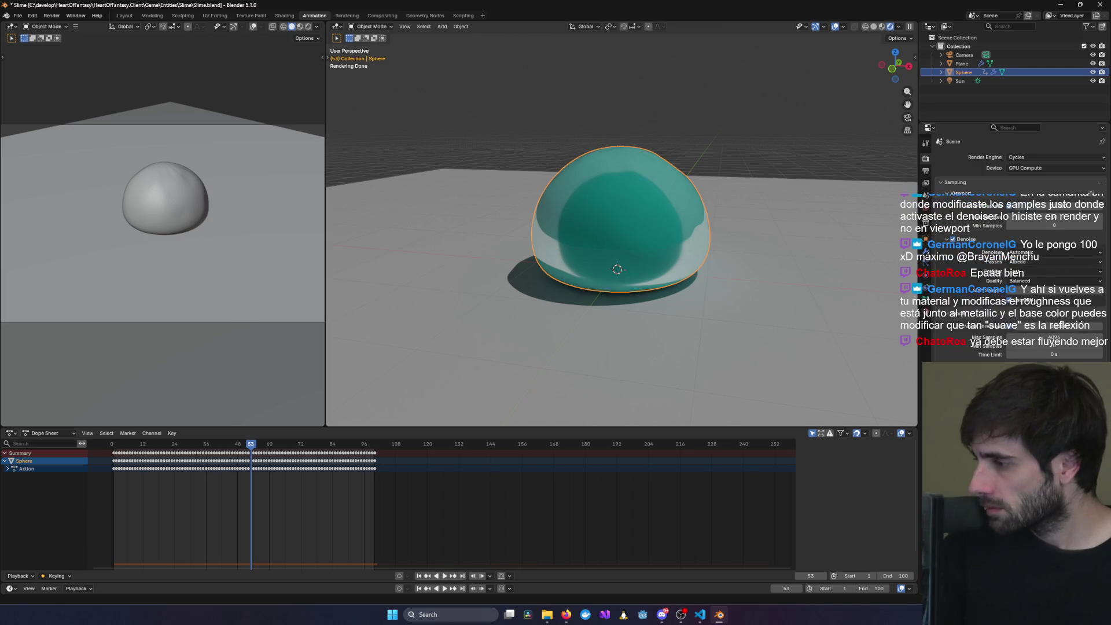
pyautogui.click(1067, 225)
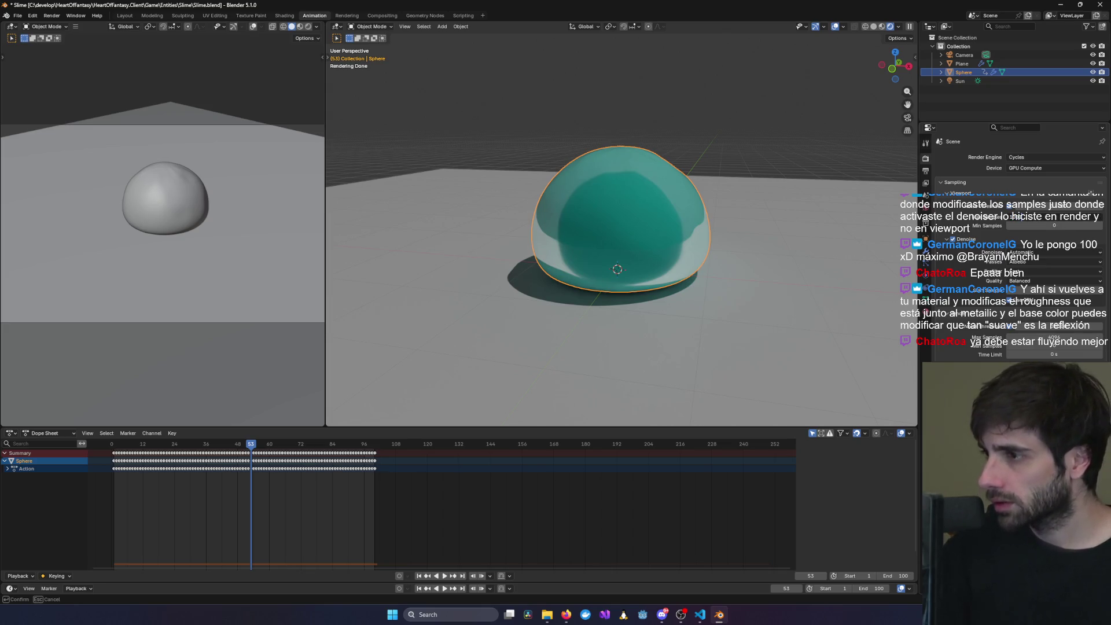
pyautogui.press('Return')
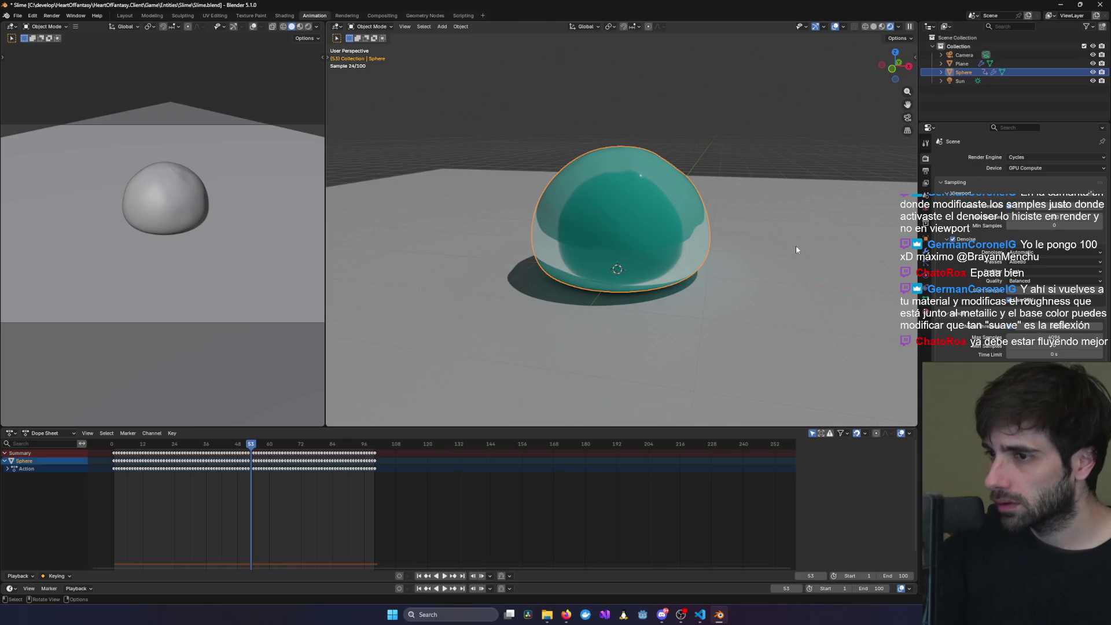
pyautogui.scroll(2, 797, 249)
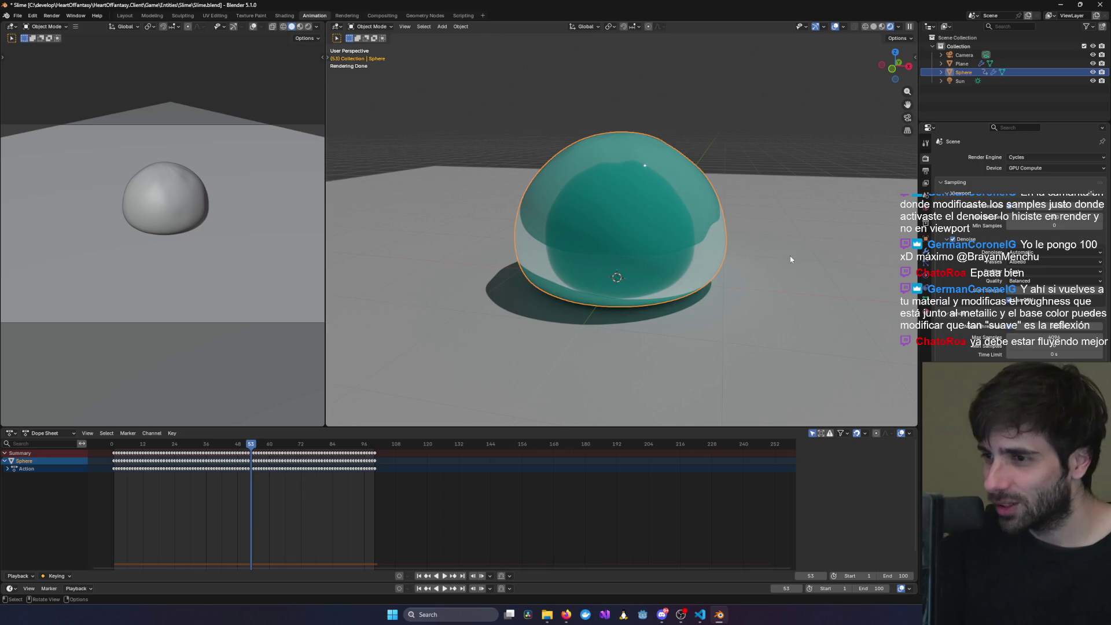
pyautogui.moveTo(790, 259); pyautogui.dragTo(780, 263, button='middle')
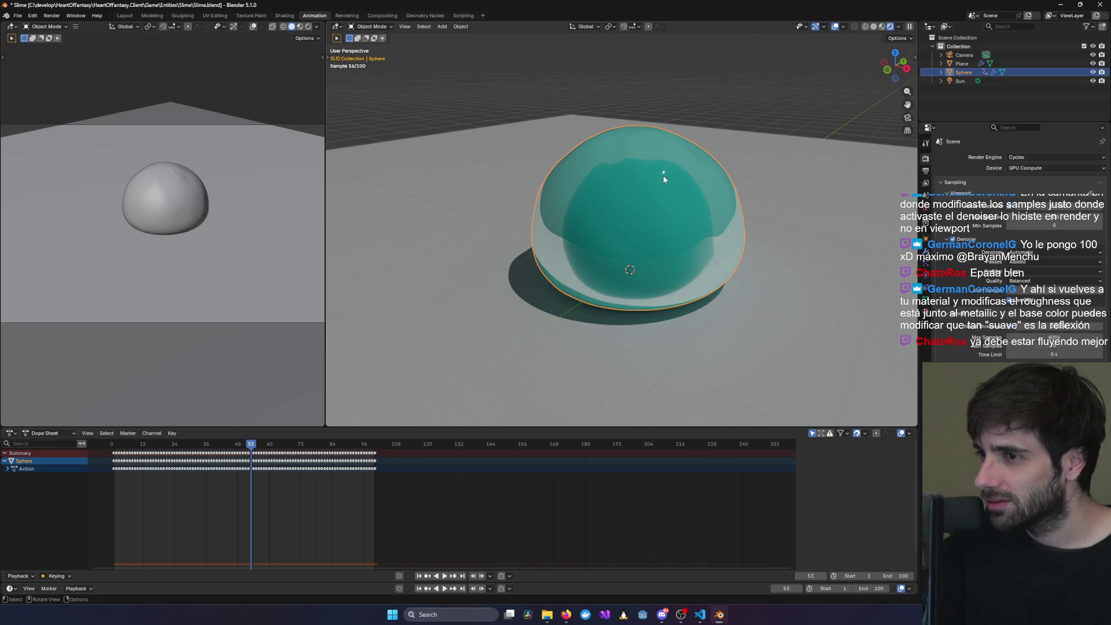
pyautogui.press('space')
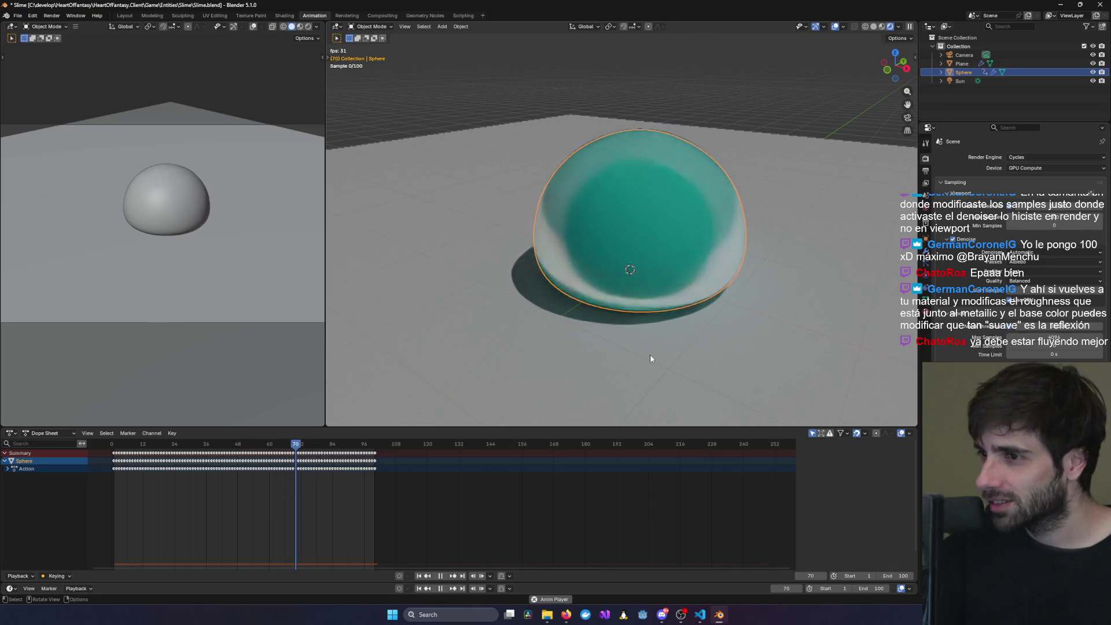
pyautogui.moveTo(317, 445); pyautogui.dragTo(114, 450)
pyautogui.press('space')
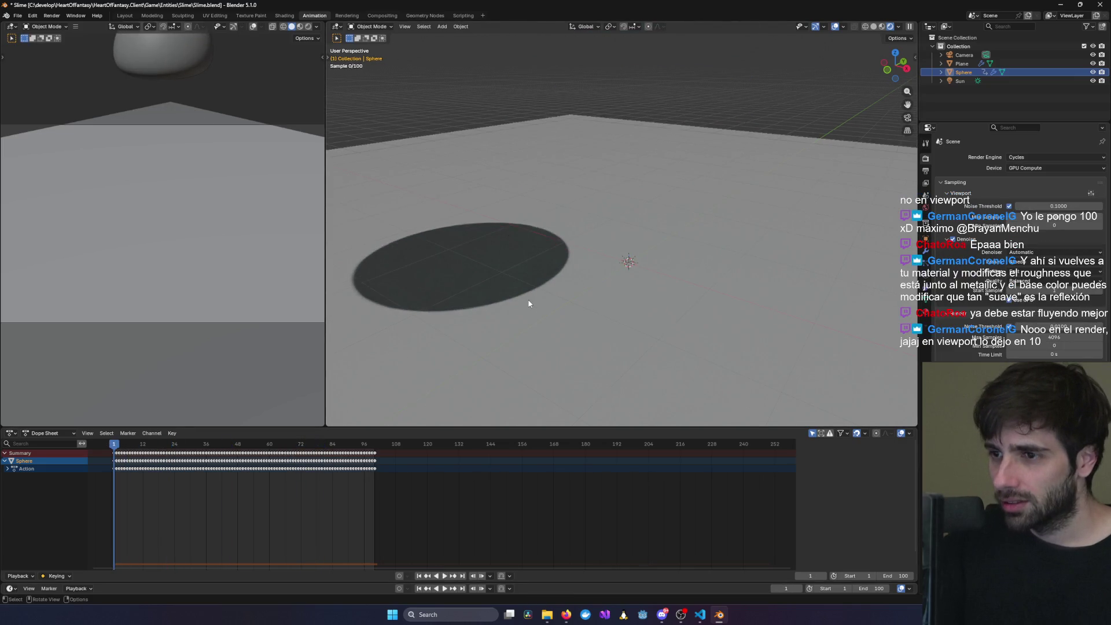
pyautogui.scroll(-3, 579, 278)
pyautogui.press('space')
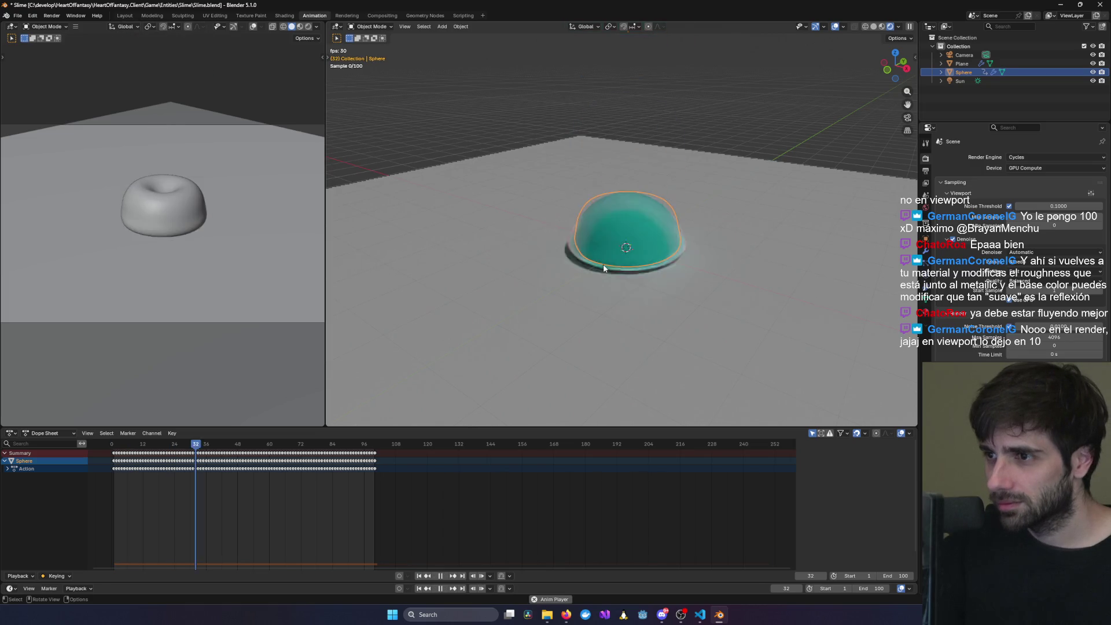
pyautogui.scroll(2, 658, 255)
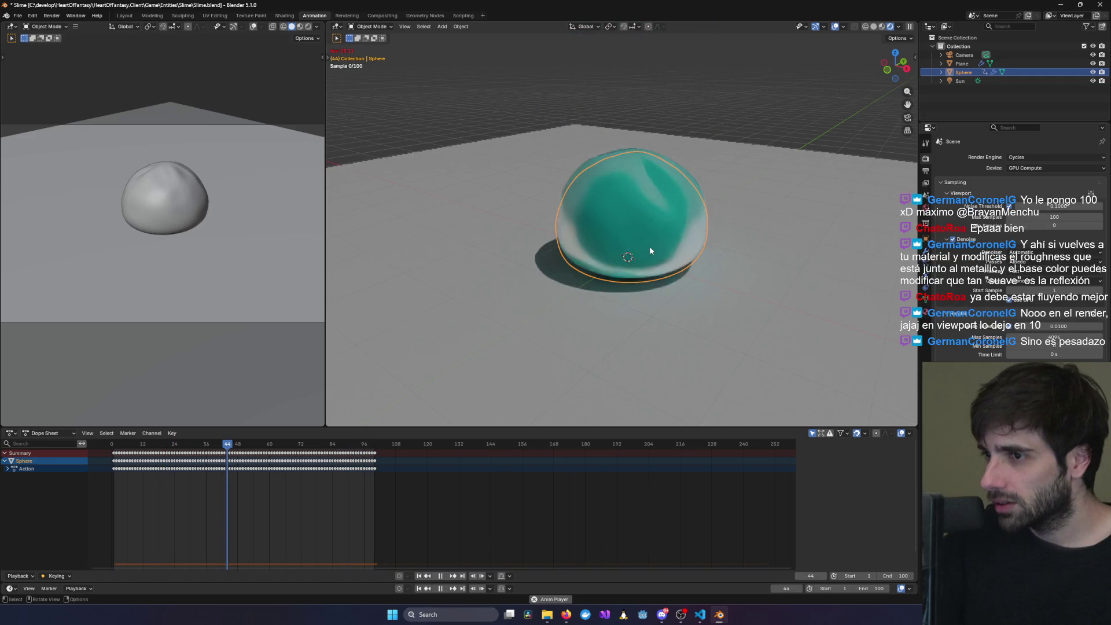
pyautogui.press('space')
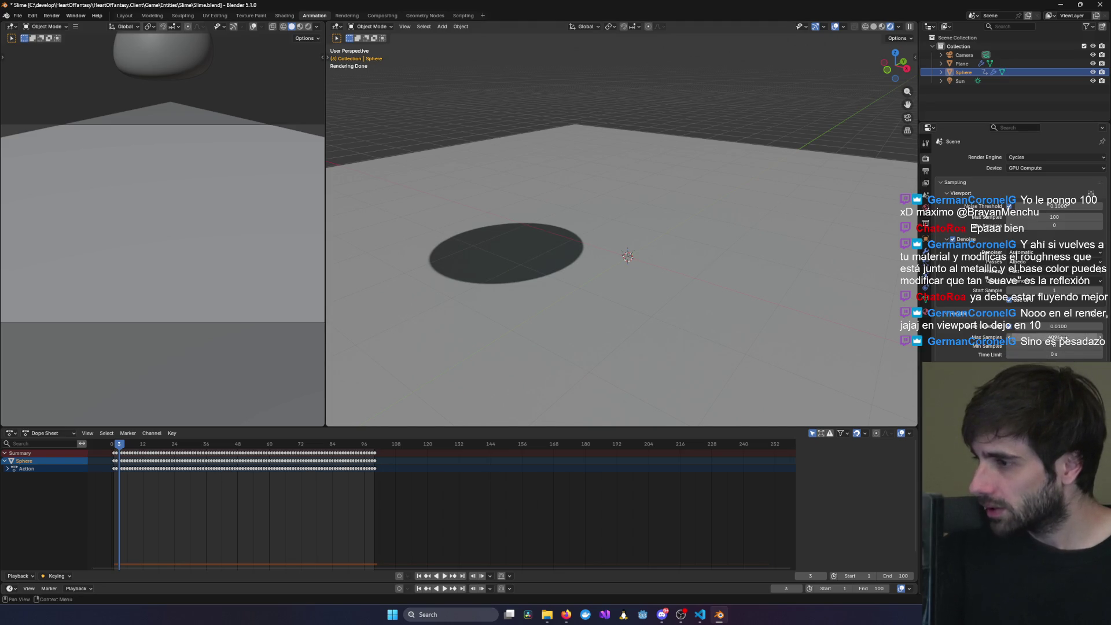
# - Set render Max Samples to 100 and viewport Max Samples to 10
pyautogui.click(1012, 337)
pyautogui.write('100')
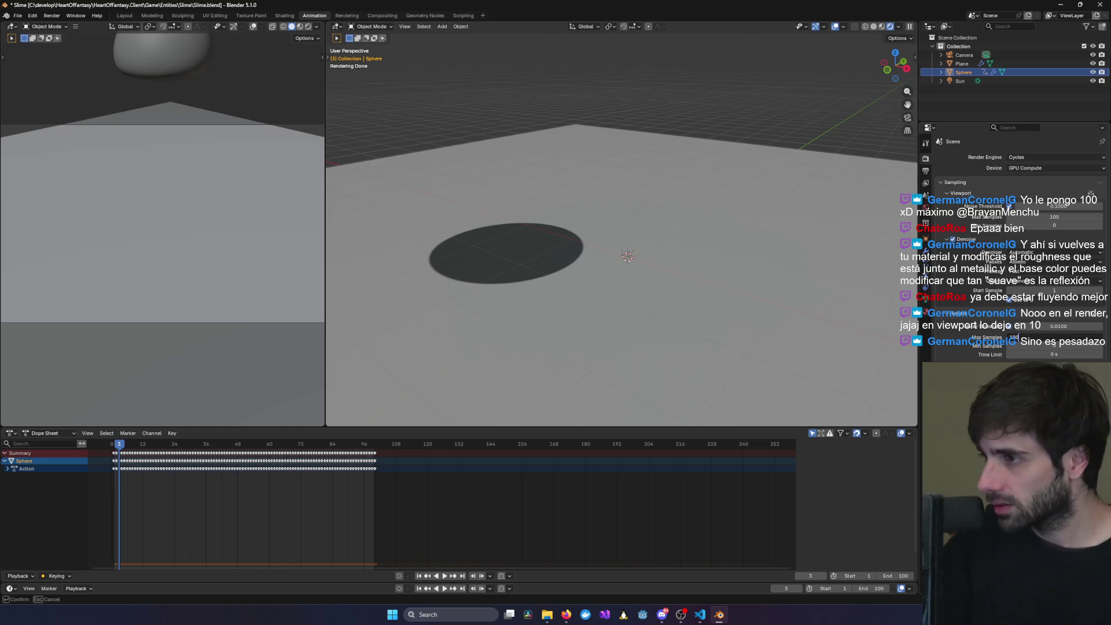
pyautogui.press('Return')
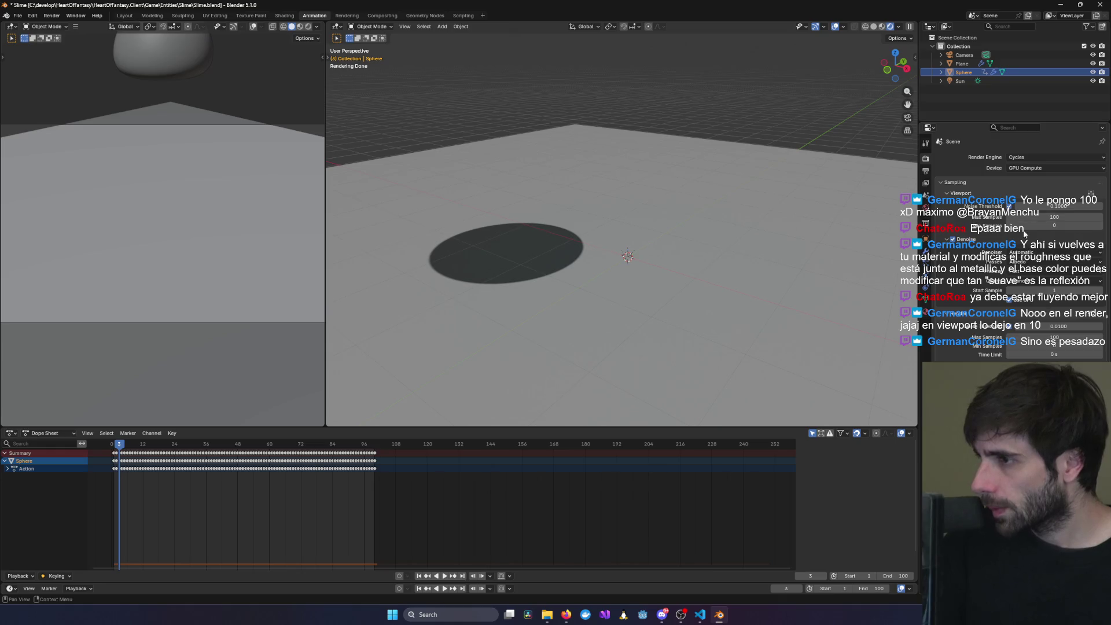
pyautogui.click(1069, 217)
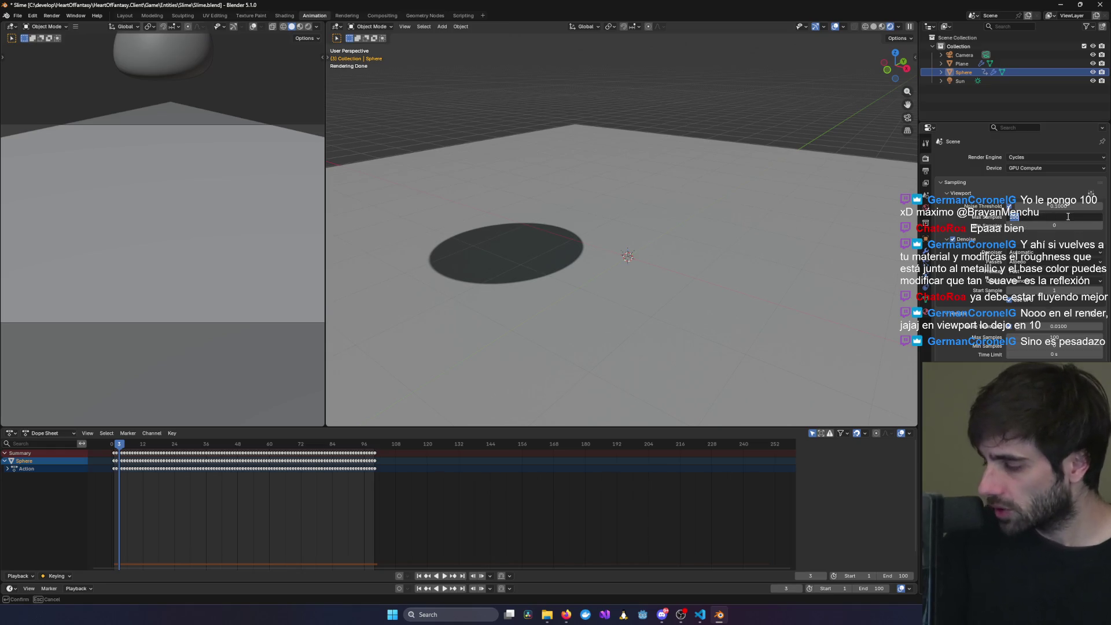
pyautogui.write('10')
pyautogui.press('Return')
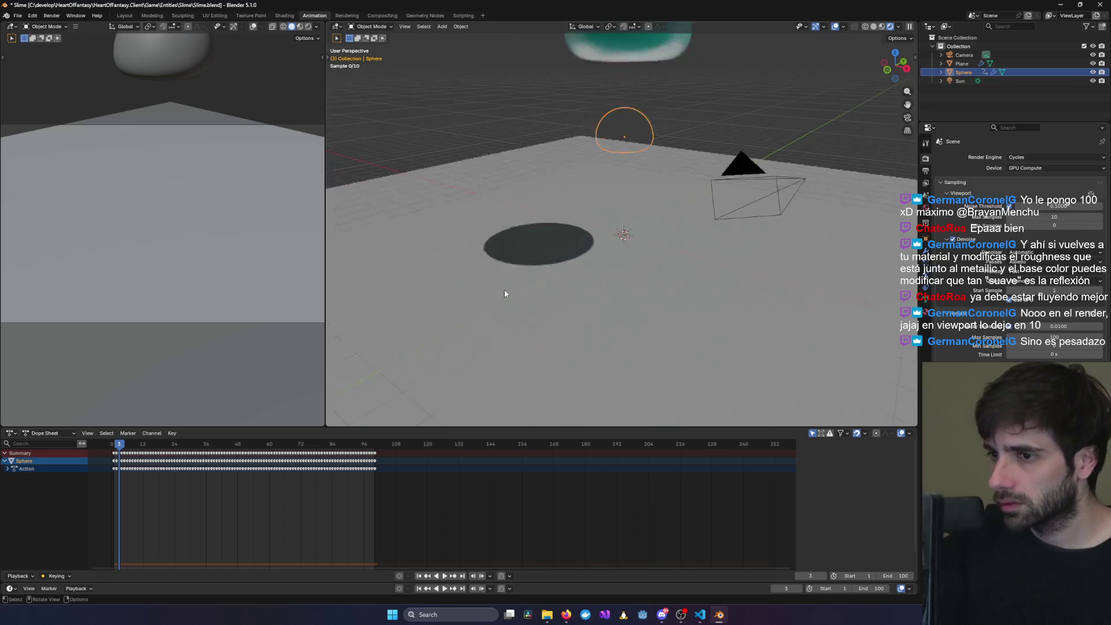
# - Play the slime animation through and stop it at frame 96
pyautogui.press('space')
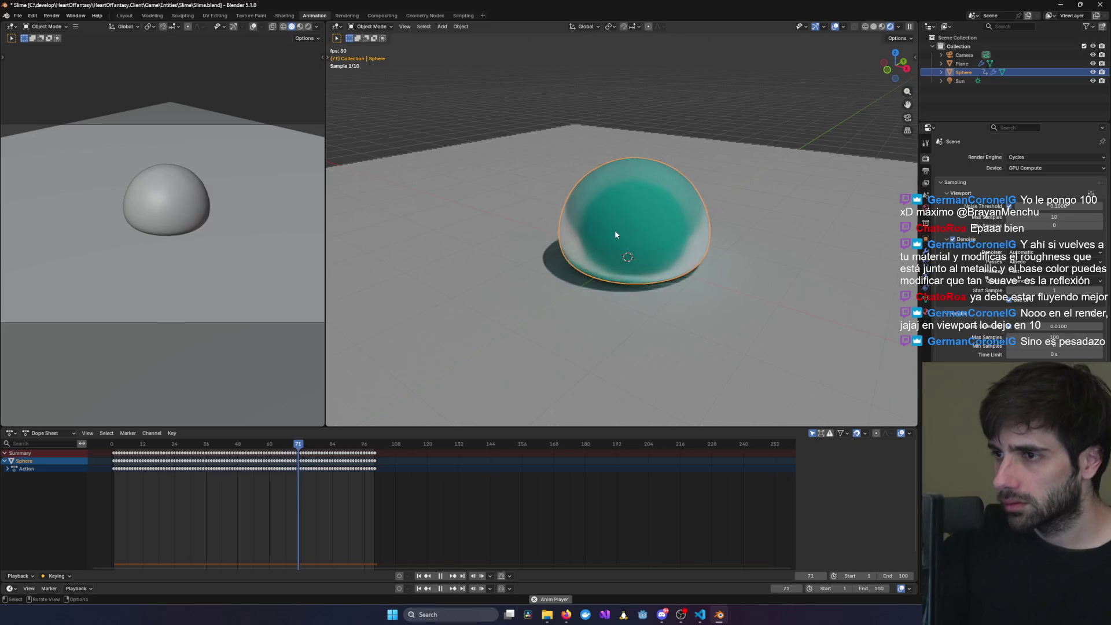
pyautogui.scroll(5, 633, 226)
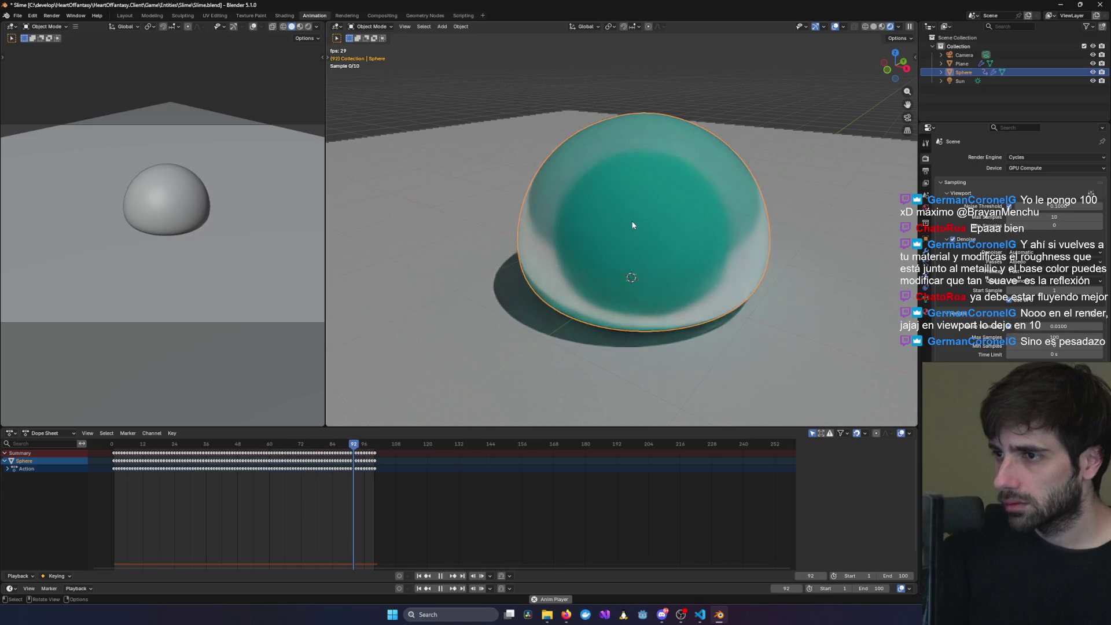
pyautogui.press('space')
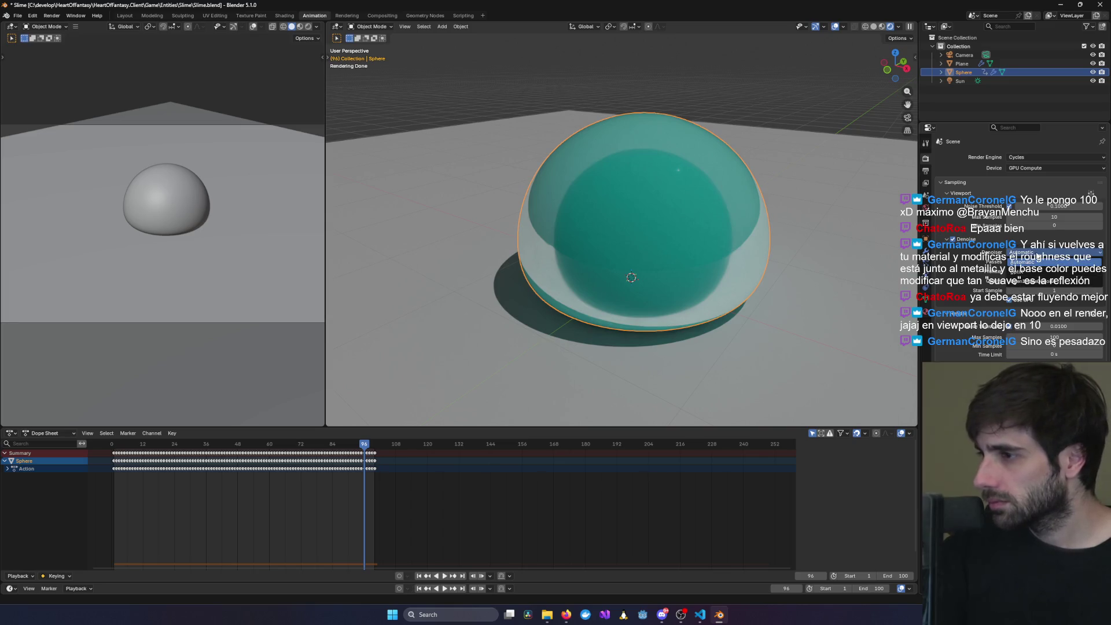
# - Switch the viewport denoiser via OptiX to OpenImageDenoise, disable Denoise, then play and stop the animation
pyautogui.click(1030, 275)
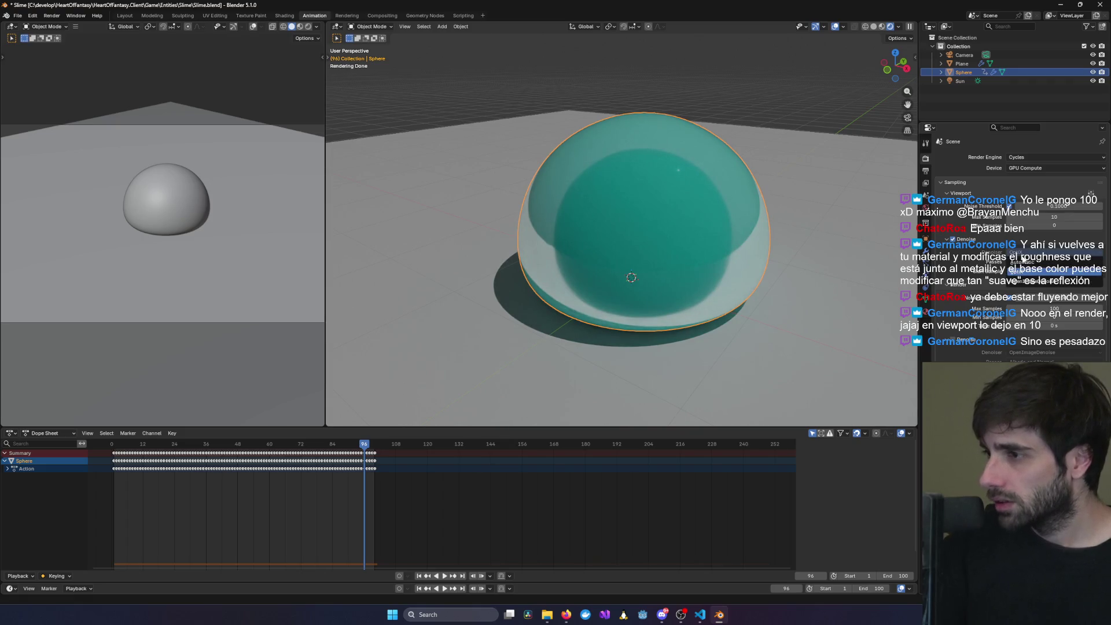
pyautogui.click(1024, 284)
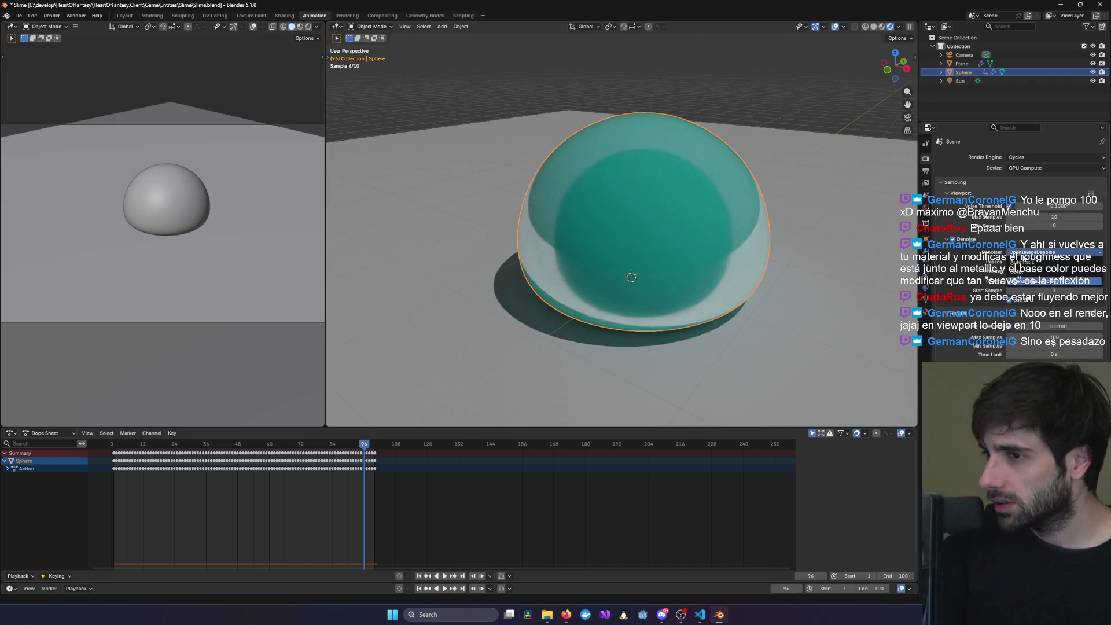
pyautogui.click(1042, 281)
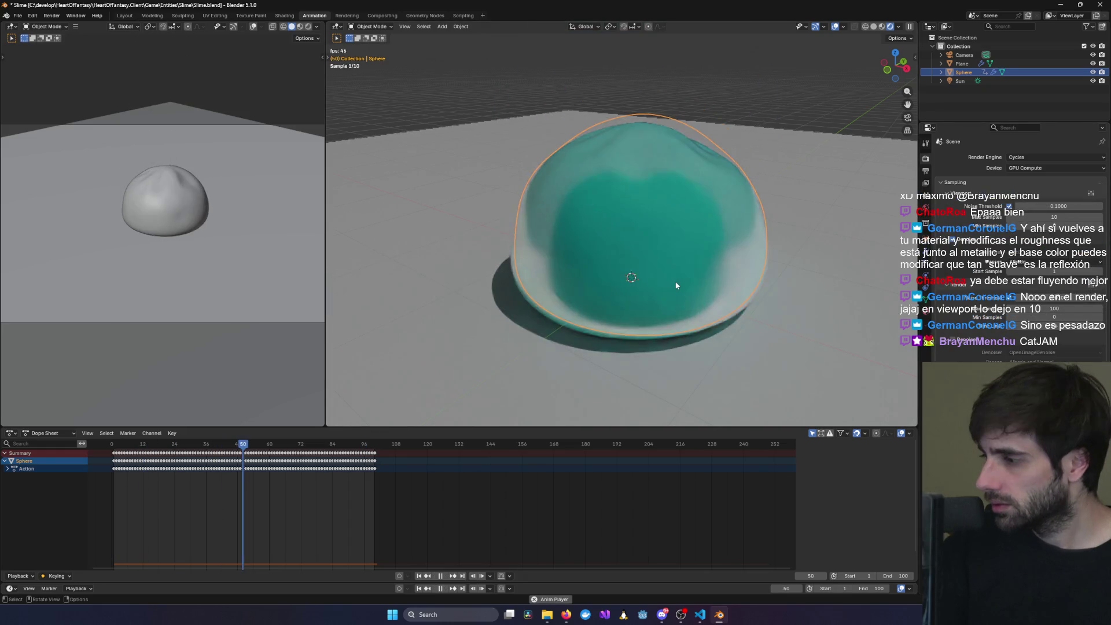
pyautogui.press('space')
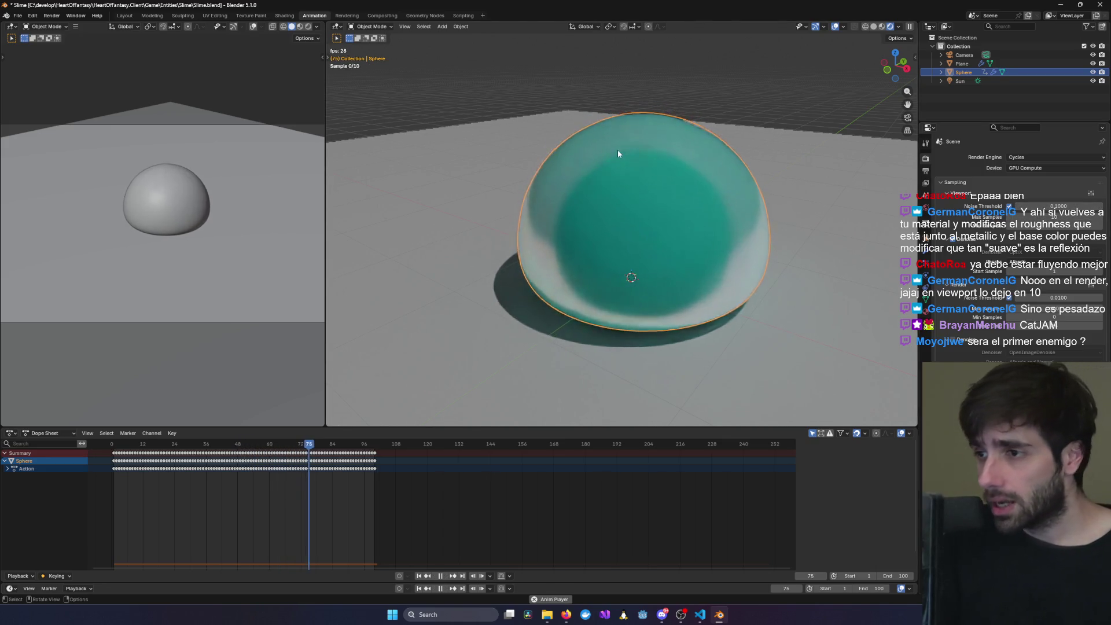
pyautogui.press('space')
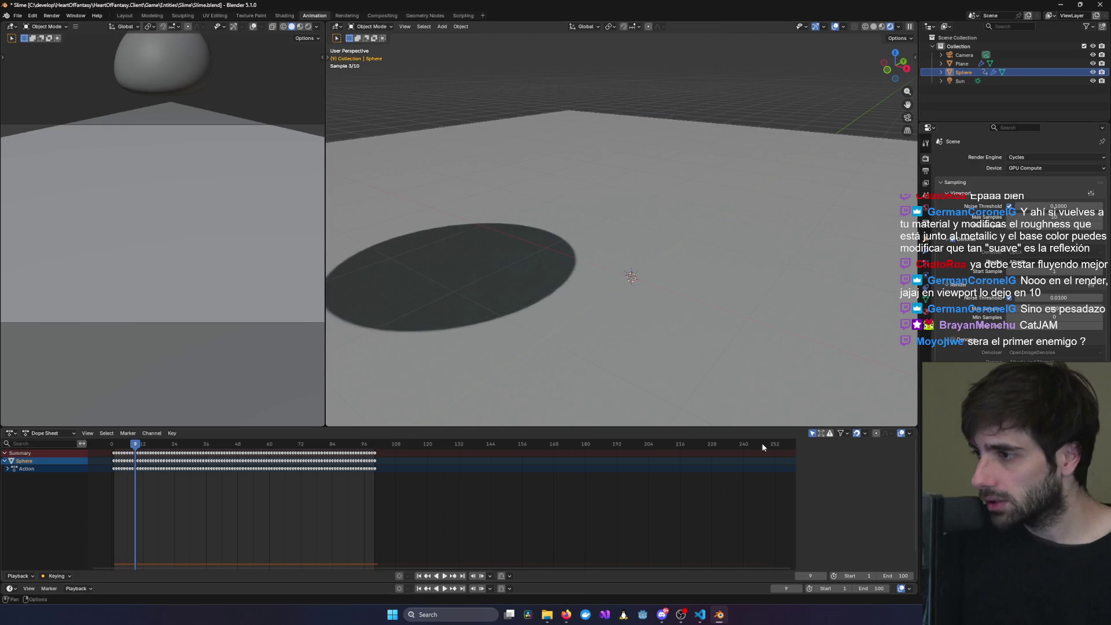
# - Open the AuthService and InstanceService solutions from the Visual Studio recent list
pyautogui.rightClick(605, 615)
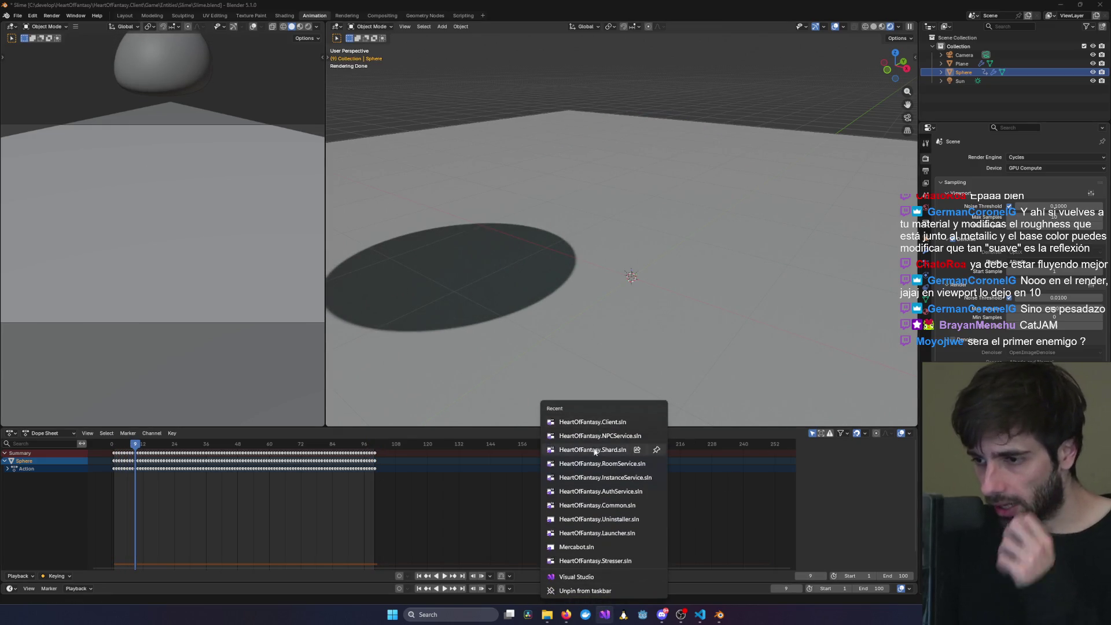
pyautogui.click(607, 495)
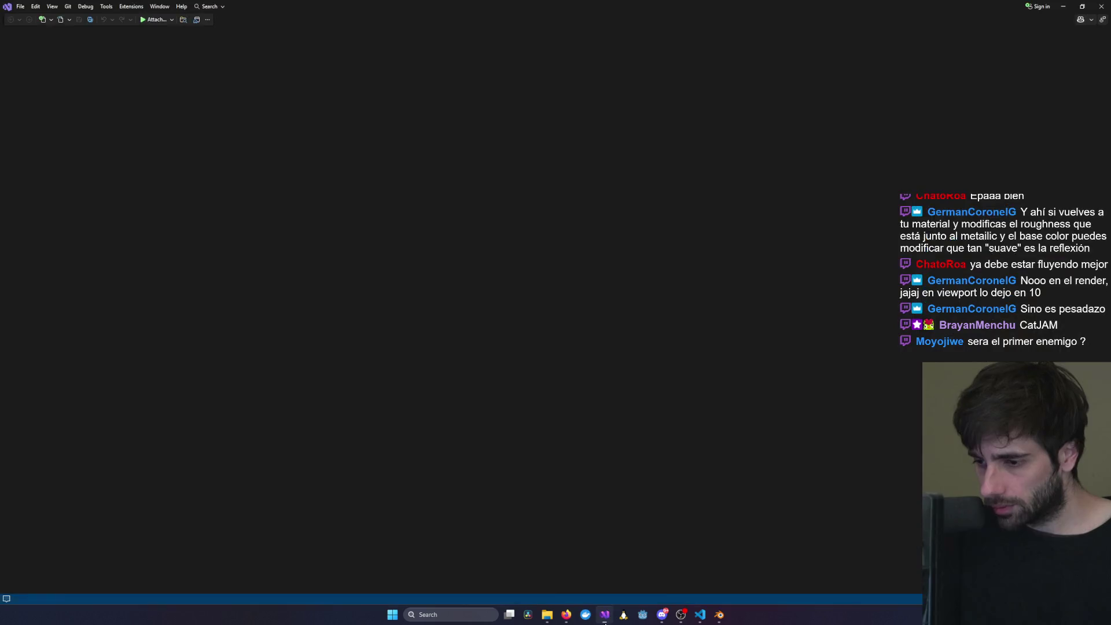
pyautogui.rightClick(605, 615)
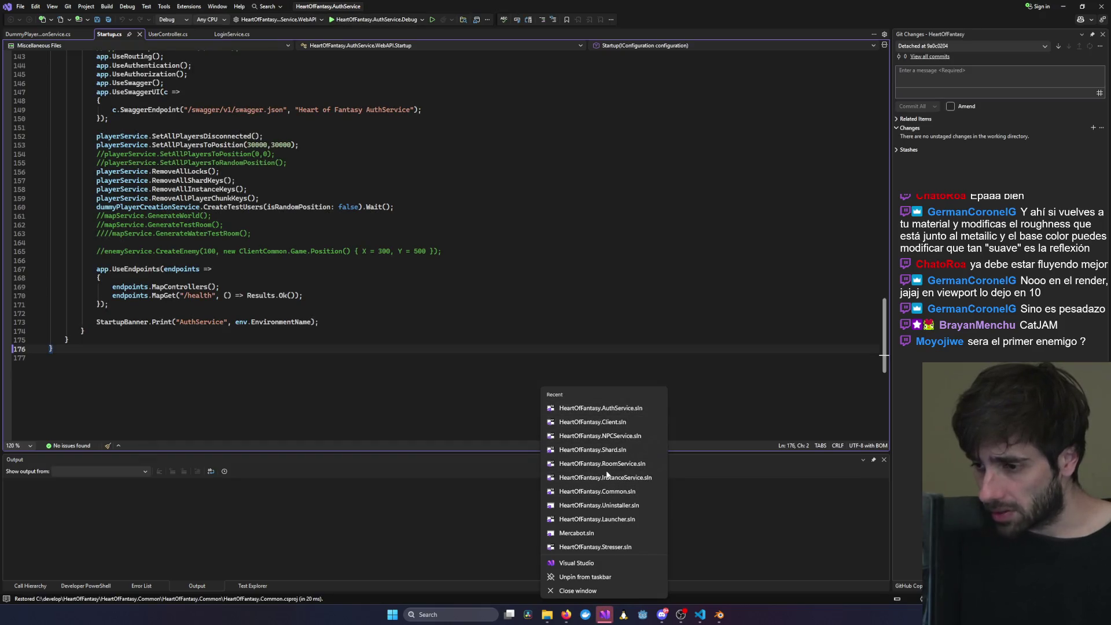
pyautogui.click(604, 619)
pyautogui.click(604, 619)
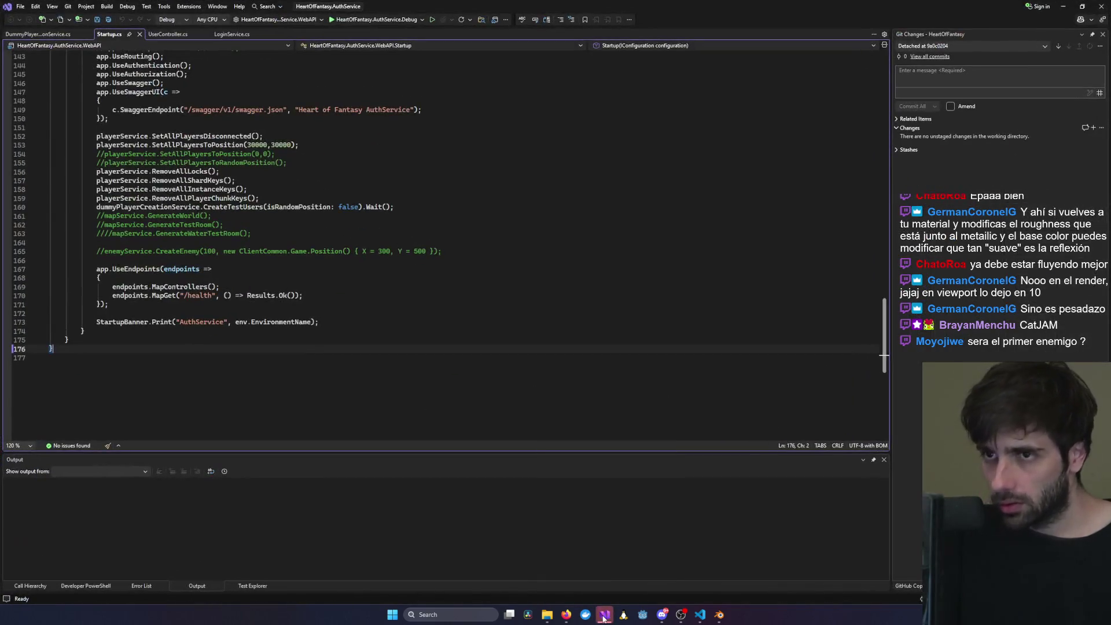
pyautogui.rightClick(604, 619)
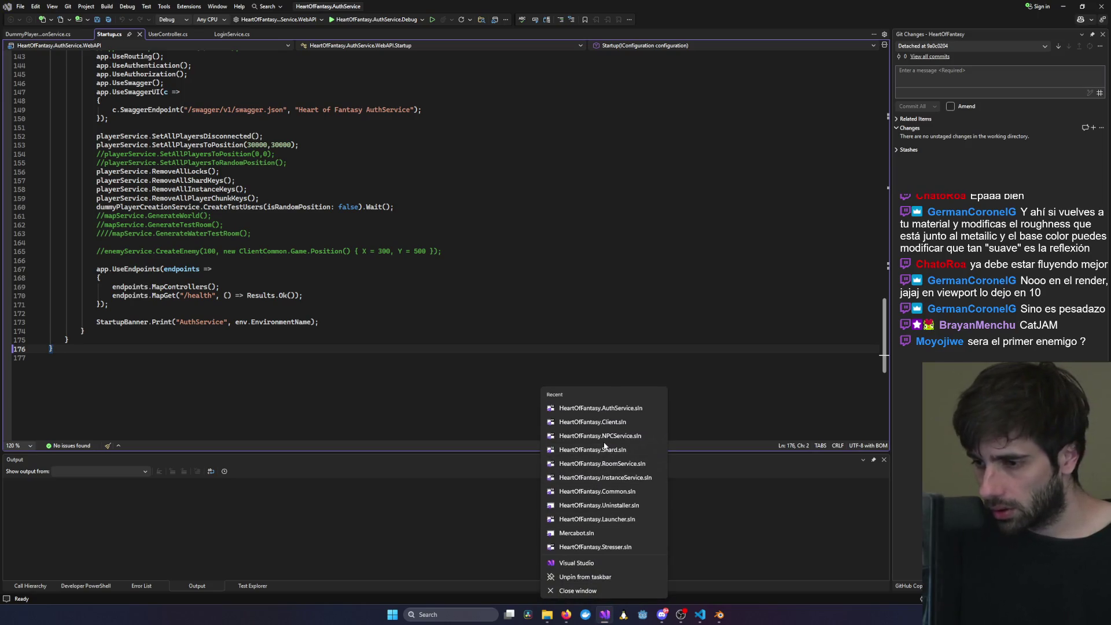
pyautogui.click(609, 481)
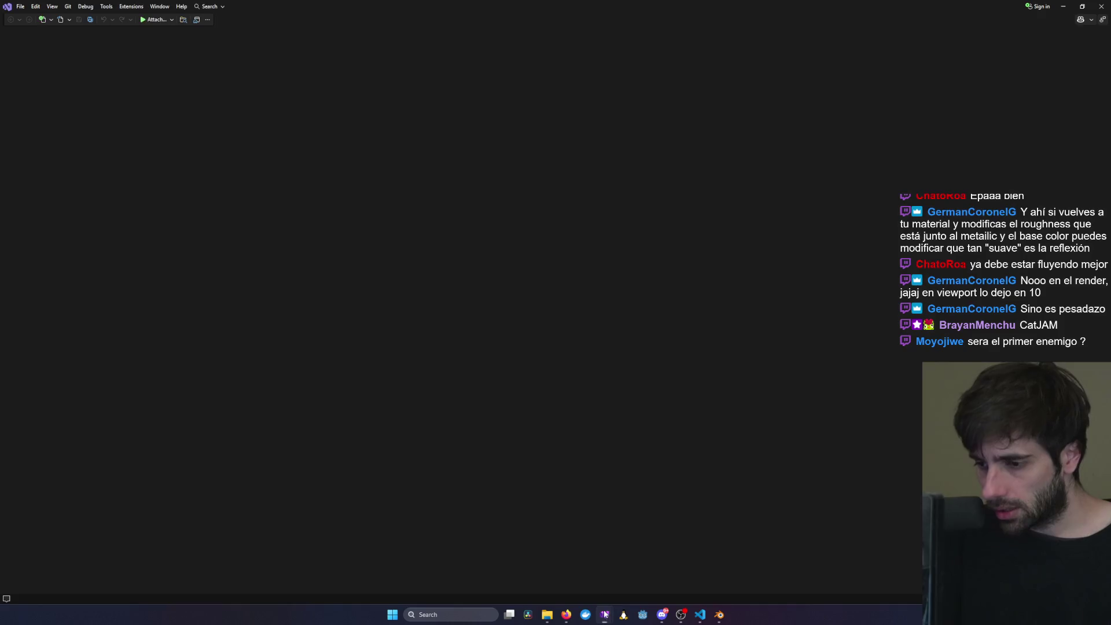
# - Open the RoomService, Shard, NPCService and one more recent solution
pyautogui.rightClick(605, 615)
pyautogui.click(607, 475)
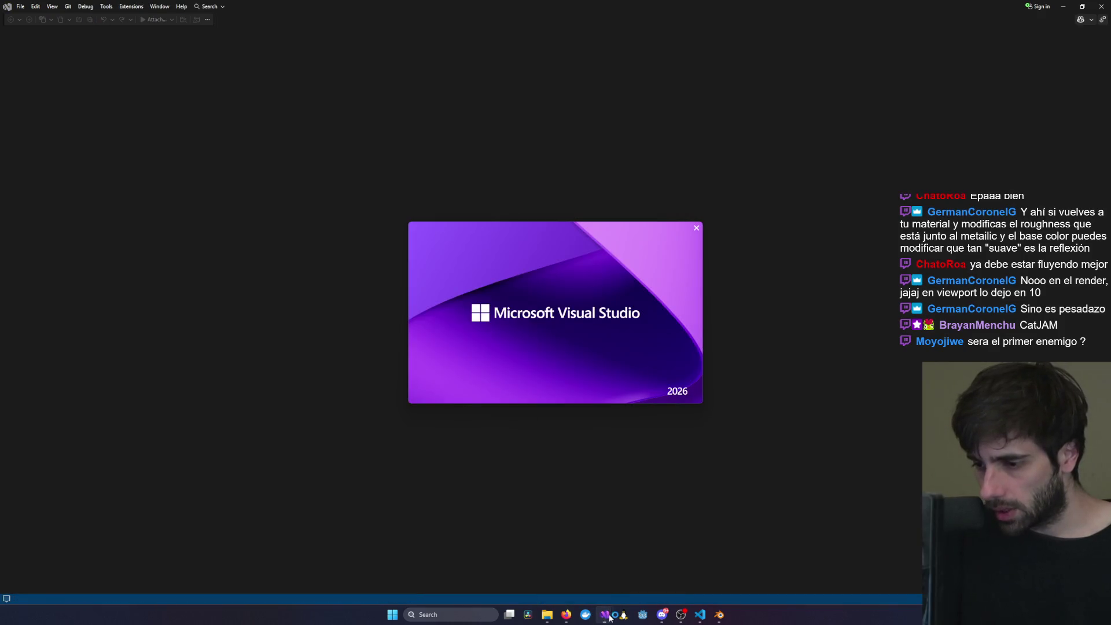
pyautogui.rightClick(605, 615)
pyautogui.click(604, 481)
pyautogui.rightClick(605, 615)
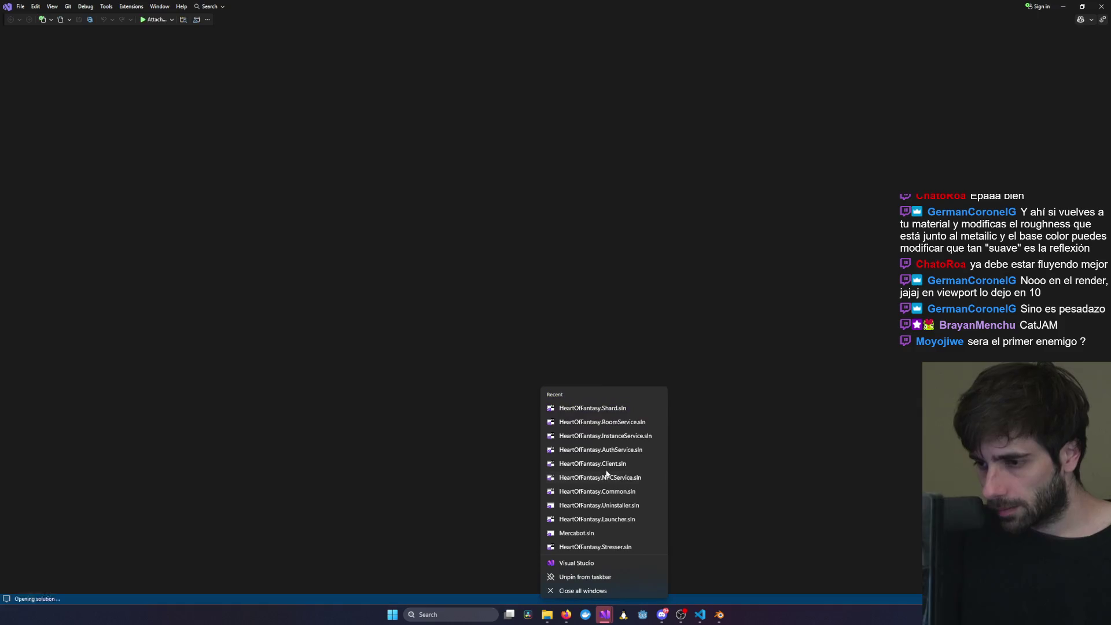
pyautogui.click(604, 477)
pyautogui.rightClick(605, 615)
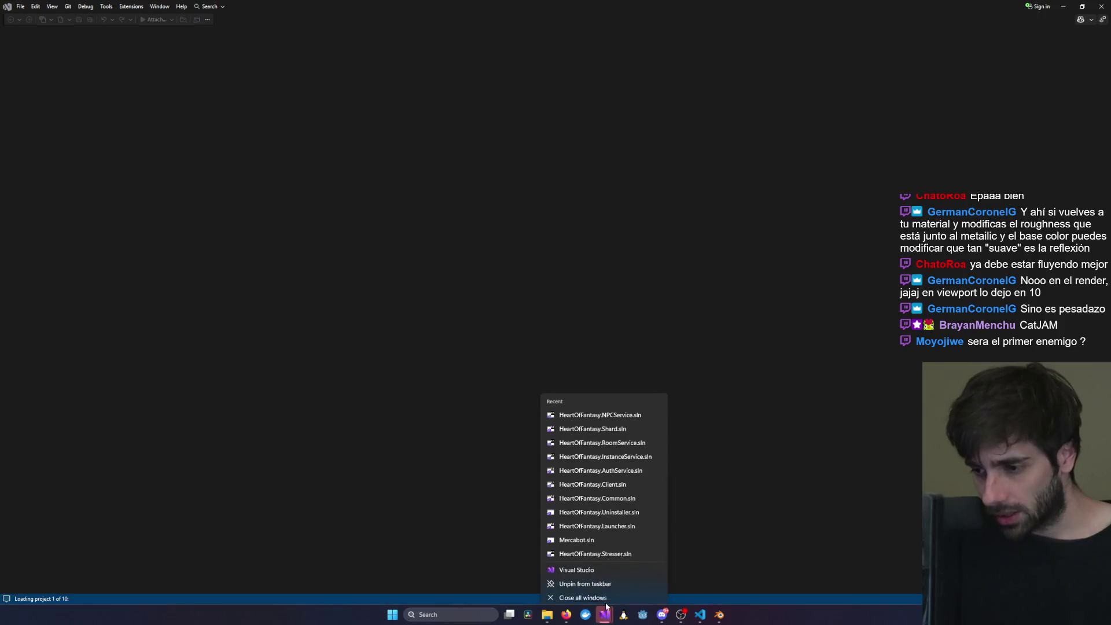
pyautogui.click(605, 478)
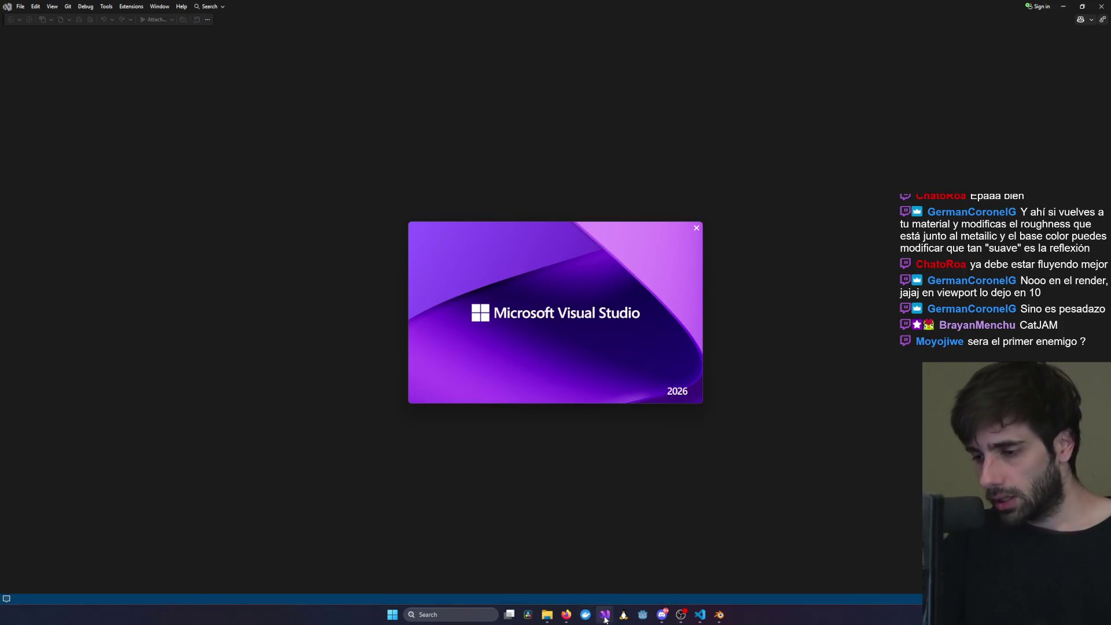
# - Bring AuthService, then InstanceService, to the front from the taskbar previews
pyautogui.moveTo(605, 619)
pyautogui.click(386, 589)
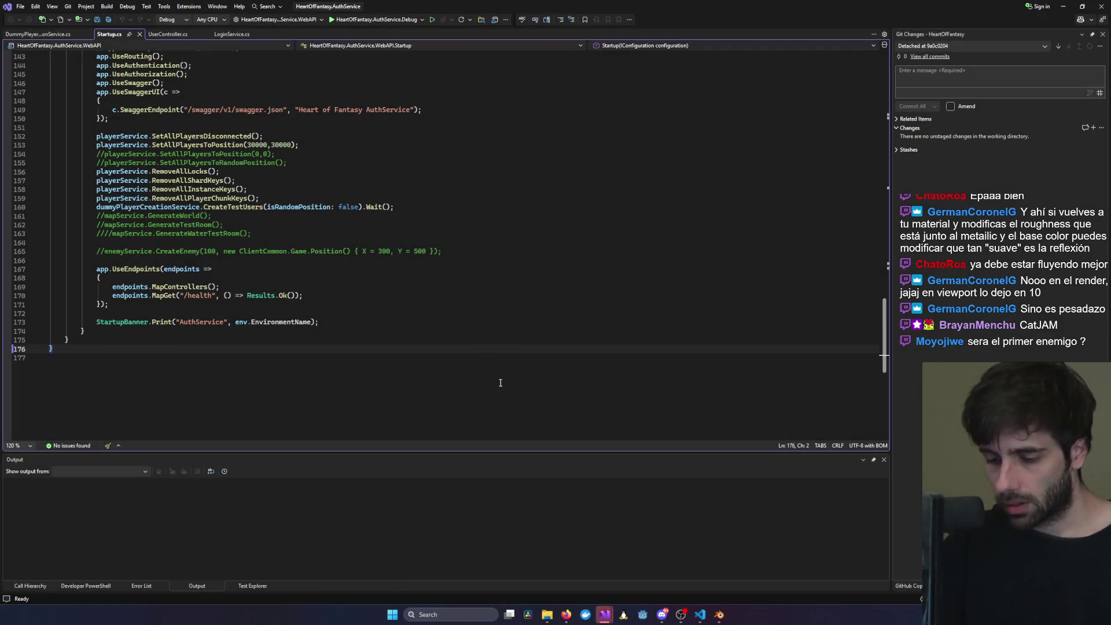
pyautogui.click(491, 557)
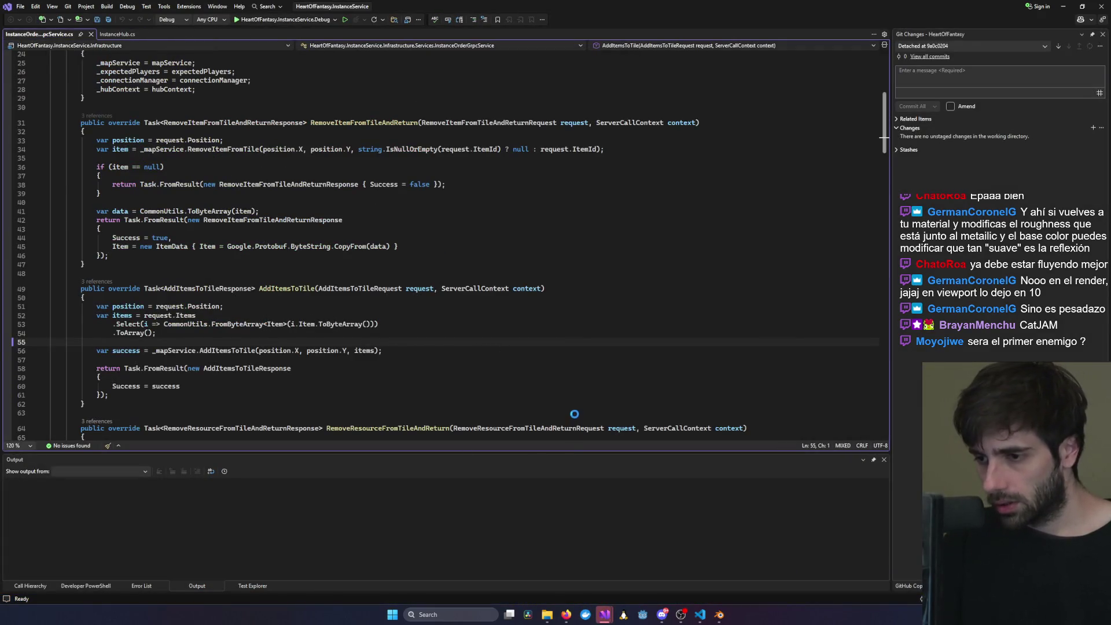
# - Start debugging with F5, switch to RoomService, and dismiss the error message
pyautogui.press('F5')
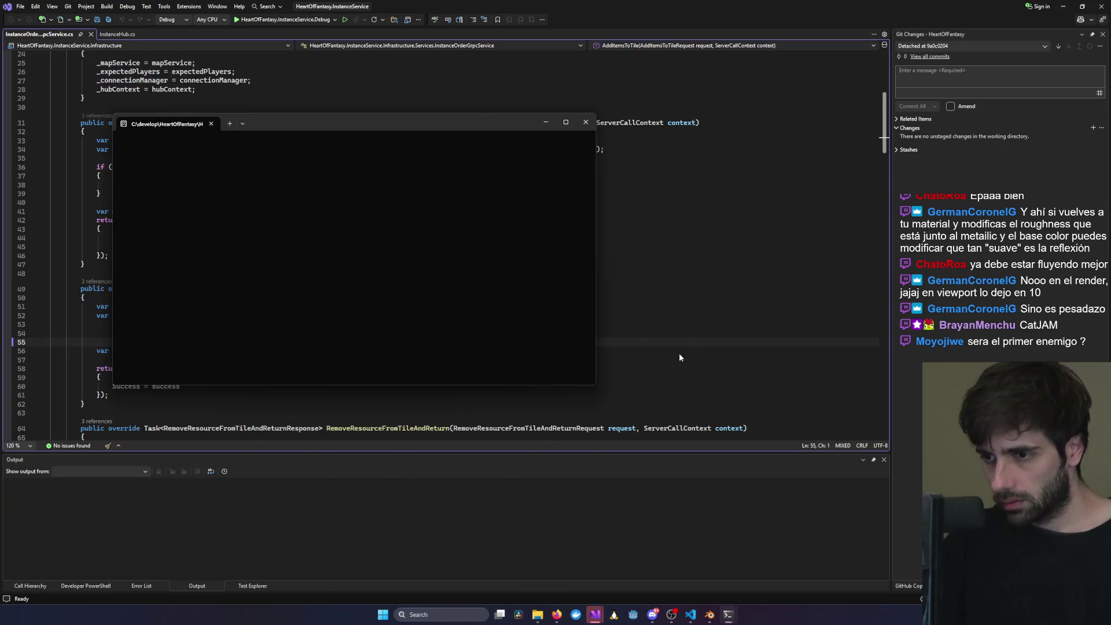
pyautogui.moveTo(596, 614)
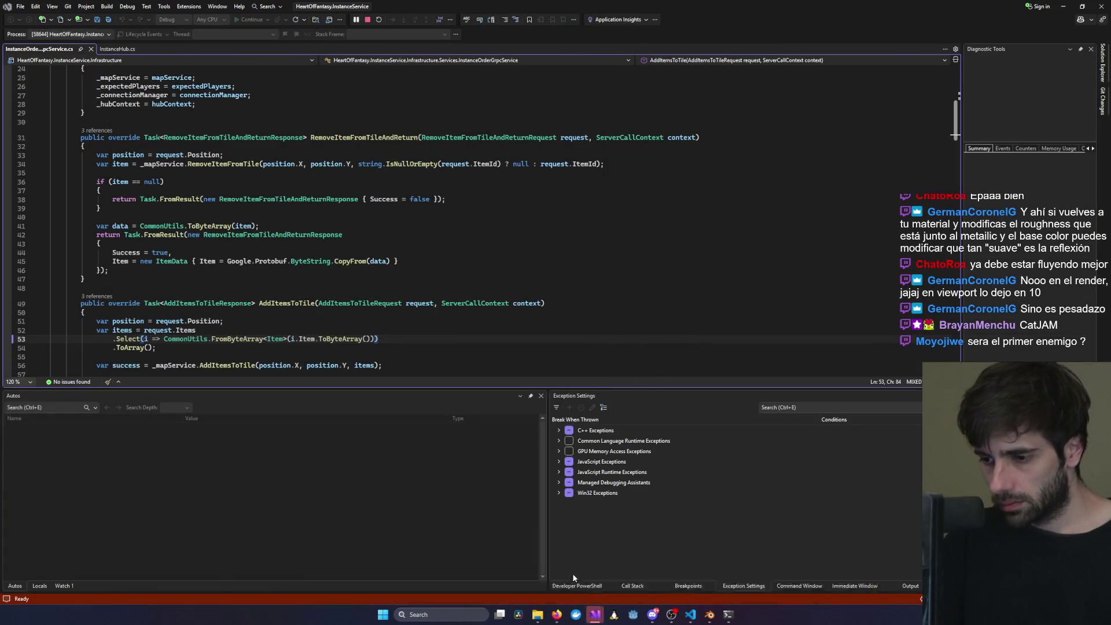
pyautogui.click(550, 564)
pyautogui.click(614, 559)
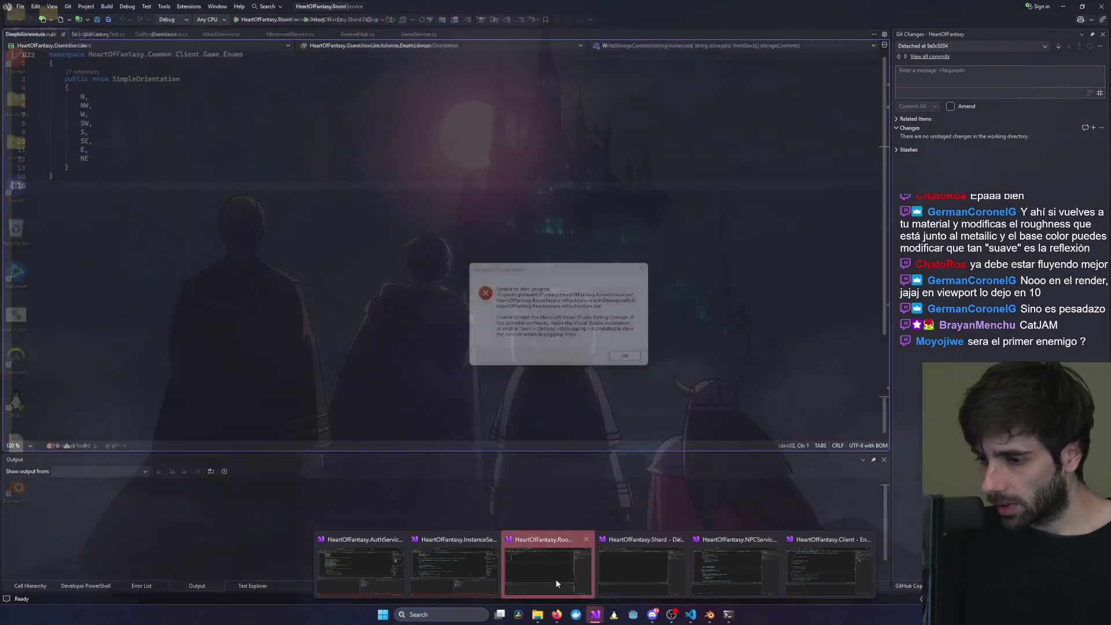
pyautogui.click(549, 578)
pyautogui.click(627, 356)
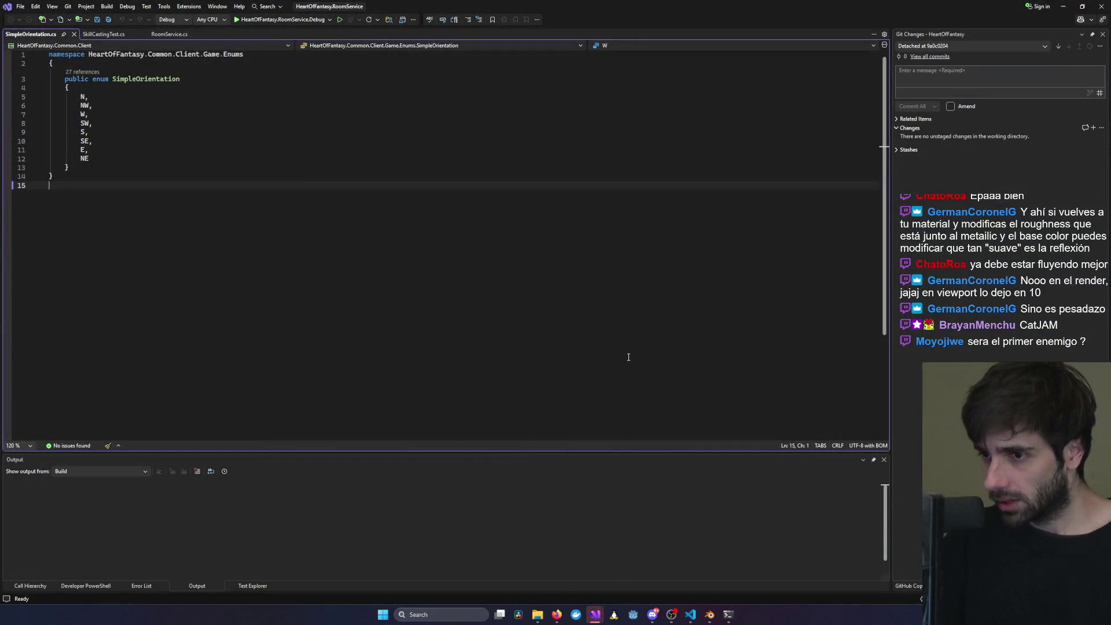
pyautogui.press('F5')
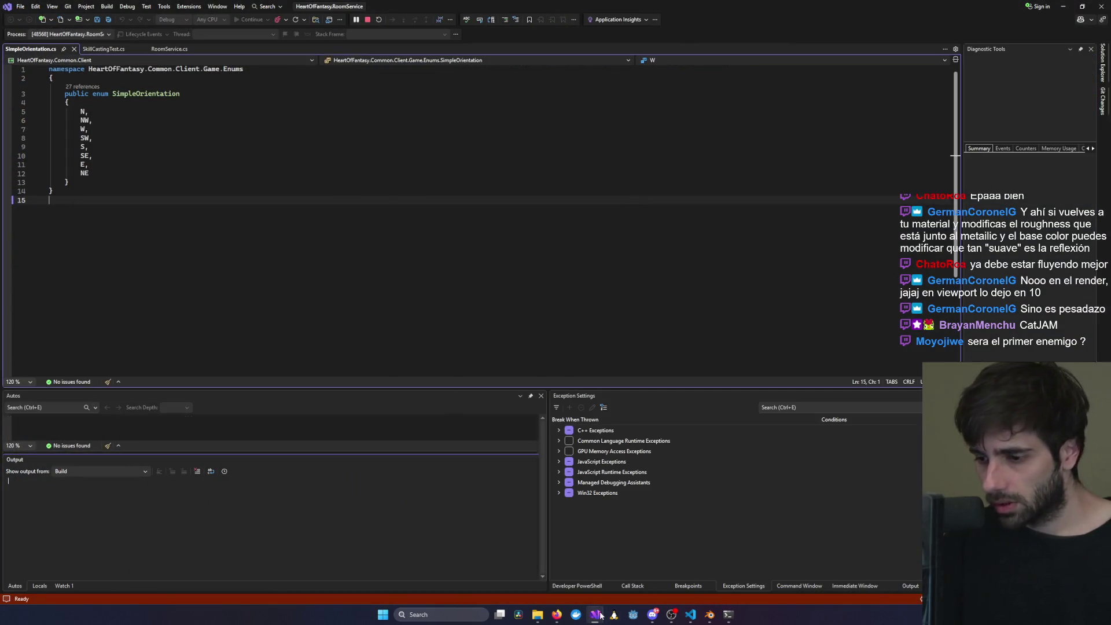
# - Cycle through the Shard, NPCService and Client windows, placing the caret at line 182
pyautogui.moveTo(601, 616)
pyautogui.click(642, 579)
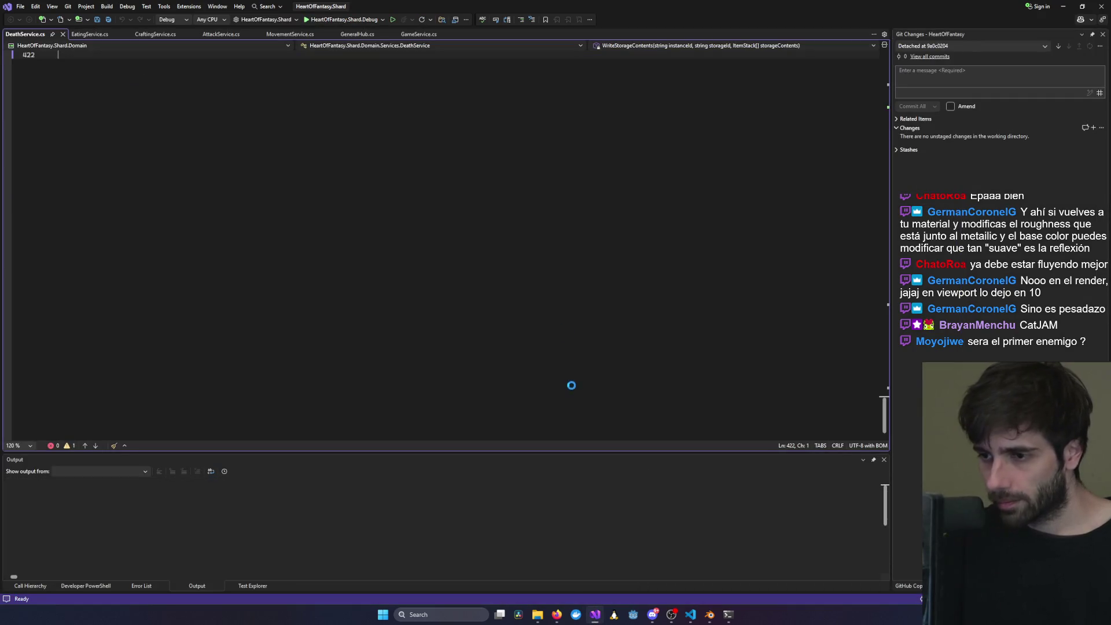
pyautogui.moveTo(595, 615)
pyautogui.click(738, 570)
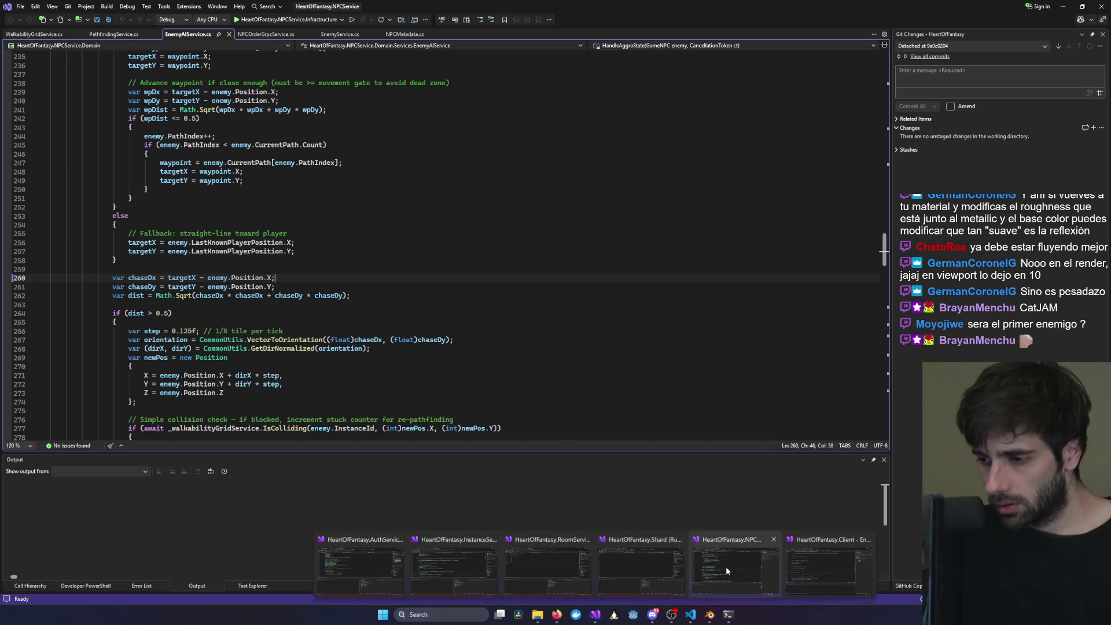
pyautogui.click(825, 561)
pyautogui.click(540, 346)
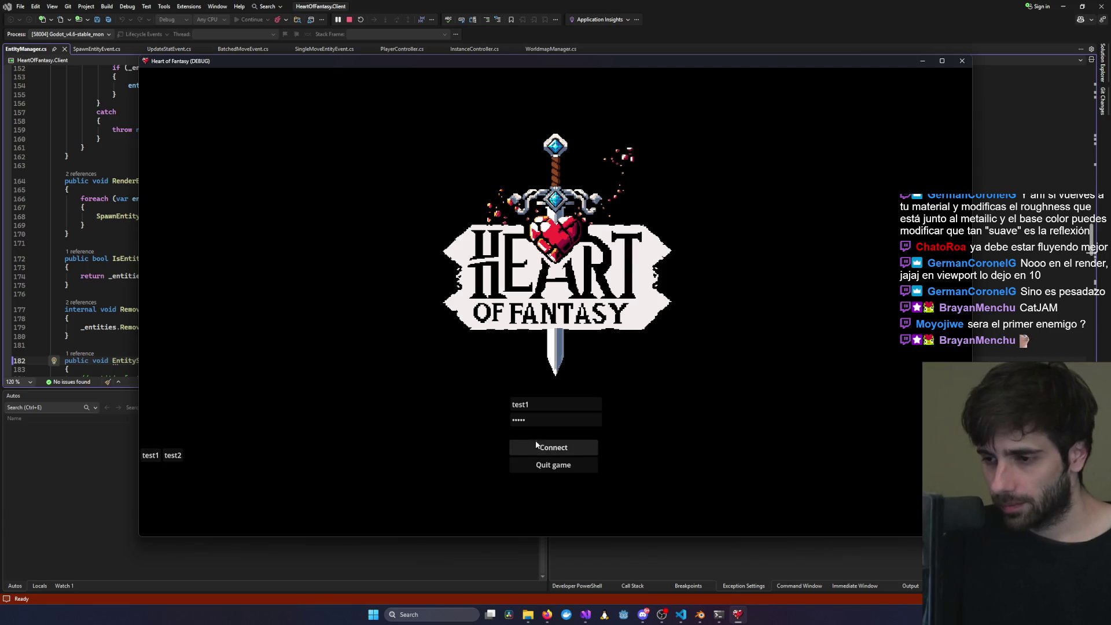
# - Connect to the server, choose PLAY, select the existing character and enter the world
pyautogui.click(569, 447)
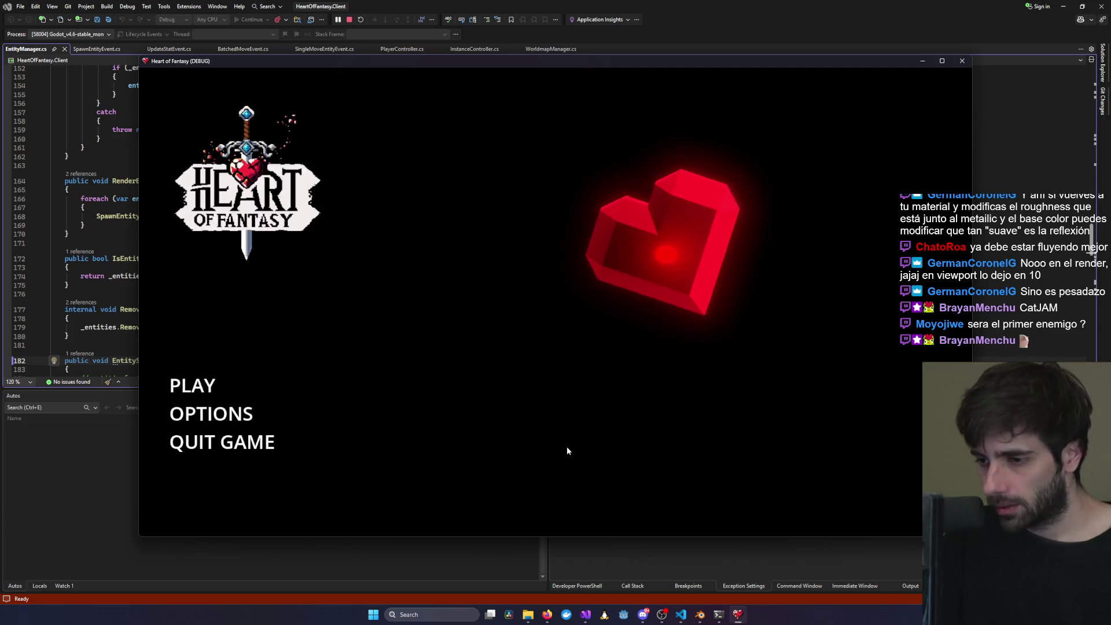
pyautogui.click(191, 387)
pyautogui.click(325, 389)
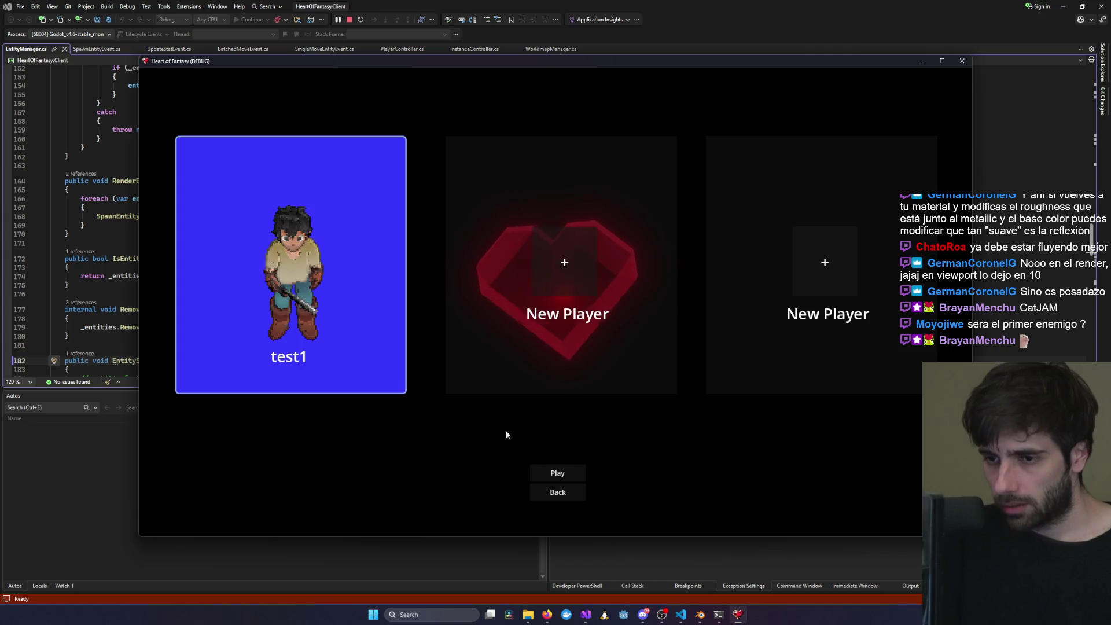
pyautogui.click(559, 475)
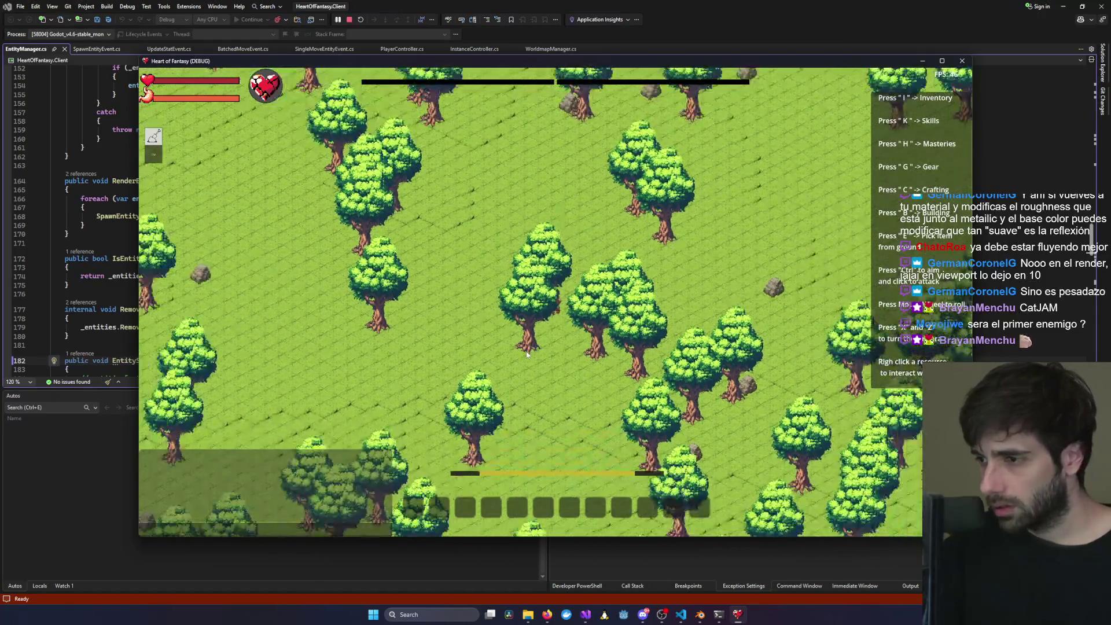
pyautogui.scroll(-5, 527, 354)
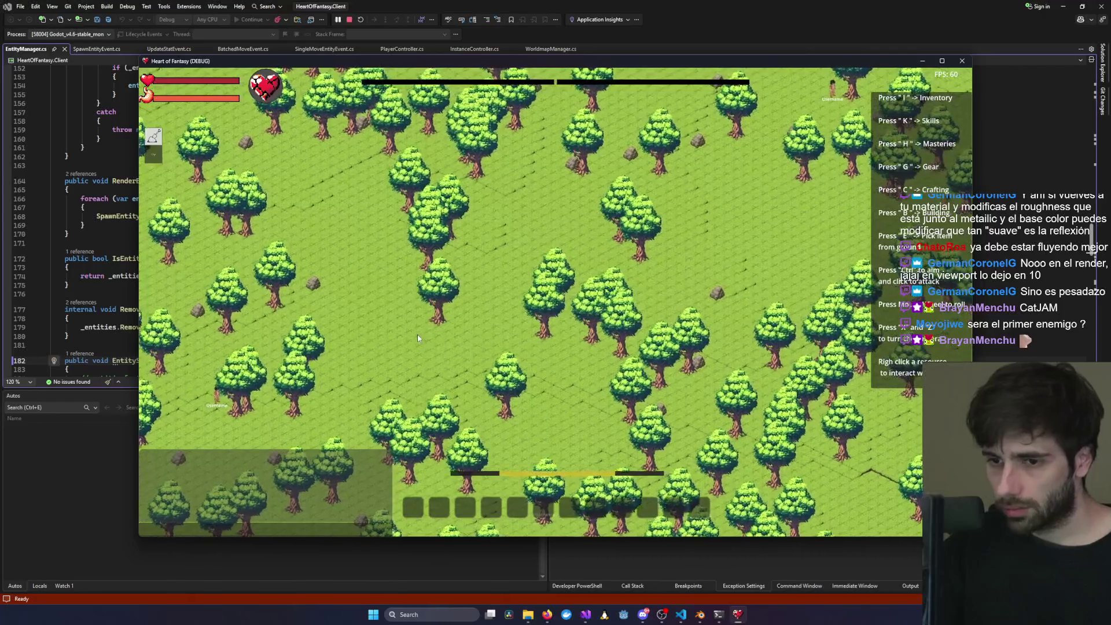
pyautogui.scroll(3, 412, 364)
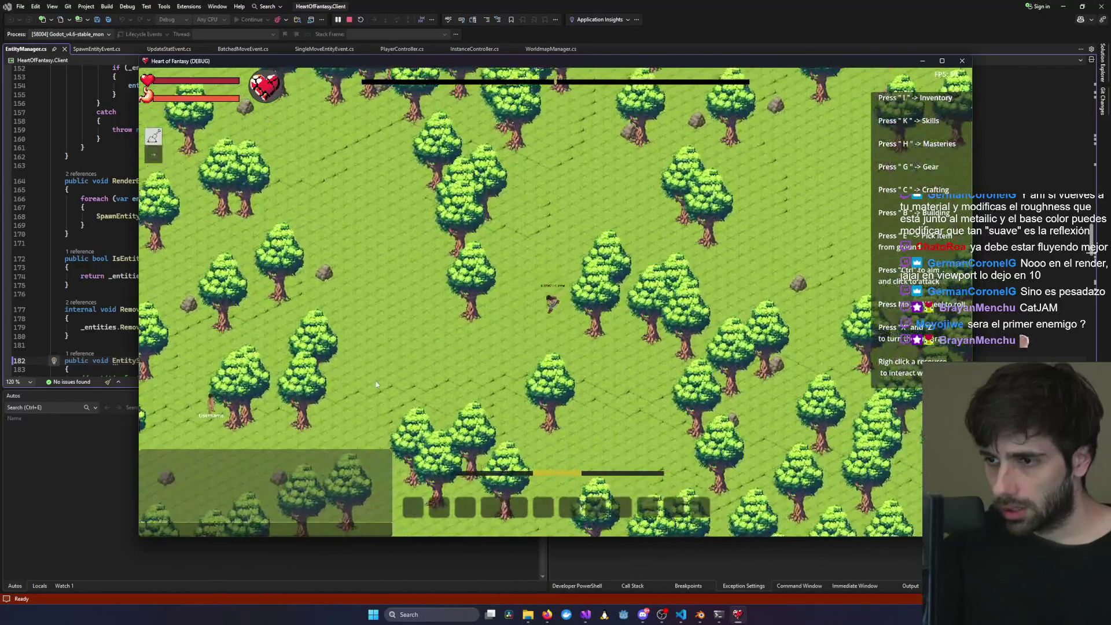
pyautogui.scroll(3, 376, 385)
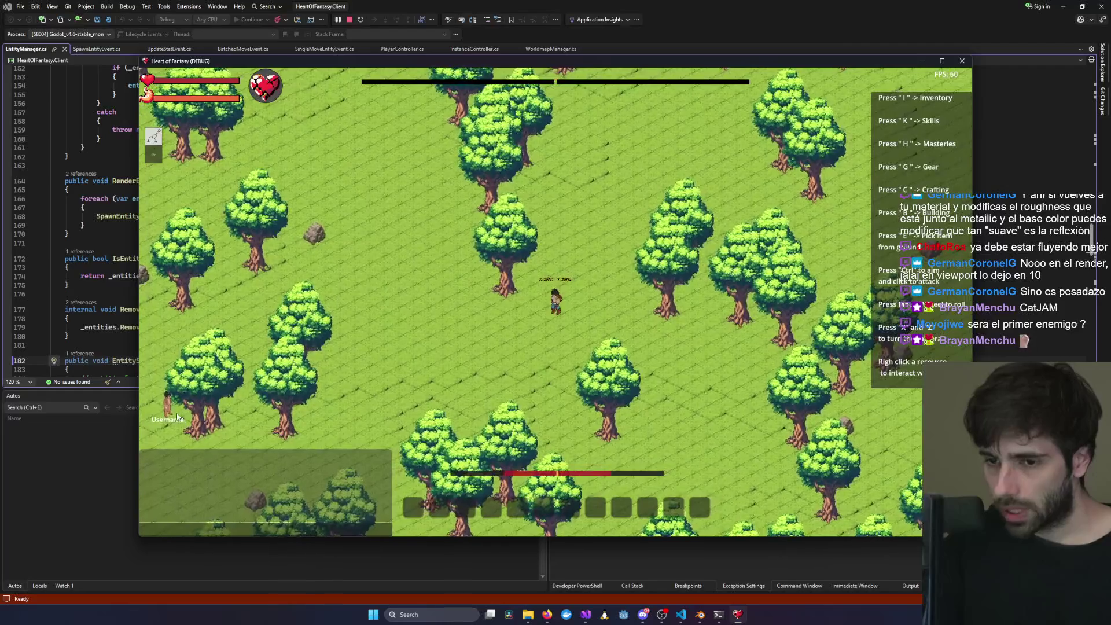
pyautogui.scroll(-3, 317, 398)
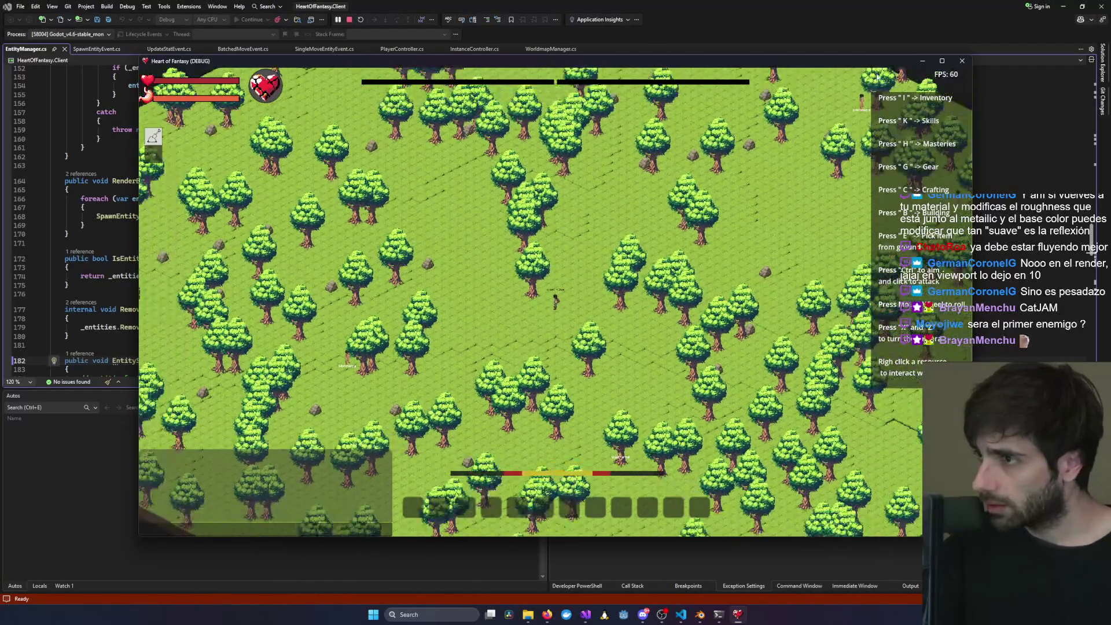
# - Maximize the game window, walk the character left, and zoom in on the player
pyautogui.click(941, 60)
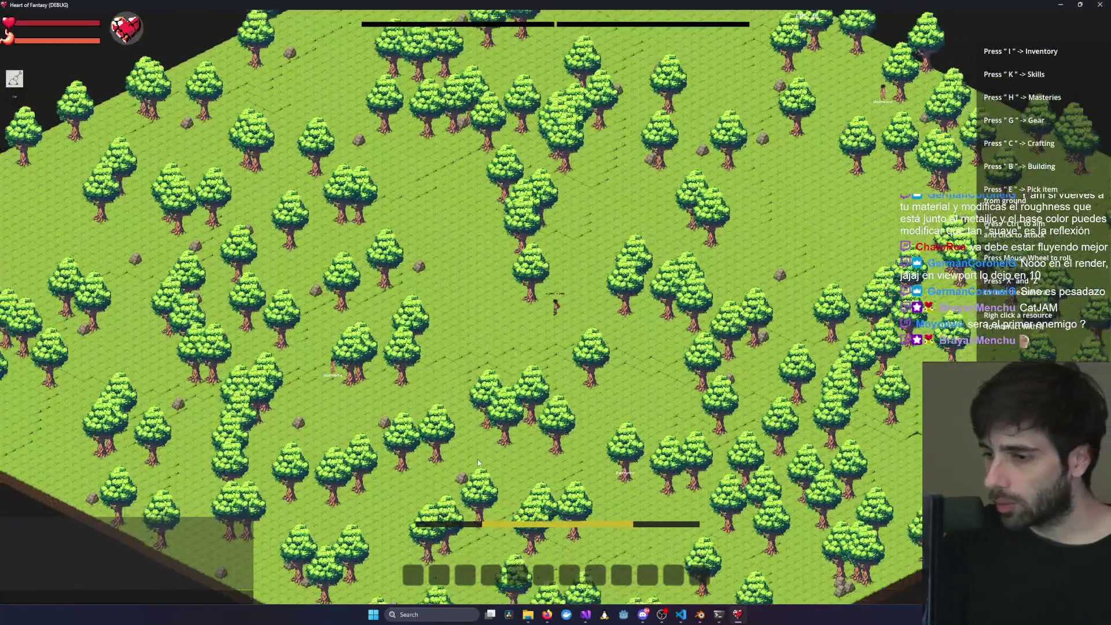
pyautogui.scroll(3, 450, 466)
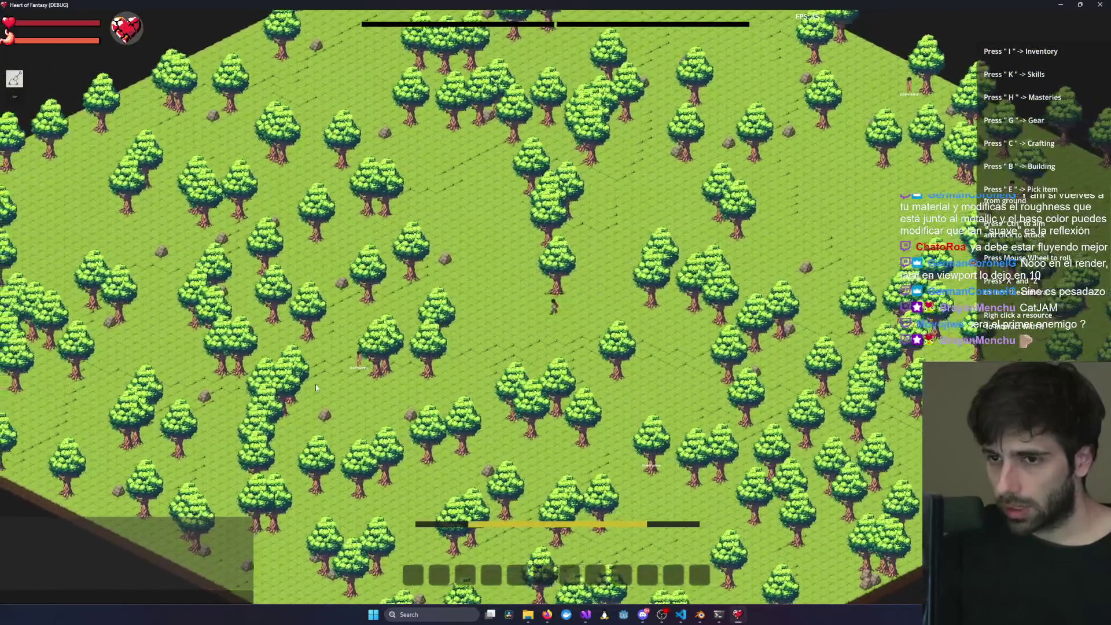
pyautogui.press('a')
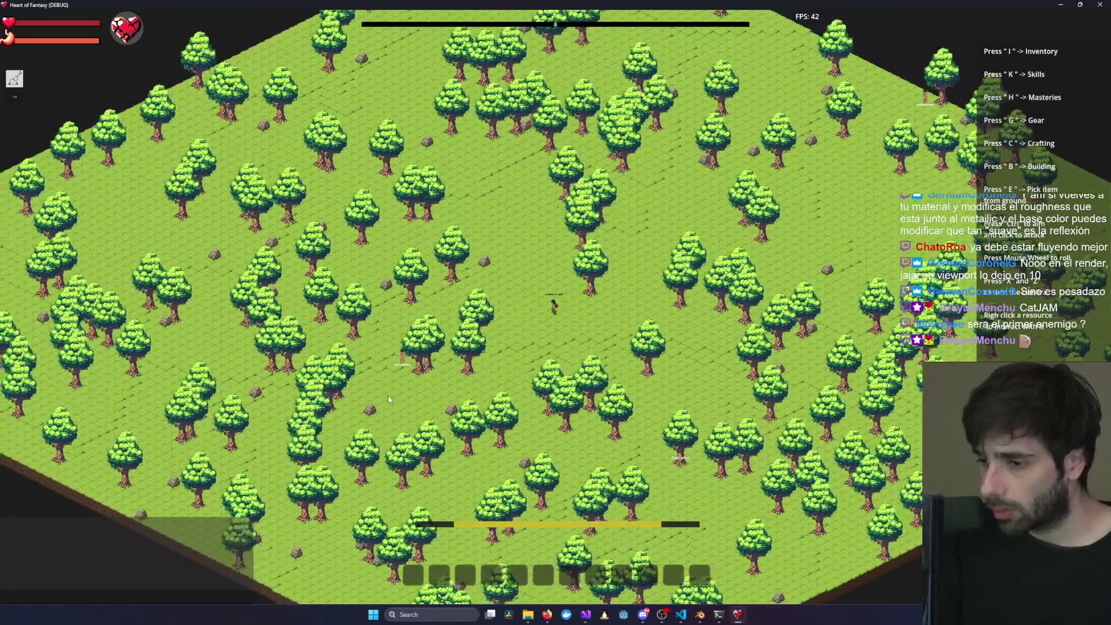
pyautogui.press('a')
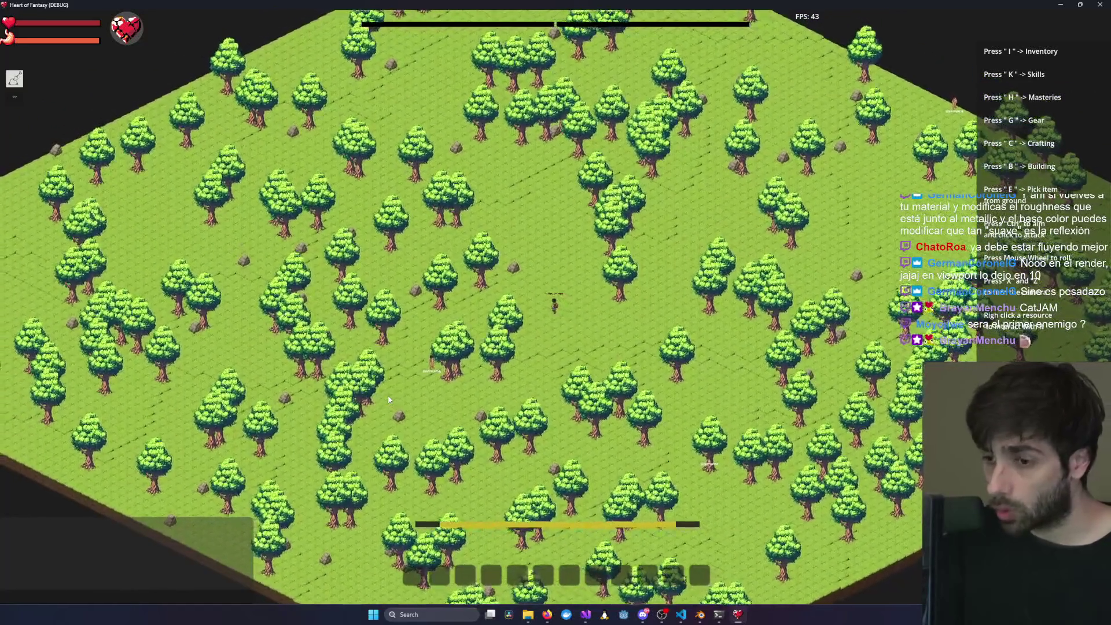
pyautogui.scroll(2, 419, 393)
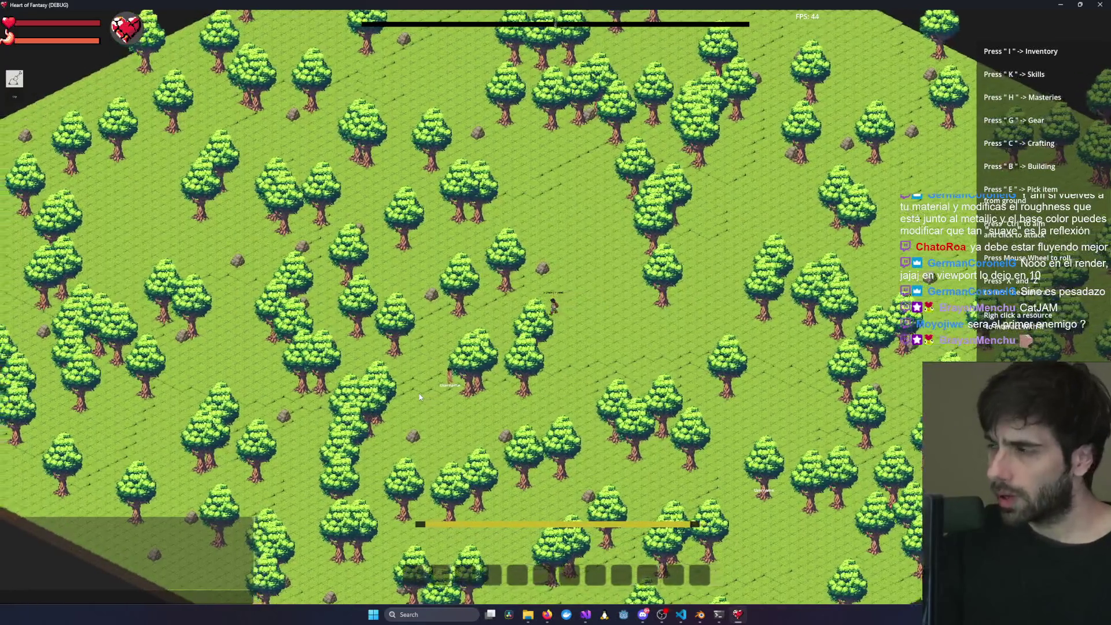
pyautogui.press('a')
pyautogui.scroll(1, 420, 393)
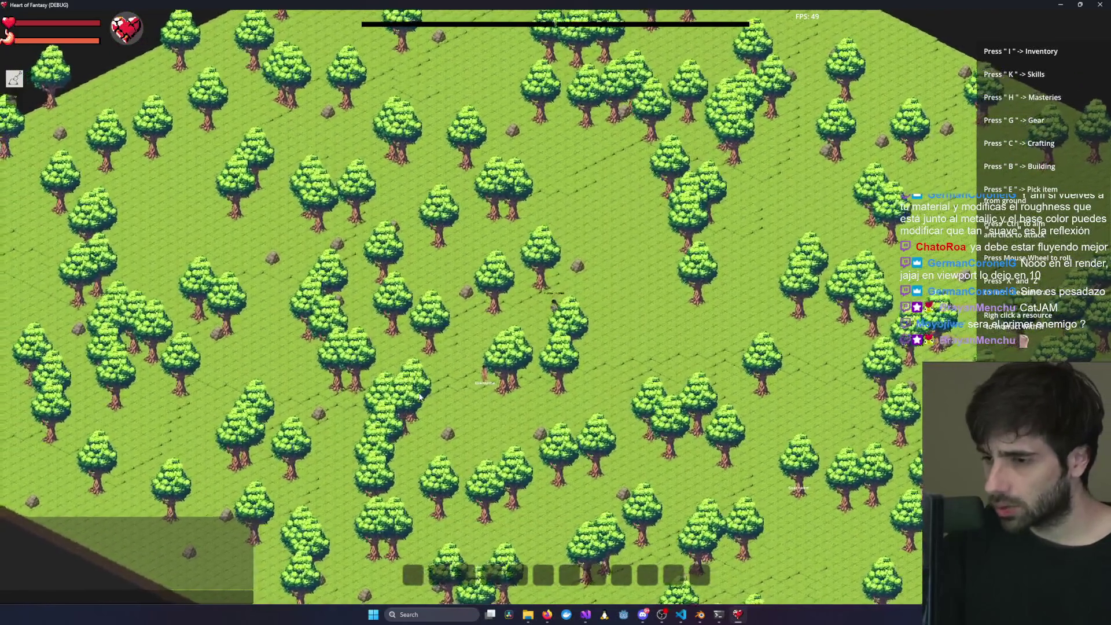
pyautogui.scroll(-2, 419, 396)
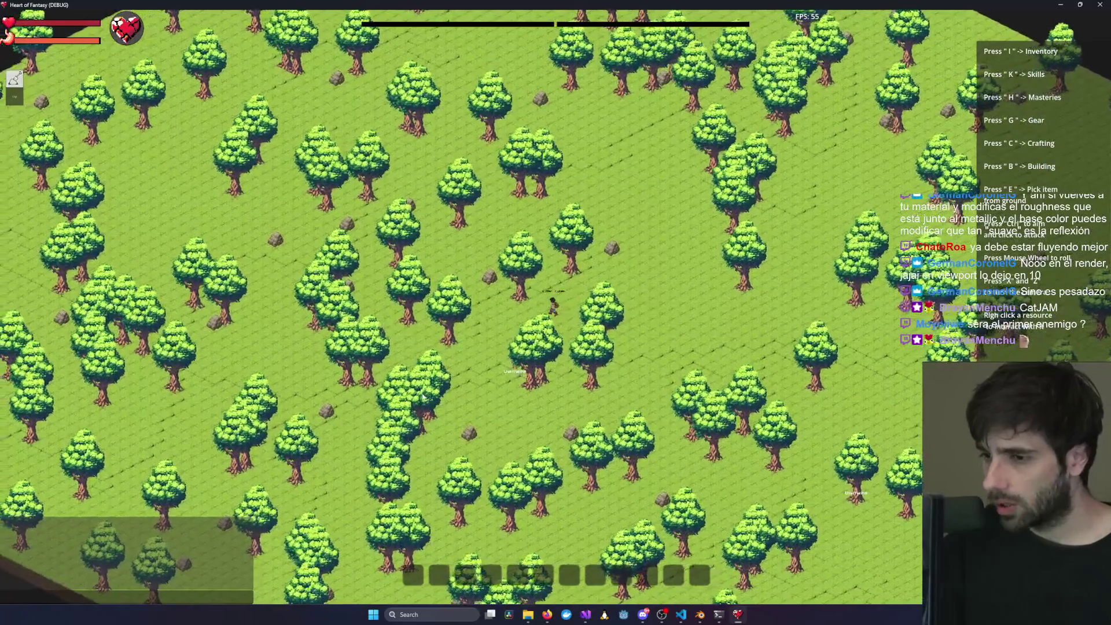
pyautogui.scroll(3, 445, 400)
pyautogui.scroll(5, 445, 400)
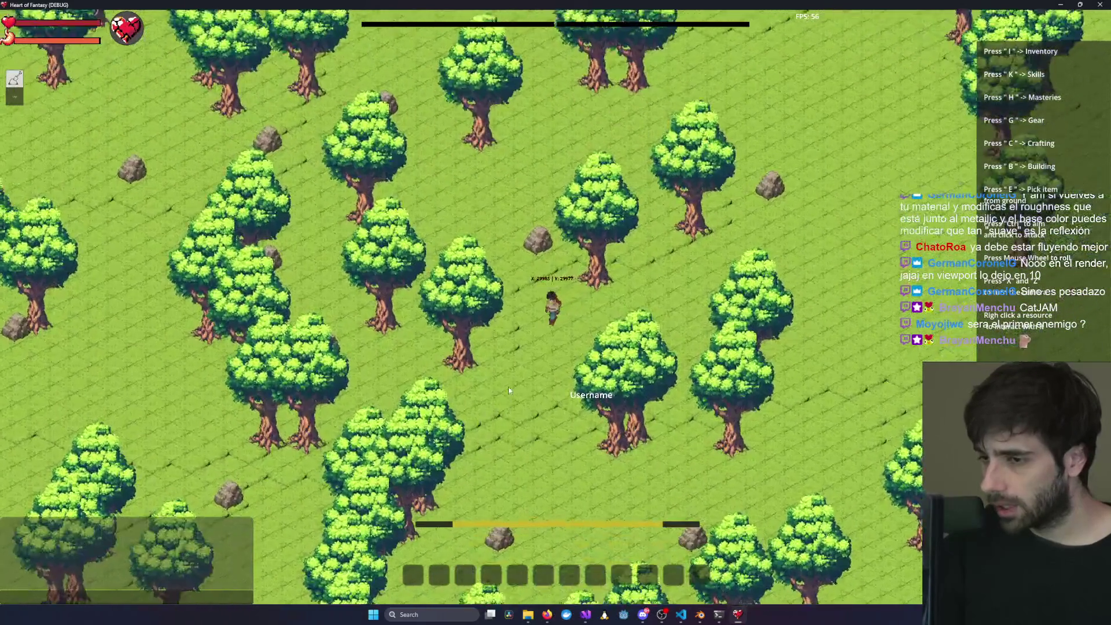
pyautogui.scroll(3, 480, 392)
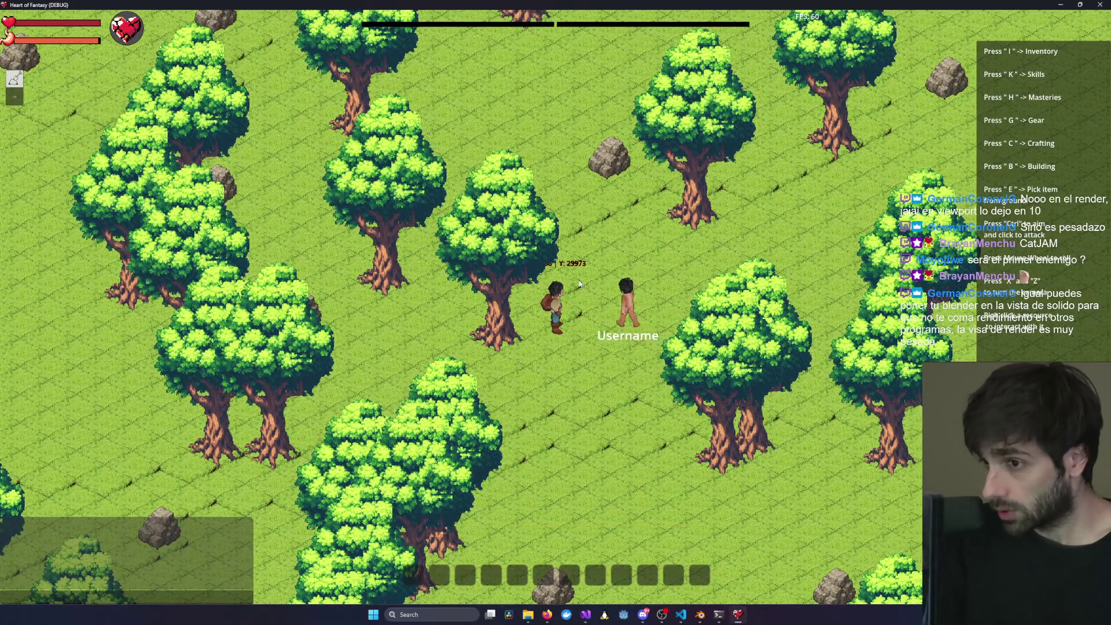
# - Walk south, west, then north to the other player and attack them
pyautogui.press('s')
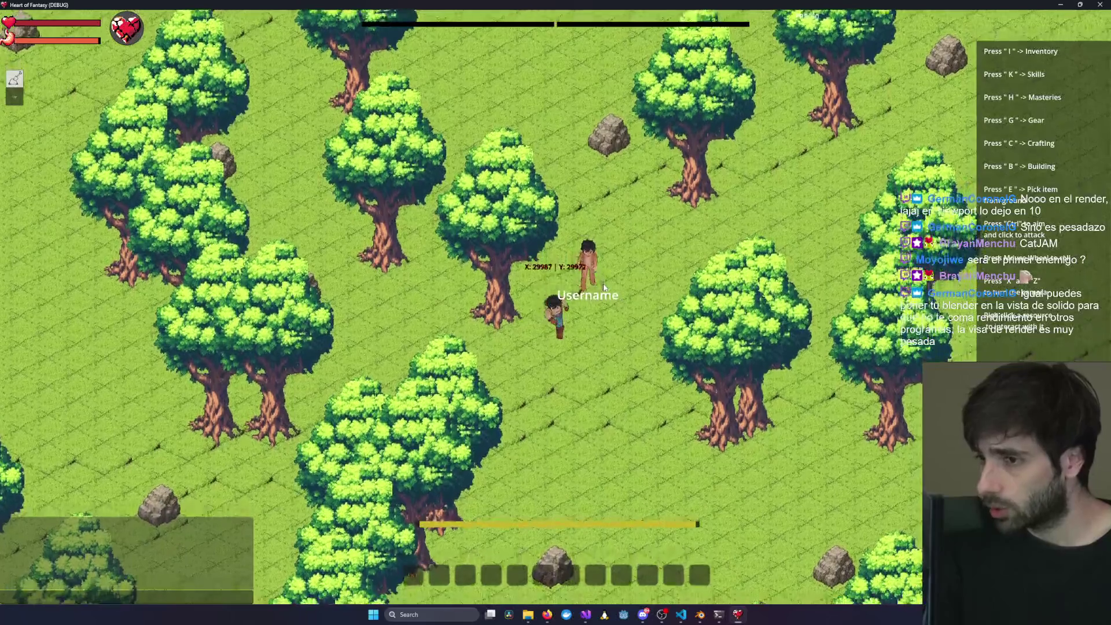
pyautogui.press('a')
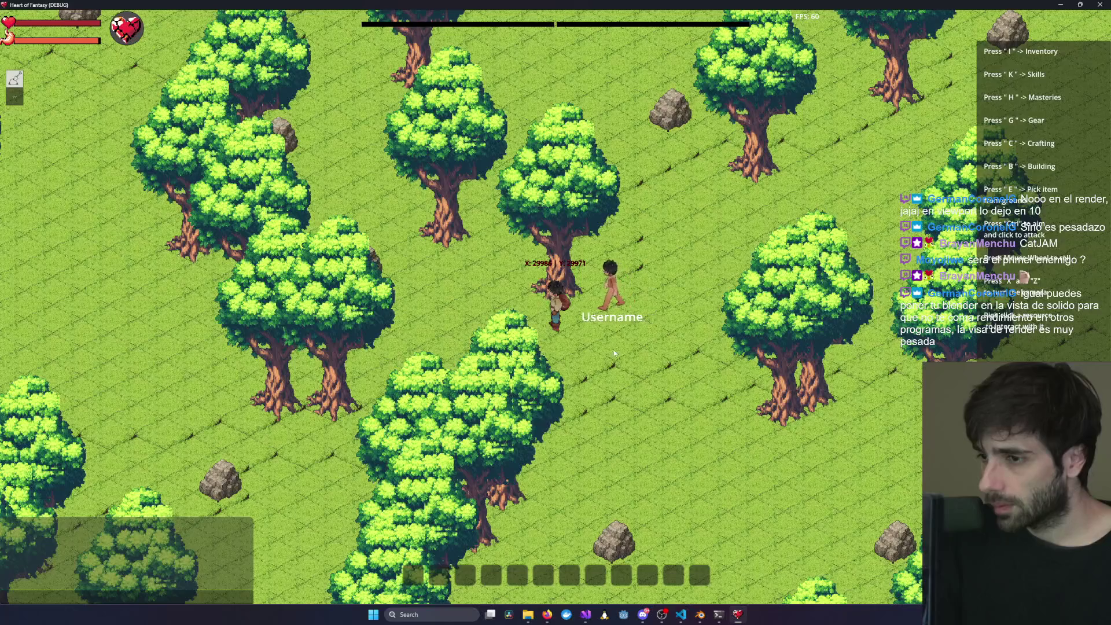
pyautogui.press('w')
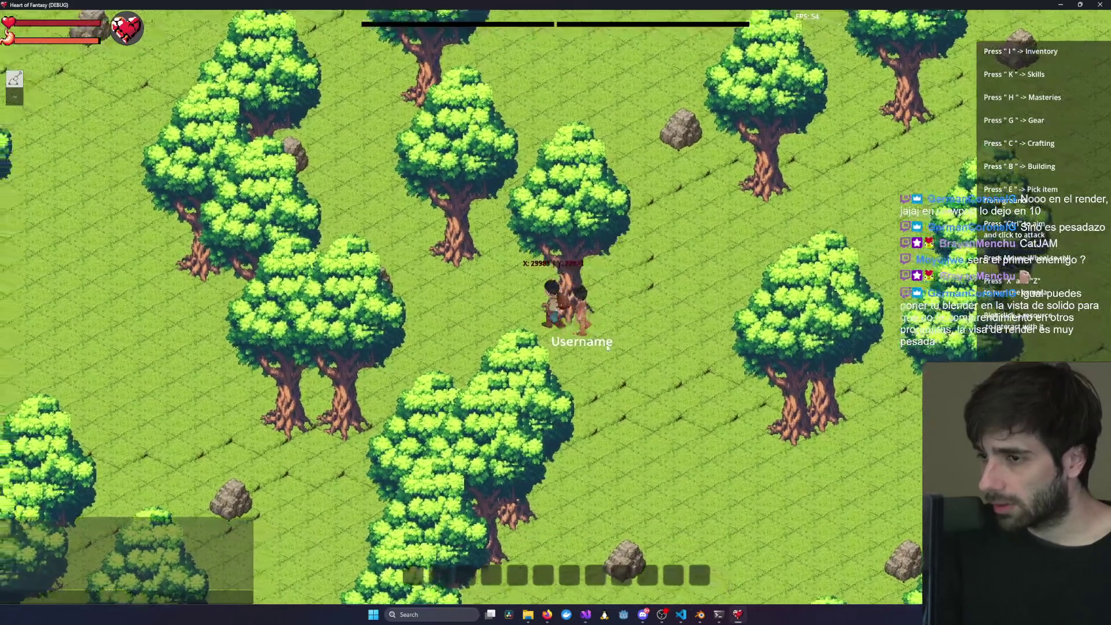
pyautogui.scroll(3, 608, 347)
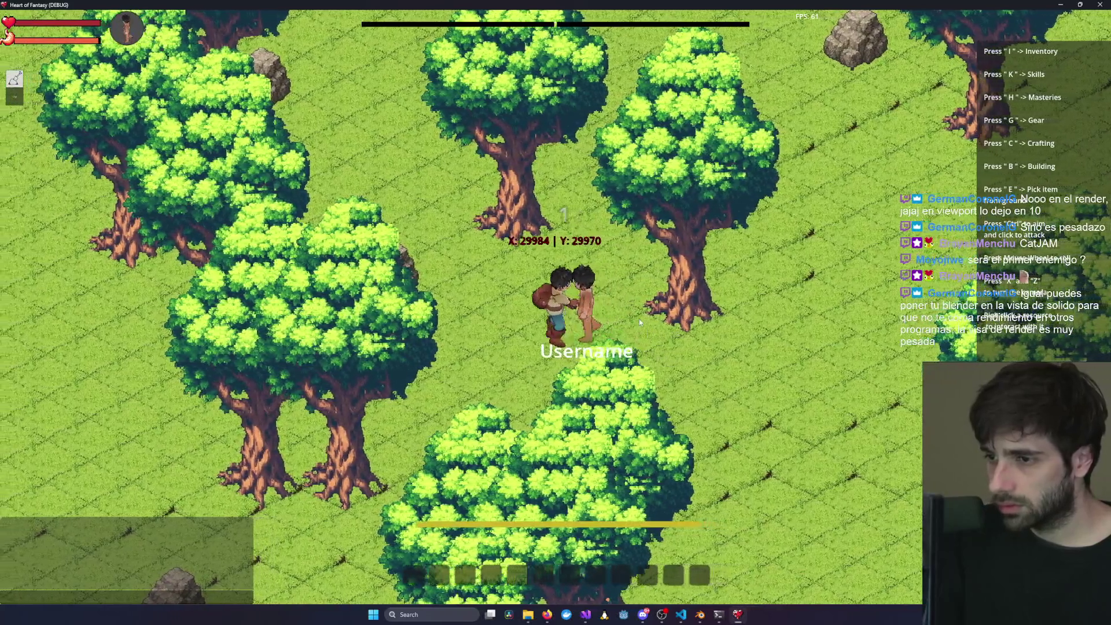
pyautogui.keyDown('ctrl'); pyautogui.click(626, 306); pyautogui.keyUp('ctrl')
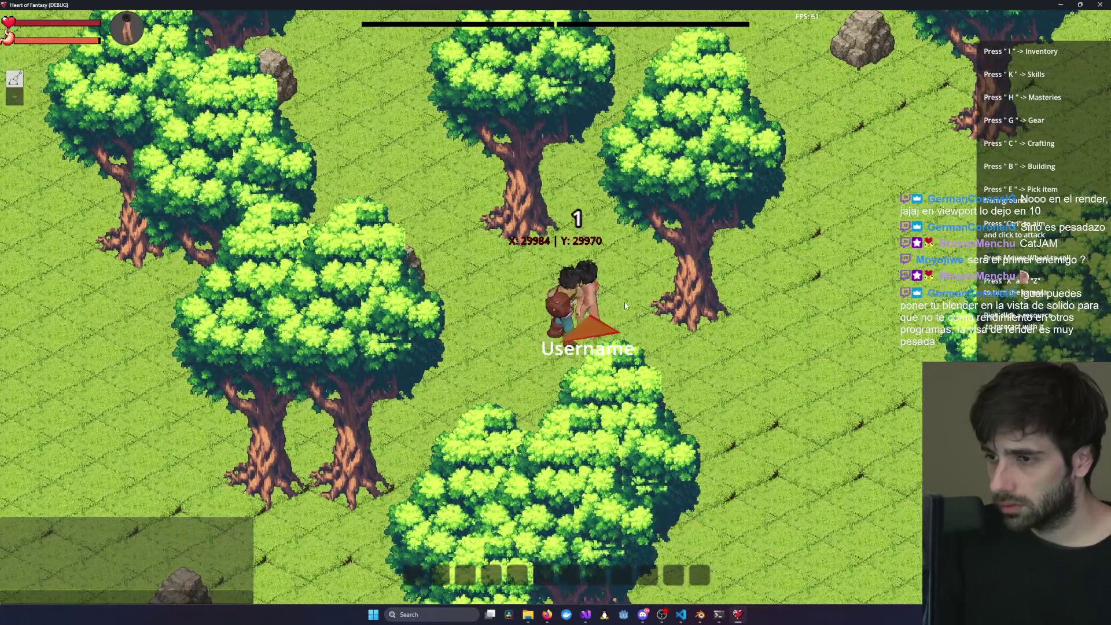
pyautogui.press('a')
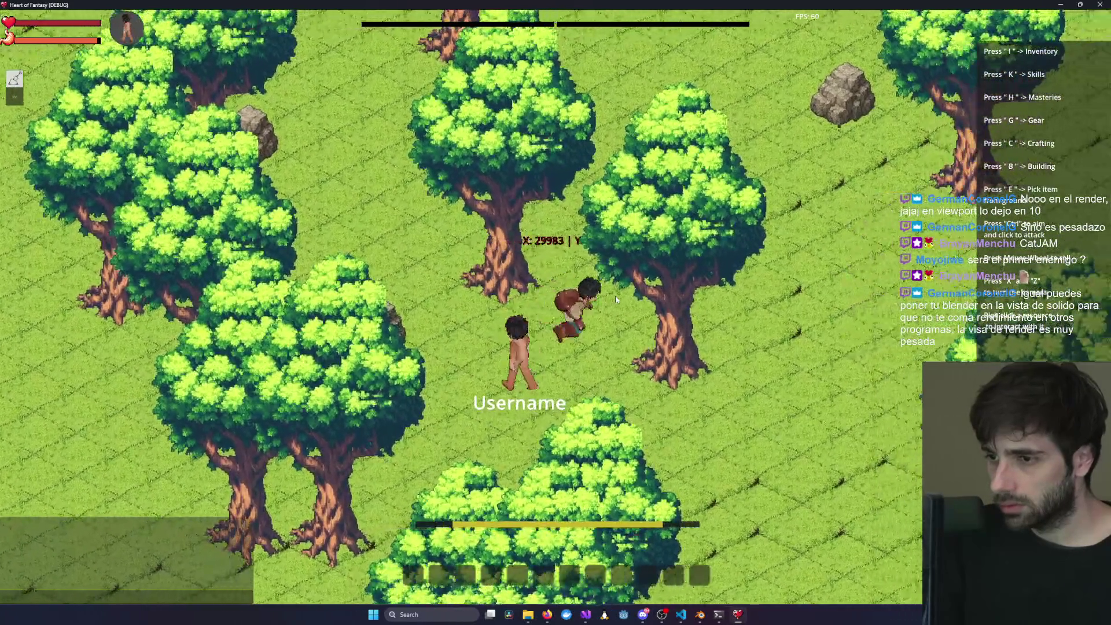
# - Walk around the trees through the forest up to the rock
pyautogui.press('d')
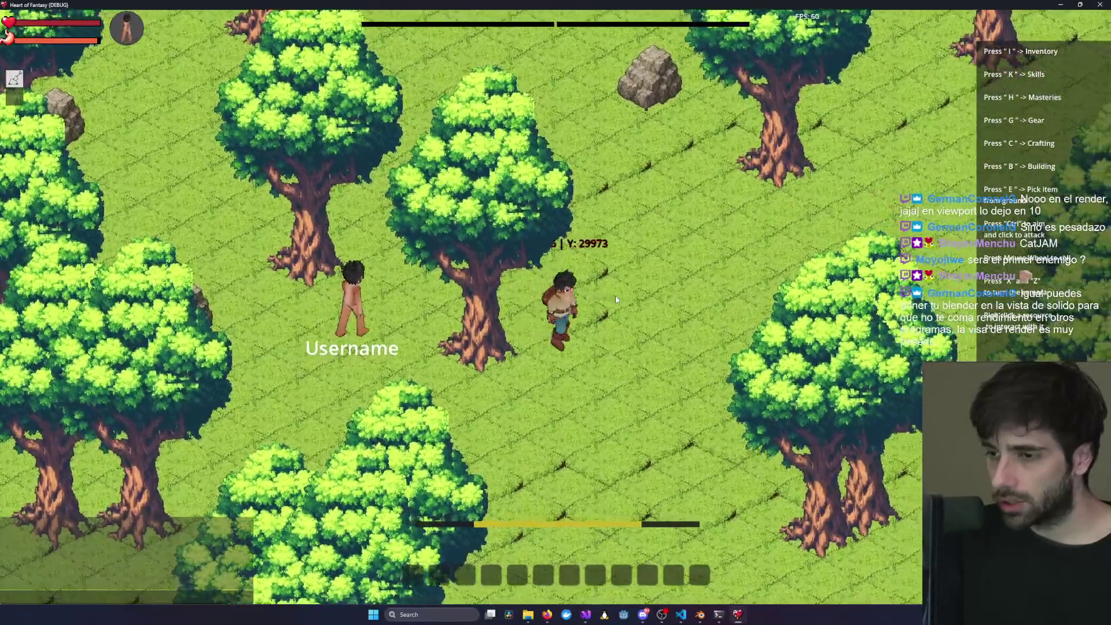
pyautogui.press('a')
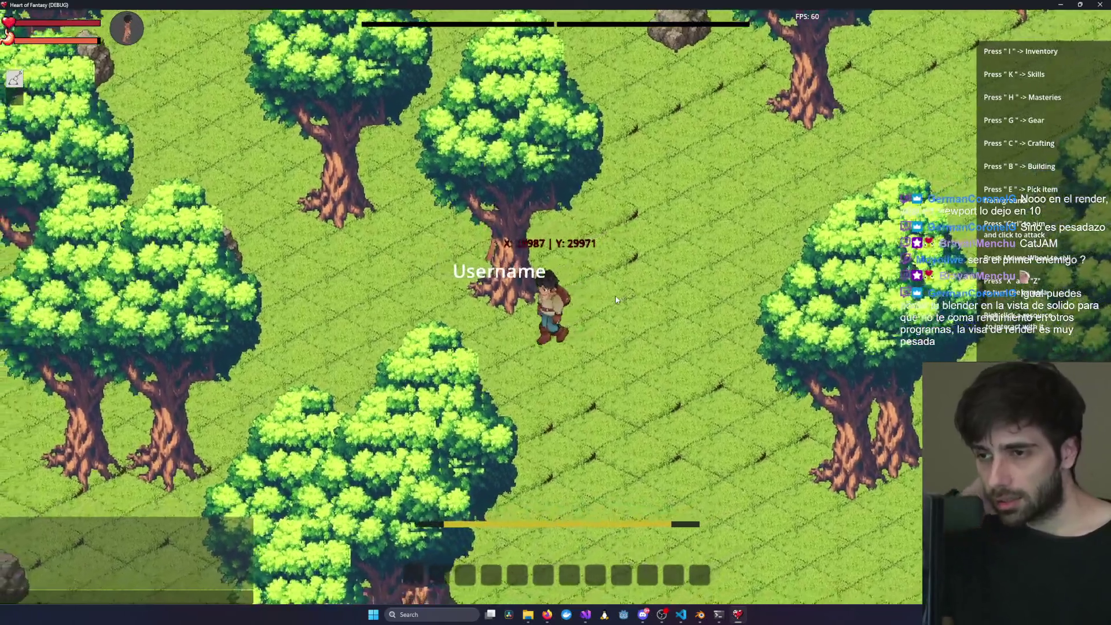
pyautogui.press('w')
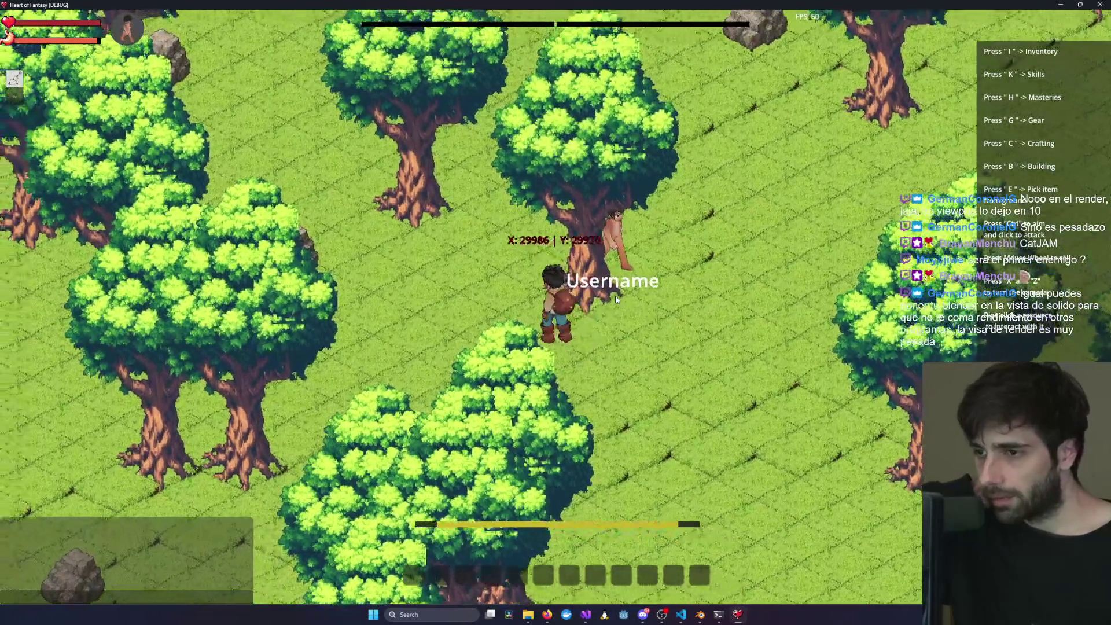
pyautogui.press('d')
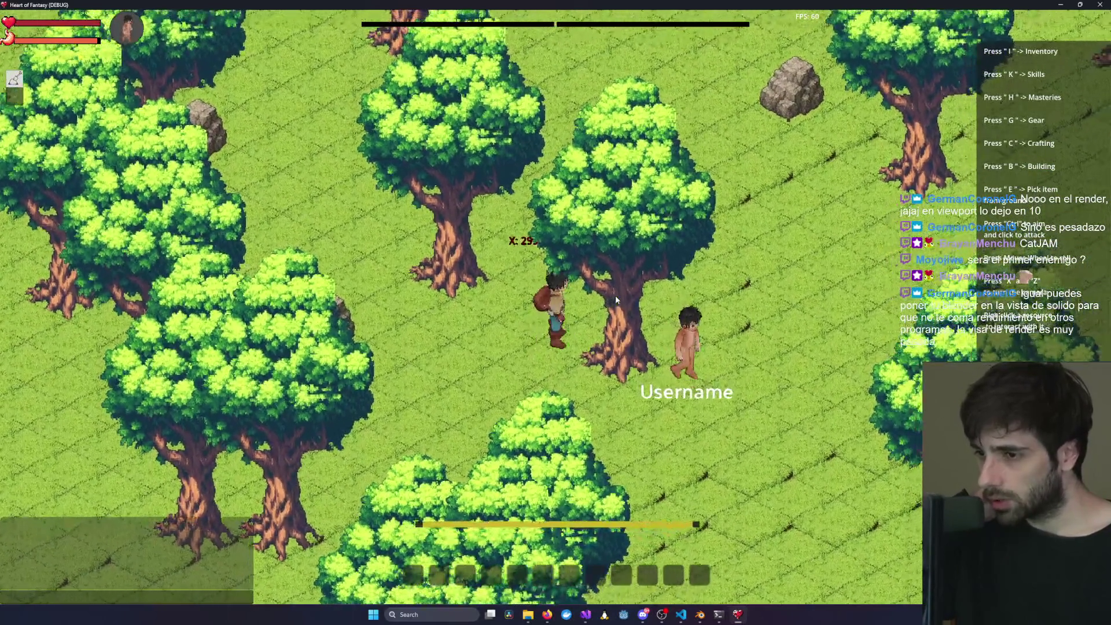
pyautogui.press('s')
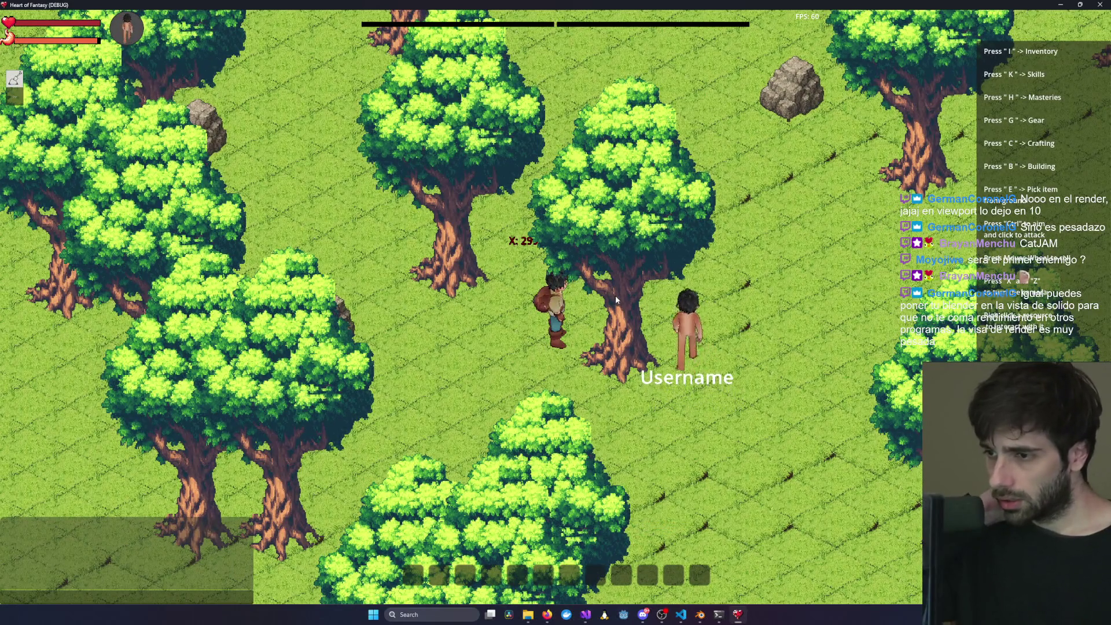
pyautogui.hotkey('s', 'd')
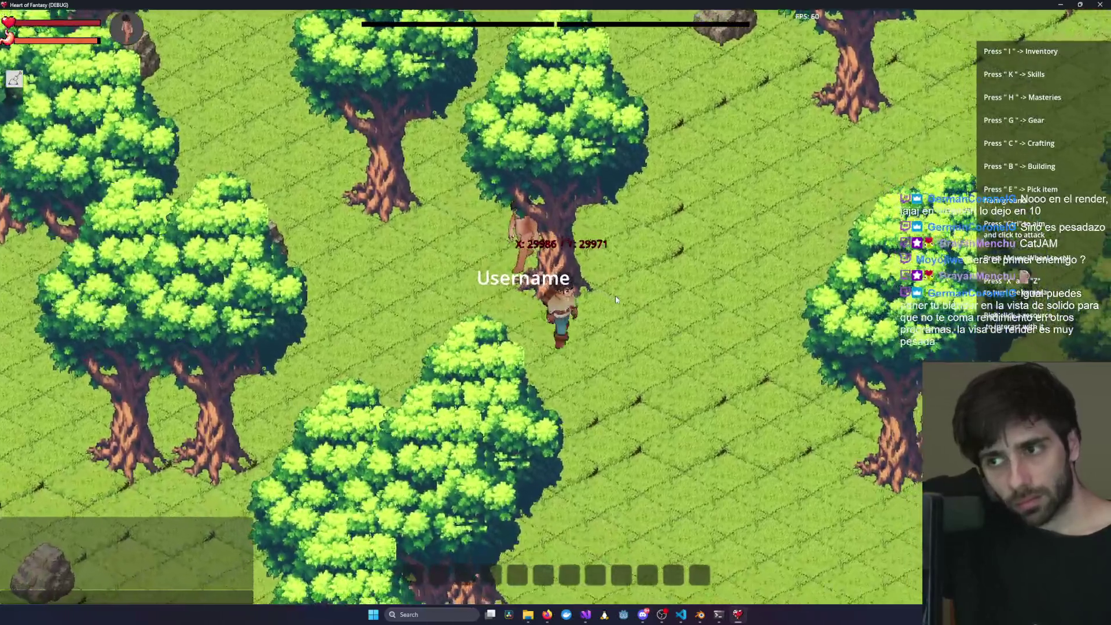
pyautogui.hotkey('w', 'd')
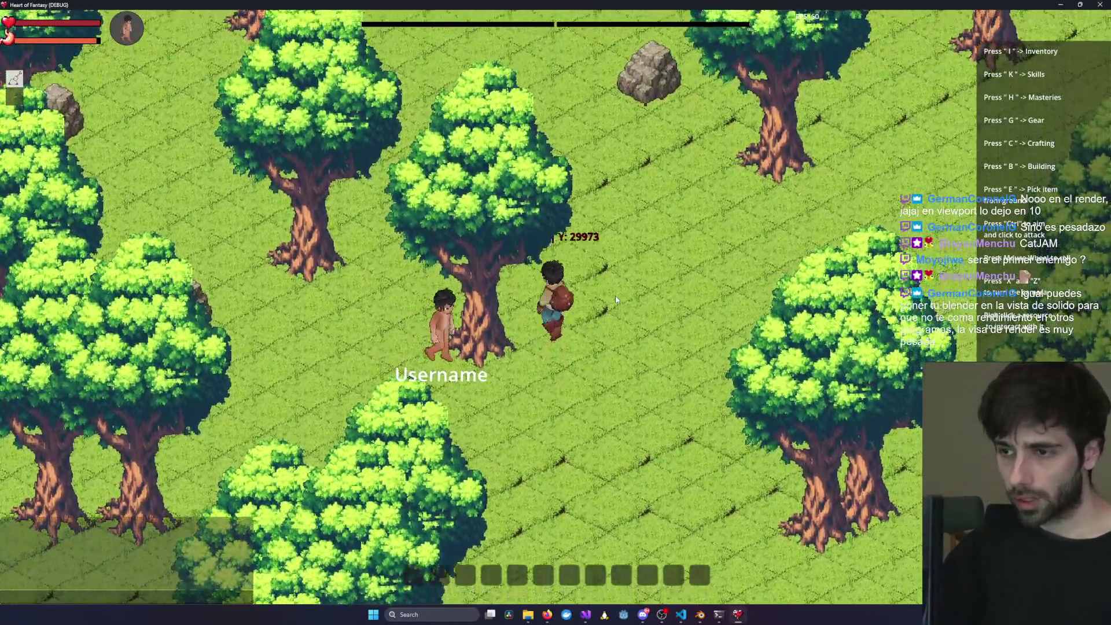
pyautogui.press('a')
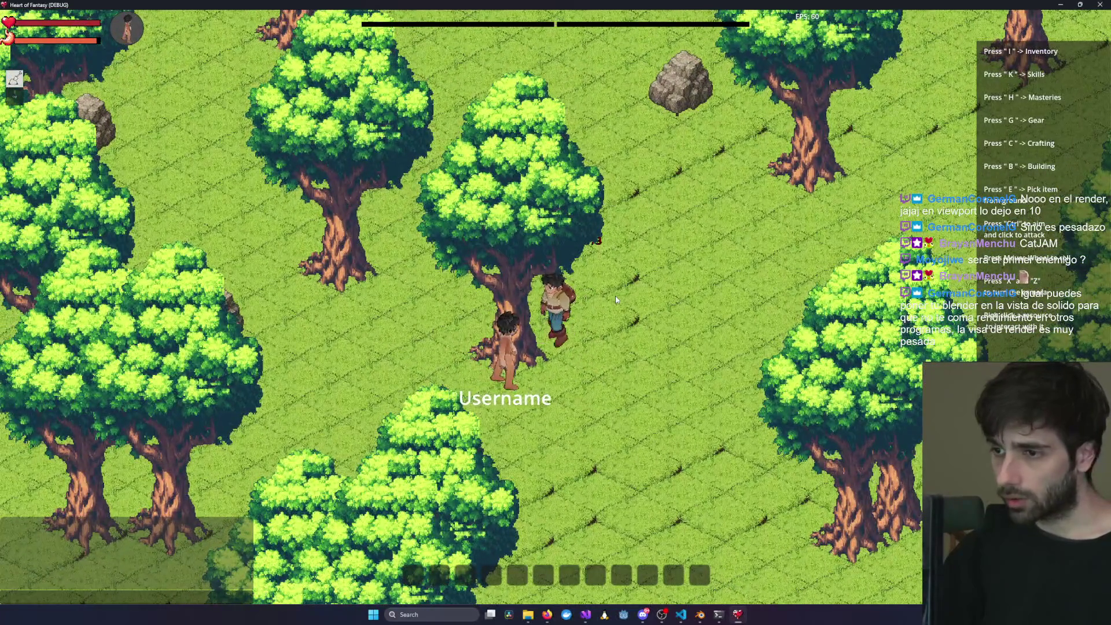
pyautogui.press('a')
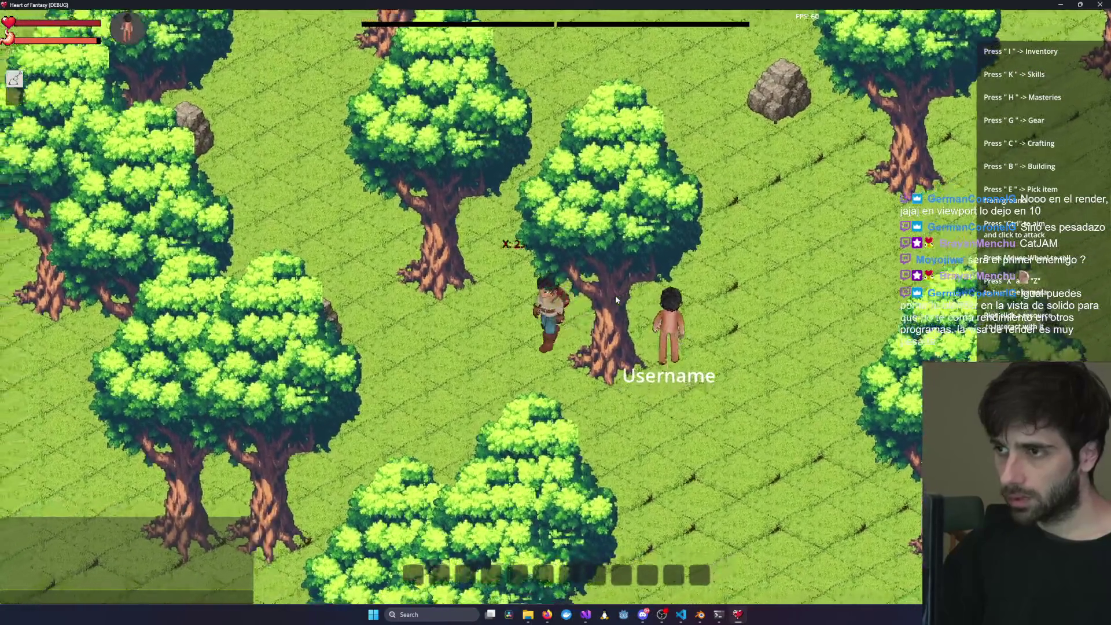
pyautogui.hotkey('w', 'd')
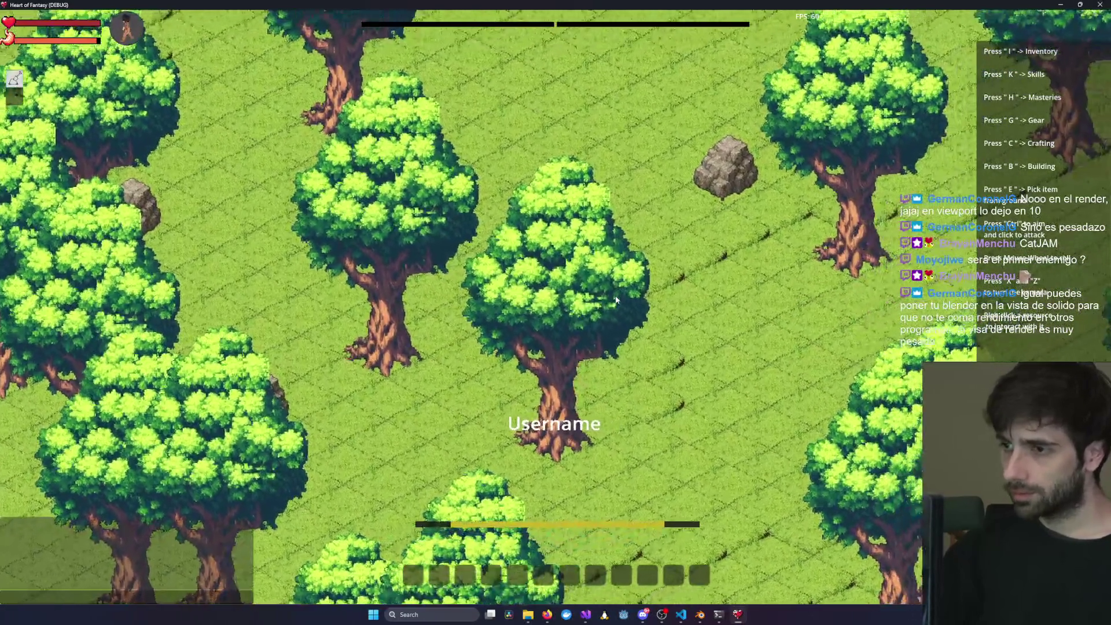
pyautogui.hotkey('w', 'd')
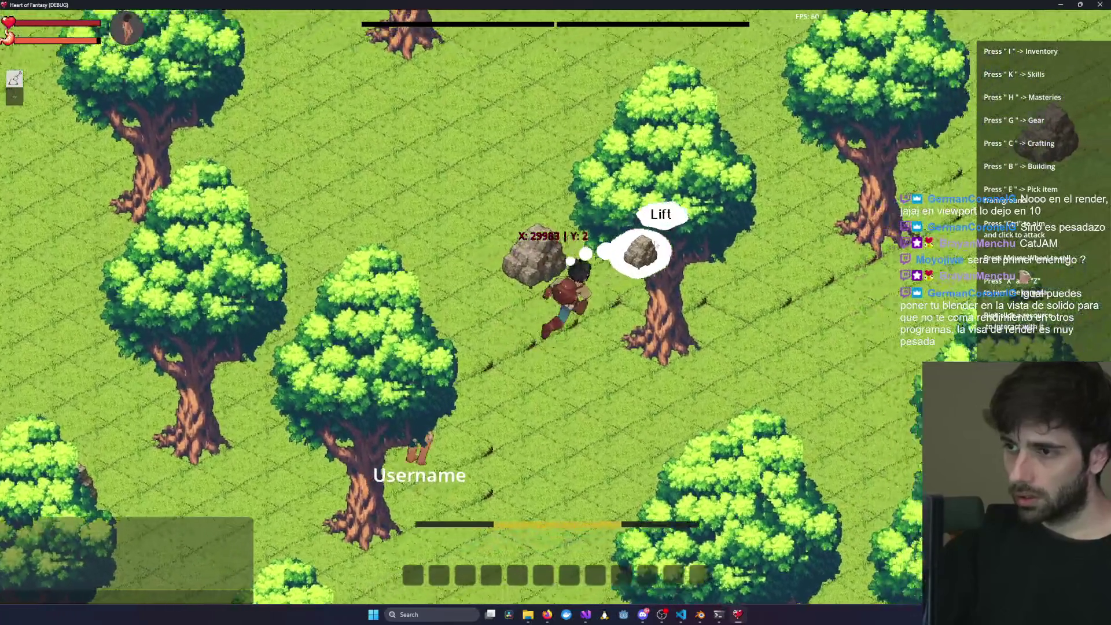
# - Walk past the rock, bring the game forward, zoom in, and quit with Alt+F4
pyautogui.press('w')
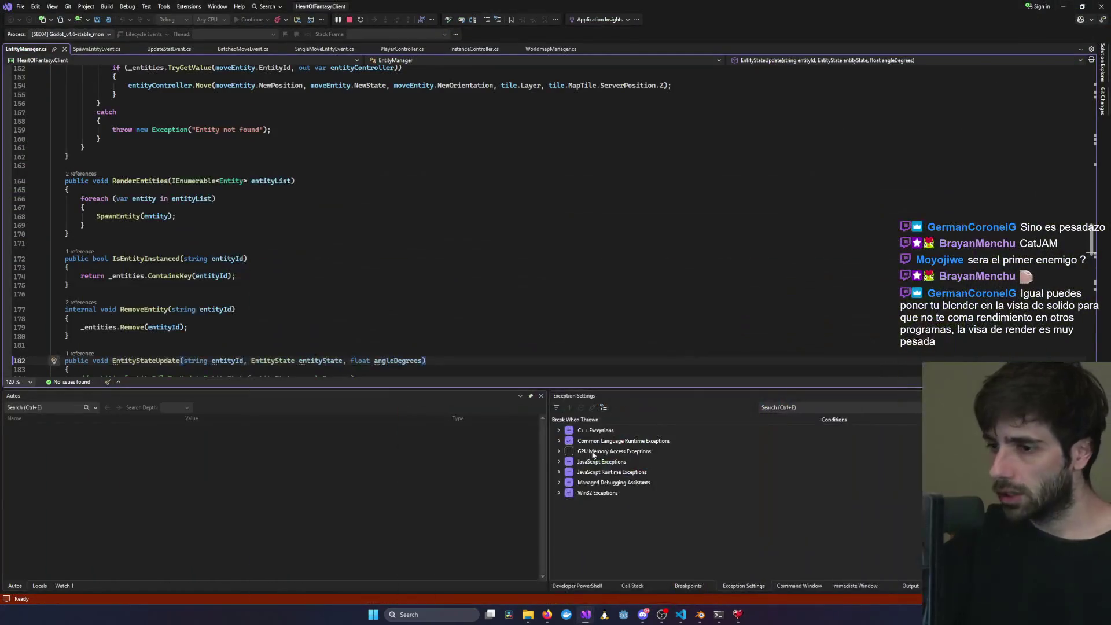
pyautogui.click(732, 620)
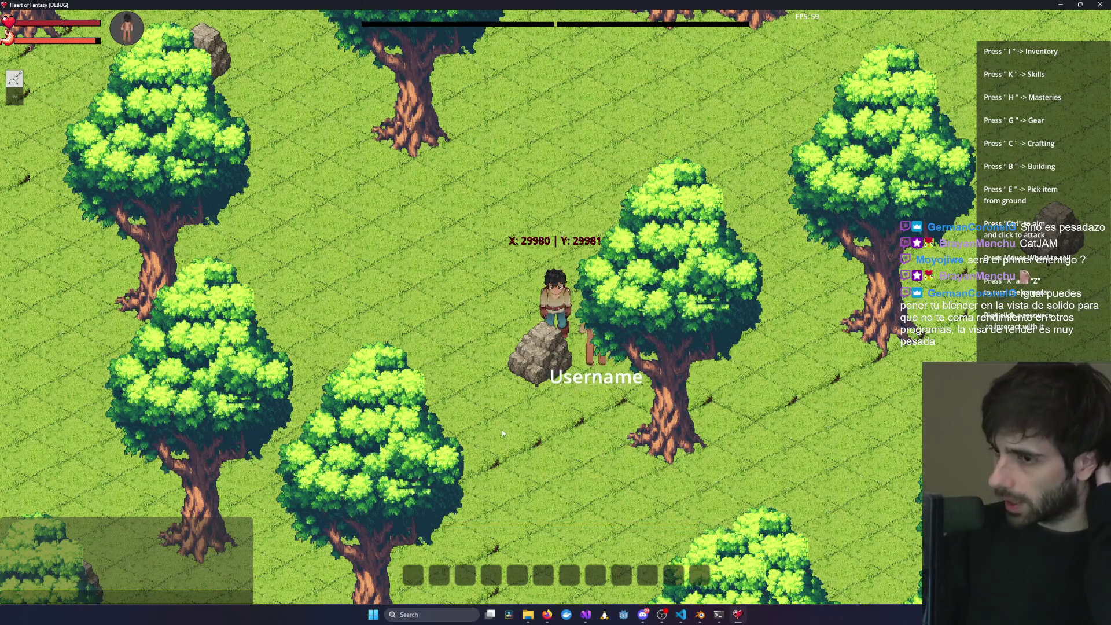
pyautogui.scroll(5, 578, 402)
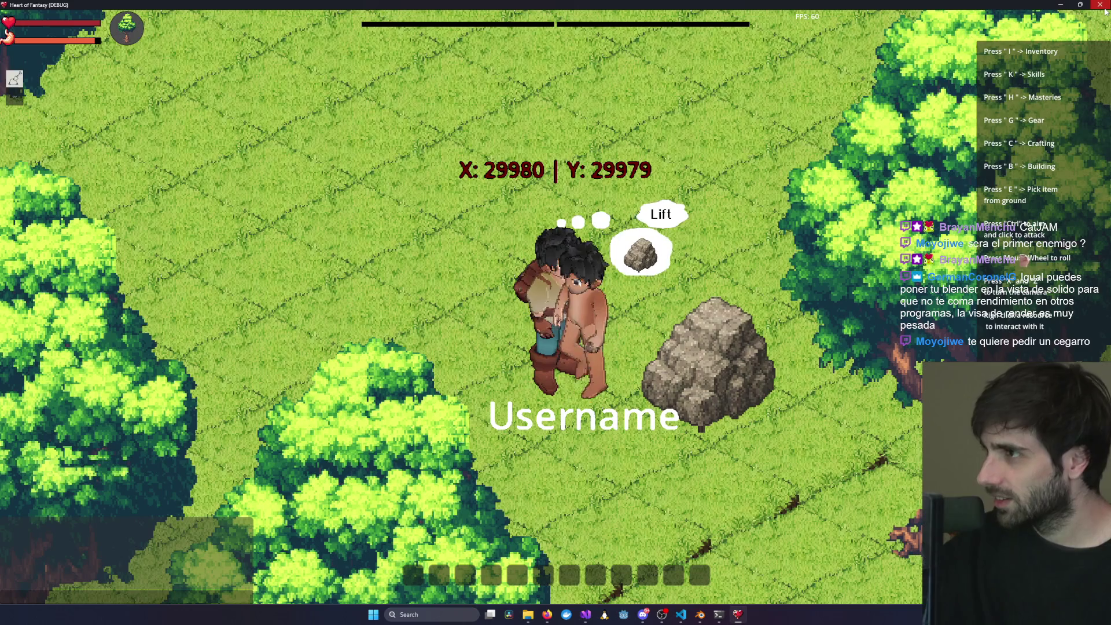
pyautogui.hotkey('alt', 'F4')
pyautogui.hotkey('alt', 'Tab')
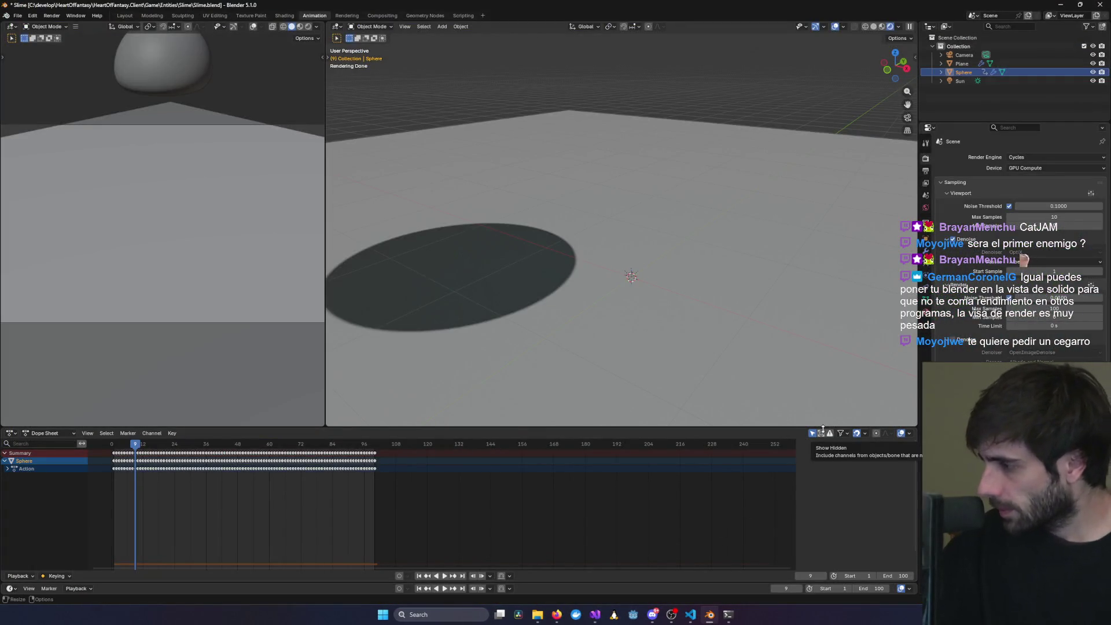
# - Switch the viewport to solid shading, play the slime bounce, and scrub to frame 37
pyautogui.click(873, 27)
pyautogui.moveTo(765, 232); pyautogui.dragTo(767, 193, button='middle')
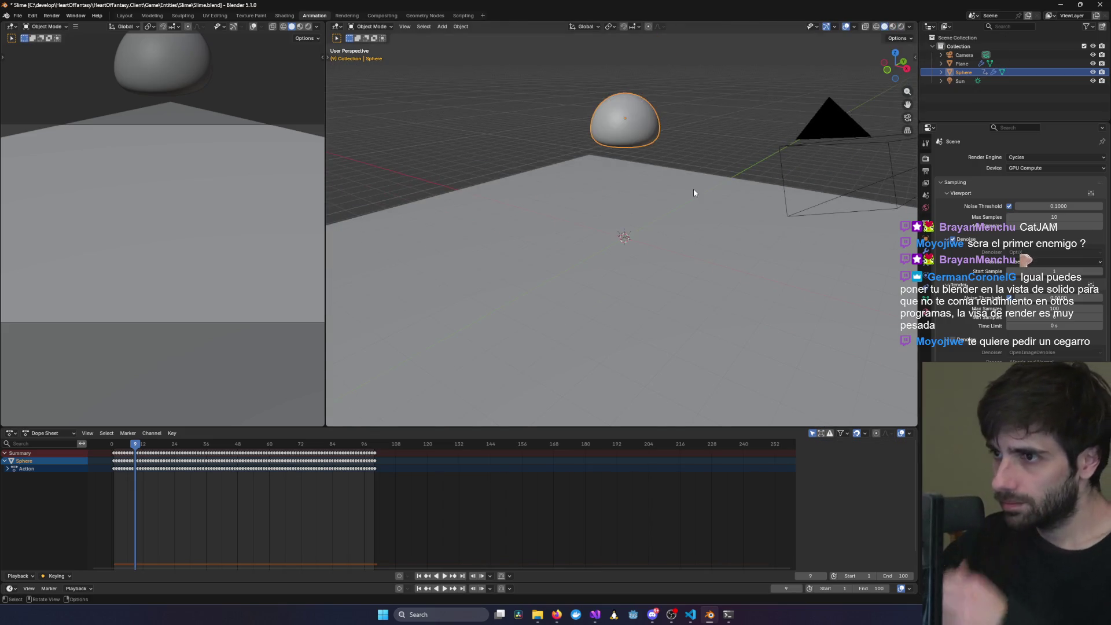
pyautogui.press('space')
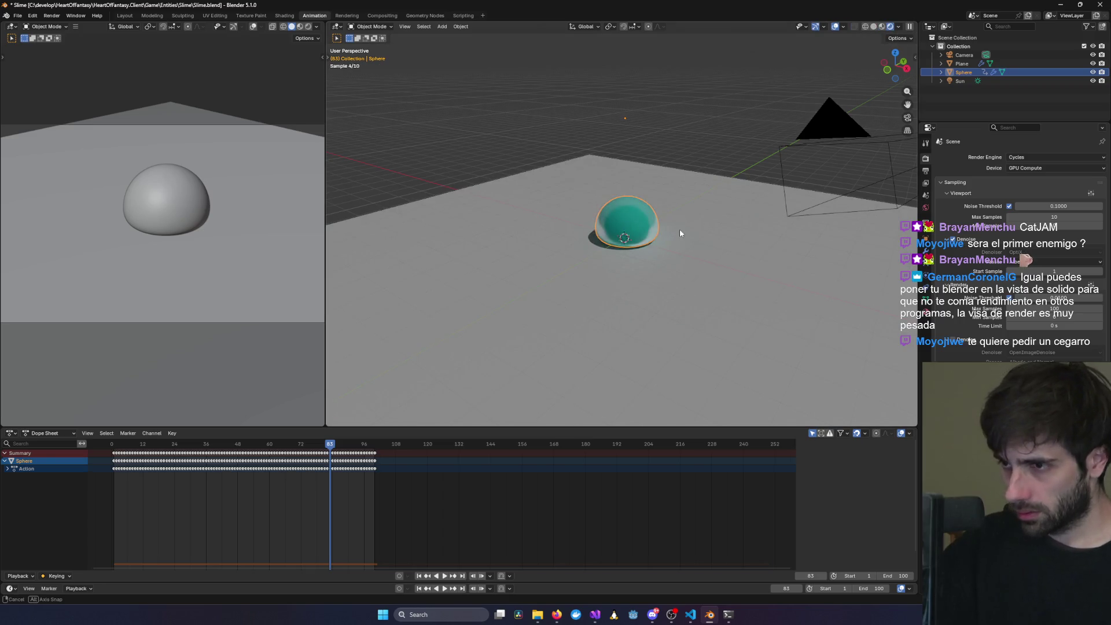
pyautogui.moveTo(752, 234); pyautogui.dragTo(668, 237, button='middle')
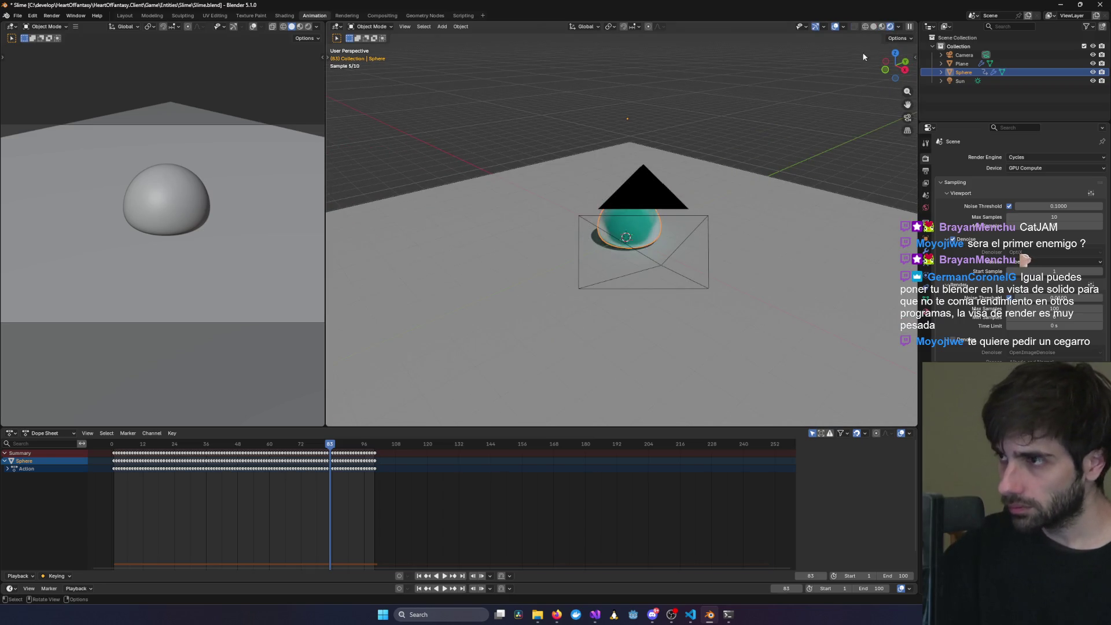
pyautogui.press('z')
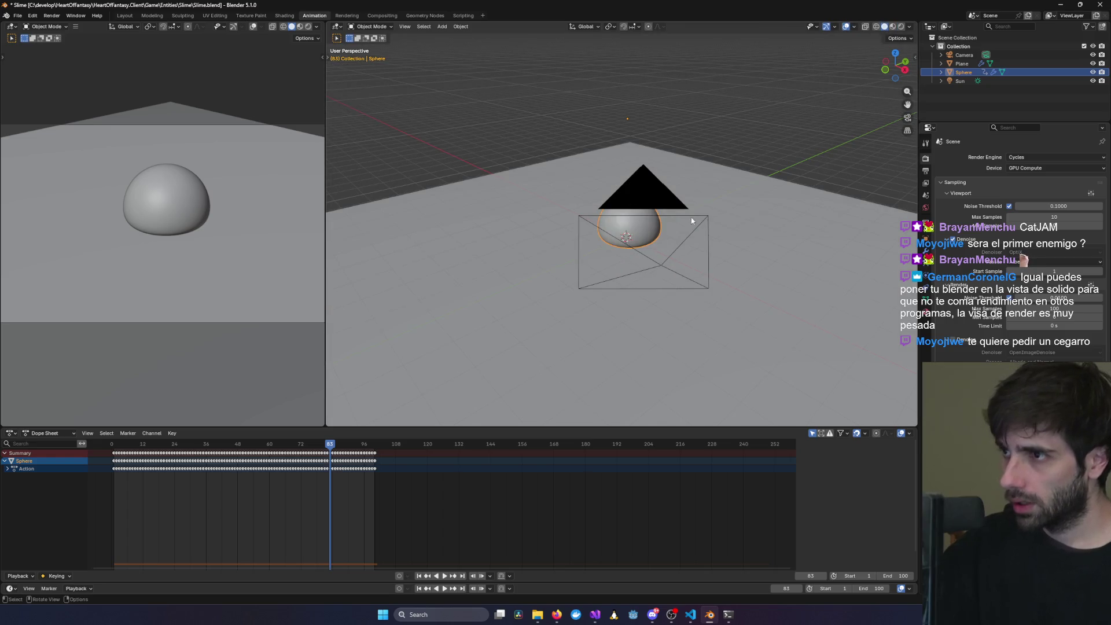
pyautogui.moveTo(770, 243); pyautogui.dragTo(721, 248, button='middle')
pyautogui.press('space')
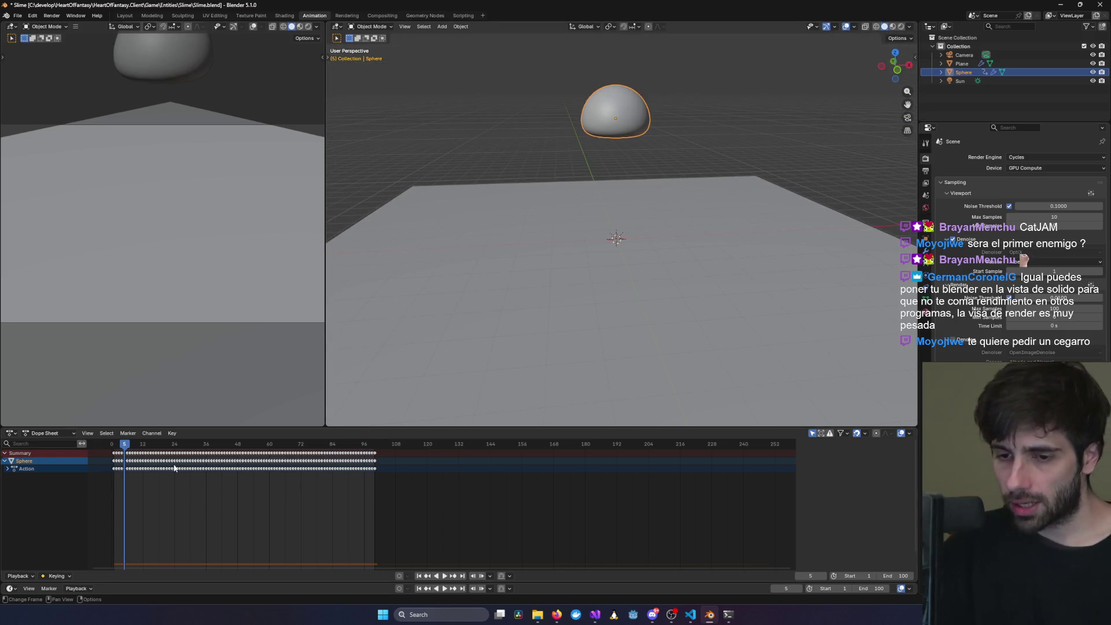
pyautogui.moveTo(148, 451)
pyautogui.mouseDown()
pyautogui.moveTo(397, 453)
pyautogui.moveTo(111, 463)
pyautogui.mouseUp()
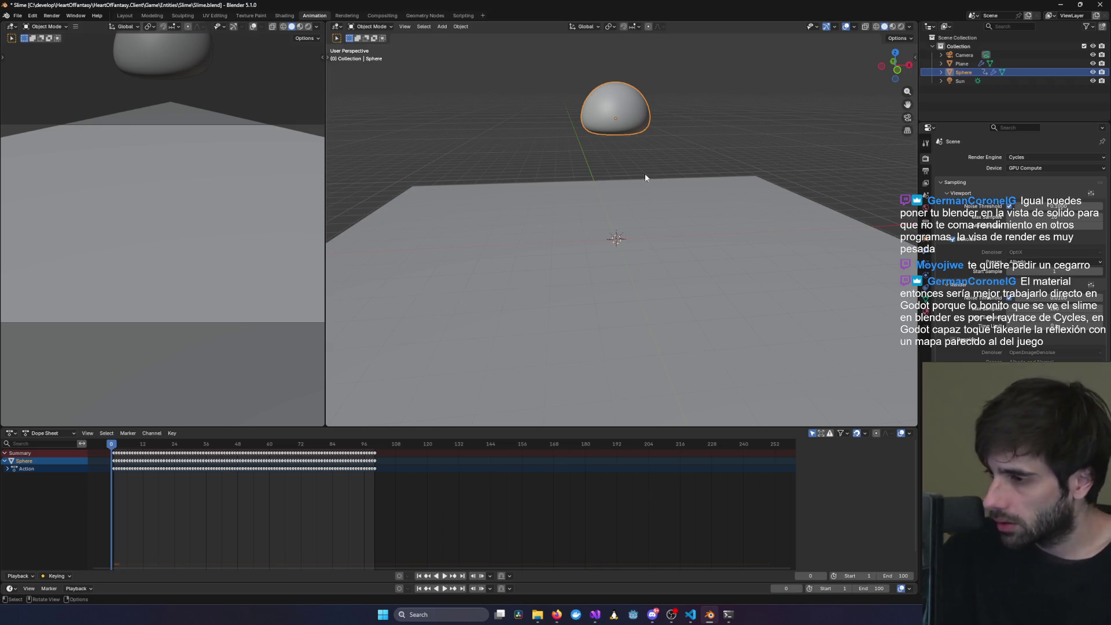
pyautogui.moveTo(645, 175)
pyautogui.mouseDown(button='middle')
pyautogui.moveTo(635, 169)
pyautogui.moveTo(612, 195)
pyautogui.moveTo(600, 136)
pyautogui.mouseUp(button='middle')
# - Orbit to a low, flat angle across the plane and move the playhead to frame 38
pyautogui.moveTo(697, 117)
pyautogui.mouseDown(button='middle')
pyautogui.moveTo(620, 94)
pyautogui.moveTo(603, 120)
pyautogui.moveTo(679, 160)
pyautogui.moveTo(867, 153)
pyautogui.moveTo(560, 168)
pyautogui.moveTo(803, 149)
pyautogui.moveTo(741, 175)
pyautogui.mouseUp(button='middle')
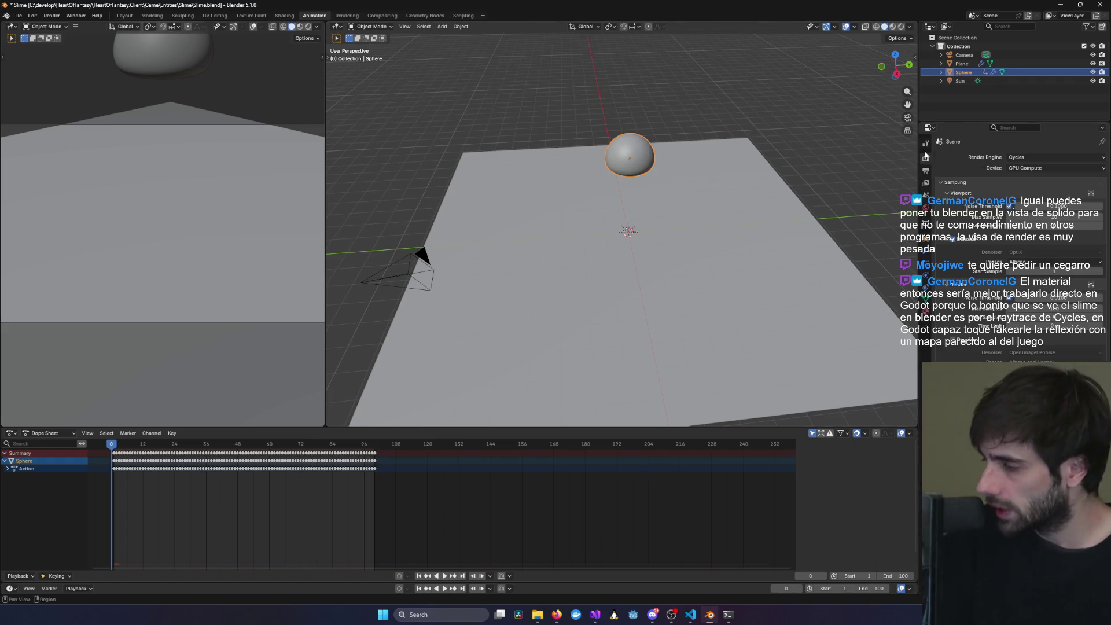
pyautogui.moveTo(631, 151); pyautogui.dragTo(642, 105, button='middle')
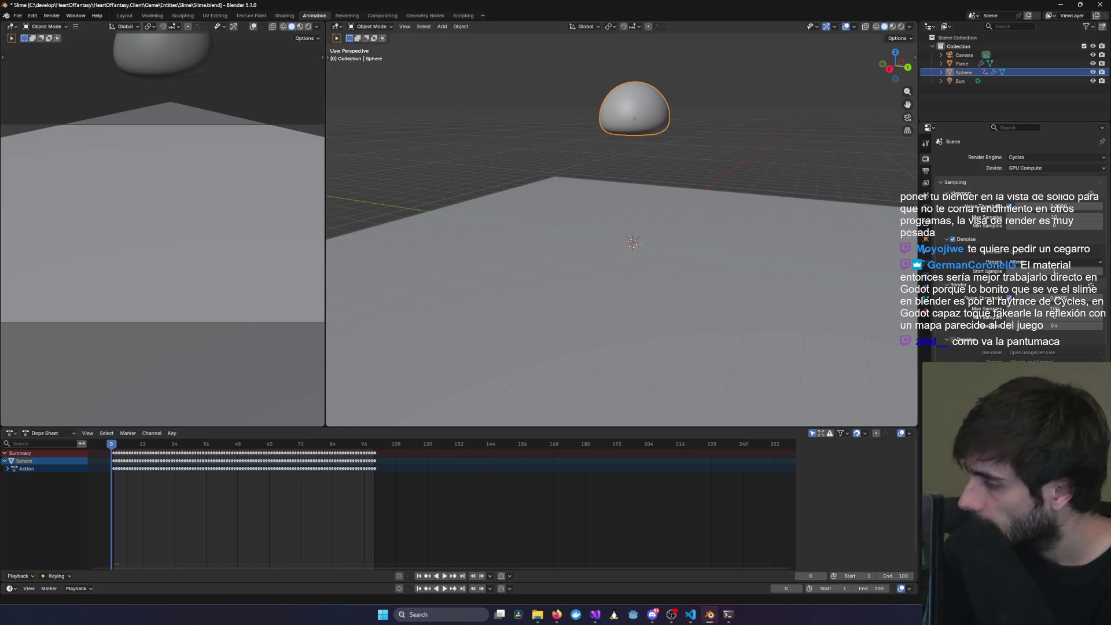
pyautogui.hotkey('alt', 'Tab')
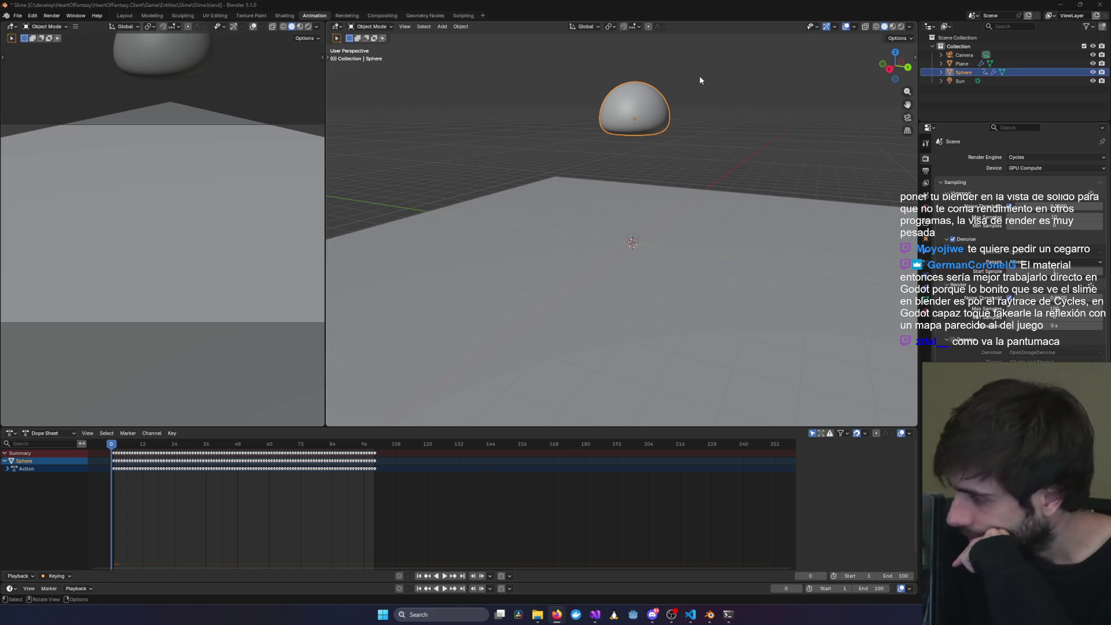
pyautogui.moveTo(114, 446)
pyautogui.mouseDown()
pyautogui.moveTo(222, 449)
pyautogui.moveTo(212, 450)
pyautogui.mouseUp()
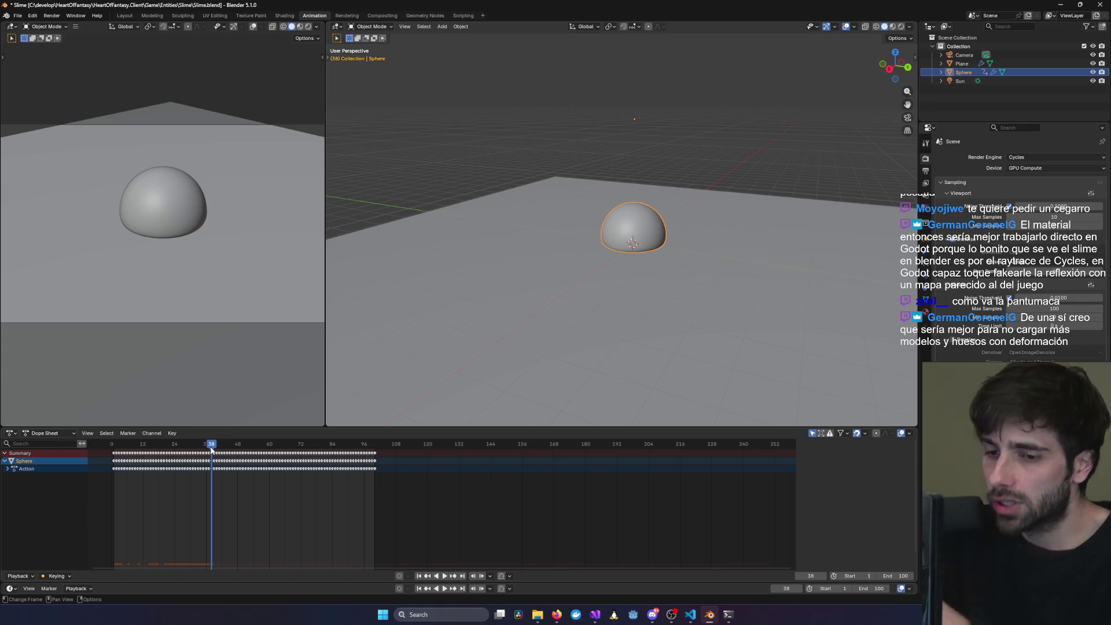
pyautogui.moveTo(212, 450); pyautogui.dragTo(209, 444)
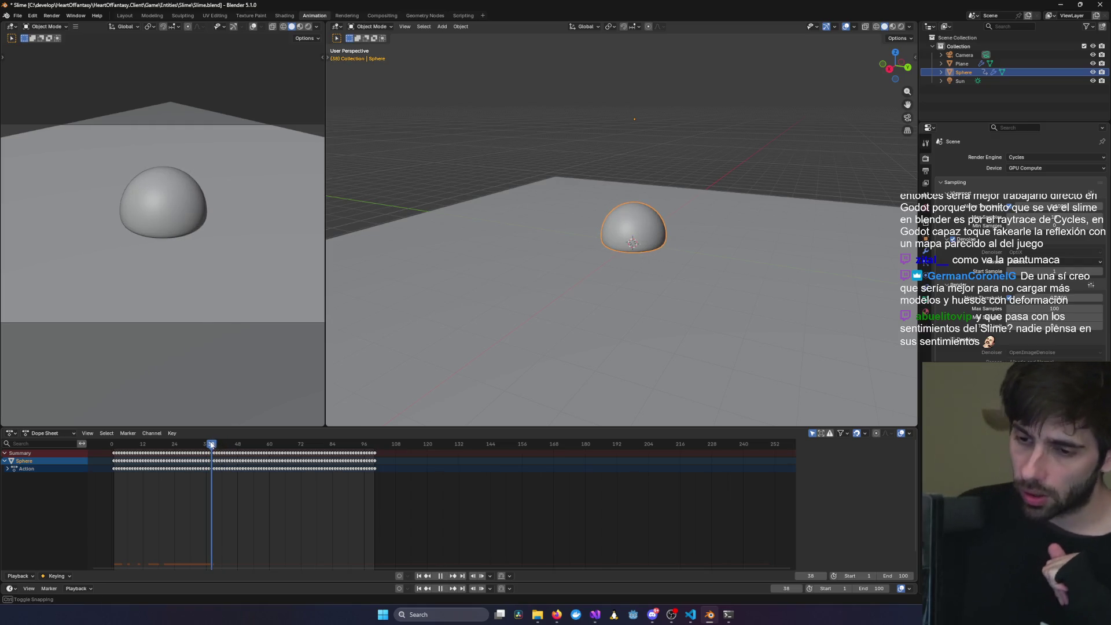
pyautogui.moveTo(462, 324)
pyautogui.mouseDown(button='middle')
pyautogui.moveTo(587, 255)
pyautogui.moveTo(365, 379)
pyautogui.mouseUp(button='middle')
pyautogui.moveTo(210, 447); pyautogui.dragTo(210, 447)
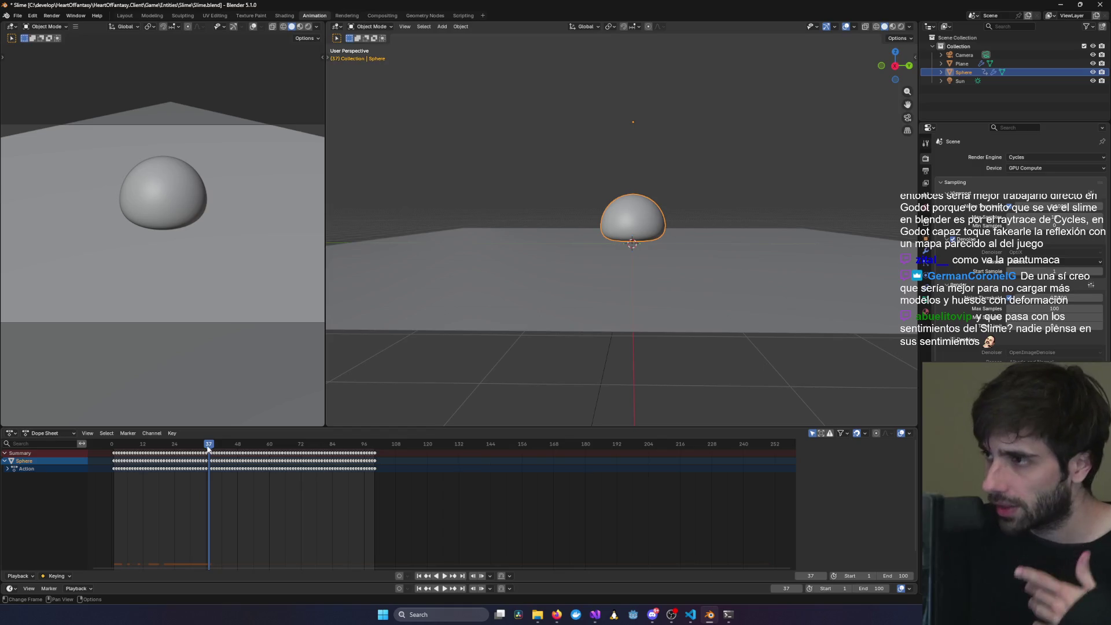
pyautogui.moveTo(718, 165)
pyautogui.mouseDown(button='middle')
pyautogui.moveTo(652, 184)
pyautogui.moveTo(674, 184)
pyautogui.mouseUp(button='middle')
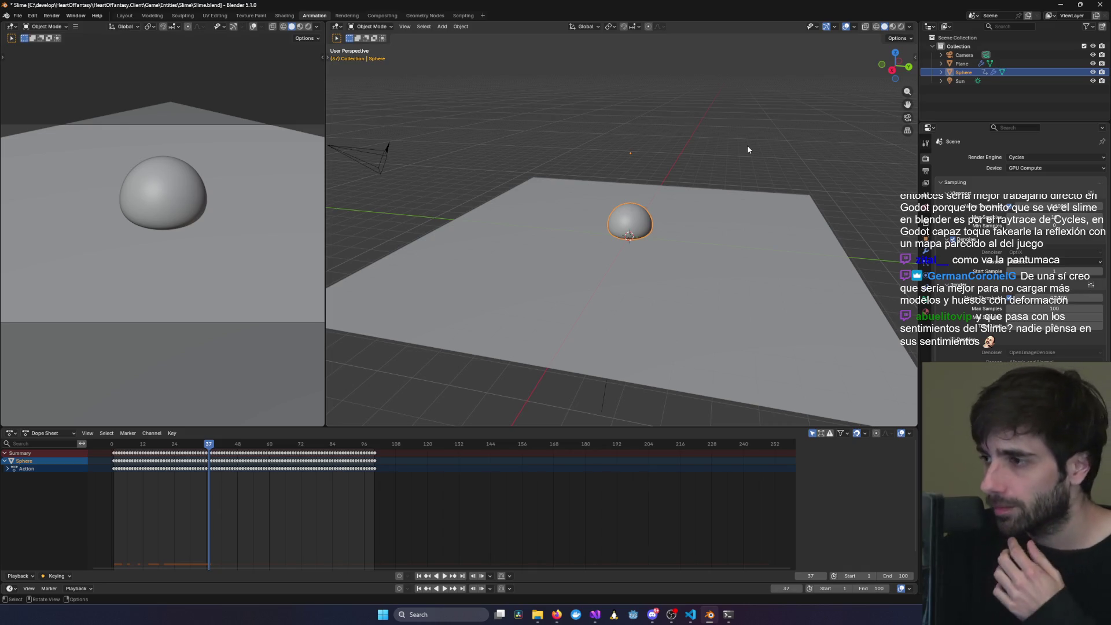
pyautogui.moveTo(596, 209)
pyautogui.mouseDown(button='middle')
pyautogui.moveTo(749, 193)
pyautogui.moveTo(582, 206)
pyautogui.moveTo(795, 193)
pyautogui.moveTo(811, 243)
pyautogui.mouseUp(button='middle')
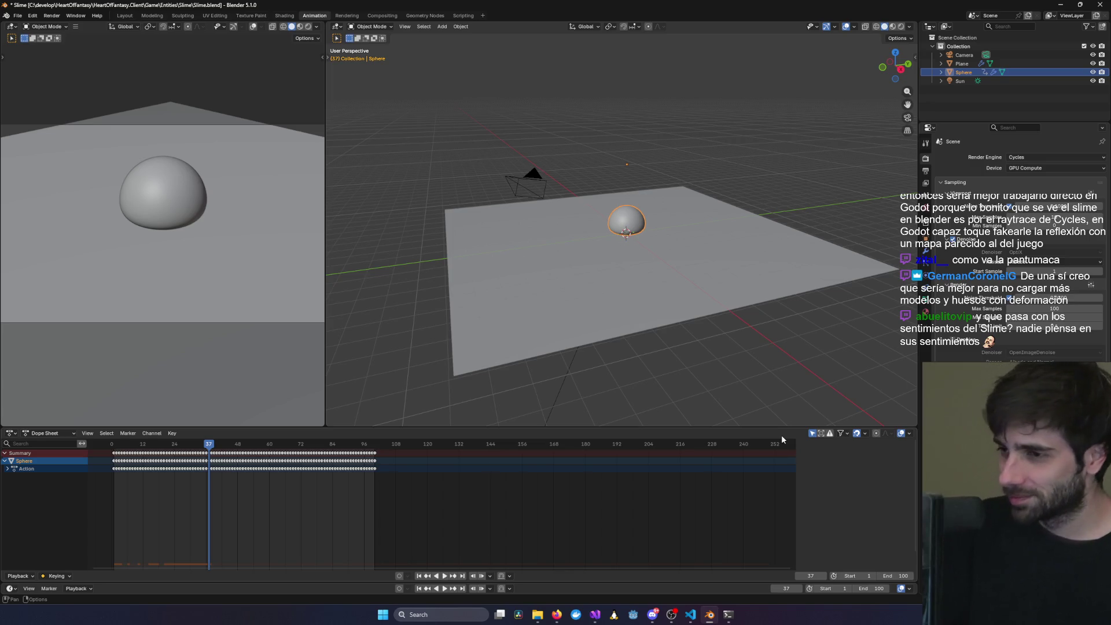
pyautogui.click(1061, 4)
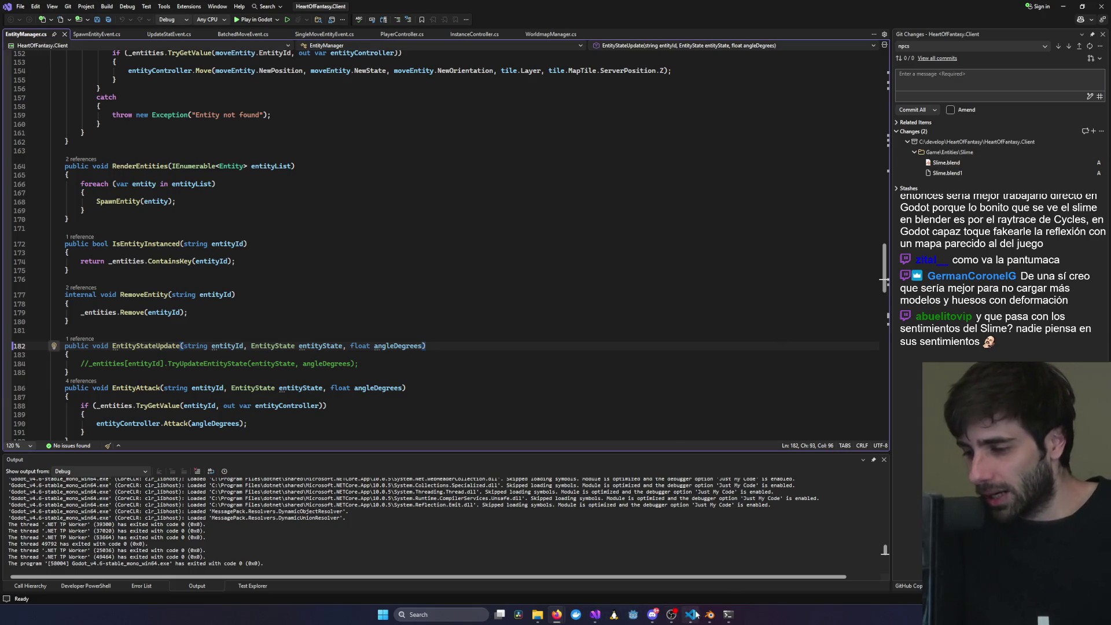
pyautogui.moveTo(696, 619)
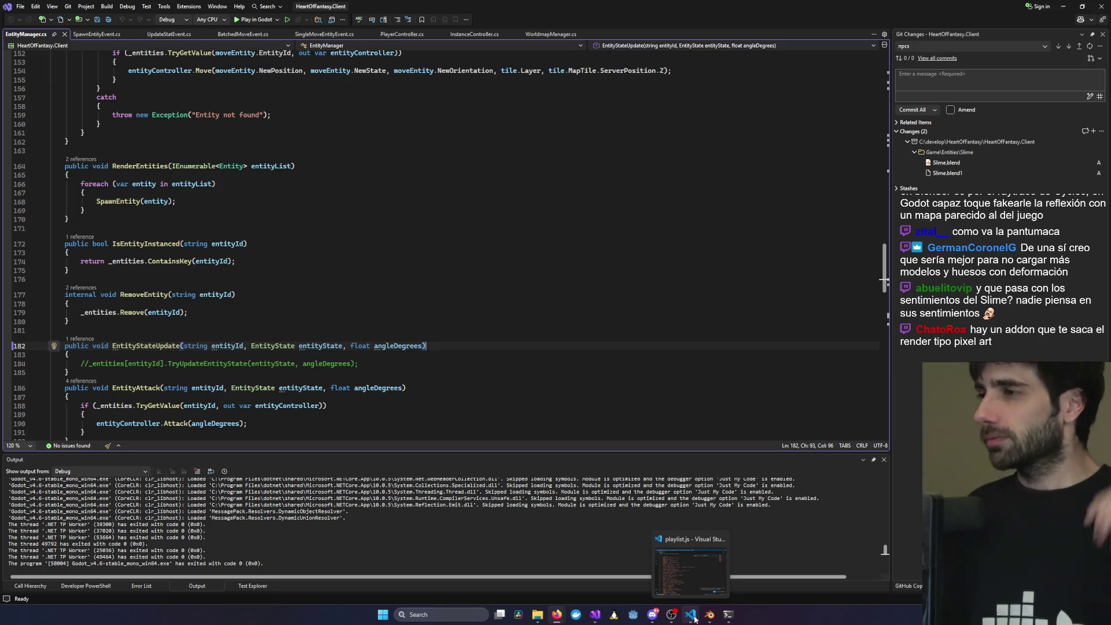
pyautogui.click(710, 615)
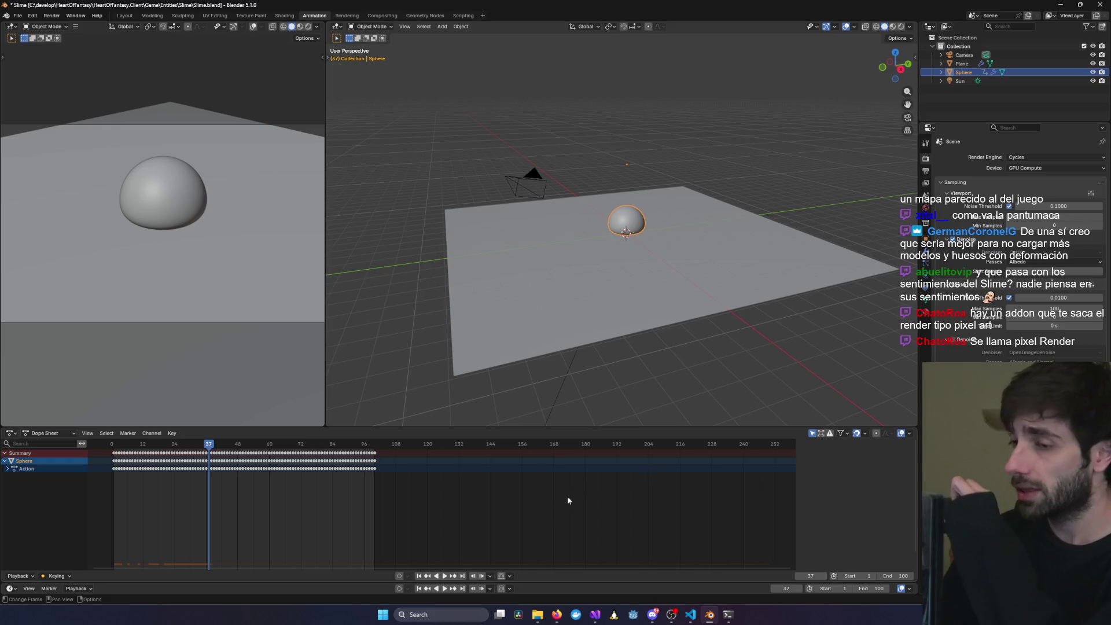
# - Zoom in on the slime dome, then switch to the 'Pixel Art with eevee' YouTube video
pyautogui.scroll(5, 637, 233)
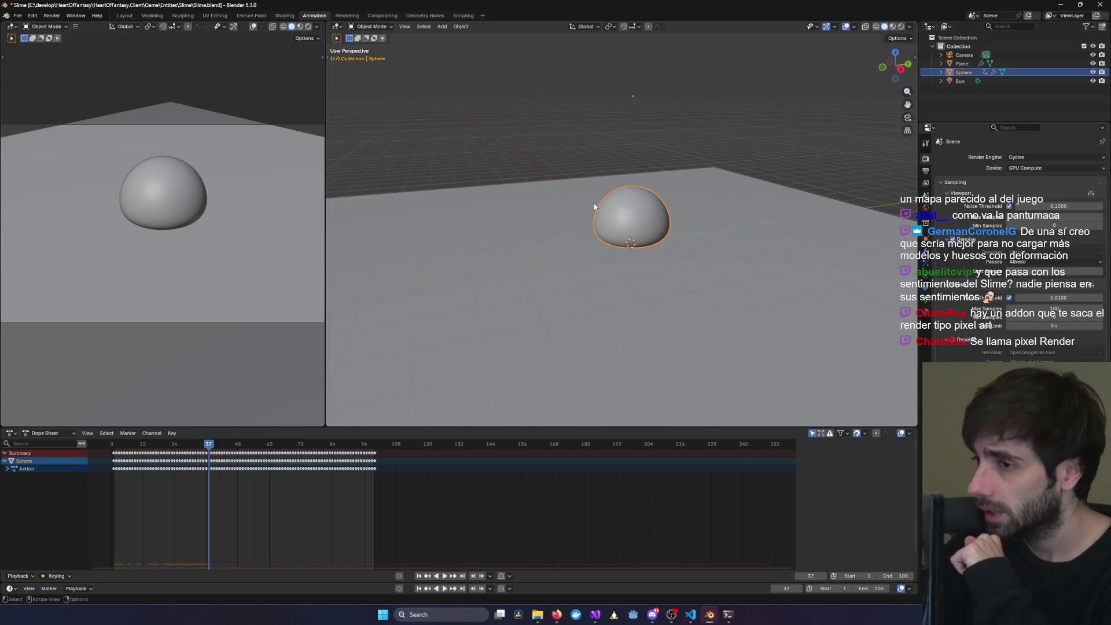
pyautogui.scroll(2, 586, 211)
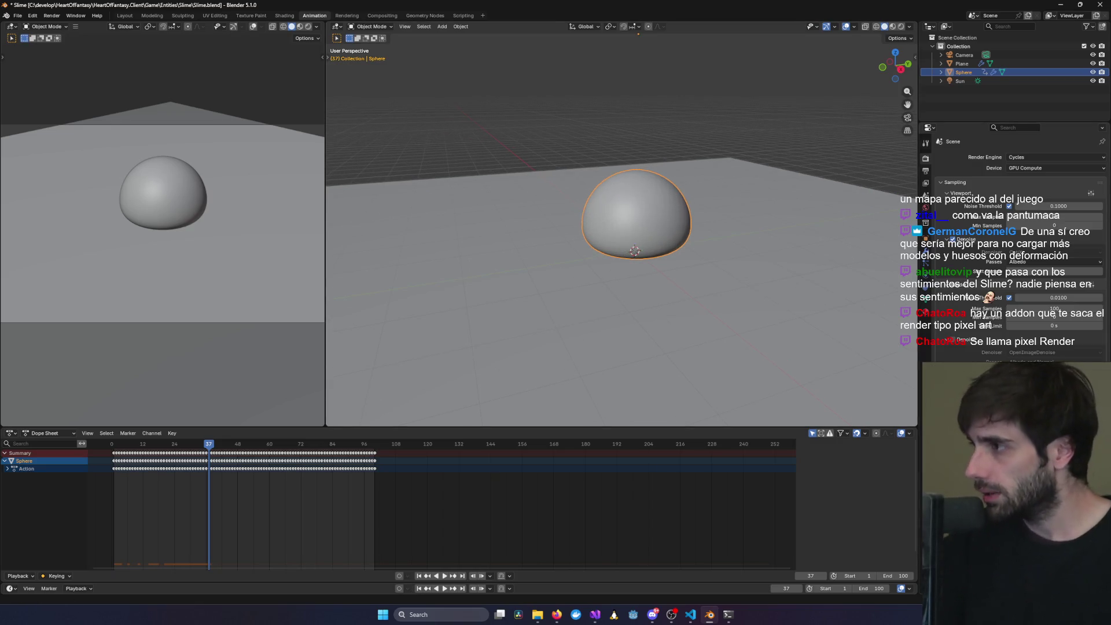
pyautogui.hotkey('alt', 'Tab')
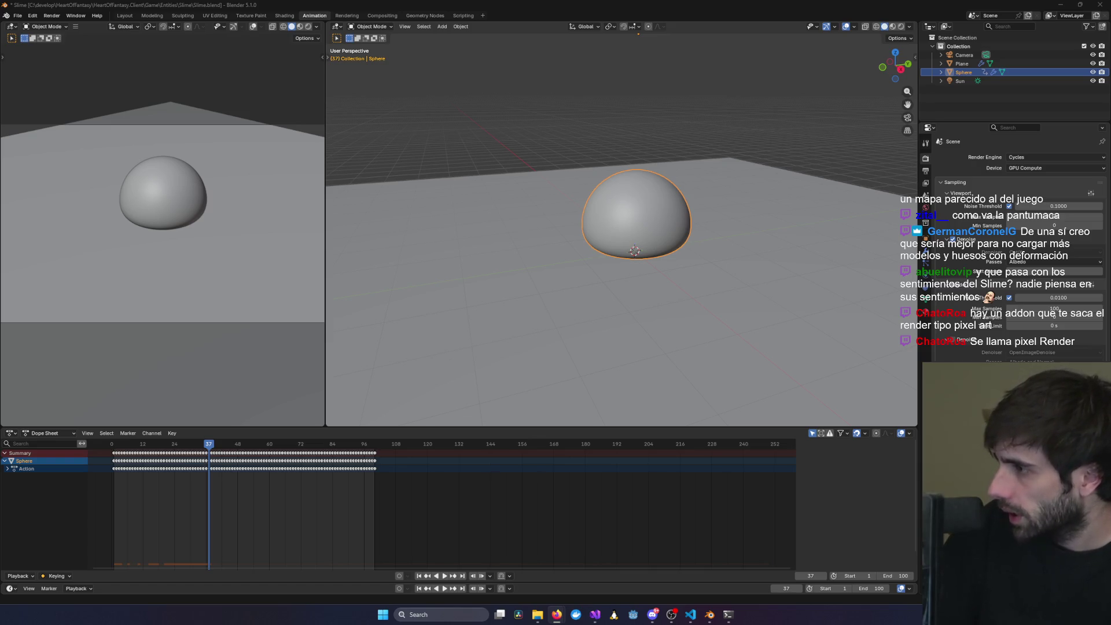
pyautogui.hotkey('alt', 'Tab')
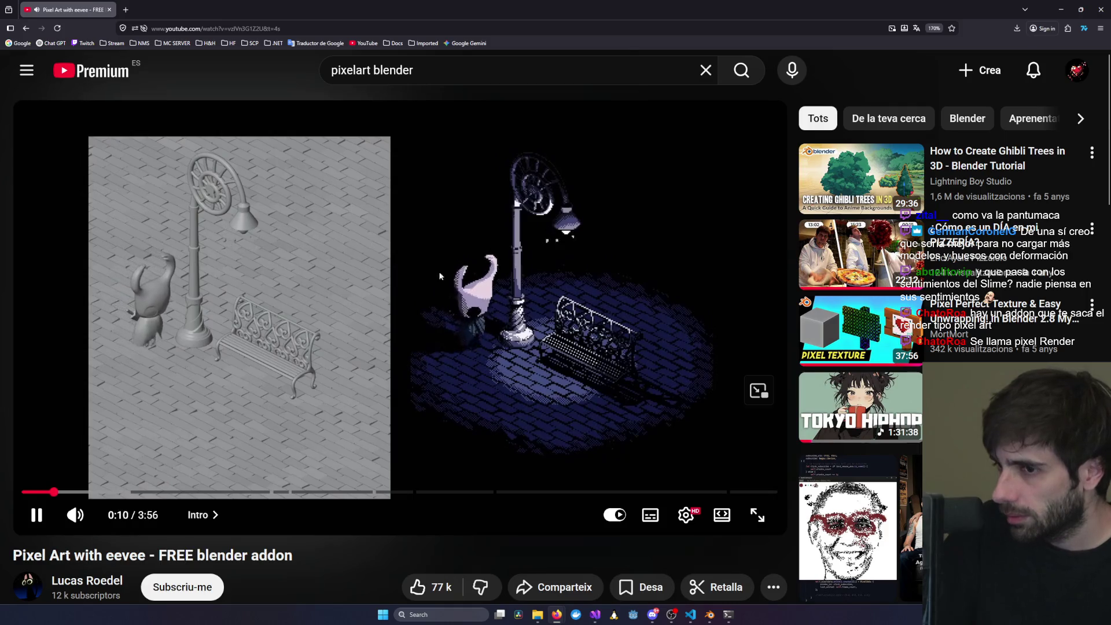
# - Pause, resume, and rewind the pixel-art add-on video to its beginning
pyautogui.click(518, 339)
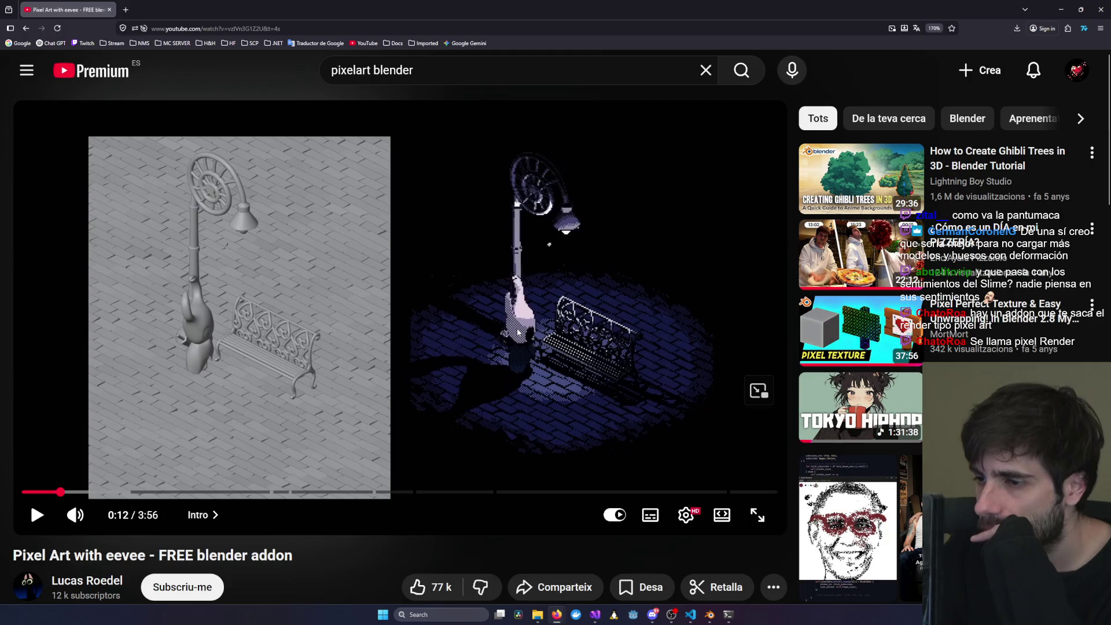
pyautogui.click(518, 332)
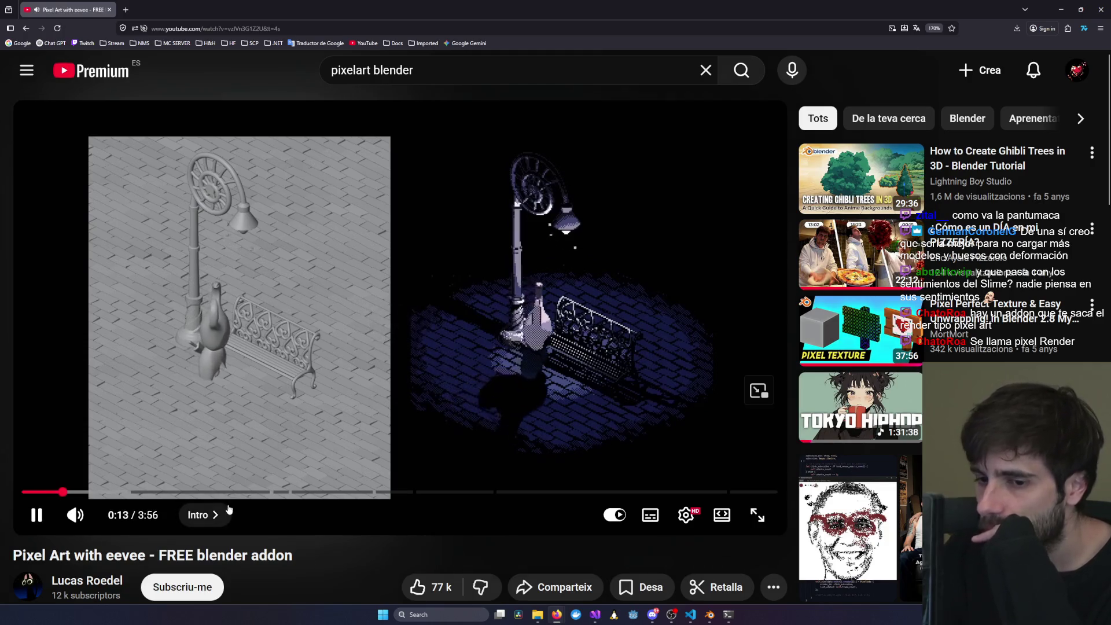
pyautogui.click(25, 492)
pyautogui.click(295, 426)
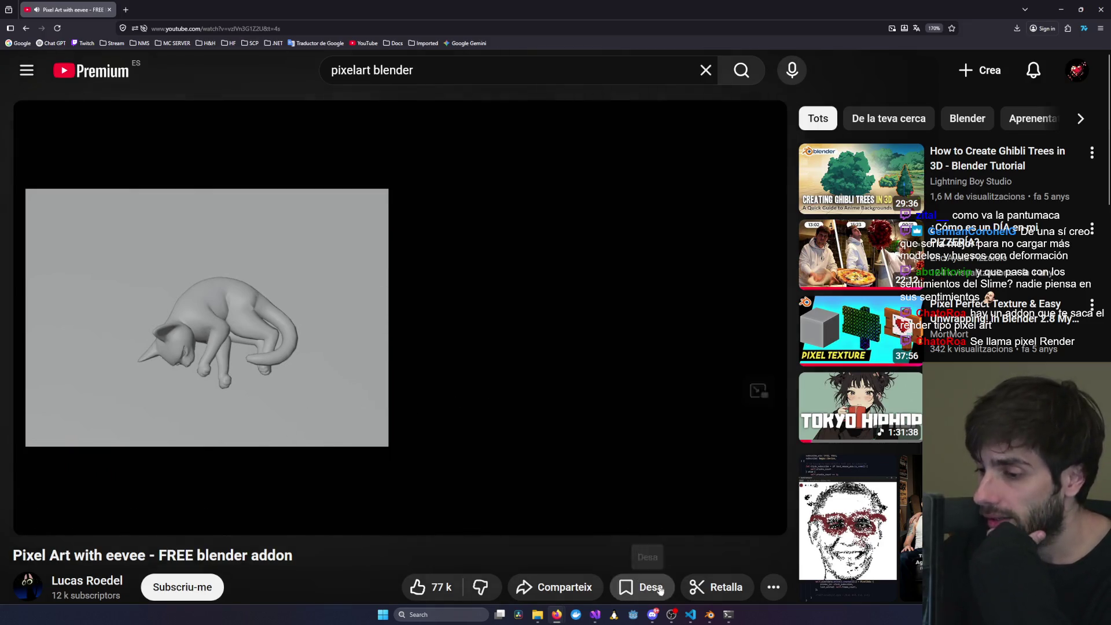
# - Bring the Slime.blend Blender window back to the front
pyautogui.moveTo(690, 613)
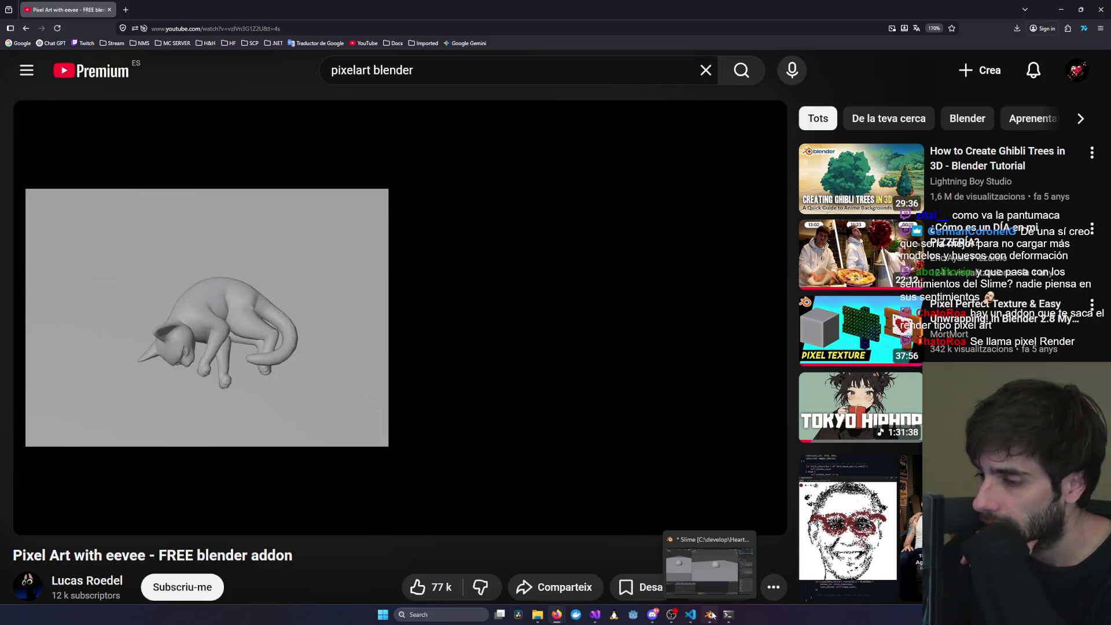
pyautogui.click(711, 615)
pyautogui.hotkey('alt', 'Tab')
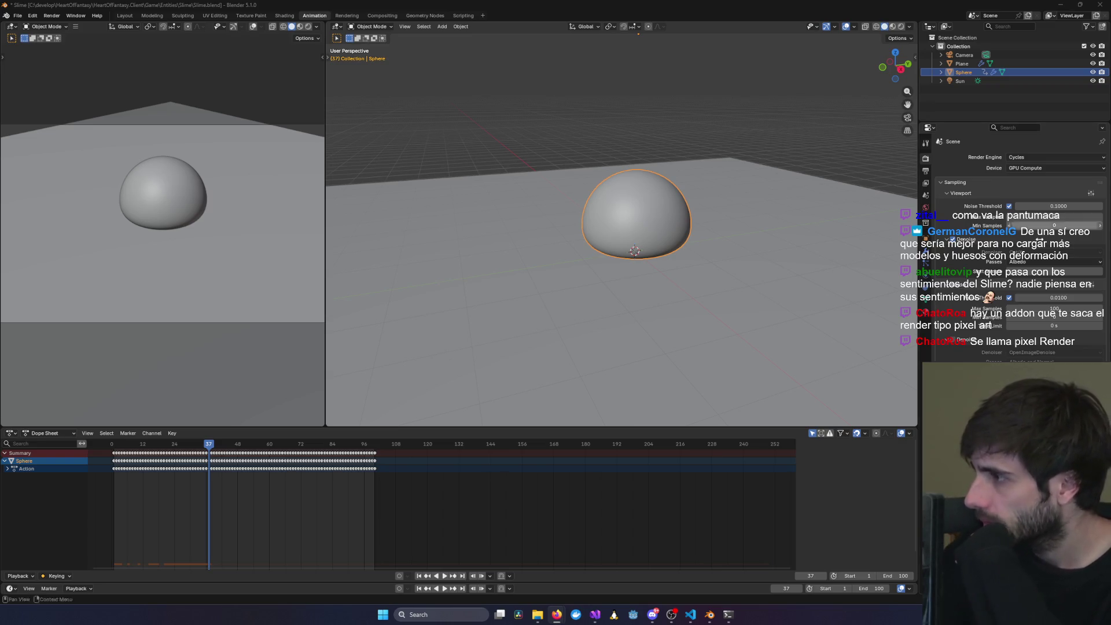
# - Move the YouTube window off-screen and orbit to a higher view over the slime sphere
pyautogui.moveTo(557, 615)
pyautogui.moveTo(601, 575)
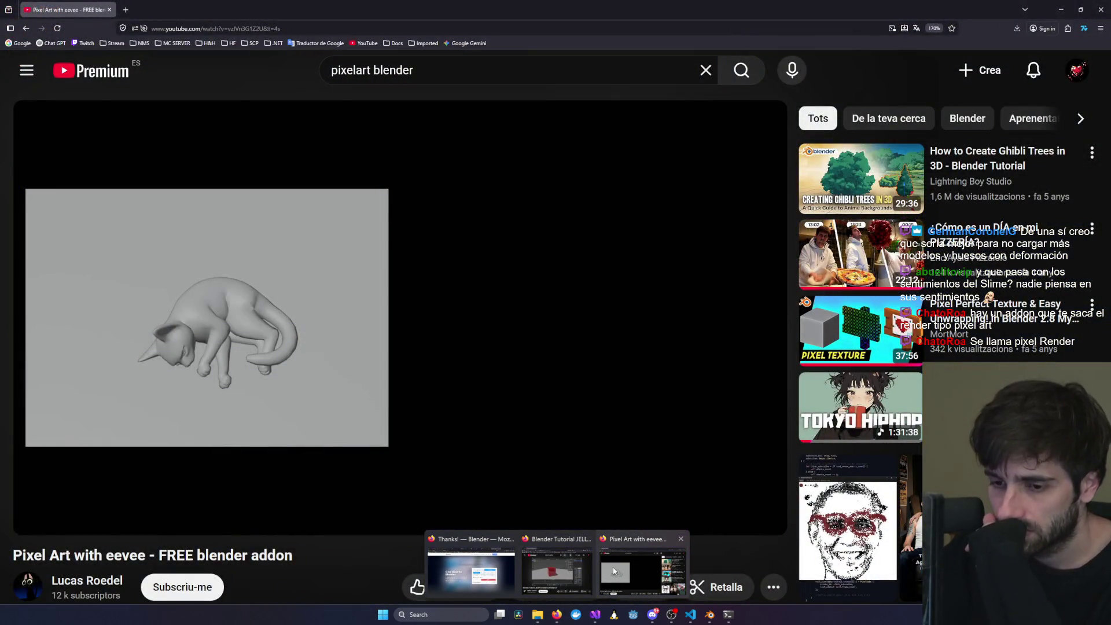
pyautogui.click(613, 567)
pyautogui.moveTo(672, 9)
pyautogui.mouseDown()
pyautogui.moveTo(672, 52)
pyautogui.moveTo(1110, 52)
pyautogui.mouseUp()
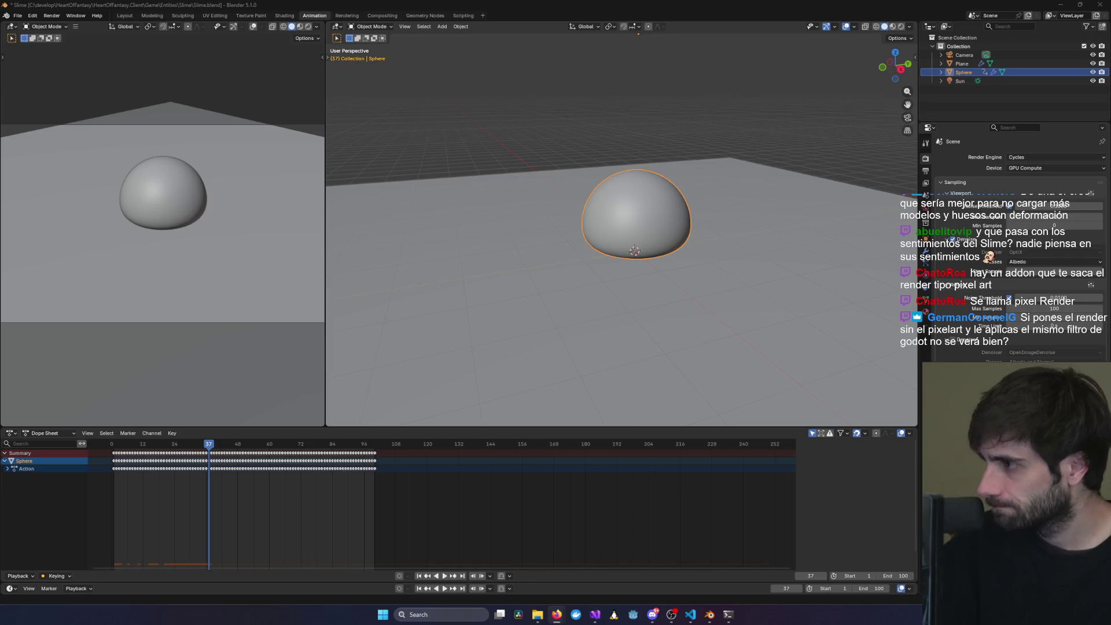
pyautogui.moveTo(776, 209)
pyautogui.mouseDown(button='middle')
pyautogui.moveTo(719, 207)
pyautogui.moveTo(685, 238)
pyautogui.moveTo(615, 246)
pyautogui.moveTo(492, 232)
pyautogui.moveTo(347, 166)
pyautogui.moveTo(730, 186)
pyautogui.moveTo(521, 180)
pyautogui.moveTo(339, 155)
pyautogui.moveTo(879, 186)
pyautogui.moveTo(706, 223)
pyautogui.moveTo(725, 224)
pyautogui.moveTo(684, 241)
pyautogui.moveTo(507, 269)
pyautogui.moveTo(691, 214)
pyautogui.mouseUp(button='middle')
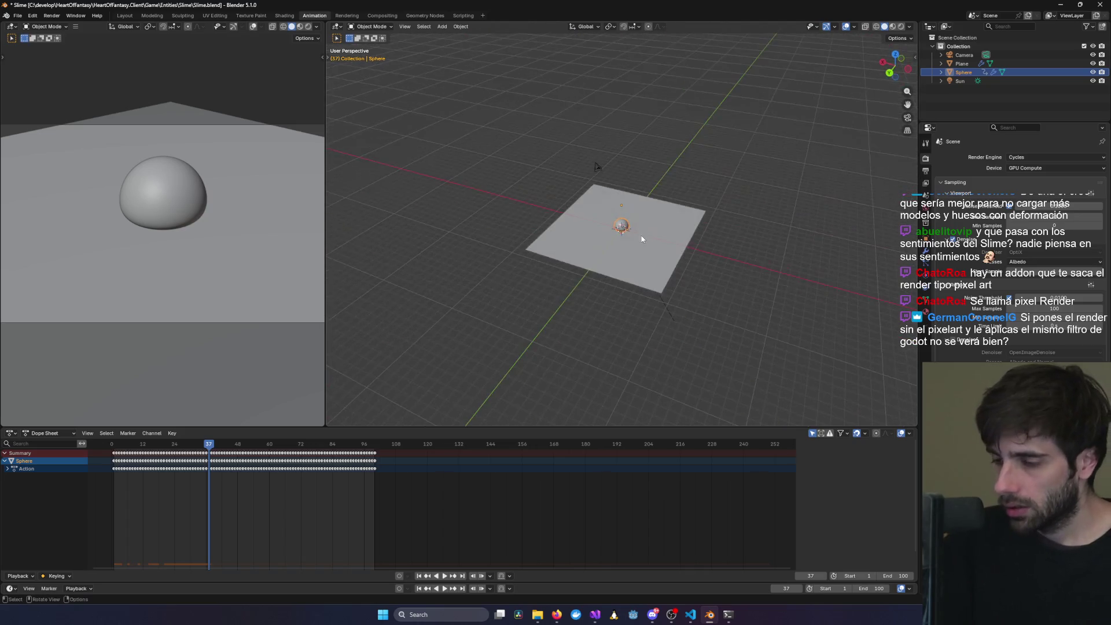
# - Orbit to a top-down view of the plane and sphere, then open the File menu
pyautogui.scroll(5, 721, 249)
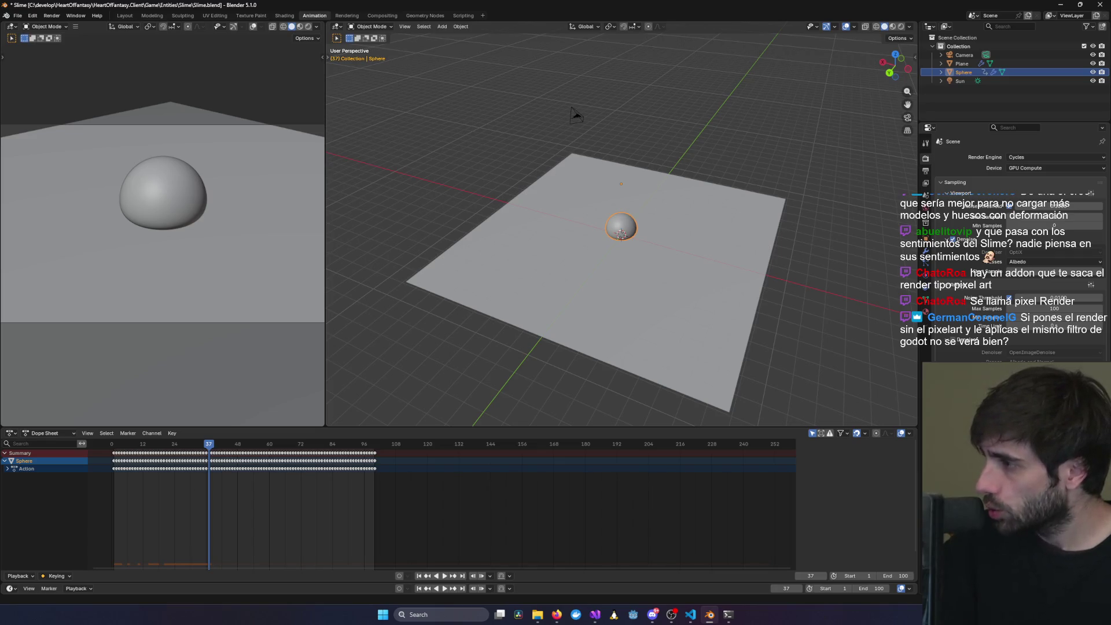
pyautogui.hotkey('alt', 'Tab')
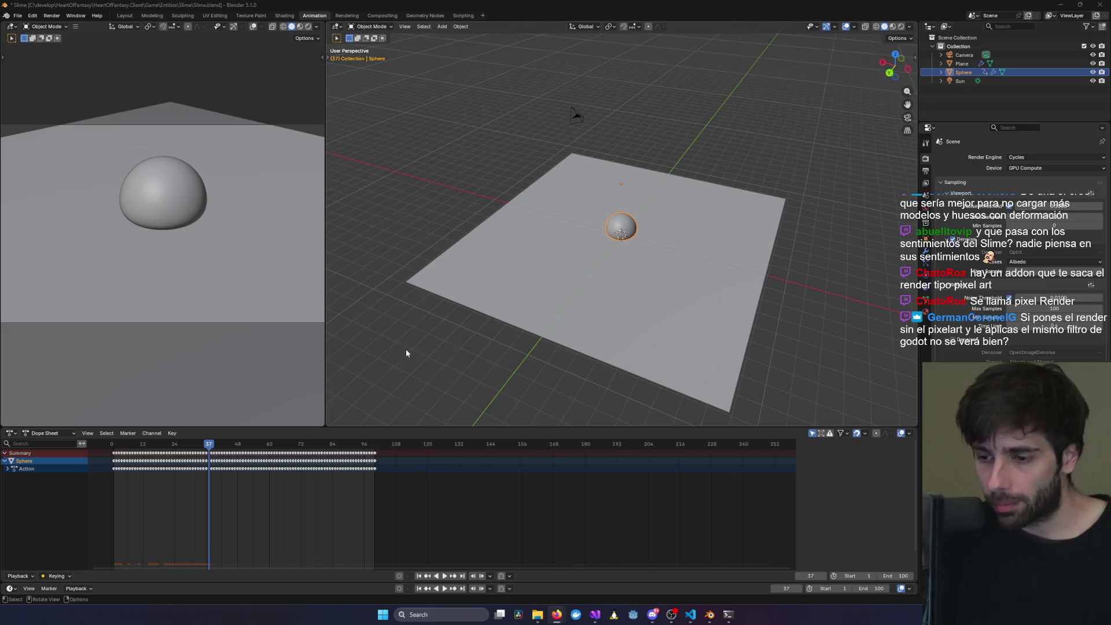
pyautogui.moveTo(467, 294)
pyautogui.mouseDown(button='middle')
pyautogui.moveTo(485, 306)
pyautogui.moveTo(483, 349)
pyautogui.mouseUp(button='middle')
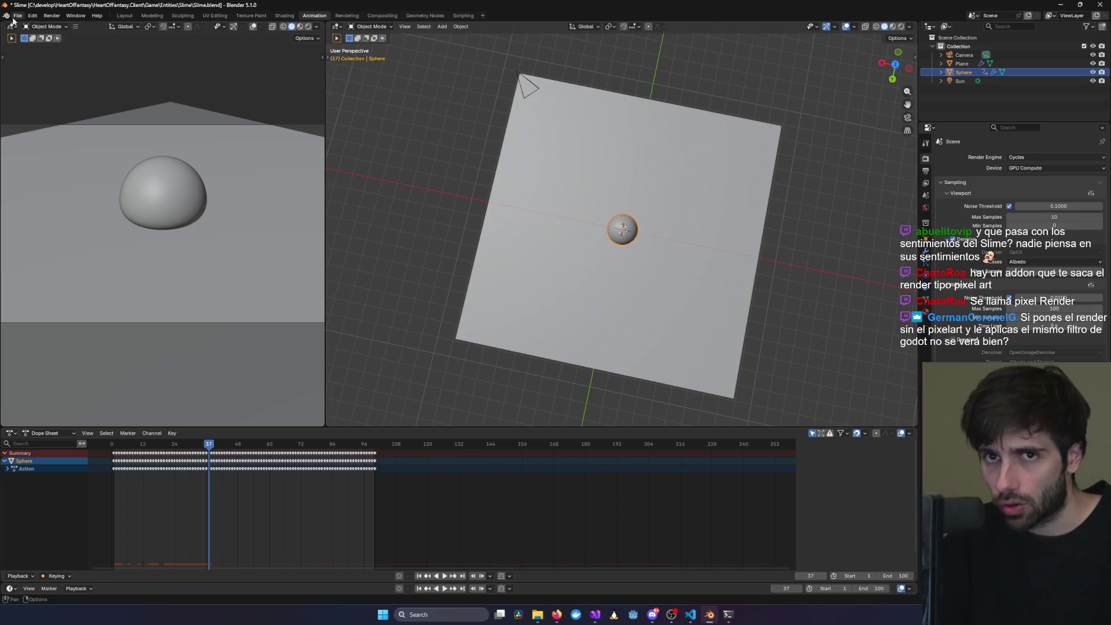
pyautogui.click(16, 17)
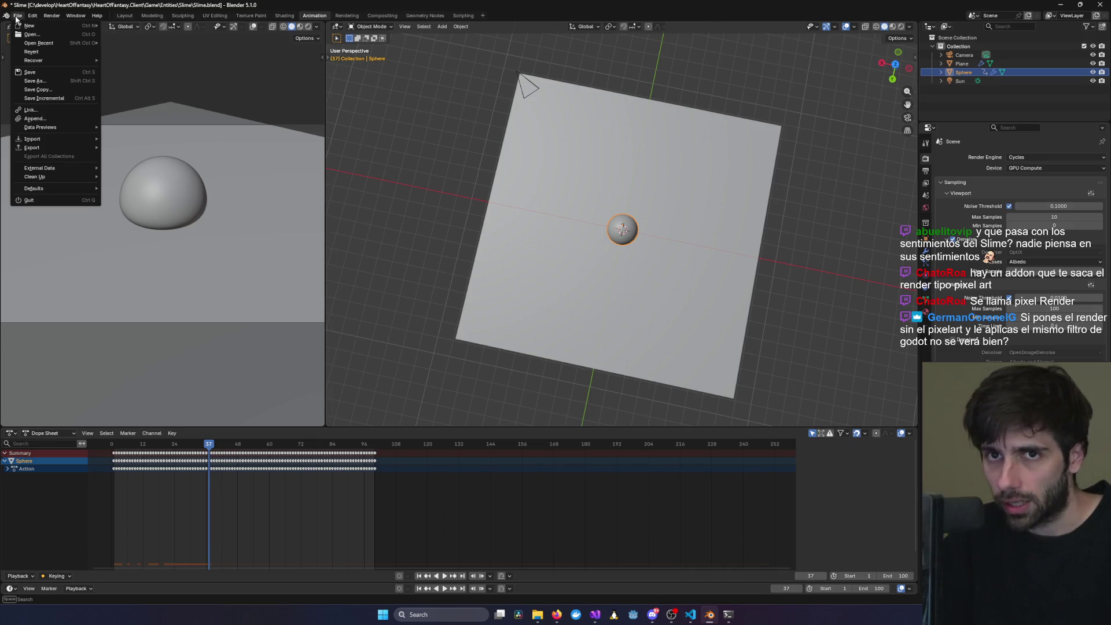
# - Launch Blender 4.5 from Windows search using 'blender 4.5'
pyautogui.click(436, 617)
pyautogui.write('blender 4.5')
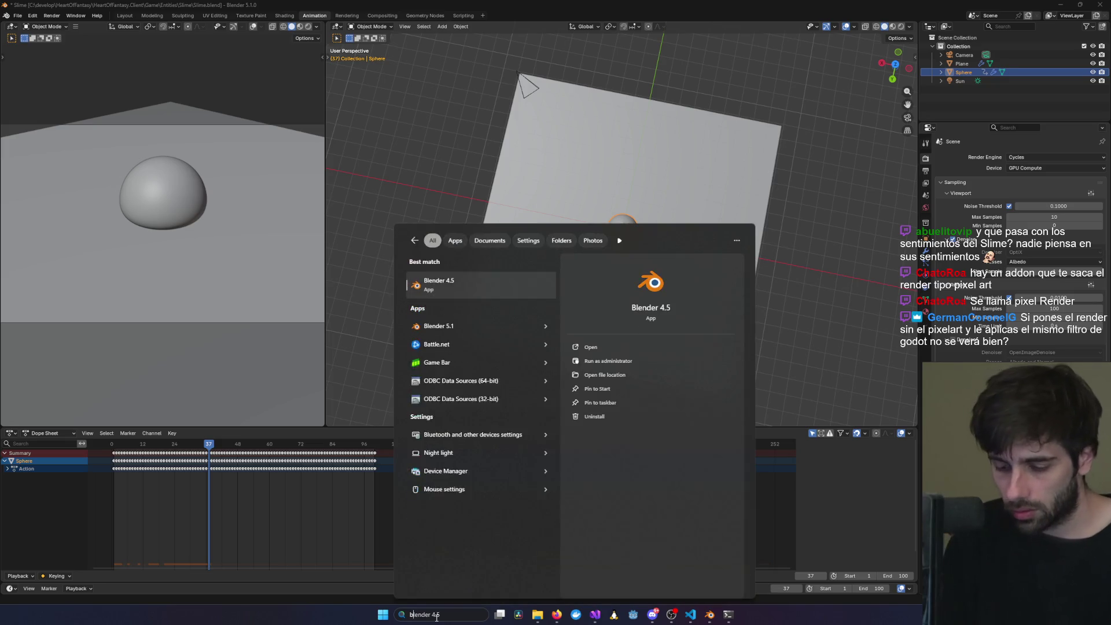
pyautogui.press('Return')
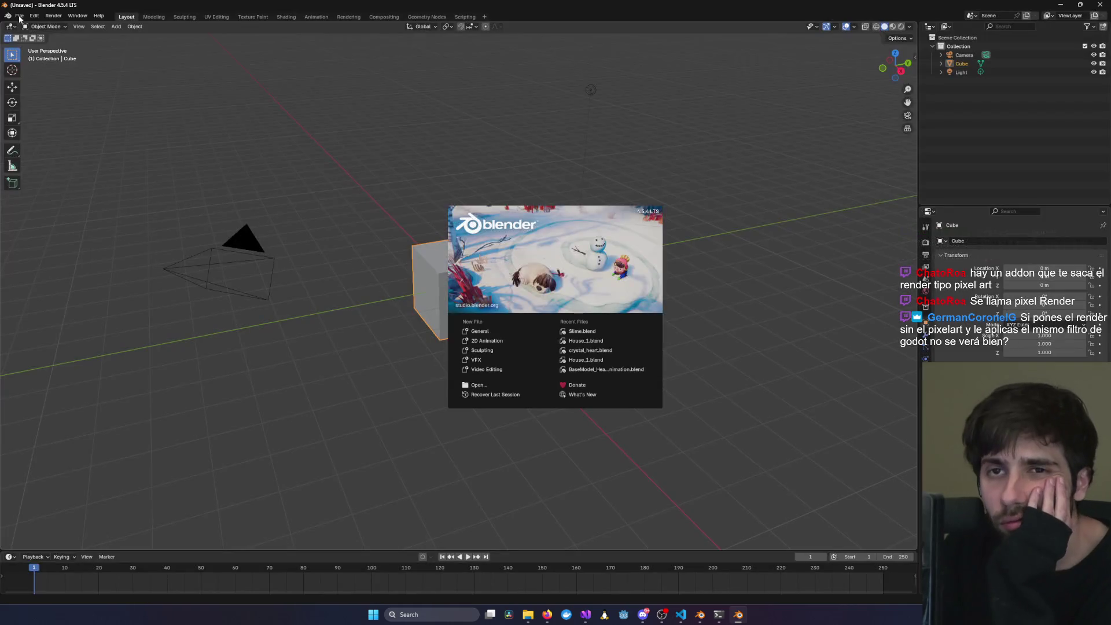
# - Open House_1.blend from Open Recent and orbit around the house model
pyautogui.click(19, 17)
pyautogui.click(19, 17)
pyautogui.moveTo(58, 43)
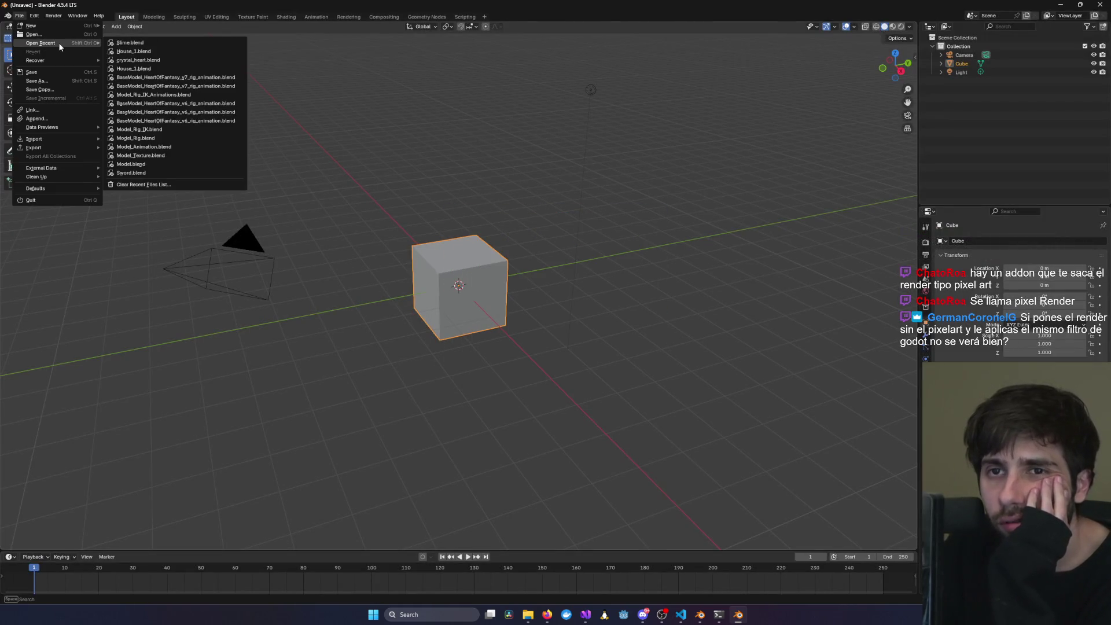
pyautogui.click(162, 52)
pyautogui.moveTo(620, 231)
pyautogui.mouseDown(button='middle')
pyautogui.moveTo(702, 273)
pyautogui.moveTo(484, 230)
pyautogui.moveTo(495, 301)
pyautogui.moveTo(381, 347)
pyautogui.mouseUp(button='middle')
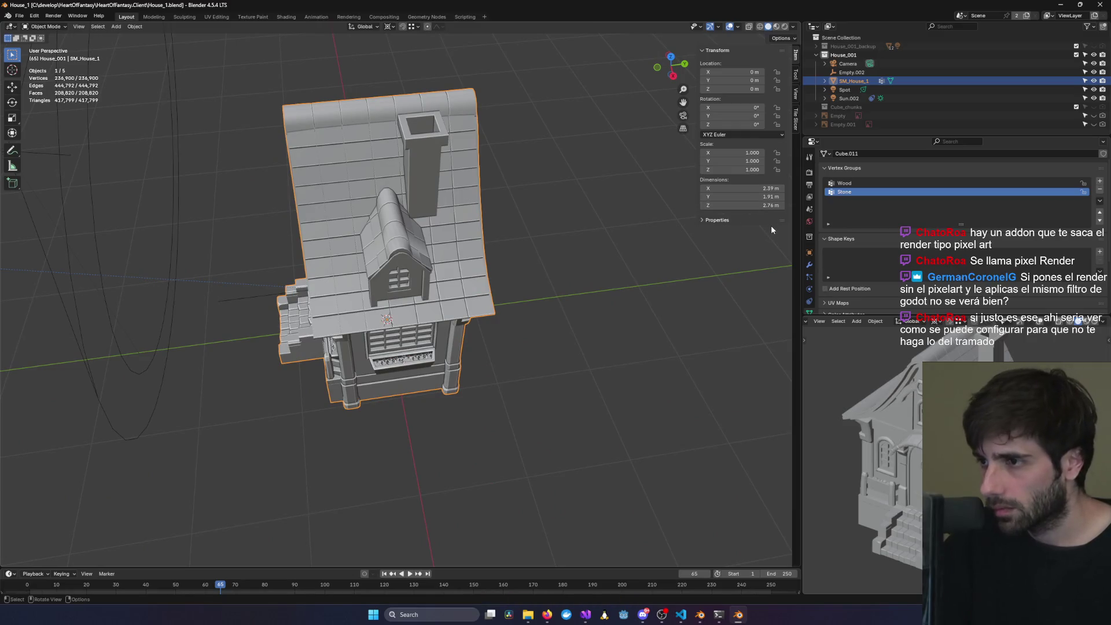
# - Open the Tile Slicer panel and raise Tile Size from 1.00 to 3.40
pyautogui.click(796, 127)
pyautogui.moveTo(683, 191); pyautogui.dragTo(640, 245, button='middle')
pyautogui.scroll(10, 531, 365)
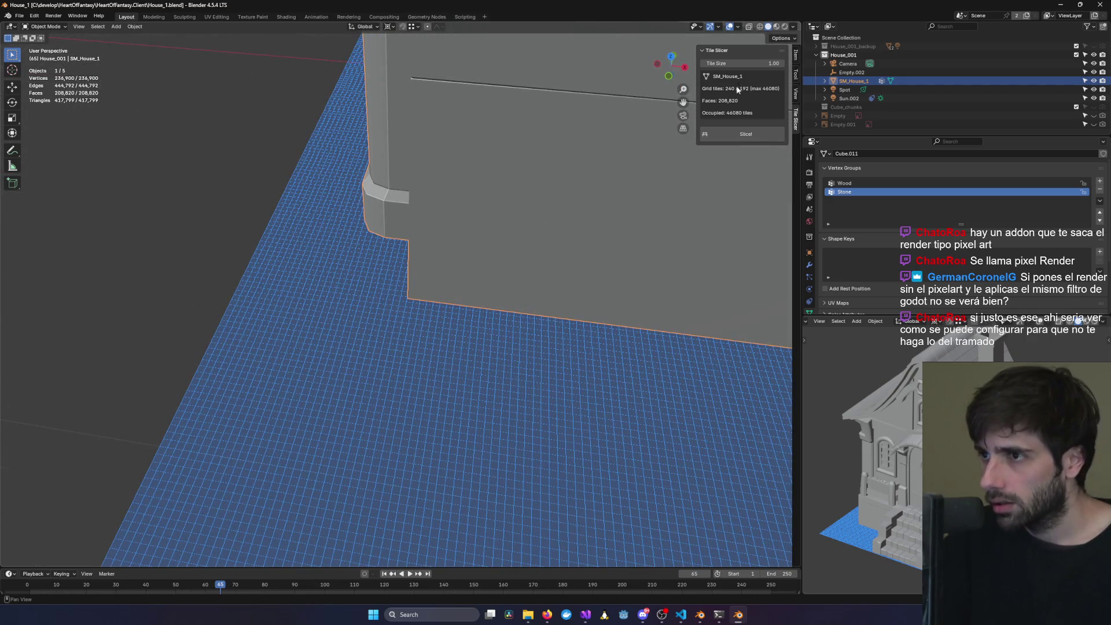
pyautogui.moveTo(763, 64); pyautogui.dragTo(827, 64)
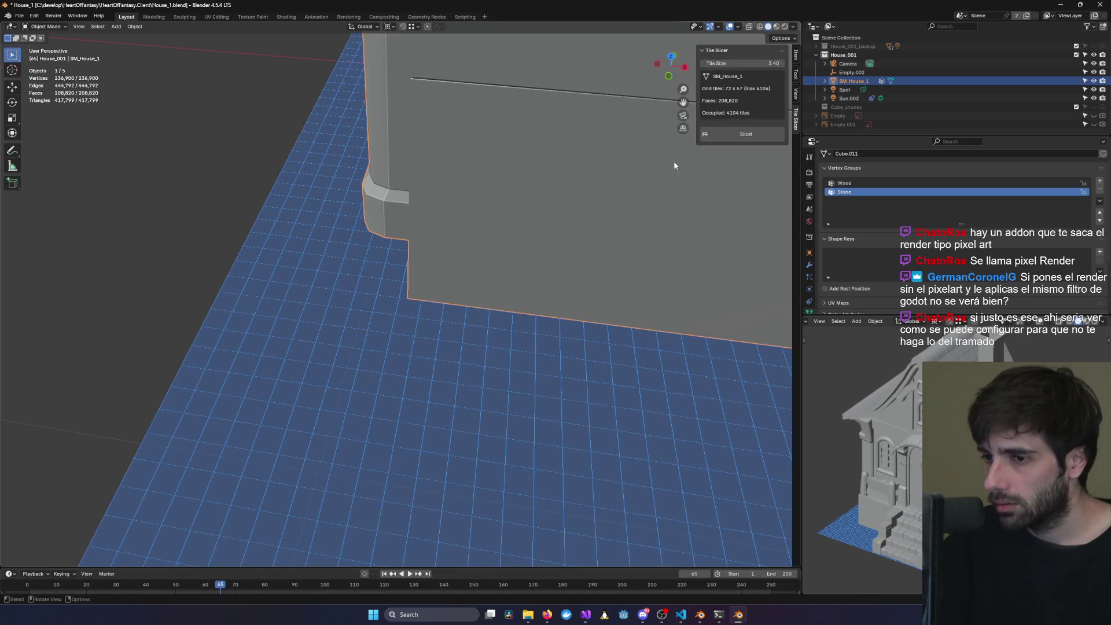
# - Increase Tile Size further toward 31.06 and orbit around the house to inspect the slicing
pyautogui.keyDown('shift'); pyautogui.moveTo(688, 152); pyautogui.dragTo(510, 316, button='middle'); pyautogui.keyUp('shift')
pyautogui.scroll(-2, 510, 316)
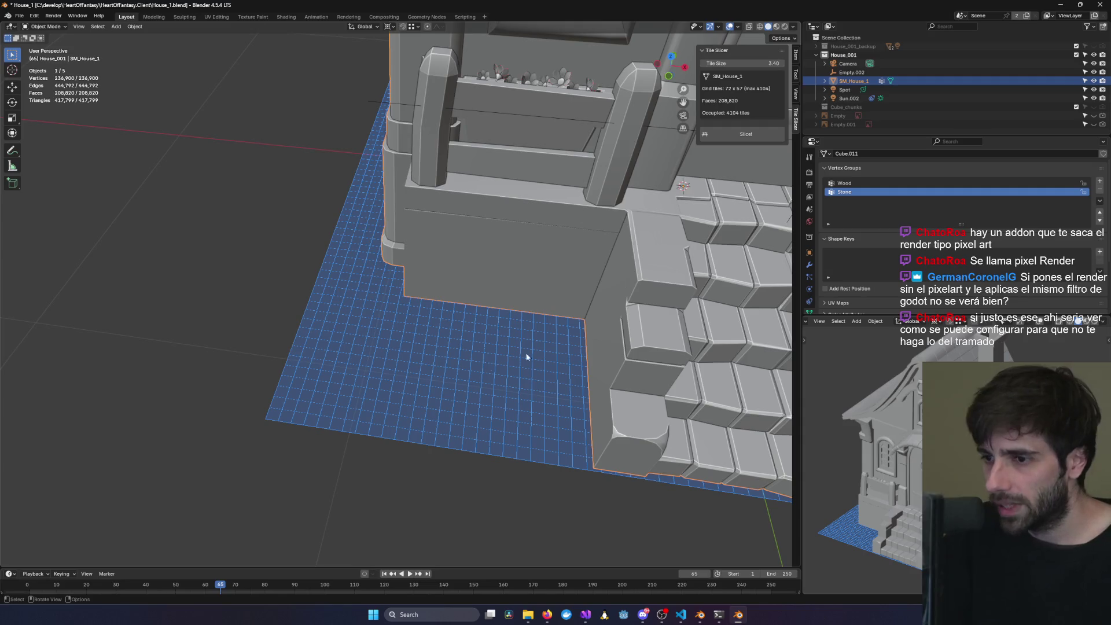
pyautogui.keyDown('shift'); pyautogui.moveTo(509, 359); pyautogui.dragTo(489, 385, button='middle'); pyautogui.keyUp('shift')
pyautogui.moveTo(746, 63); pyautogui.dragTo(984, 64)
pyautogui.scroll(-5, 367, 298)
pyautogui.moveTo(367, 298); pyautogui.dragTo(427, 188, button='middle')
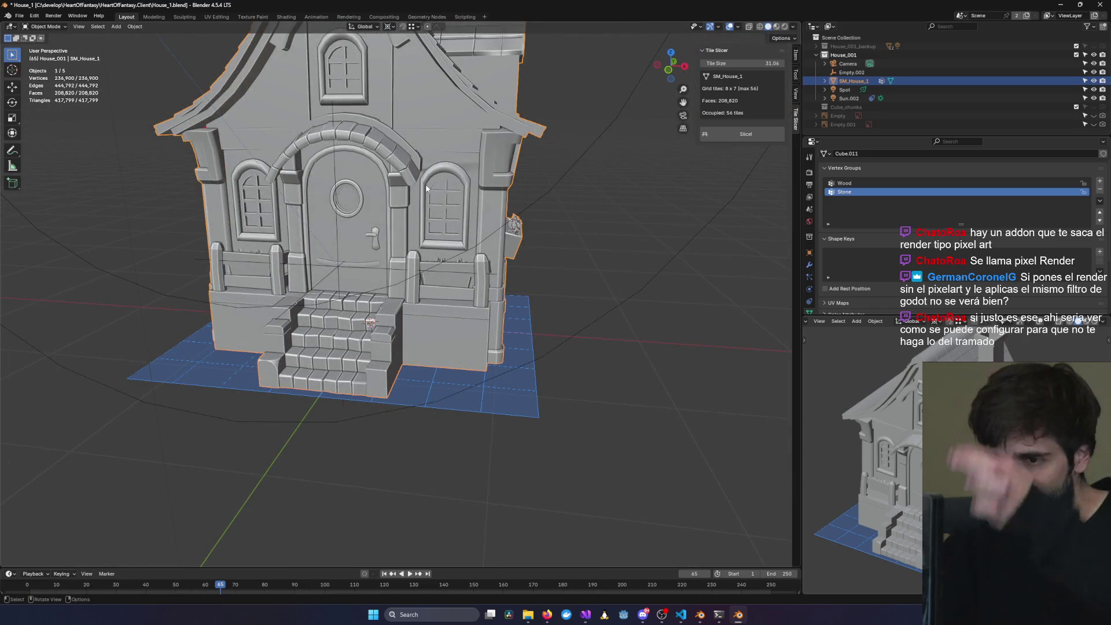
pyautogui.moveTo(437, 81)
pyautogui.mouseDown(button='middle')
pyautogui.moveTo(464, 279)
pyautogui.moveTo(367, 277)
pyautogui.moveTo(728, 114)
pyautogui.mouseUp(button='middle')
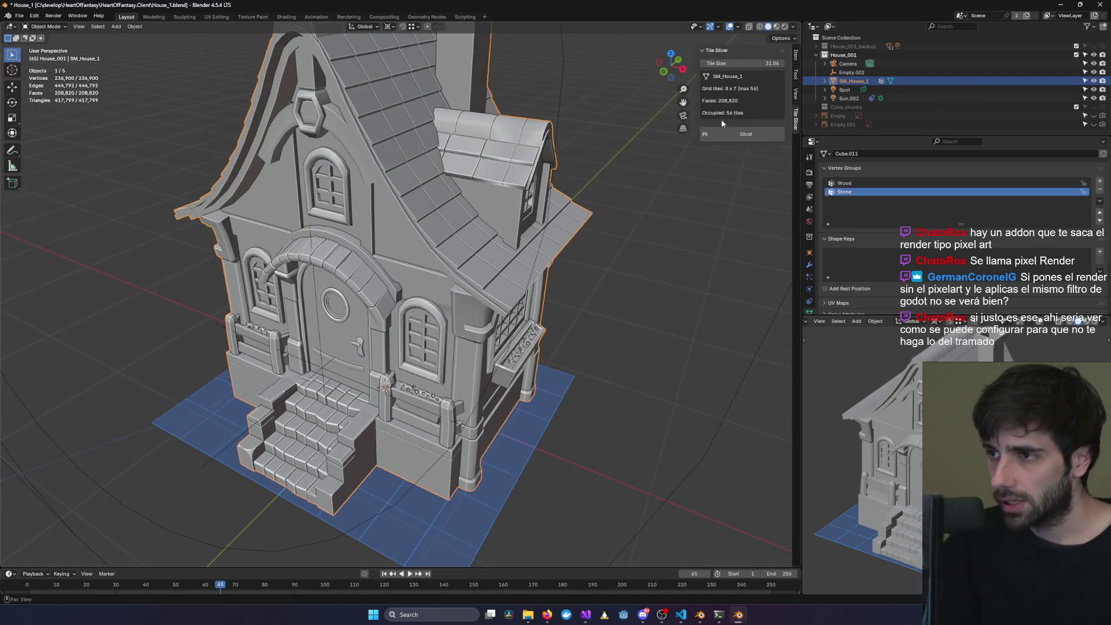
pyautogui.moveTo(436, 456)
pyautogui.mouseDown(button='middle')
pyautogui.moveTo(462, 385)
pyautogui.moveTo(456, 355)
pyautogui.moveTo(405, 381)
pyautogui.moveTo(228, 412)
pyautogui.moveTo(243, 390)
pyautogui.moveTo(413, 415)
pyautogui.moveTo(423, 464)
pyautogui.moveTo(440, 468)
pyautogui.moveTo(578, 406)
pyautogui.mouseUp(button='middle')
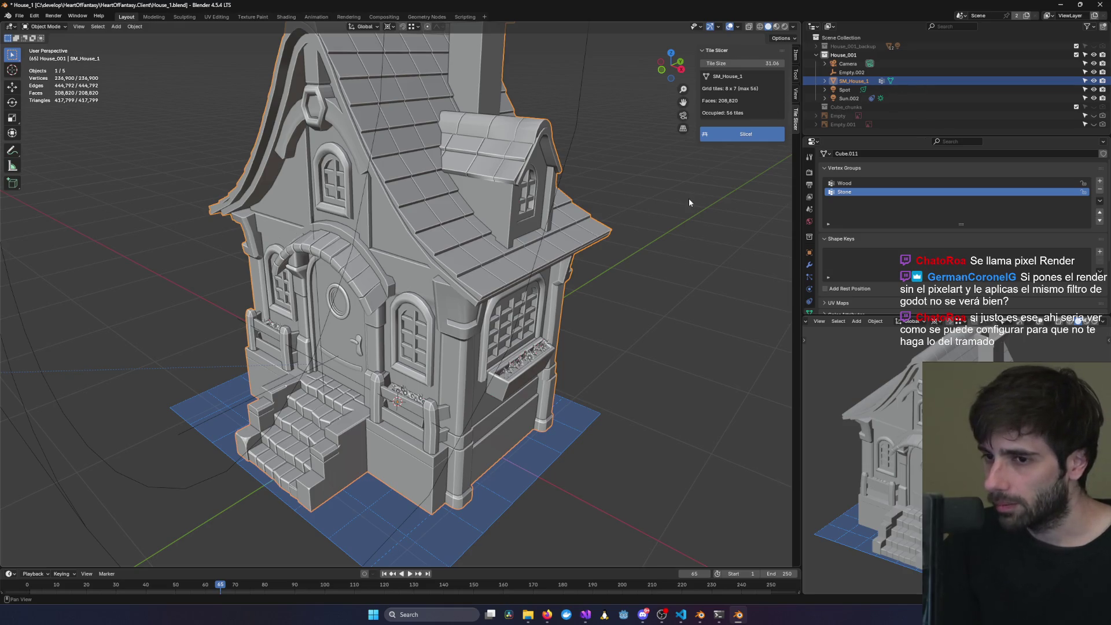
# - Hide the original SM_House_1 and pull tiles 7_2 and 6_2 out of the model
pyautogui.click(1094, 81)
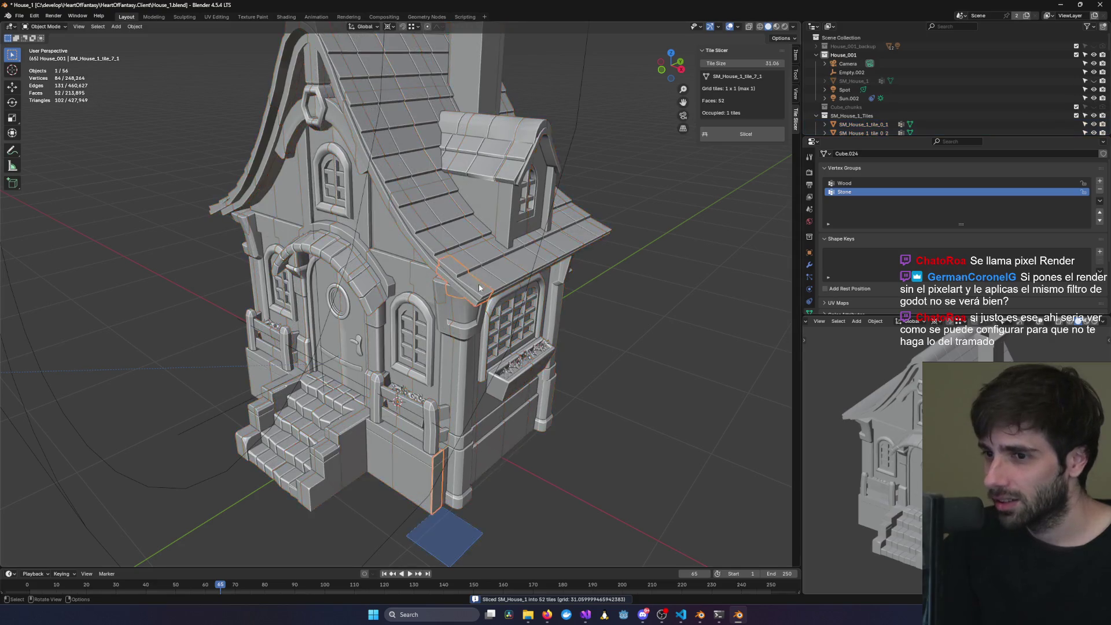
pyautogui.moveTo(440, 325); pyautogui.dragTo(482, 298, button='middle')
pyautogui.click(481, 299)
pyautogui.moveTo(482, 299)
pyautogui.mouseDown()
pyautogui.moveTo(682, 243)
pyautogui.moveTo(614, 255)
pyautogui.mouseUp()
pyautogui.moveTo(613, 256); pyautogui.dragTo(530, 237, button='middle')
pyautogui.scroll(-5, 530, 238)
pyautogui.click(406, 260)
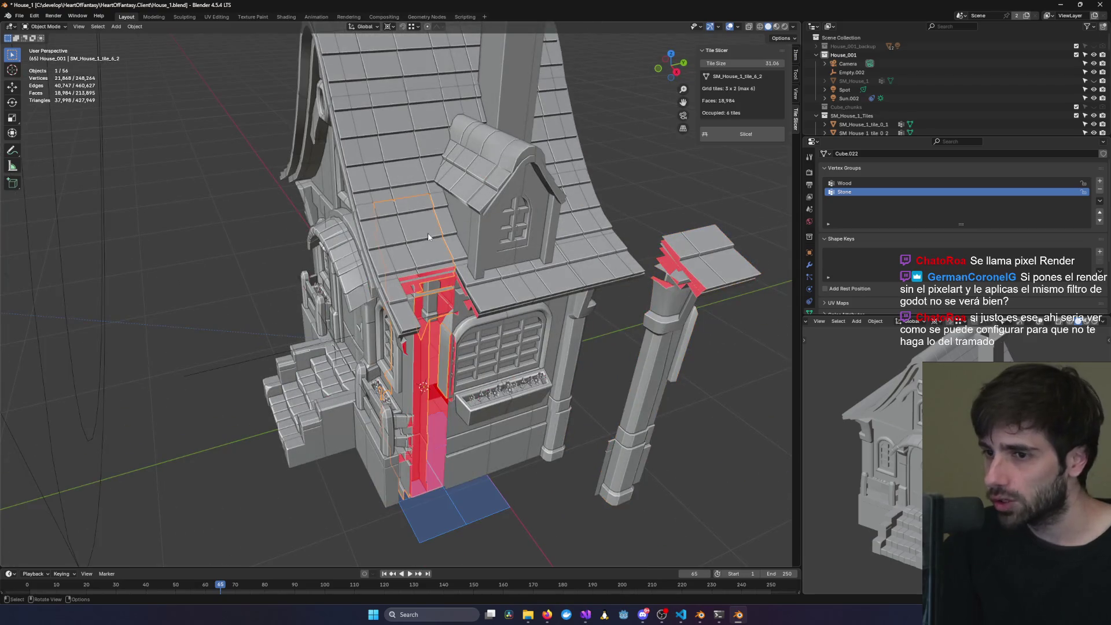
pyautogui.press('g')
pyautogui.click(653, 209)
# - Move tile 6_6 and chimney tile 5_4 out of the house
pyautogui.moveTo(630, 228)
pyautogui.mouseDown(button='middle')
pyautogui.moveTo(648, 250)
pyautogui.moveTo(608, 243)
pyautogui.mouseUp(button='middle')
pyautogui.scroll(-4, 648, 250)
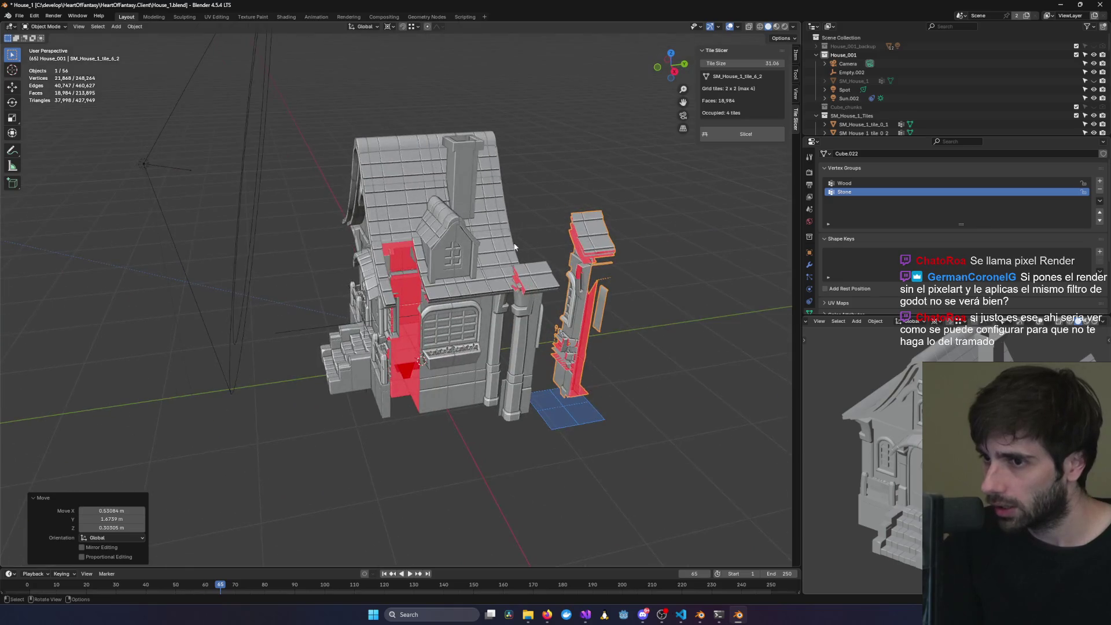
pyautogui.click(602, 243)
pyautogui.press('g')
pyautogui.click(638, 202)
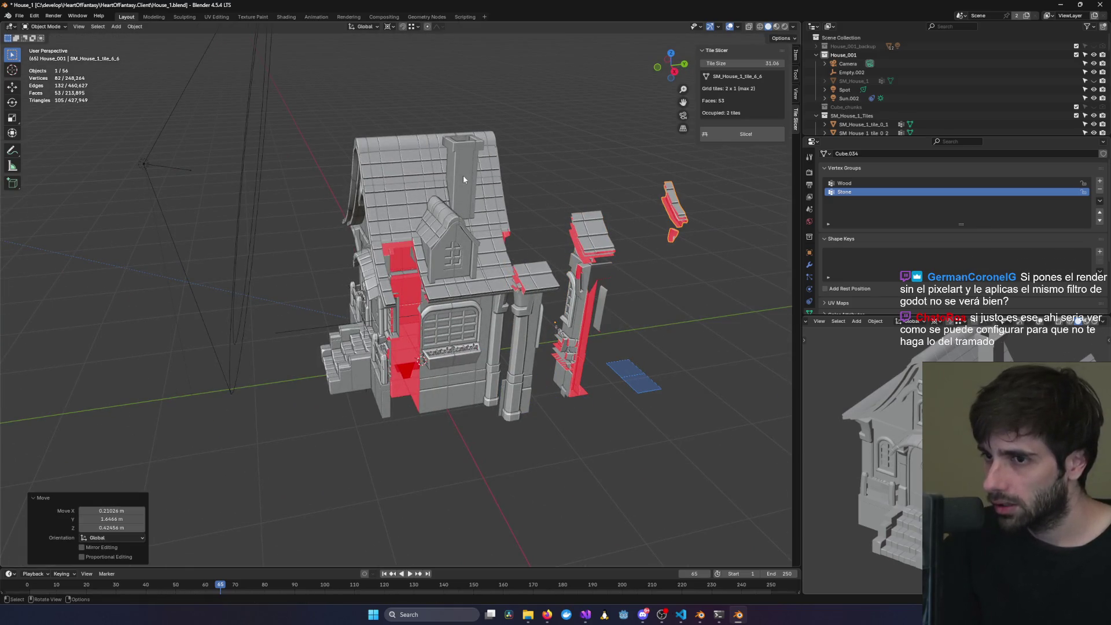
pyautogui.click(463, 176)
pyautogui.press('g')
pyautogui.click(634, 228)
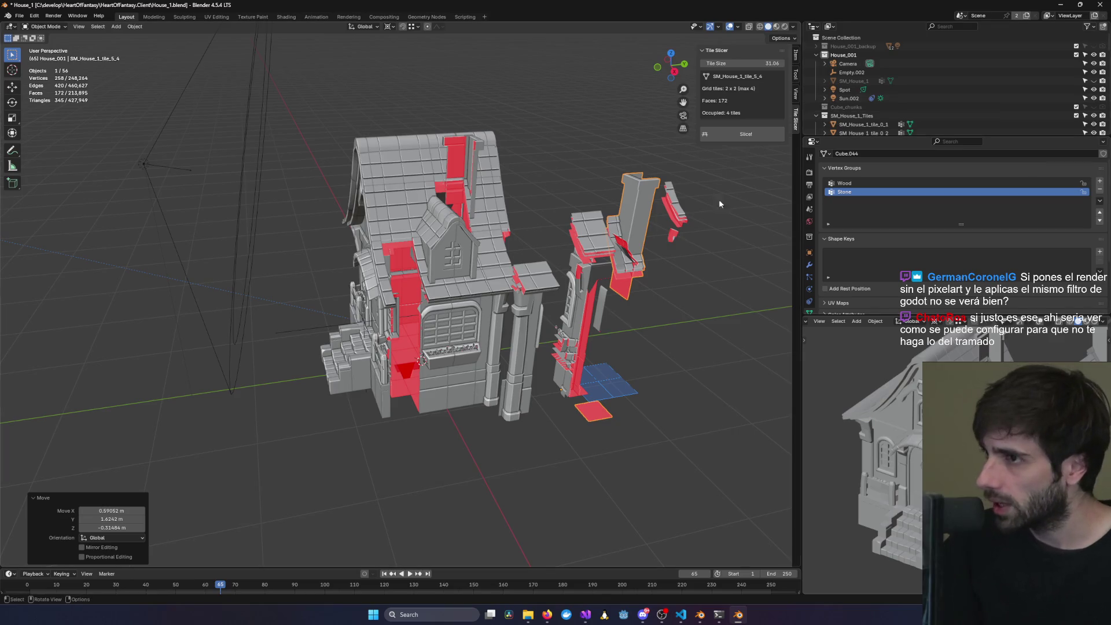
# - Close House_1 without saving and return to the Slime scene
pyautogui.click(1100, 4)
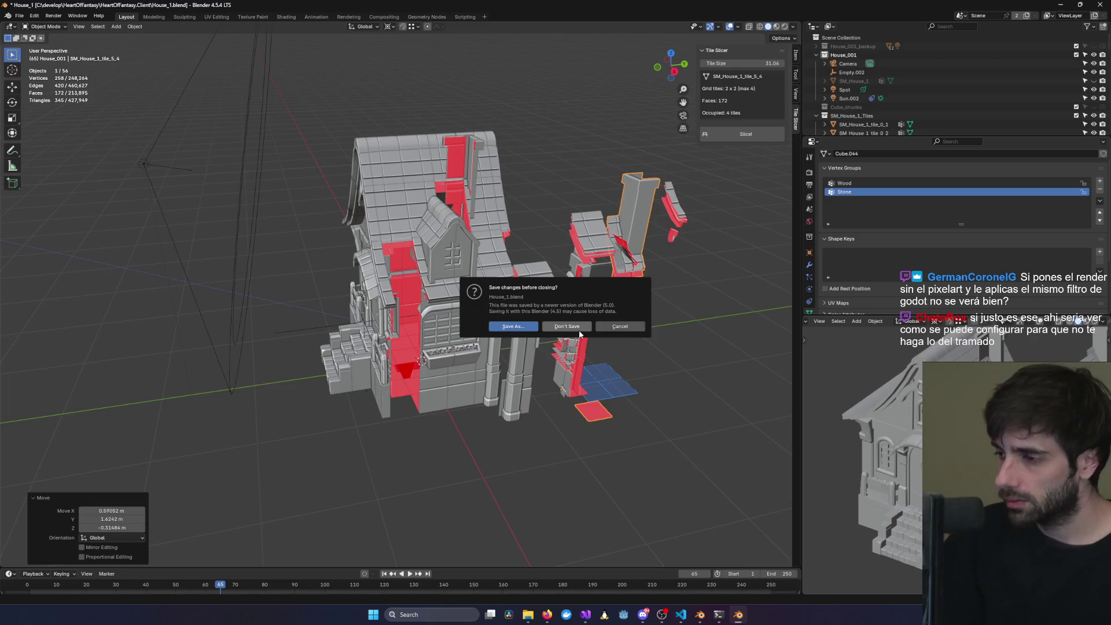
pyautogui.click(579, 330)
pyautogui.moveTo(676, 349)
pyautogui.mouseDown(button='middle')
pyautogui.moveTo(714, 298)
pyautogui.moveTo(641, 285)
pyautogui.mouseUp(button='middle')
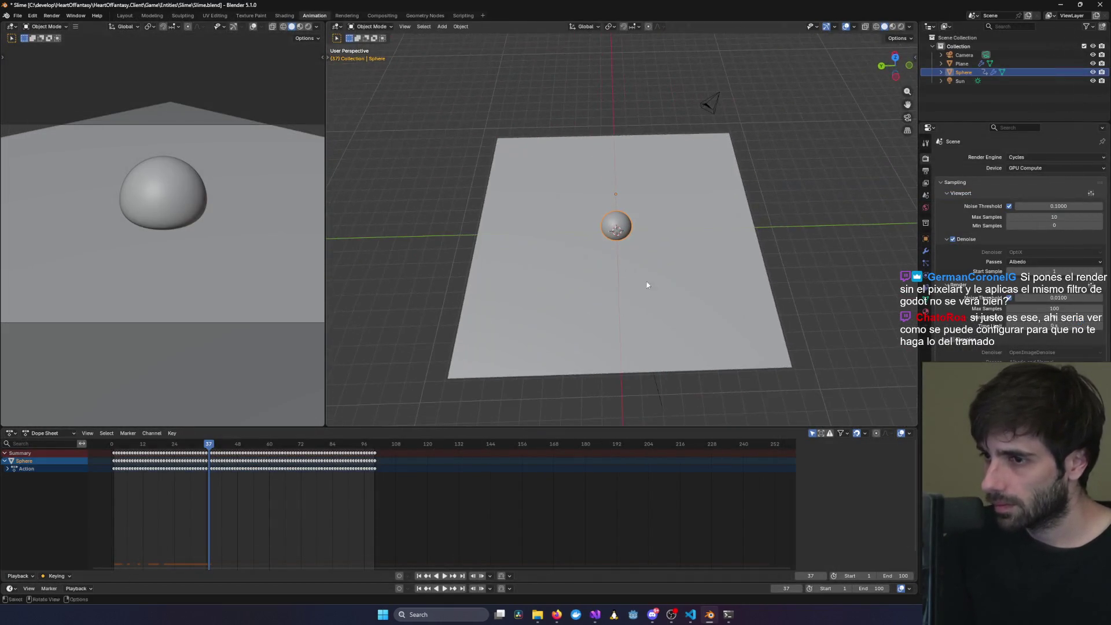
pyautogui.click(557, 614)
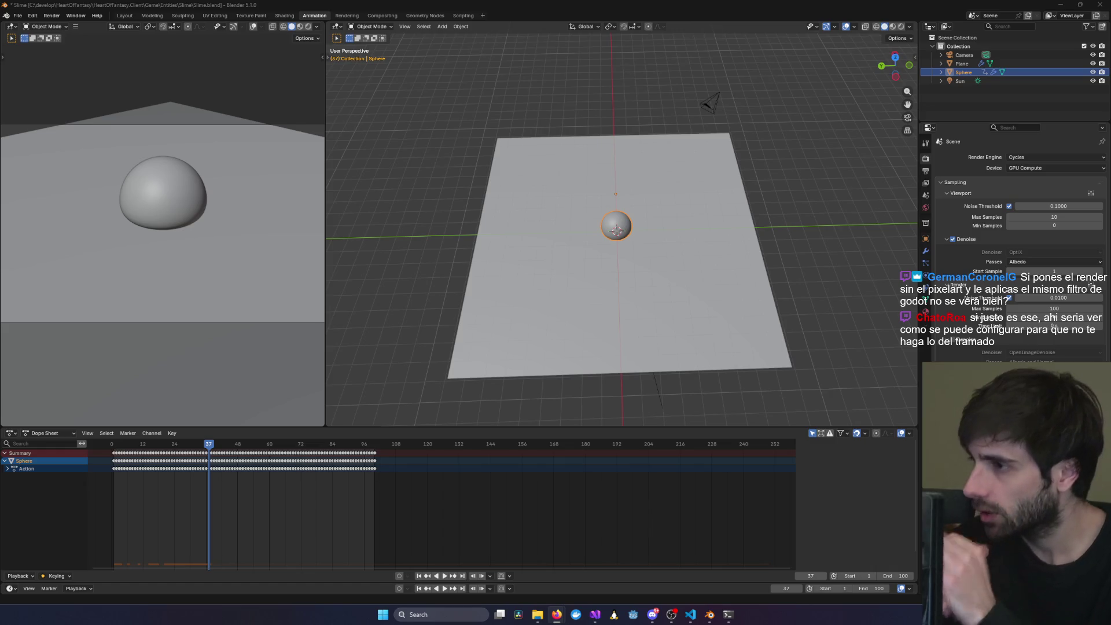
# - Hide the ground plane in the viewport via its Outliner eye icon
pyautogui.moveTo(643, 255)
pyautogui.mouseDown(button='middle')
pyautogui.moveTo(655, 199)
pyautogui.moveTo(784, 225)
pyautogui.moveTo(636, 218)
pyautogui.mouseUp(button='middle')
pyautogui.scroll(8, 612, 243)
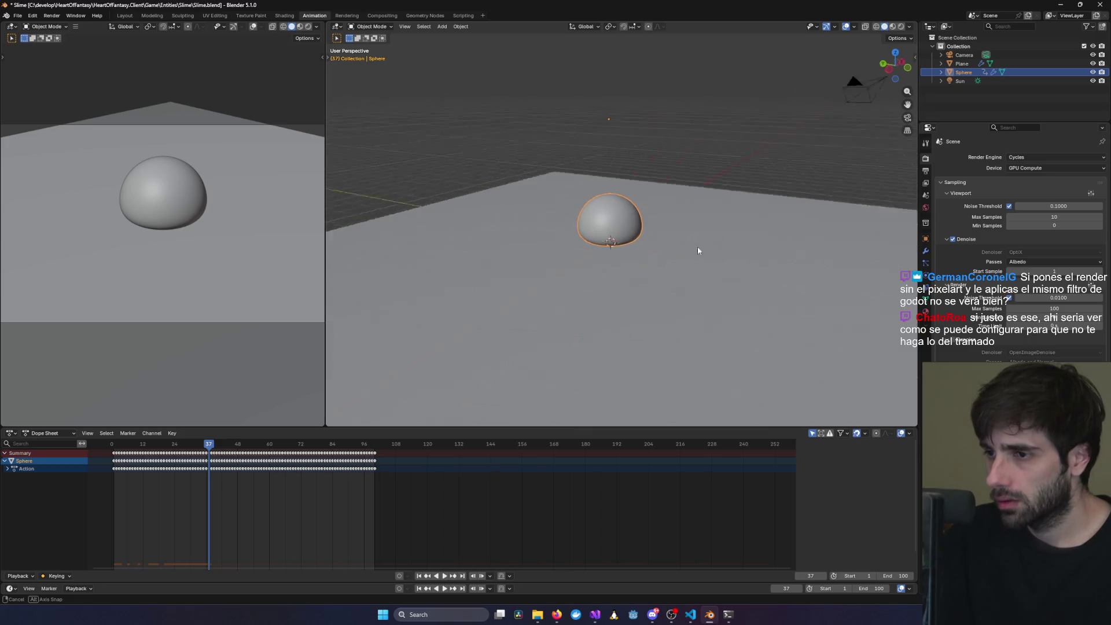
pyautogui.moveTo(713, 246)
pyautogui.mouseDown(button='middle')
pyautogui.moveTo(694, 248)
pyautogui.moveTo(780, 241)
pyautogui.moveTo(604, 324)
pyautogui.mouseUp(button='middle')
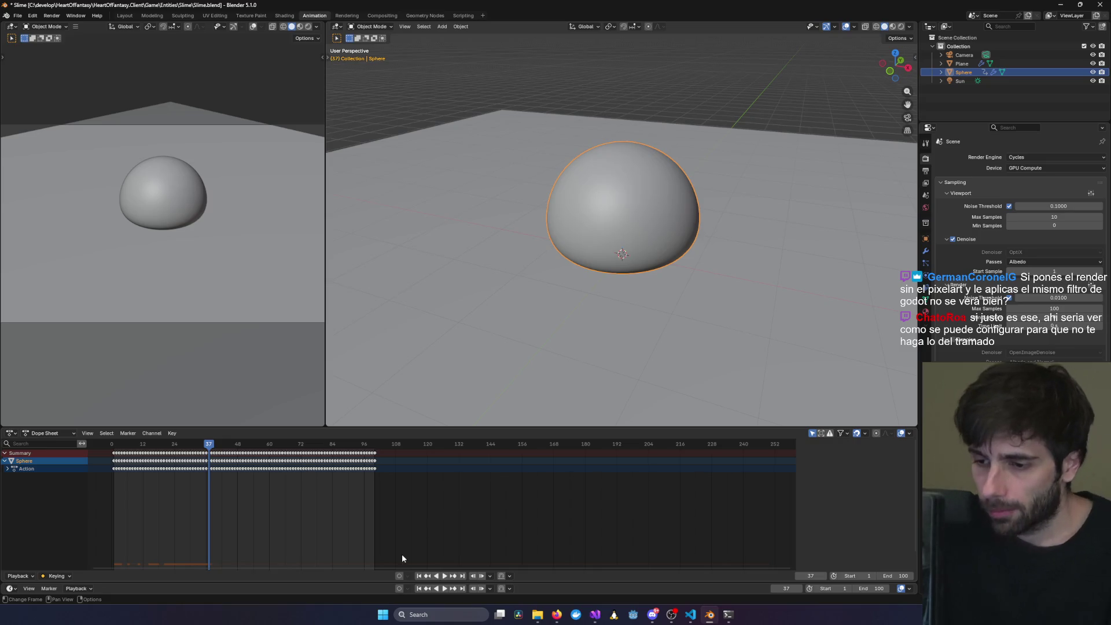
pyautogui.moveTo(656, 271); pyautogui.dragTo(724, 232, button='middle')
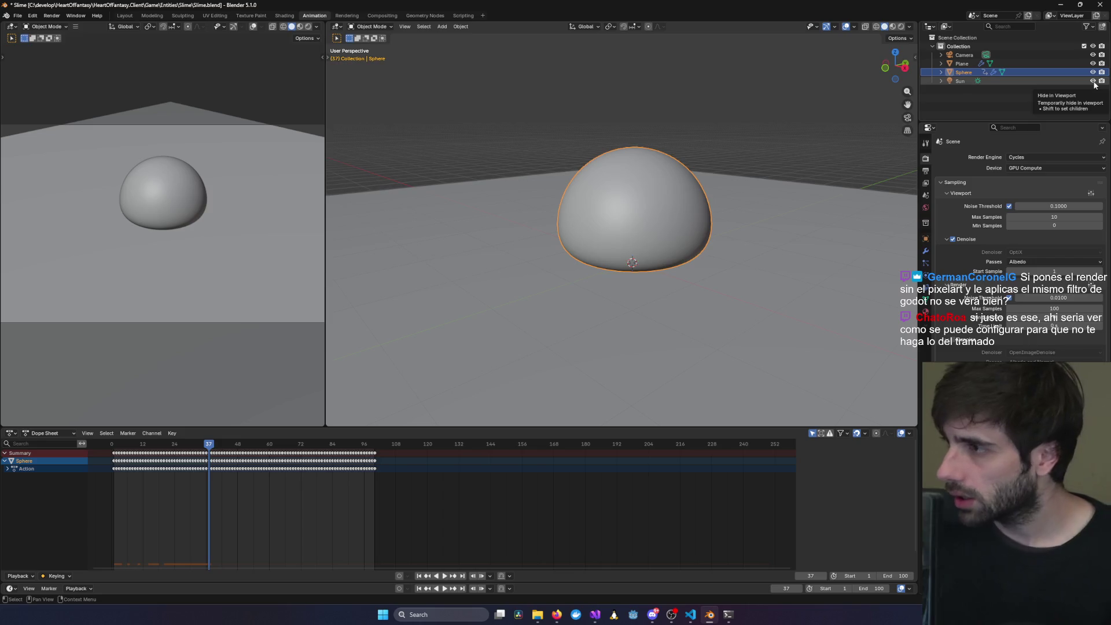
pyautogui.click(1092, 63)
# - Scrub the animation back to frame 0 and box-select all the sphere's keyframes
pyautogui.moveTo(706, 301); pyautogui.dragTo(581, 298, button='middle')
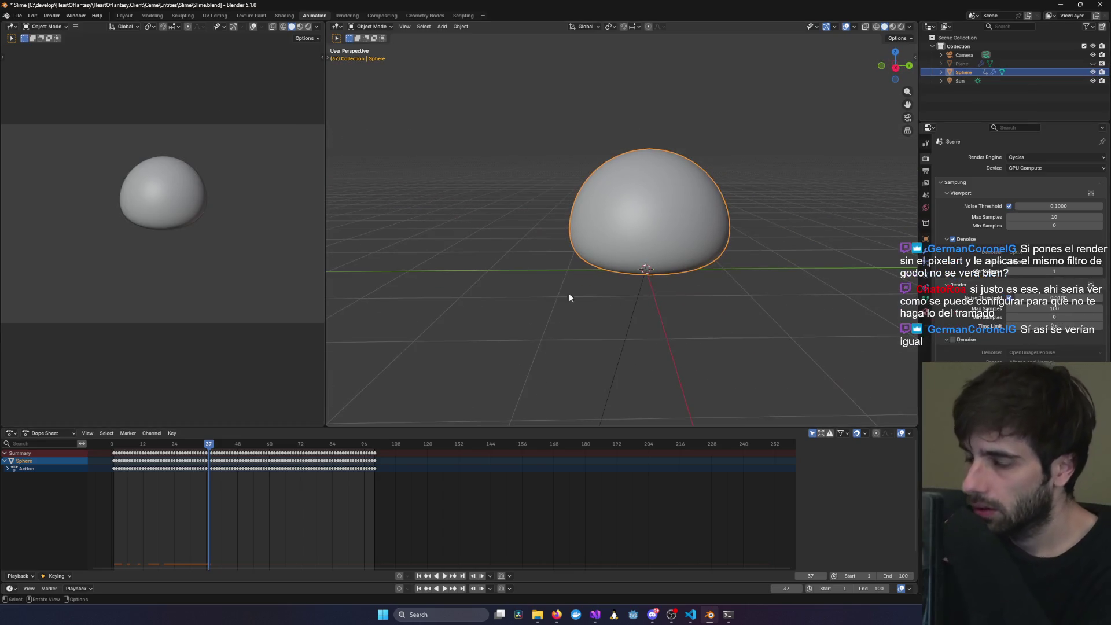
pyautogui.moveTo(206, 449)
pyautogui.mouseDown()
pyautogui.moveTo(136, 450)
pyautogui.moveTo(487, 478)
pyautogui.moveTo(116, 463)
pyautogui.mouseUp()
pyautogui.moveTo(445, 509); pyautogui.dragTo(88, 439)
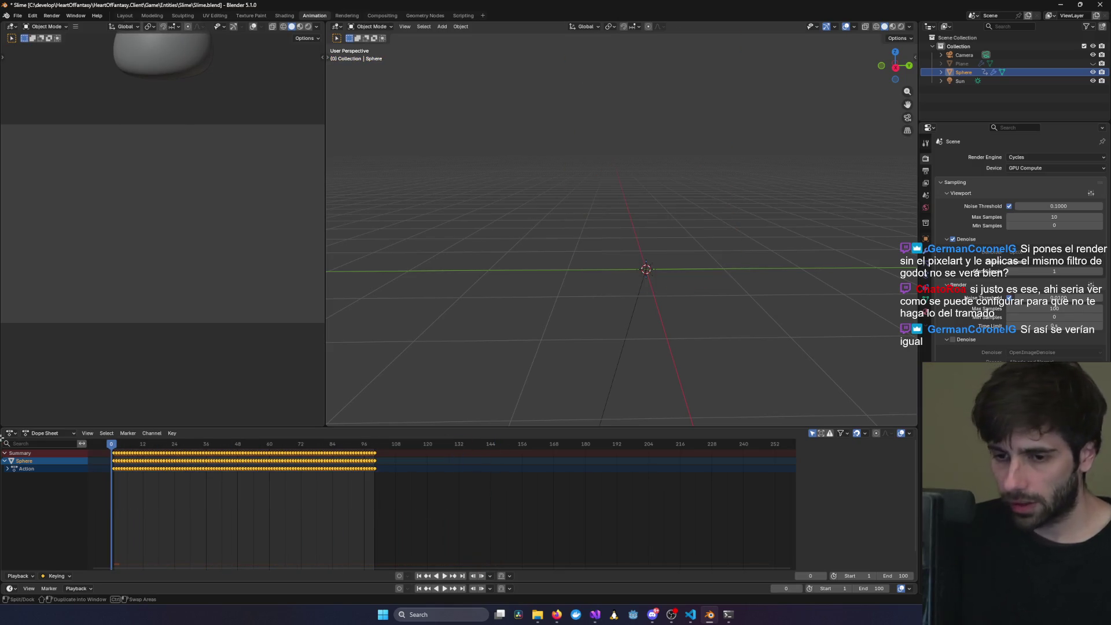
# - Delete all of the sphere's animation keyframes
pyautogui.scroll(-3, 375, 476)
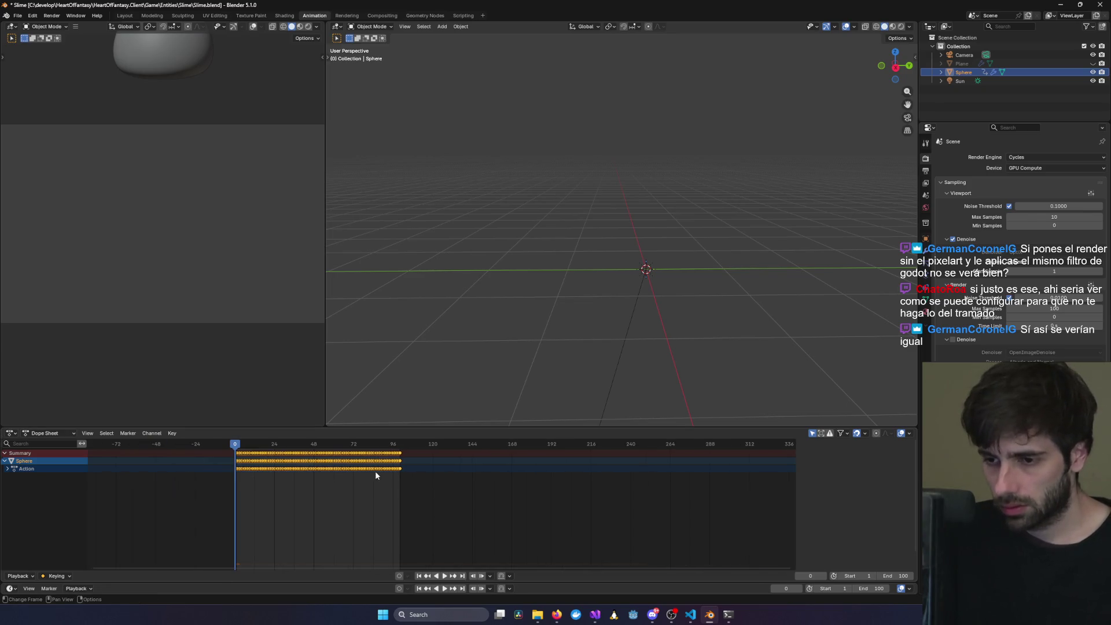
pyautogui.press('Delete')
pyautogui.moveTo(594, 165)
pyautogui.mouseDown(button='middle')
pyautogui.moveTo(559, 238)
pyautogui.moveTo(450, 307)
pyautogui.mouseUp(button='middle')
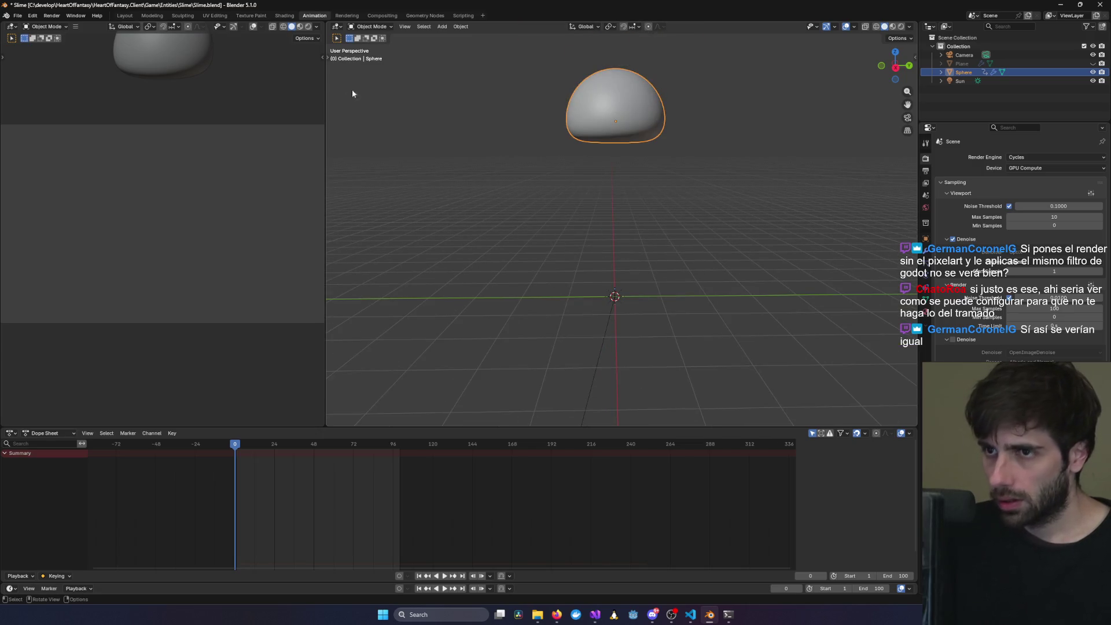
pyautogui.click(372, 27)
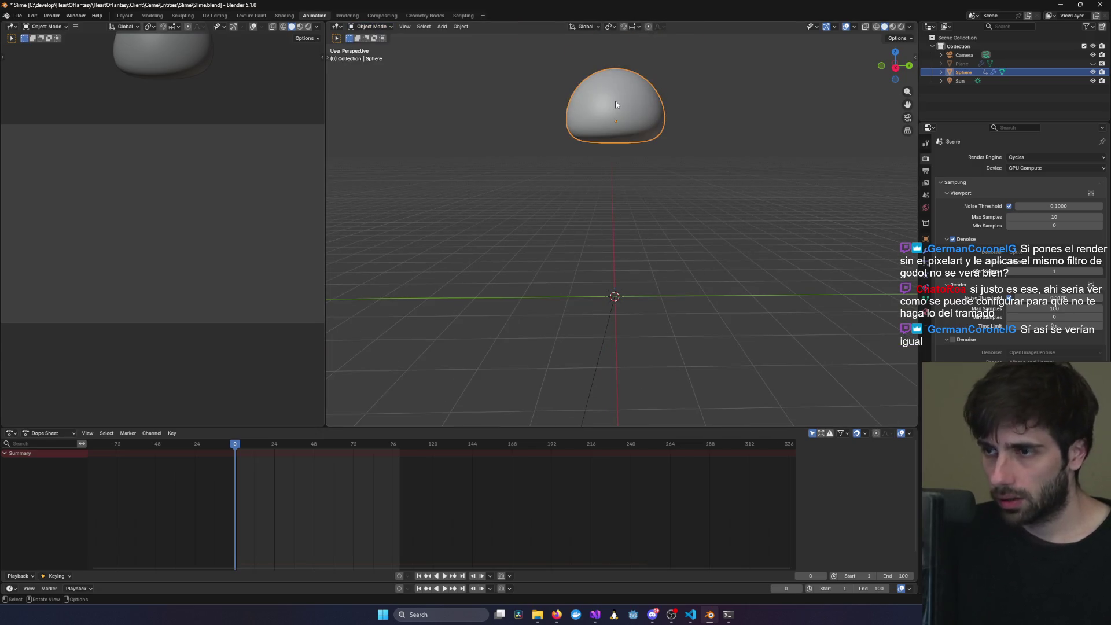
# - In side orthographic view, lower the sphere about 3.24 m along Z onto the ground
pyautogui.press('g')
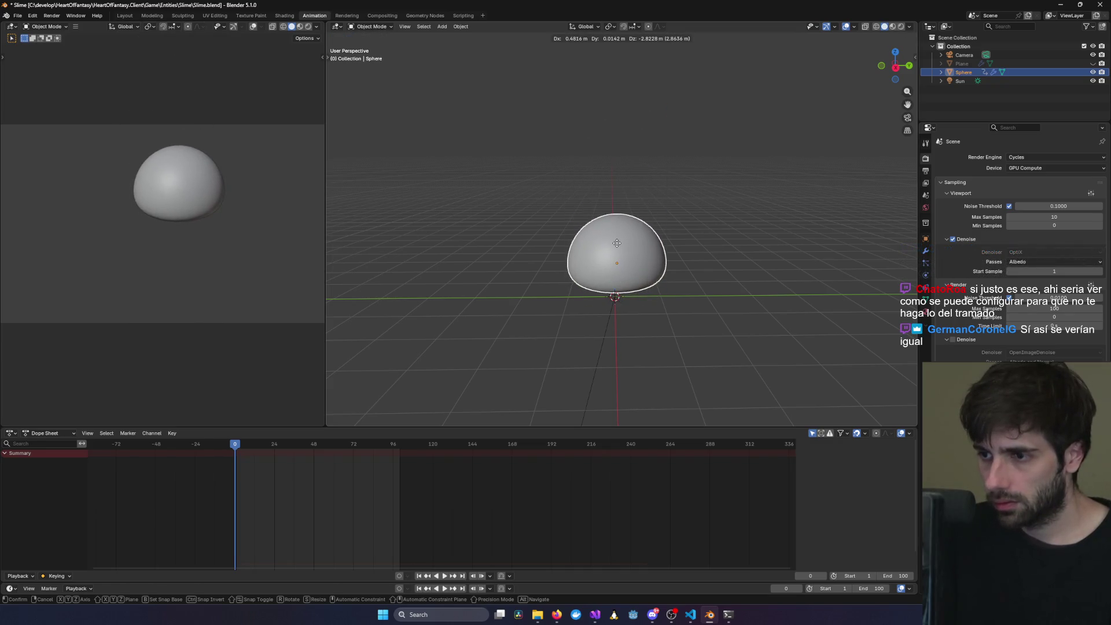
pyautogui.press('Escape')
pyautogui.press('KP_3')
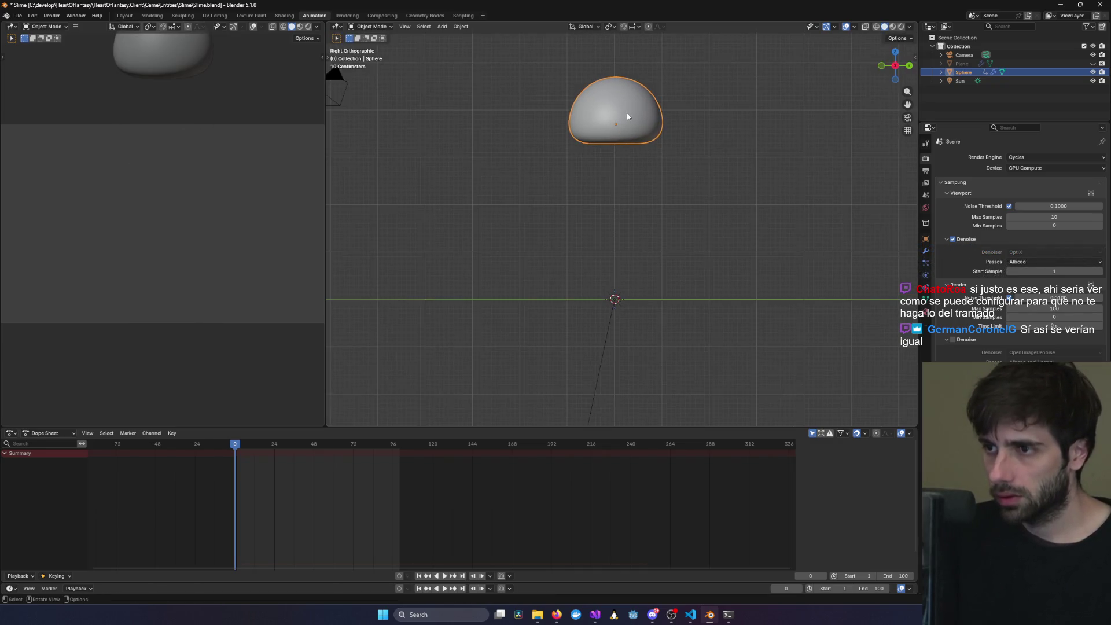
pyautogui.press('g')
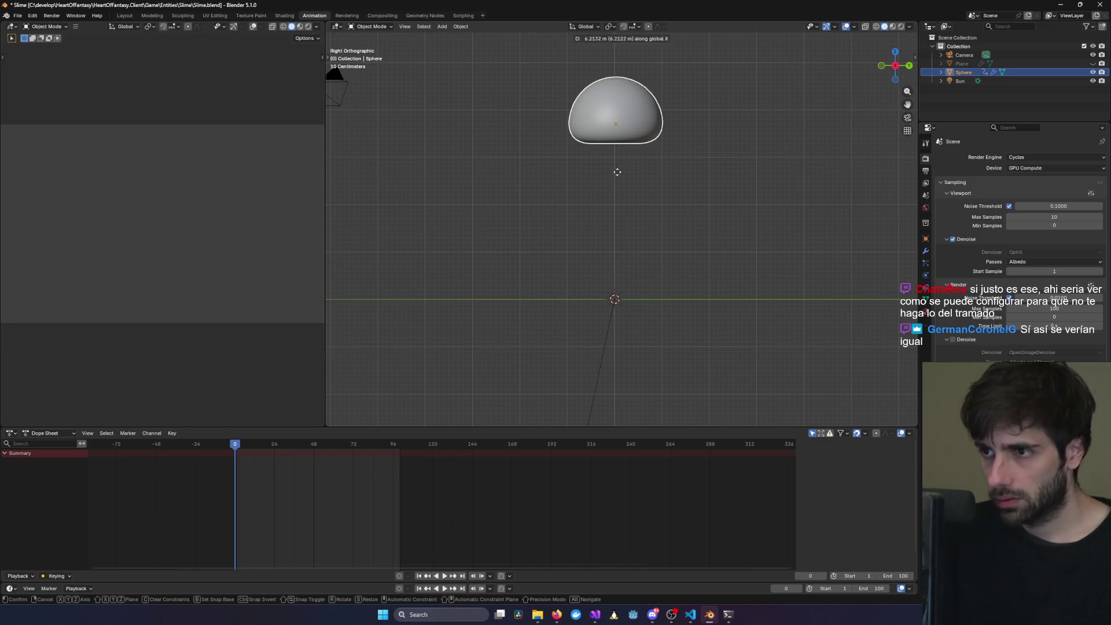
pyautogui.press('Escape')
pyautogui.press('g')
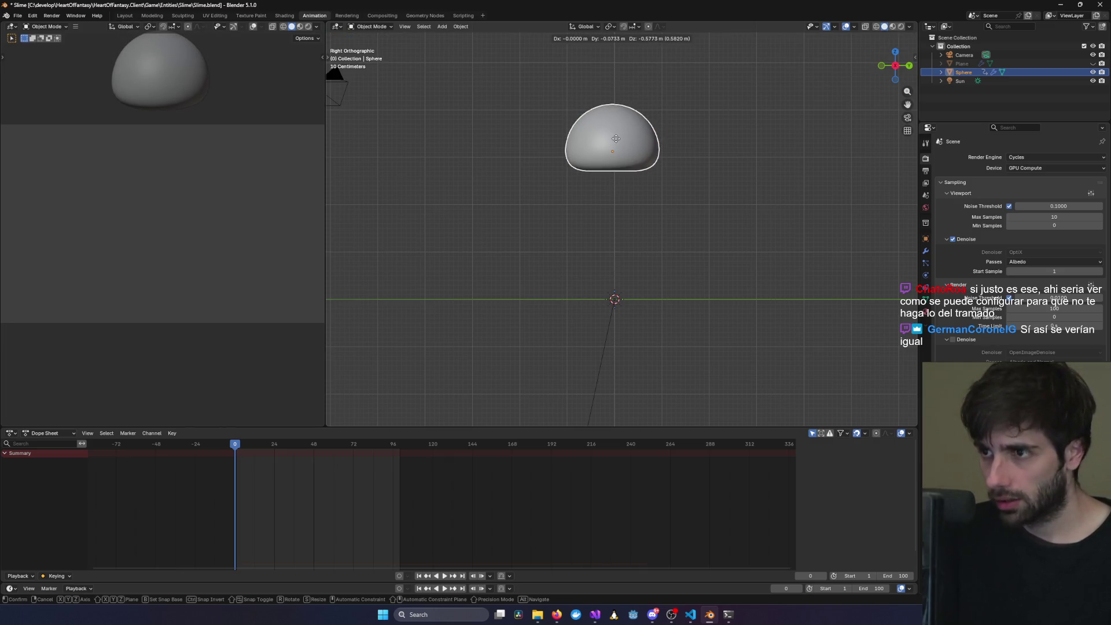
pyautogui.press('z')
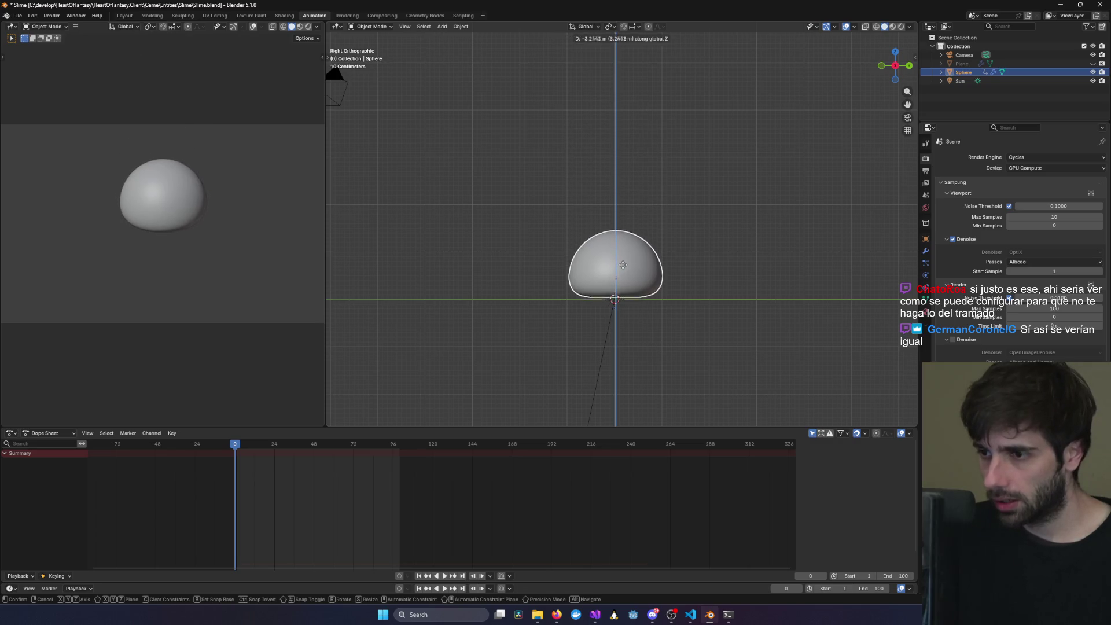
pyautogui.click(624, 266)
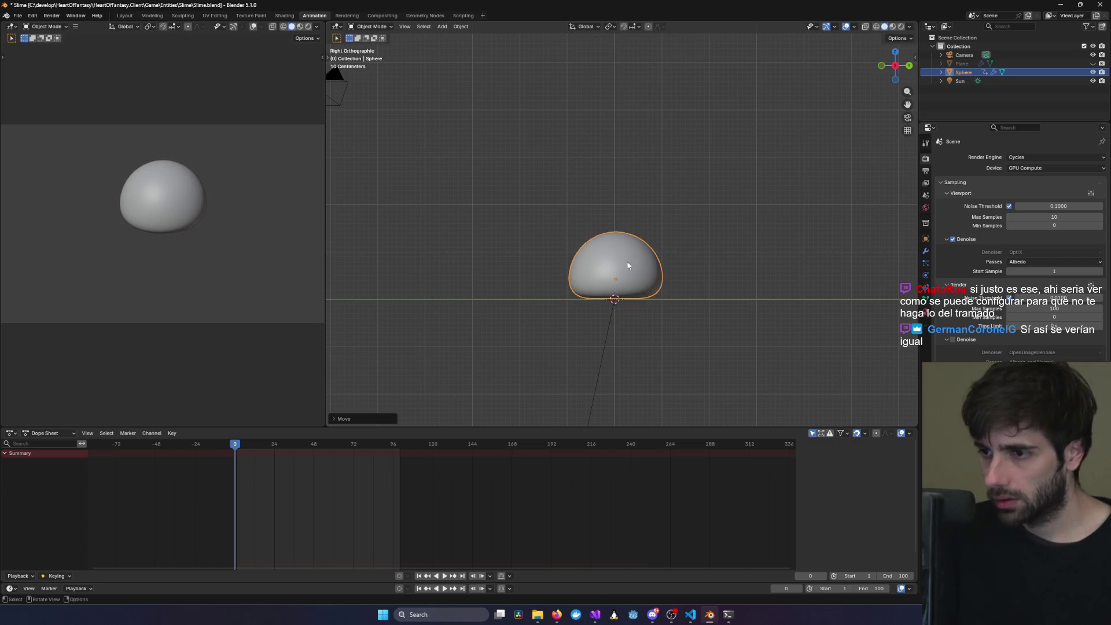
# - Make the ground plane visible again and start playing the animation
pyautogui.click(743, 208)
pyautogui.moveTo(743, 207)
pyautogui.mouseDown(button='middle')
pyautogui.moveTo(623, 236)
pyautogui.moveTo(541, 214)
pyautogui.moveTo(722, 203)
pyautogui.moveTo(714, 184)
pyautogui.moveTo(598, 223)
pyautogui.moveTo(649, 250)
pyautogui.moveTo(644, 224)
pyautogui.mouseUp(button='middle')
pyautogui.click(1093, 63)
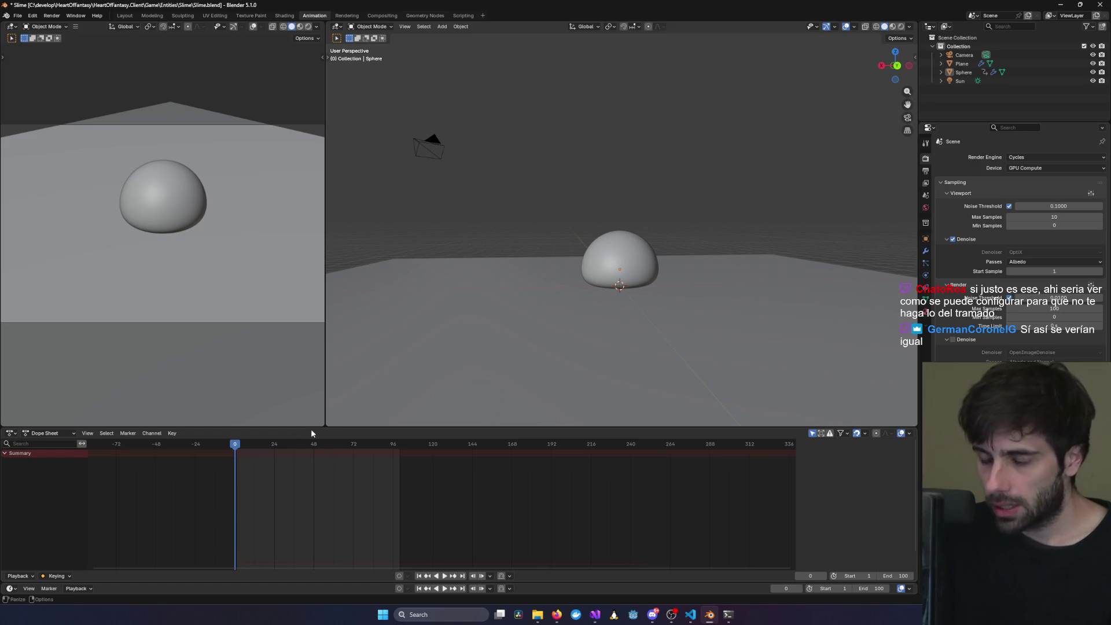
pyautogui.press('space')
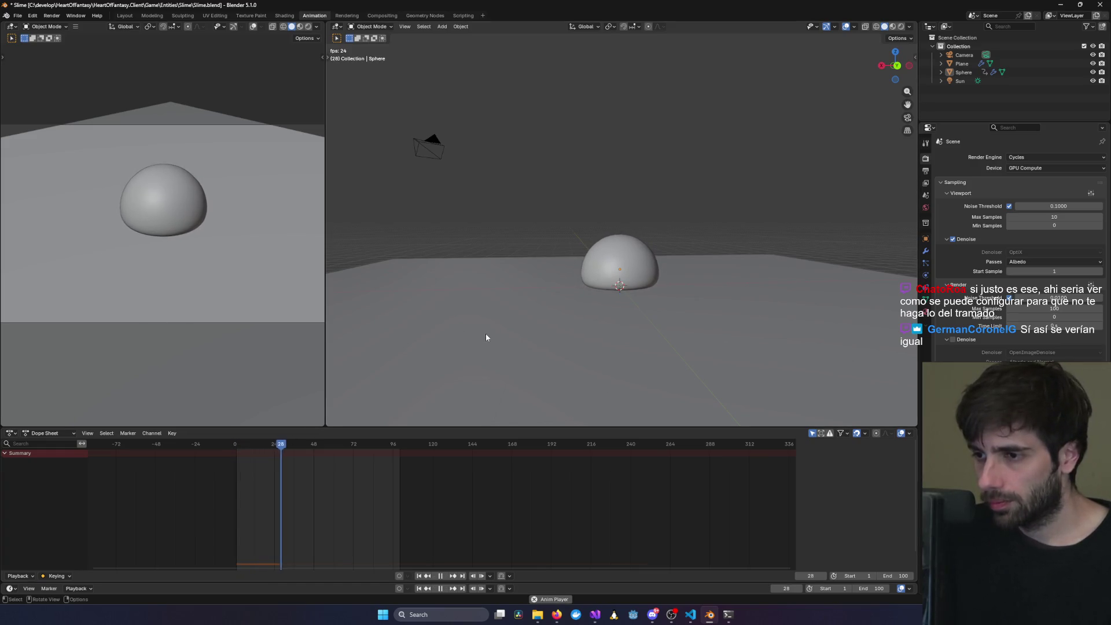
# - Stop playback at frame 48, box-select the sphere and plane, and enter Edit Mode
pyautogui.press('space')
pyautogui.scroll(5, 630, 315)
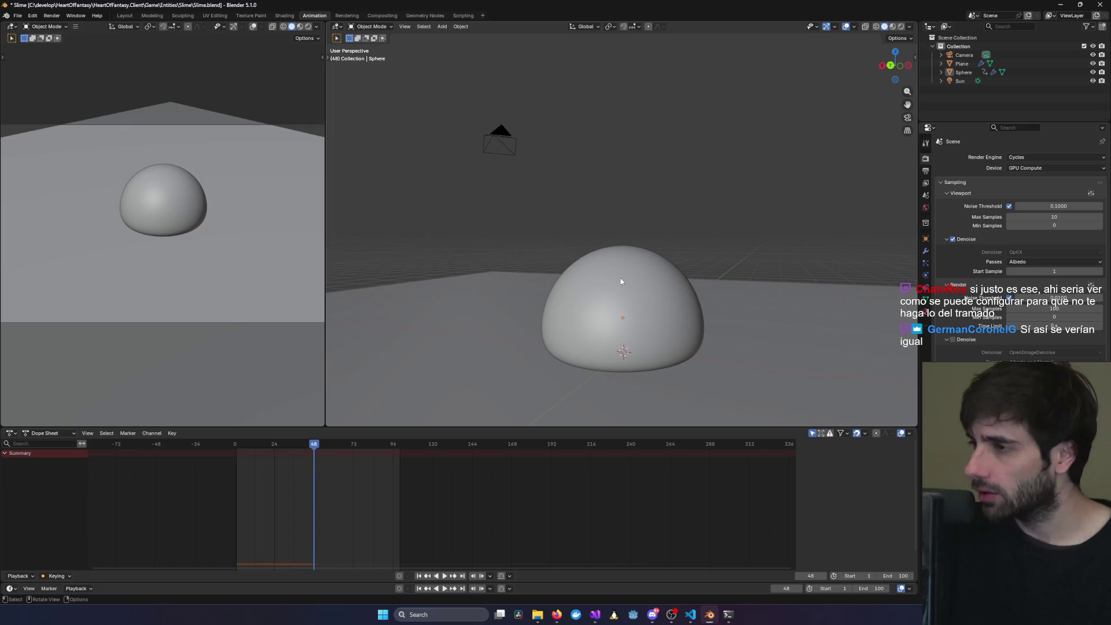
pyautogui.moveTo(584, 242); pyautogui.dragTo(768, 329)
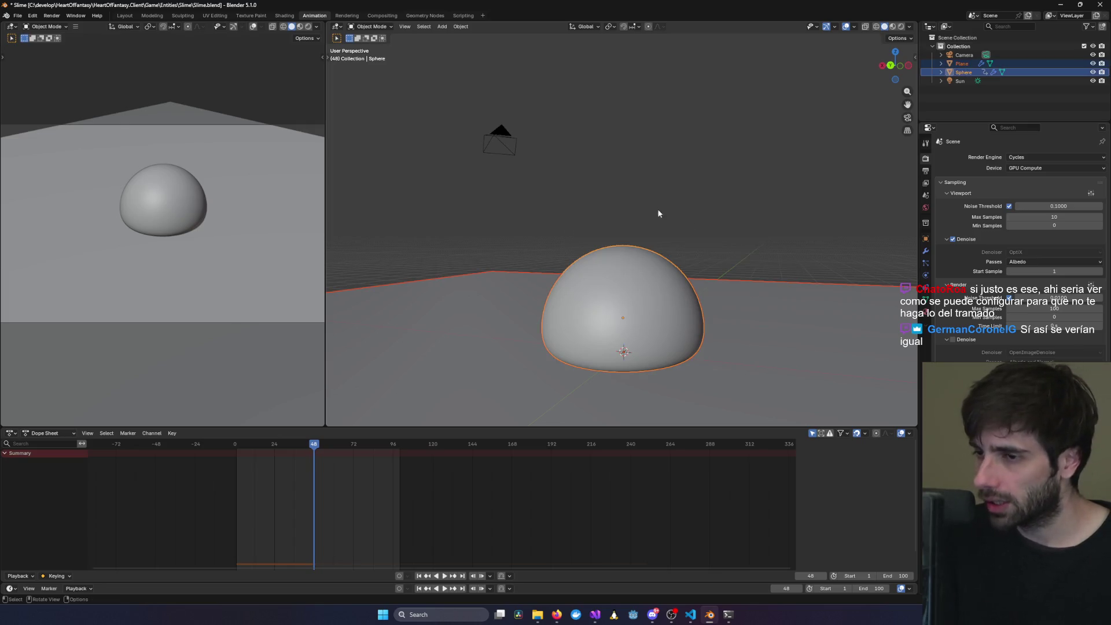
pyautogui.press('Tab')
# - Try selecting the sphere's top vertices, then clear the vertex selection entirely
pyautogui.moveTo(615, 264); pyautogui.dragTo(517, 181, button='middle')
pyautogui.moveTo(516, 182)
pyautogui.mouseDown()
pyautogui.moveTo(670, 248)
pyautogui.moveTo(703, 286)
pyautogui.mouseUp()
pyautogui.moveTo(703, 287); pyautogui.dragTo(669, 258, button='middle')
pyautogui.hotkey('alt', 'a')
pyautogui.press('a')
pyautogui.moveTo(521, 218)
pyautogui.mouseDown(button='middle')
pyautogui.moveTo(778, 285)
pyautogui.moveTo(772, 330)
pyautogui.moveTo(484, 280)
pyautogui.moveTo(643, 350)
pyautogui.mouseUp(button='middle')
pyautogui.hotkey('alt', 'a')
pyautogui.scroll(-6, 644, 350)
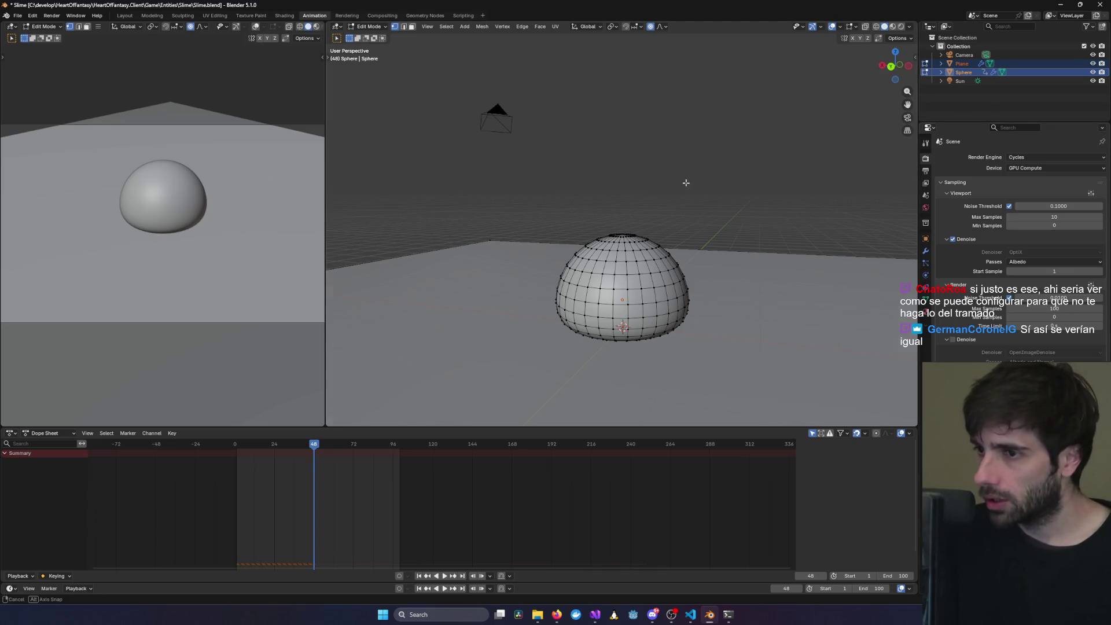
# - Select the single vertex at the sphere's top pole
pyautogui.moveTo(685, 179); pyautogui.dragTo(637, 231, button='middle')
pyautogui.scroll(3, 635, 234)
pyautogui.scroll(5, 635, 234)
pyautogui.click(660, 257)
pyautogui.moveTo(806, 241); pyautogui.dragTo(842, 197, button='middle')
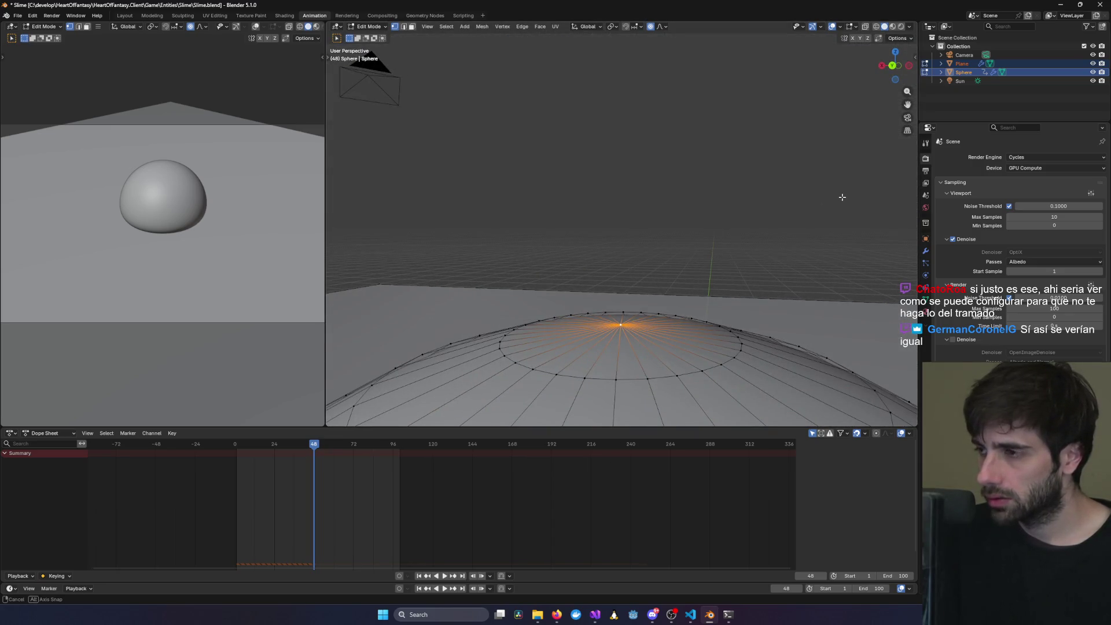
pyautogui.moveTo(842, 197)
pyautogui.mouseDown(button='middle')
pyautogui.moveTo(846, 208)
pyautogui.moveTo(889, 215)
pyautogui.mouseUp(button='middle')
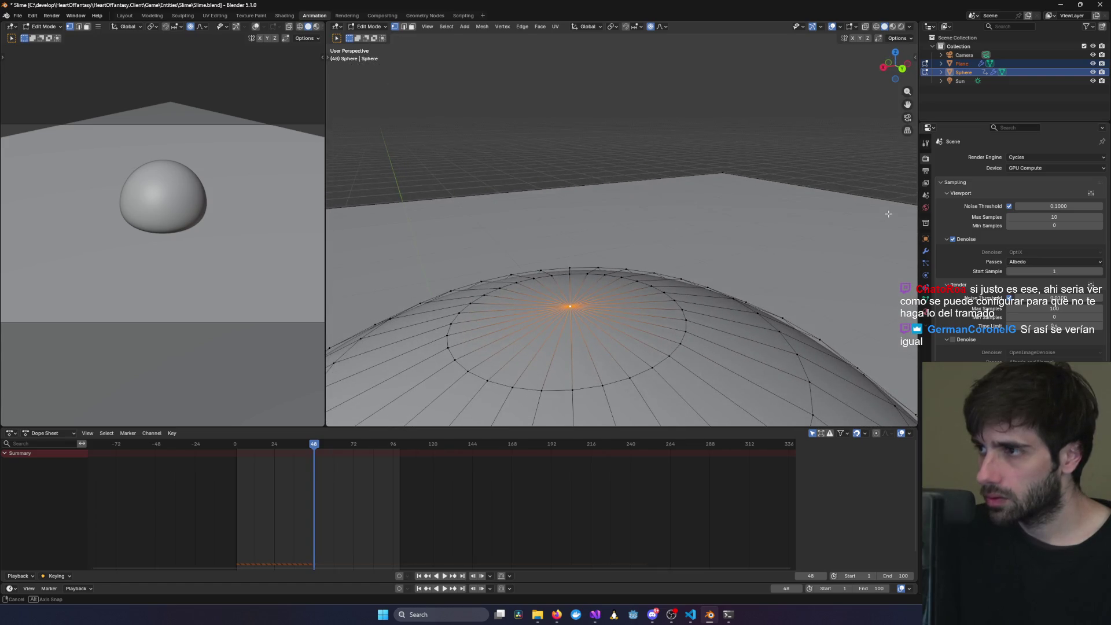
# - Open the Shift+A add menu and cancel it, then settle on Front Orthographic view
pyautogui.hotkey('shift', 'a')
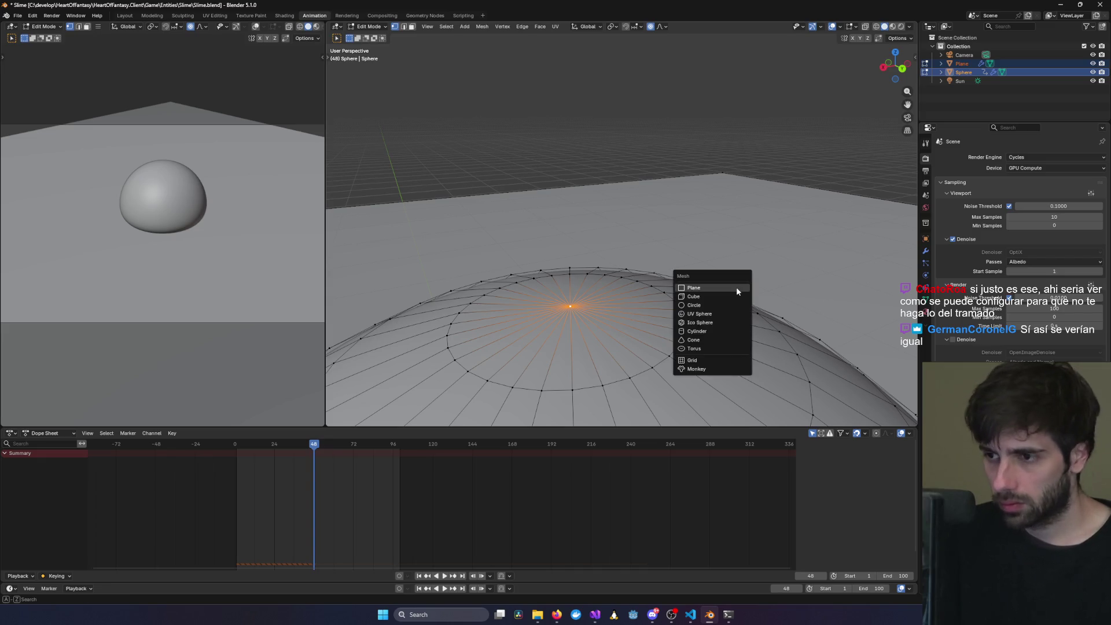
pyautogui.write('b')
pyautogui.press('BackSpace')
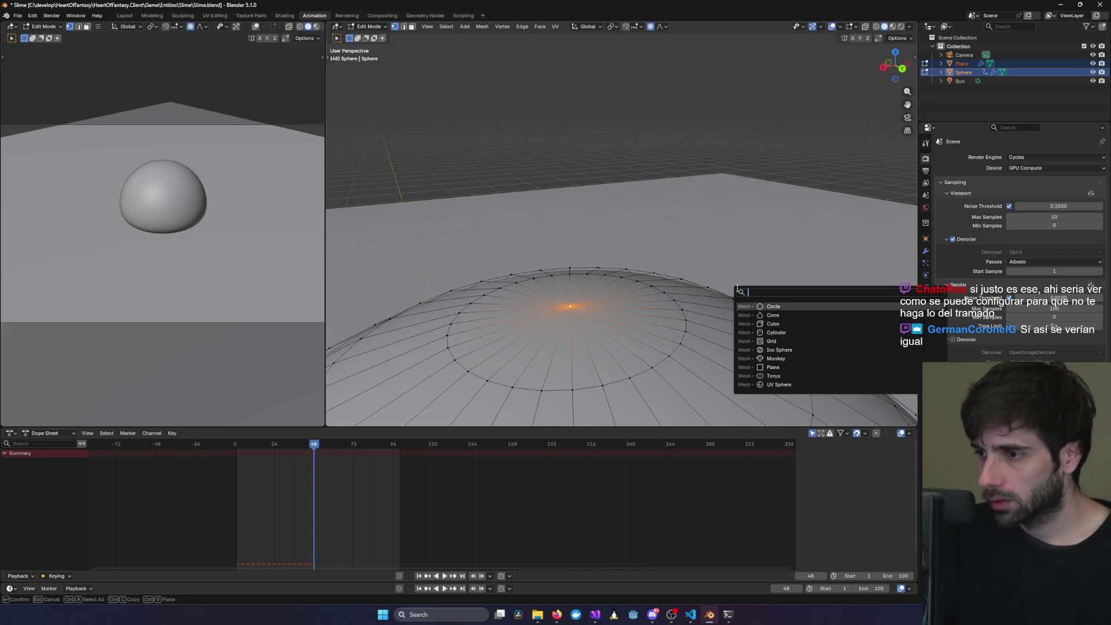
pyautogui.press('Escape')
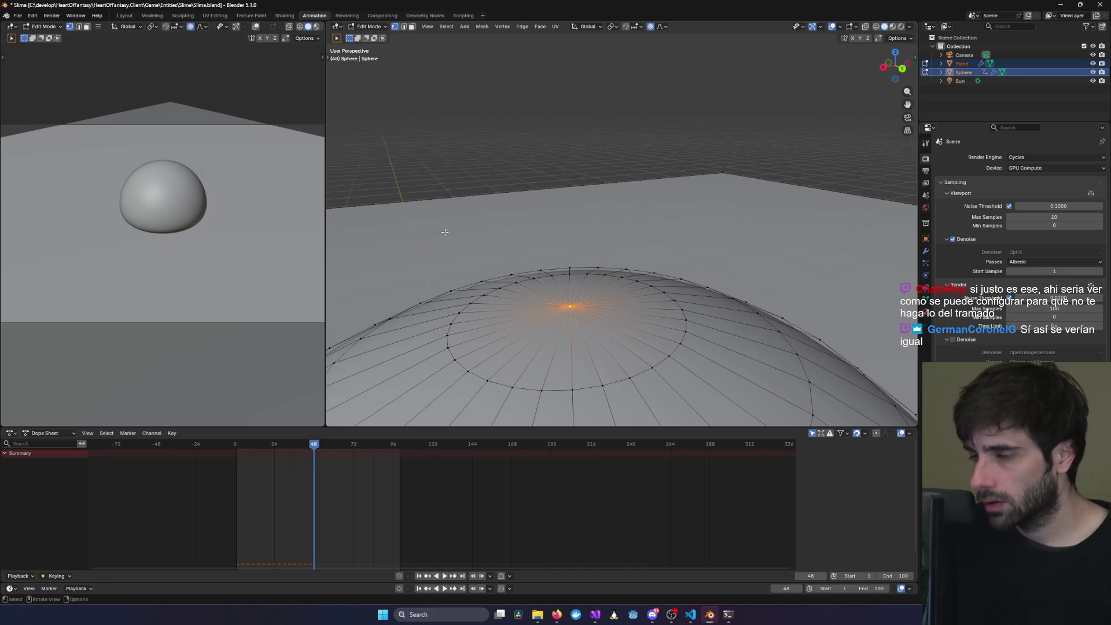
pyautogui.moveTo(633, 375)
pyautogui.mouseDown(button='middle')
pyautogui.moveTo(588, 348)
pyautogui.moveTo(635, 425)
pyautogui.moveTo(649, 220)
pyautogui.mouseUp(button='middle')
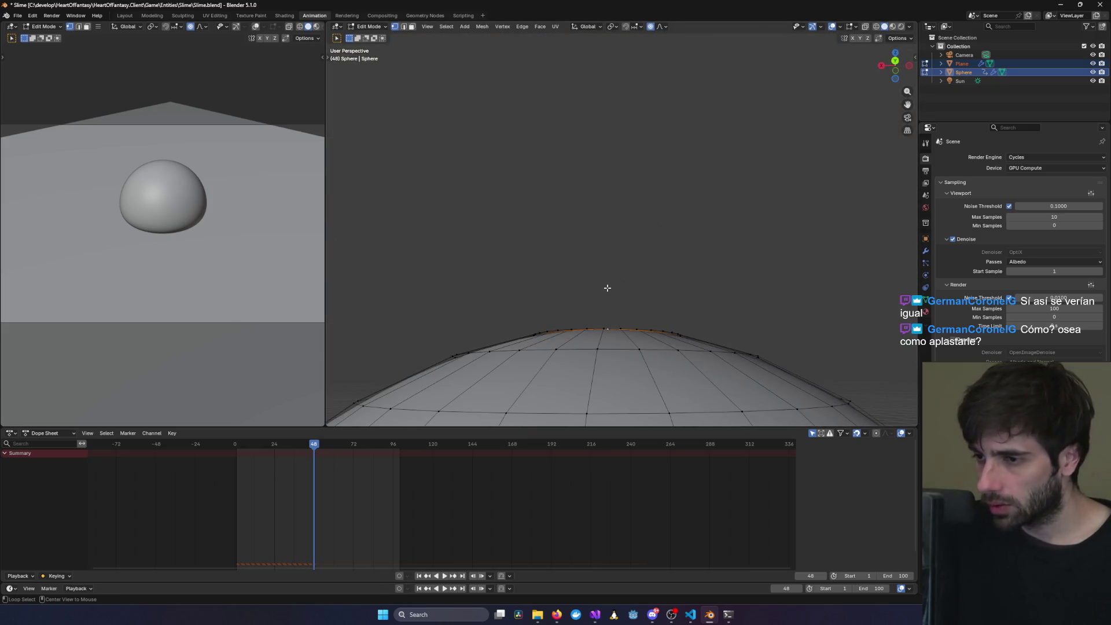
pyautogui.keyDown('alt'); pyautogui.moveTo(607, 287); pyautogui.dragTo(594, 306, button='middle'); pyautogui.keyUp('alt')
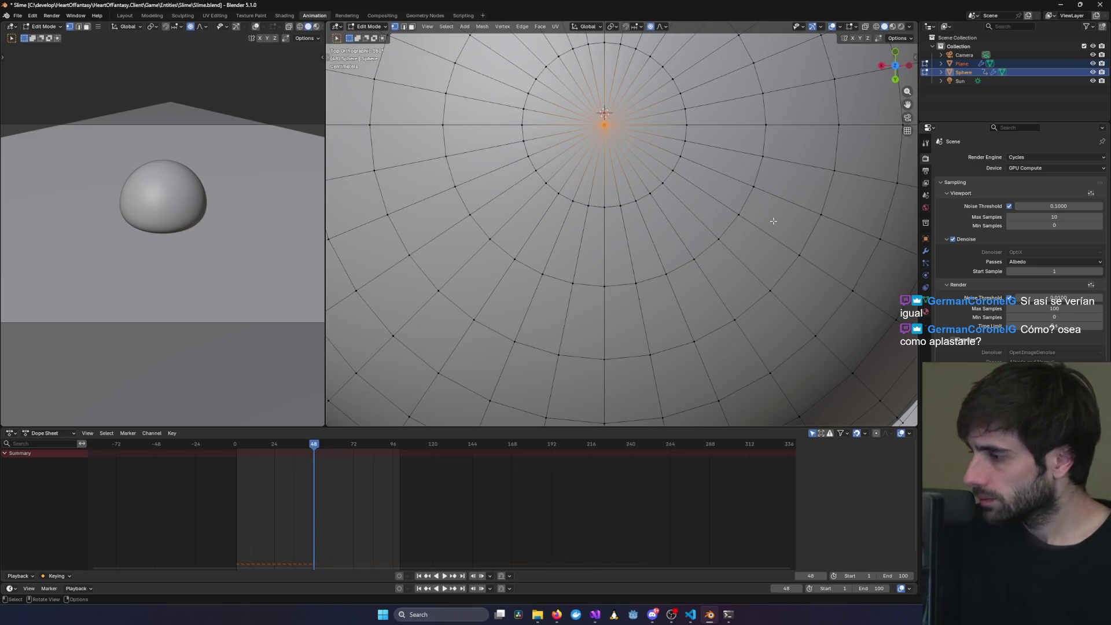
pyautogui.moveTo(747, 163); pyautogui.dragTo(710, 231, button='middle')
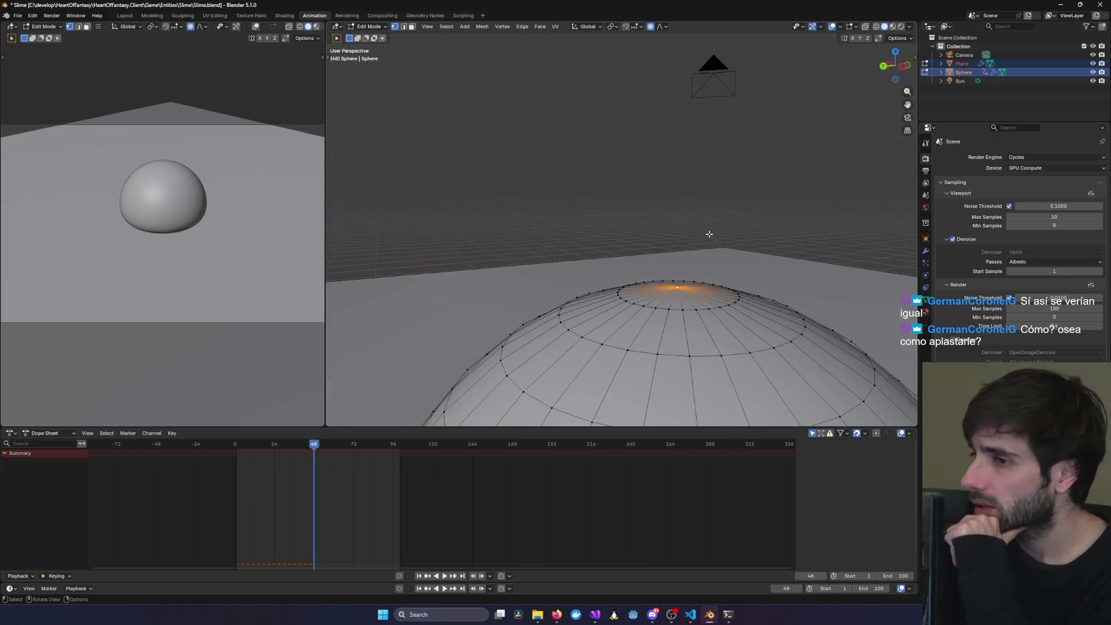
pyautogui.keyDown('alt'); pyautogui.moveTo(802, 276); pyautogui.dragTo(700, 281, button='middle'); pyautogui.keyUp('alt')
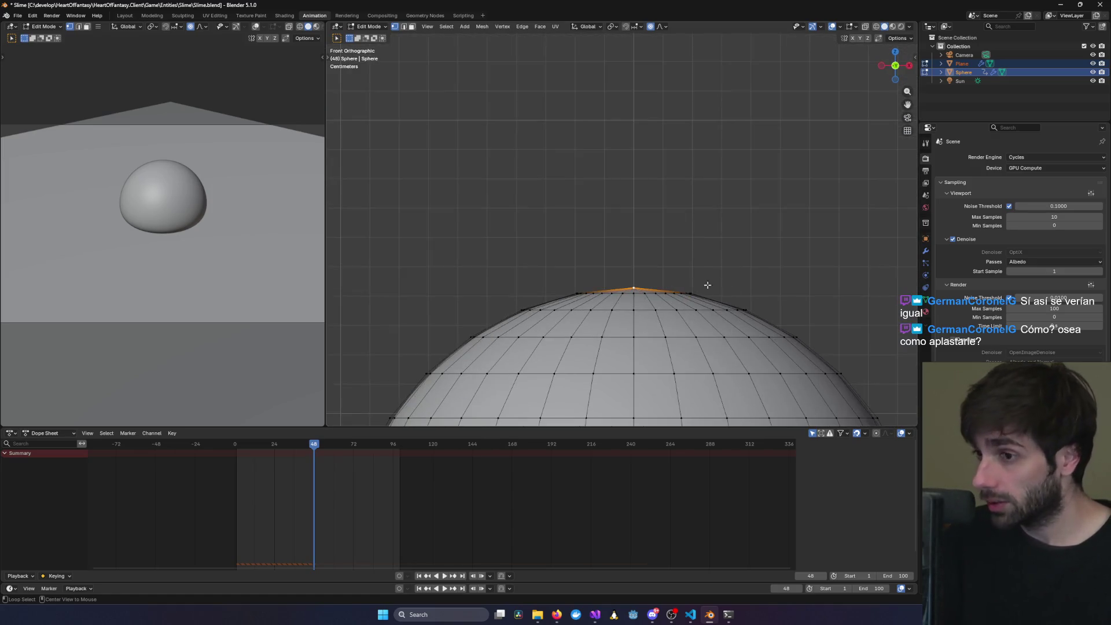
# - Show the active tool's settings in the Properties editor's Tool tab
pyautogui.scroll(-5, 701, 281)
pyautogui.keyDown('shift'); pyautogui.moveTo(687, 234); pyautogui.dragTo(681, 224, button='middle'); pyautogui.keyUp('shift')
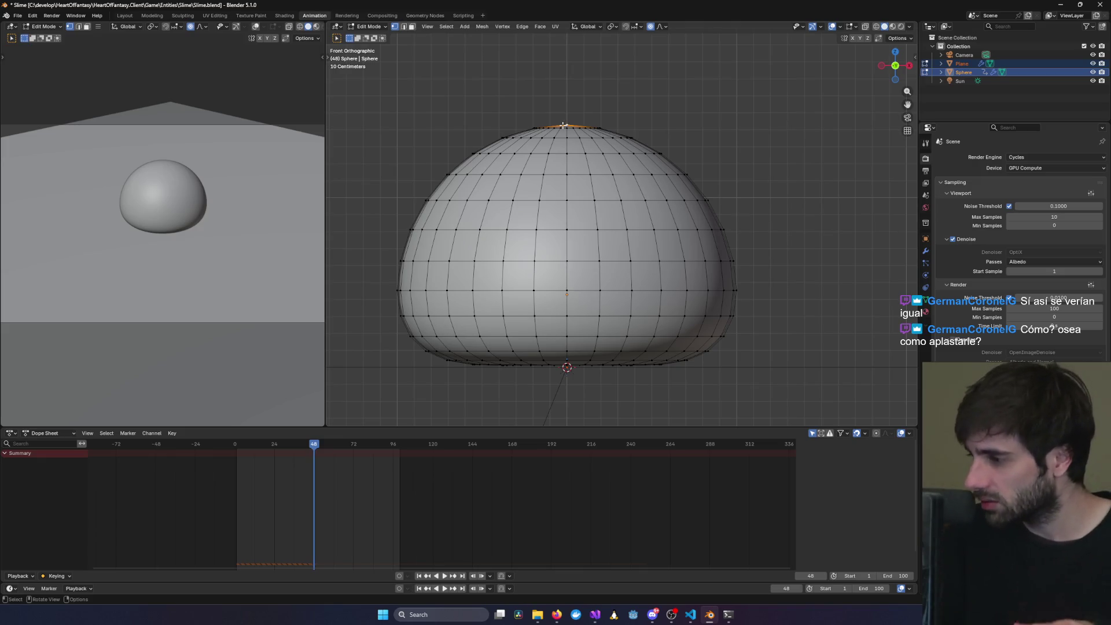
pyautogui.moveTo(586, 100)
pyautogui.mouseDown(button='middle')
pyautogui.moveTo(607, 100)
pyautogui.moveTo(586, 116)
pyautogui.moveTo(670, 100)
pyautogui.mouseUp(button='middle')
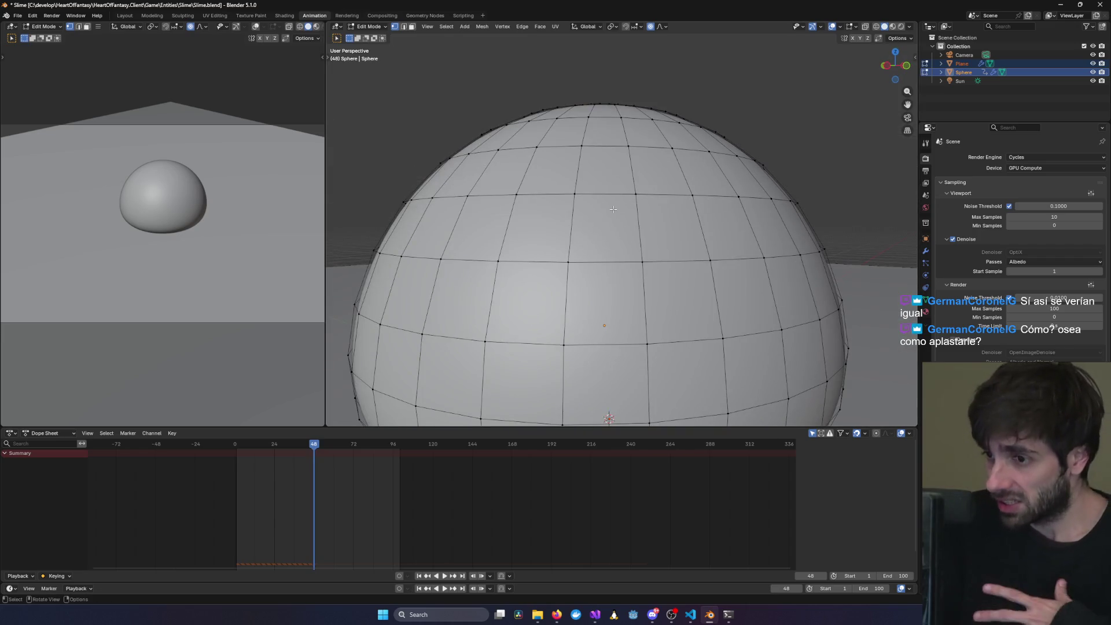
pyautogui.moveTo(614, 208); pyautogui.dragTo(632, 311, button='middle')
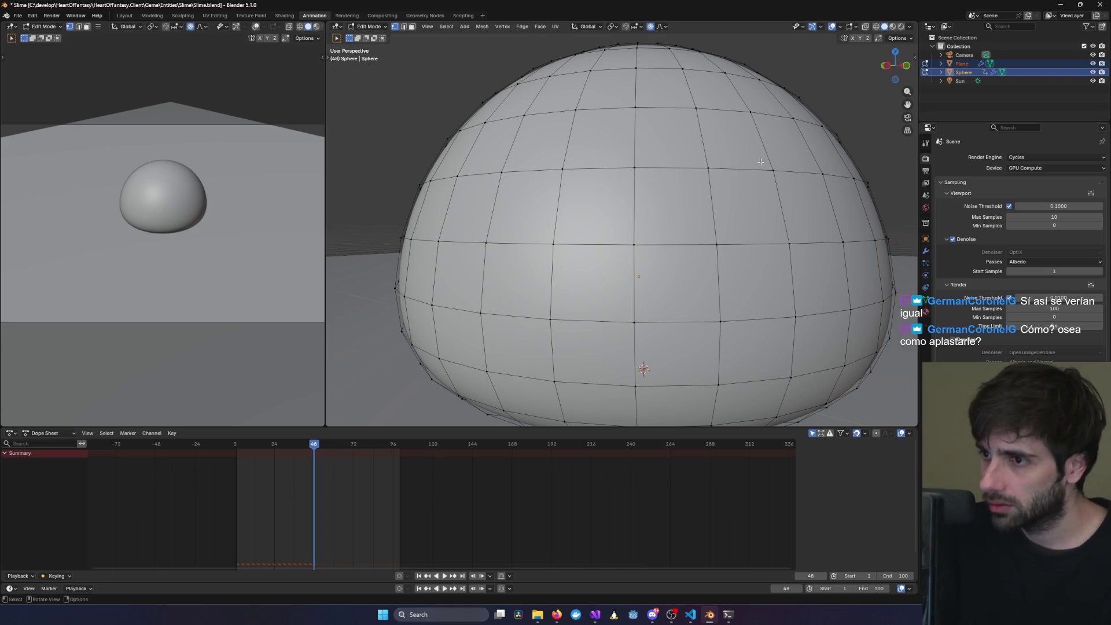
pyautogui.scroll(-2, 800, 201)
pyautogui.moveTo(722, 324)
pyautogui.mouseDown(button='middle')
pyautogui.moveTo(683, 218)
pyautogui.moveTo(699, 243)
pyautogui.moveTo(602, 222)
pyautogui.mouseUp(button='middle')
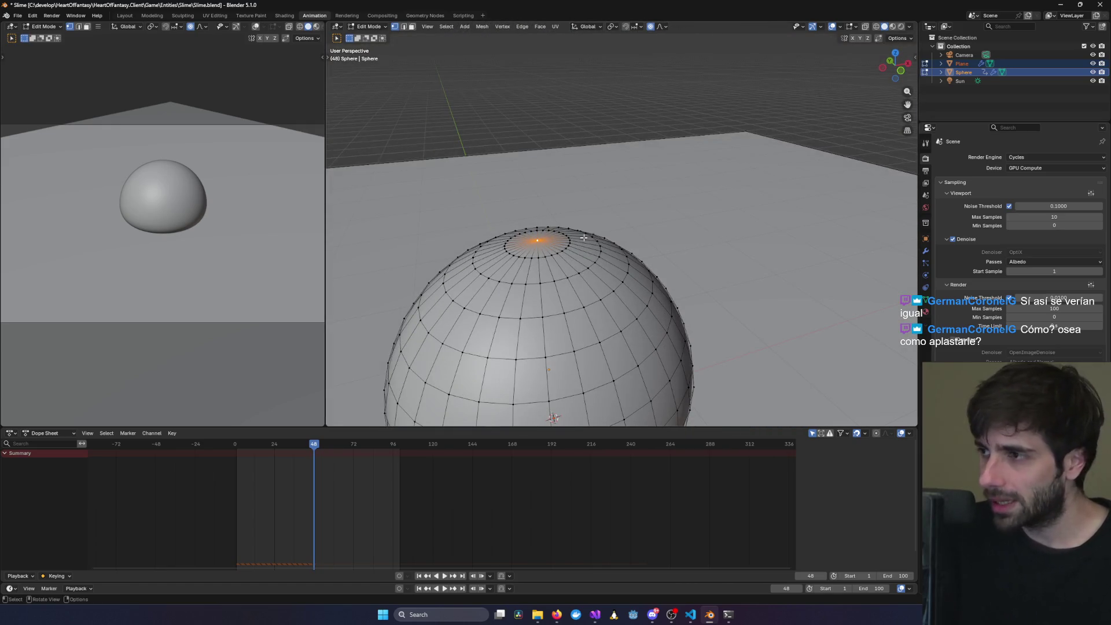
pyautogui.click(925, 143)
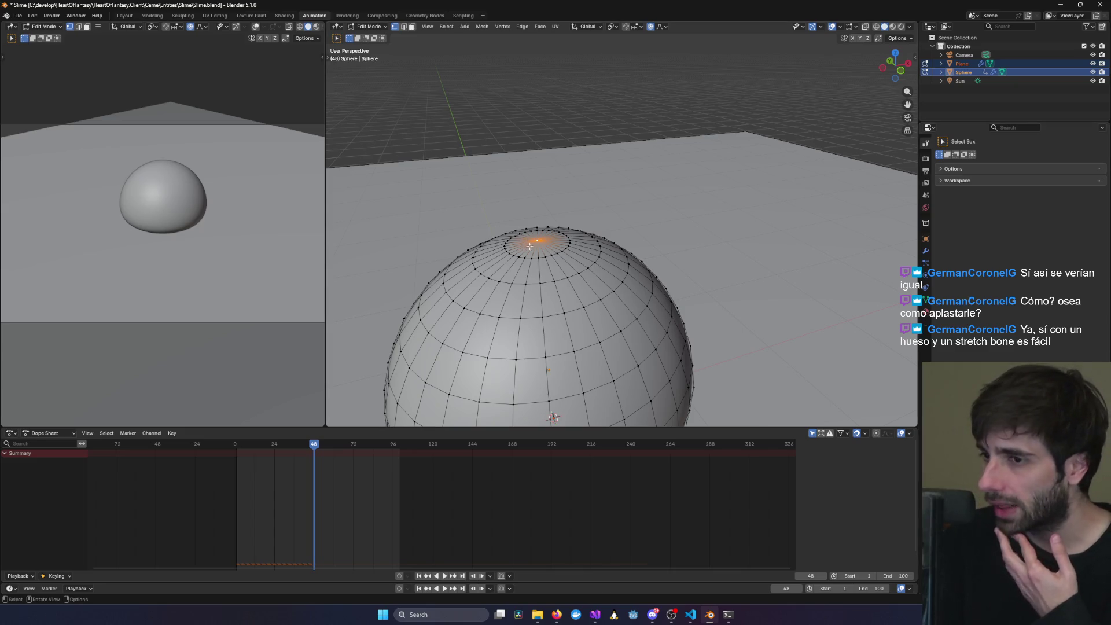
# - Zoom and orbit onto the sphere's top pole vertex, then select a rim vertex
pyautogui.scroll(2, 646, 319)
pyautogui.moveTo(646, 319); pyautogui.dragTo(667, 284, button='middle')
pyautogui.moveTo(503, 280)
pyautogui.mouseDown(button='middle')
pyautogui.moveTo(683, 297)
pyautogui.moveTo(692, 268)
pyautogui.mouseUp(button='middle')
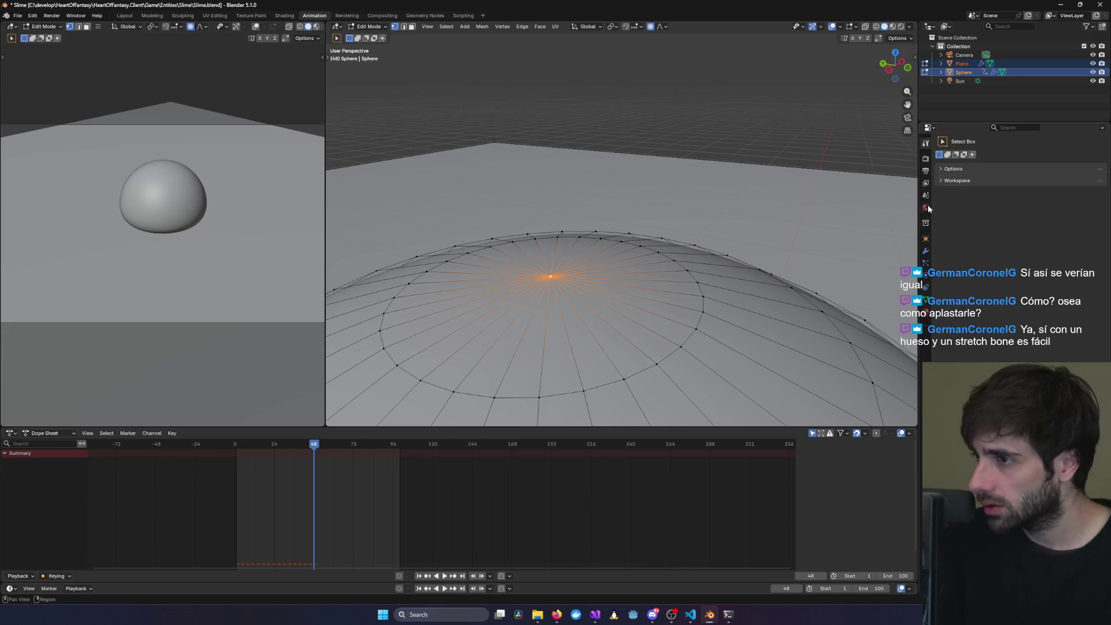
pyautogui.hotkey('alt', 'Tab')
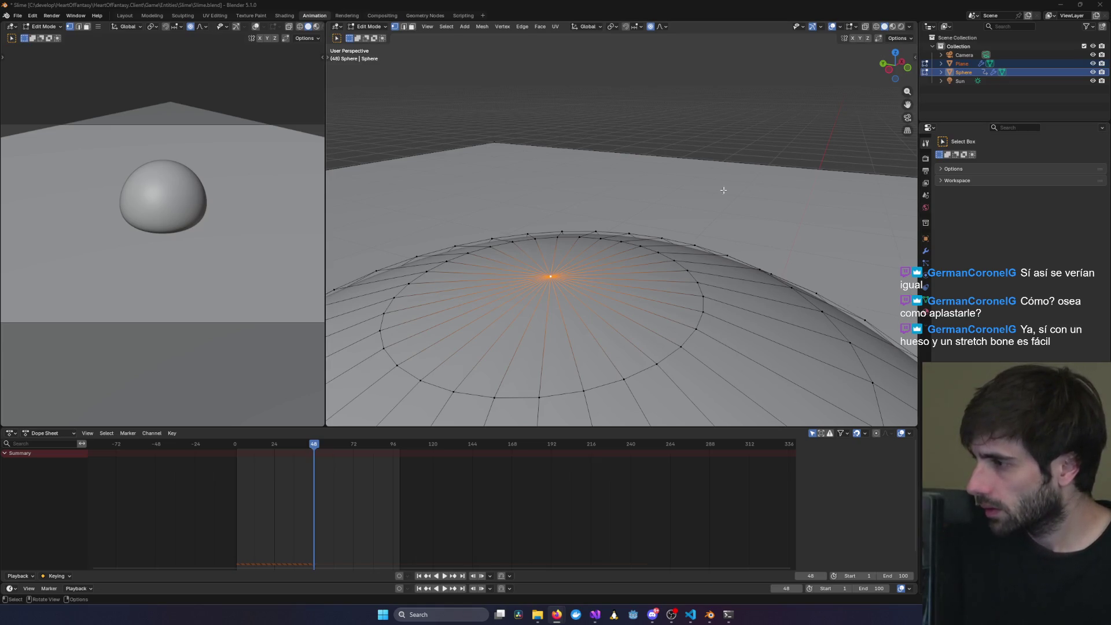
pyautogui.hotkey('shift', 'a')
pyautogui.press('Escape')
pyautogui.click(558, 238)
# - Cancel the add search and return to Object Mode with only the sphere selected
pyautogui.hotkey('shift', 'a')
pyautogui.hotkey('shift', 'a')
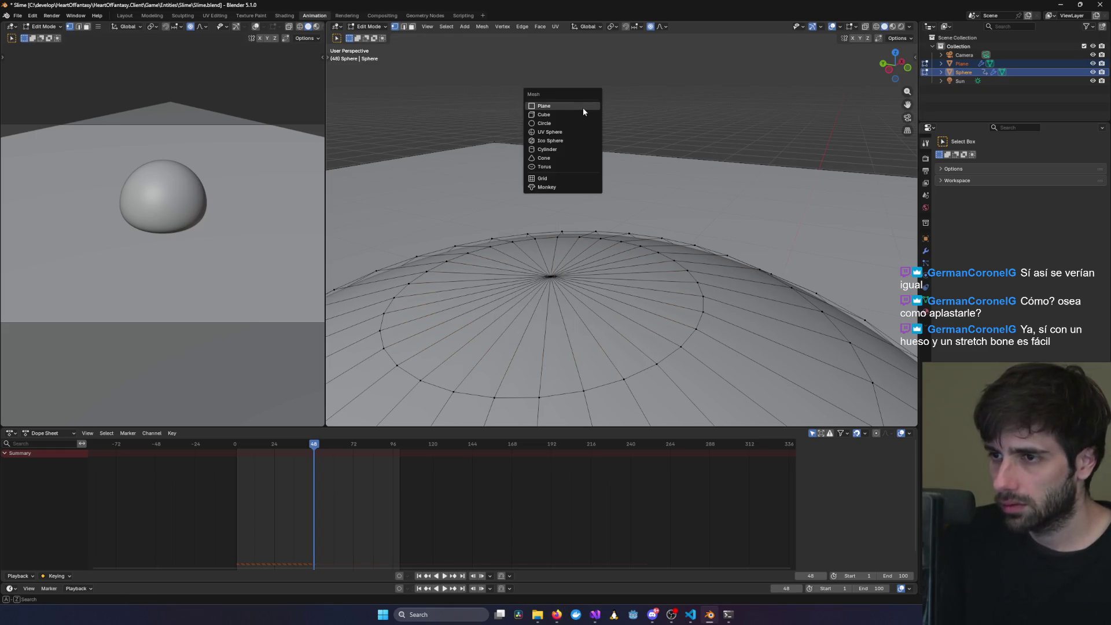
pyautogui.write('a')
pyautogui.press('Escape')
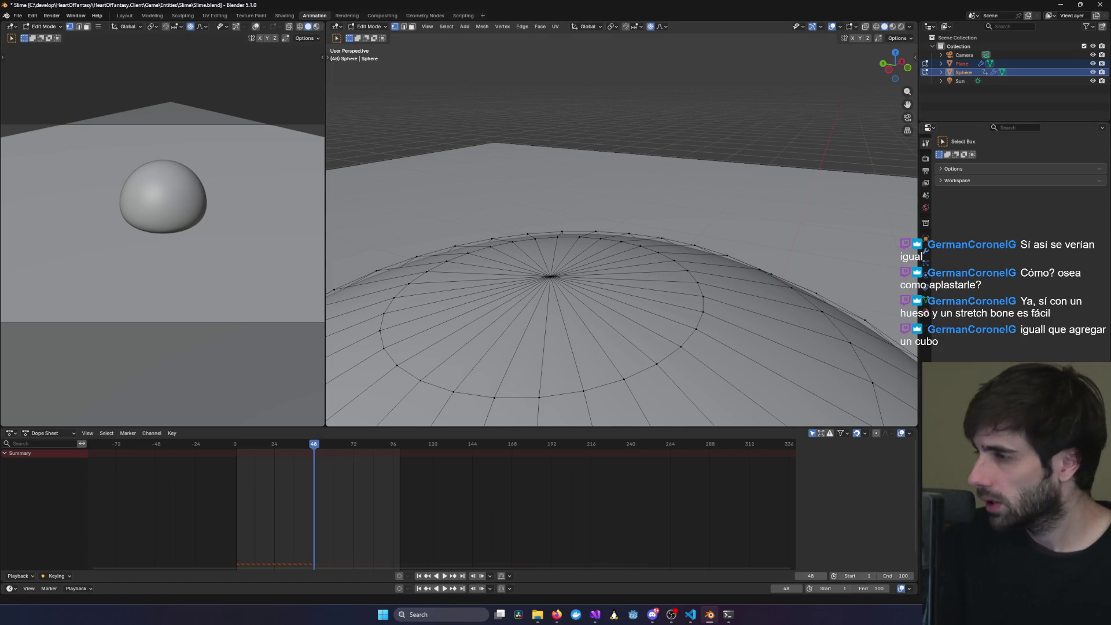
pyautogui.click(370, 27)
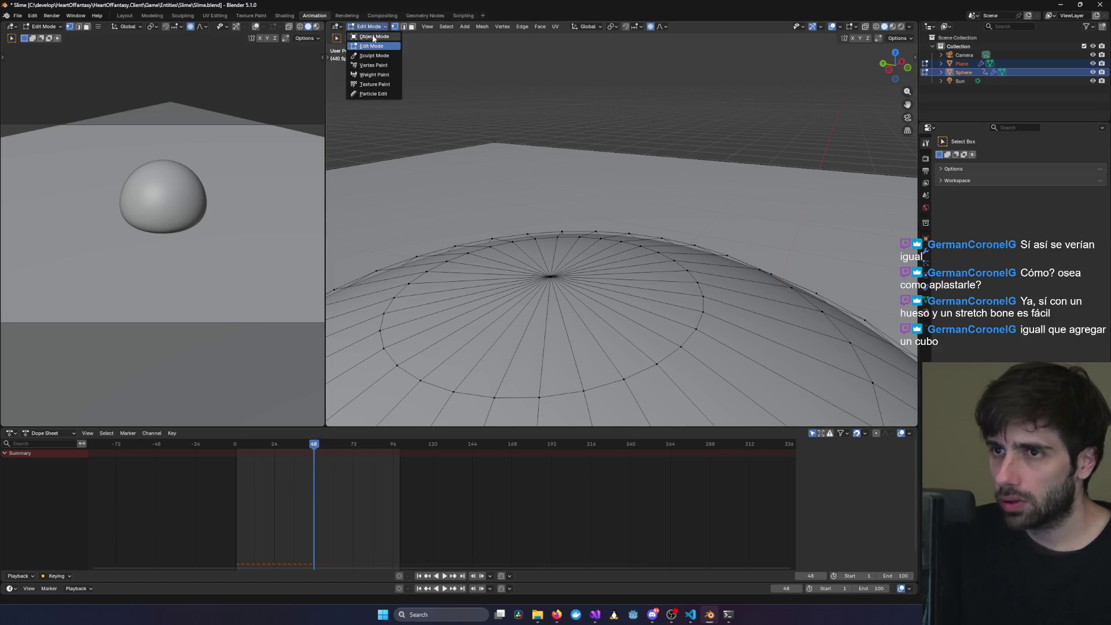
pyautogui.click(376, 40)
pyautogui.click(602, 273)
# - Add an Armature object to the scene and make sure it is selected
pyautogui.hotkey('shift', 'a')
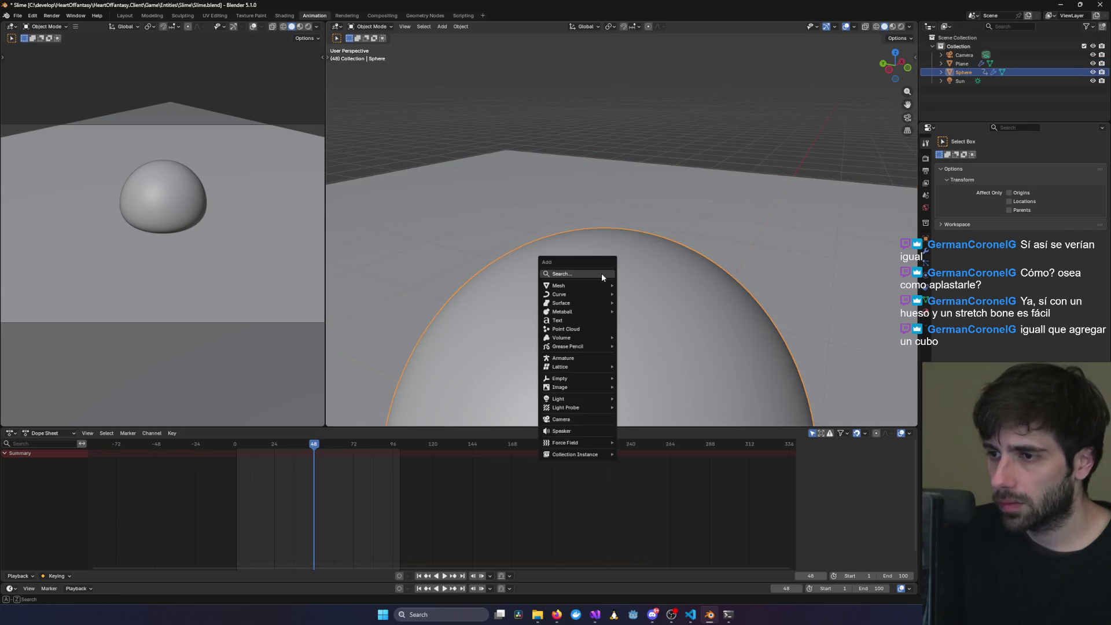
pyautogui.moveTo(586, 295)
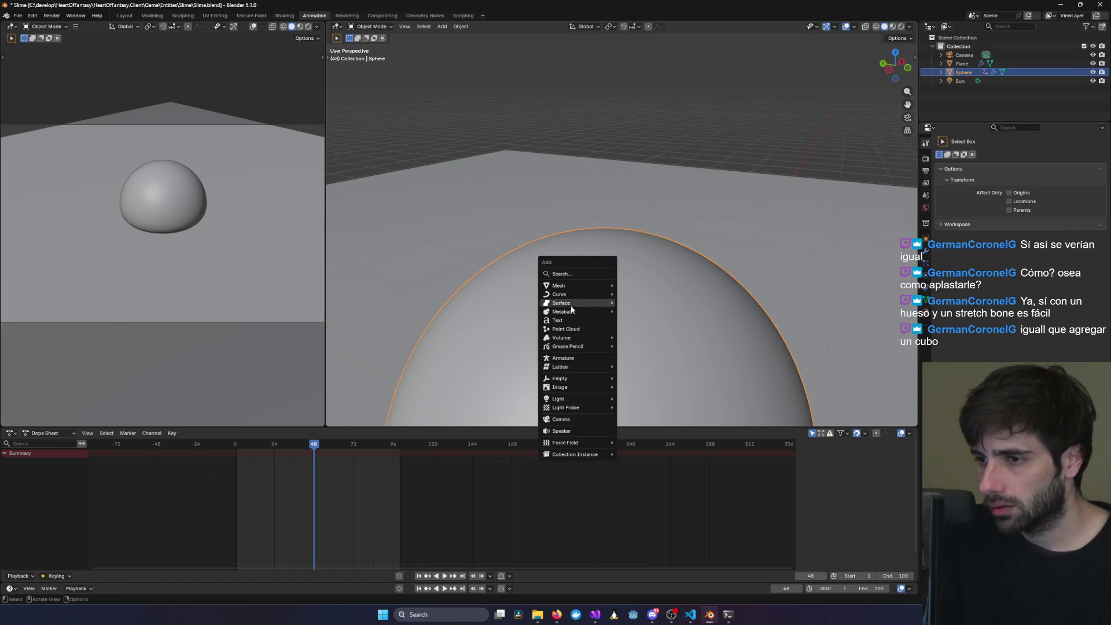
pyautogui.click(585, 359)
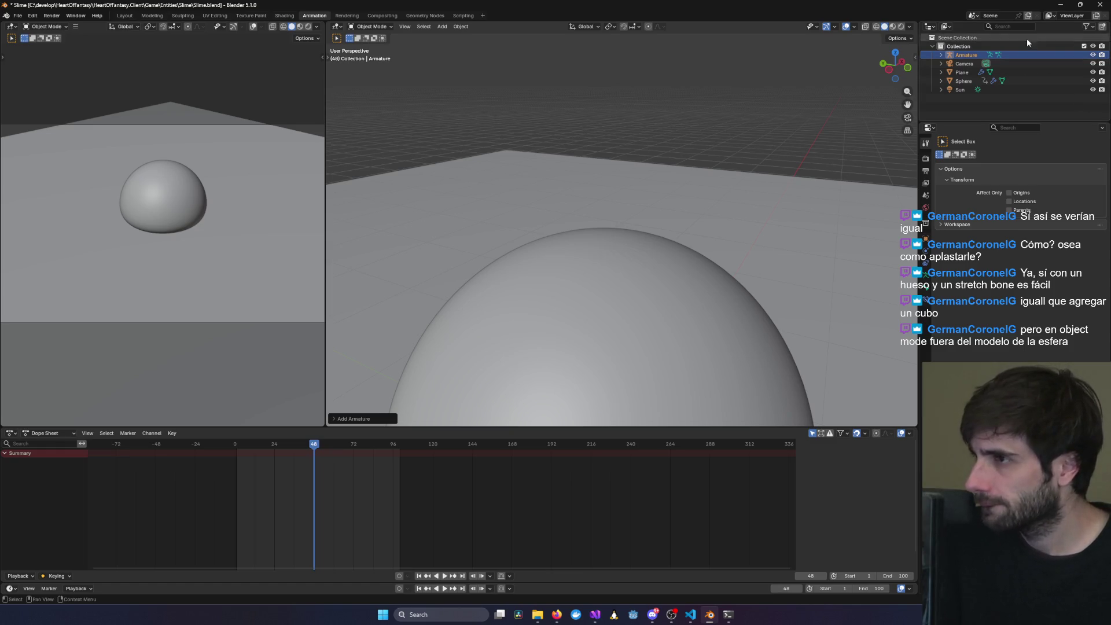
pyautogui.click(963, 54)
# - Move the armature to a visible spot near the slime sphere
pyautogui.scroll(-5, 712, 253)
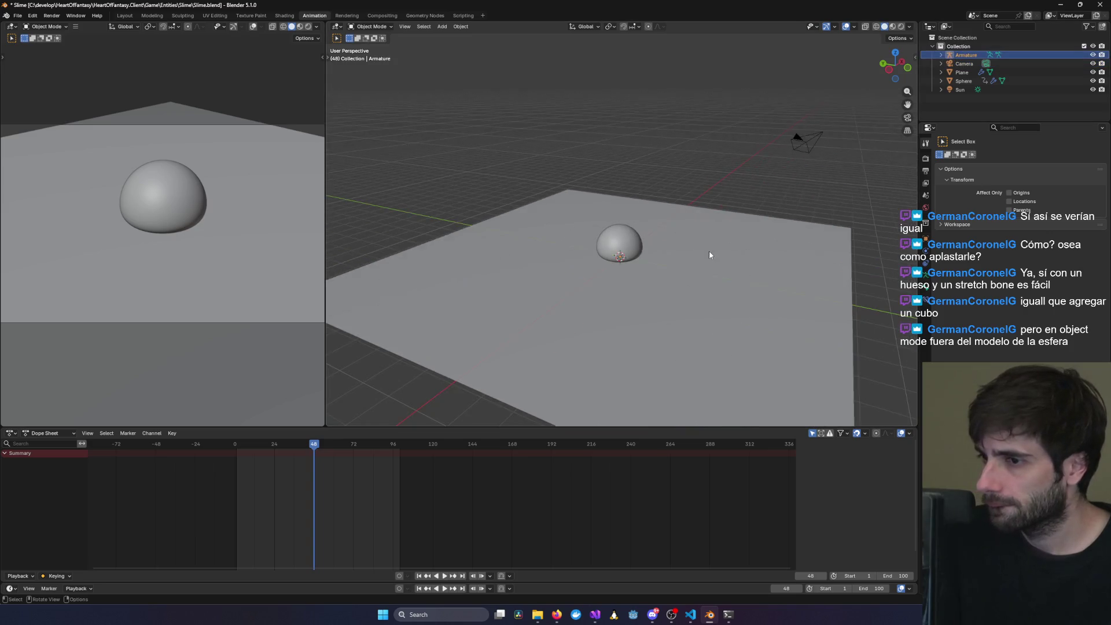
pyautogui.moveTo(728, 273)
pyautogui.mouseDown(button='middle')
pyautogui.moveTo(727, 231)
pyautogui.moveTo(664, 279)
pyautogui.moveTo(672, 256)
pyautogui.moveTo(641, 324)
pyautogui.moveTo(682, 290)
pyautogui.moveTo(642, 245)
pyautogui.moveTo(640, 258)
pyautogui.mouseUp(button='middle')
pyautogui.scroll(10, 642, 245)
pyautogui.scroll(-4, 641, 258)
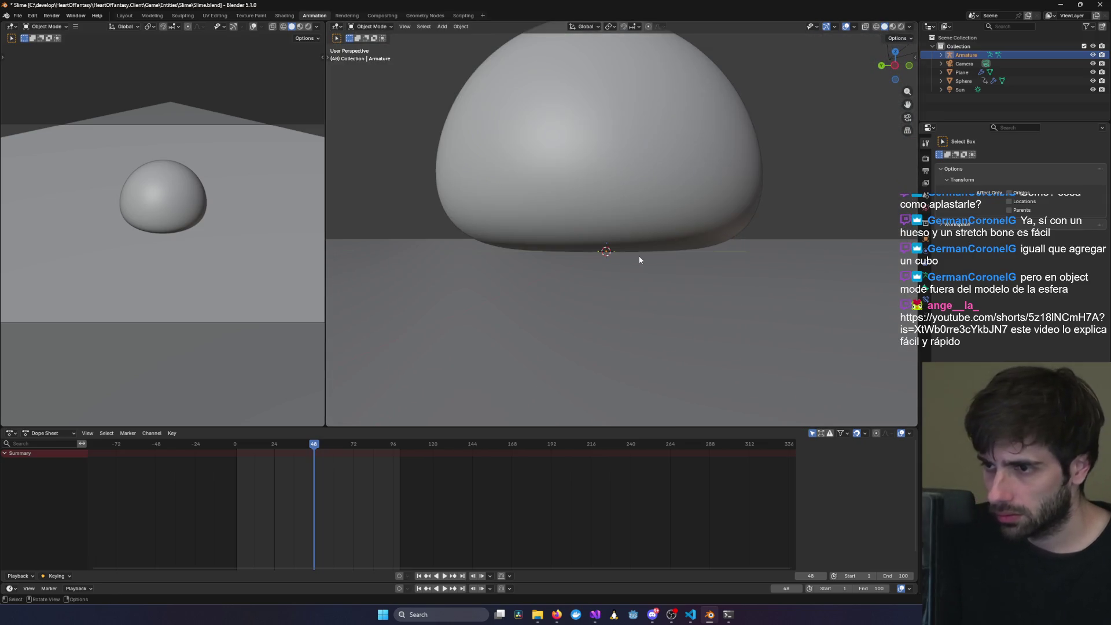
pyautogui.press('g')
pyautogui.click(807, 113)
pyautogui.moveTo(807, 114)
pyautogui.mouseDown(button='middle')
pyautogui.moveTo(845, 107)
pyautogui.moveTo(790, 238)
pyautogui.moveTo(769, 197)
pyautogui.moveTo(765, 249)
pyautogui.moveTo(636, 208)
pyautogui.moveTo(590, 216)
pyautogui.moveTo(700, 344)
pyautogui.mouseUp(button='middle')
pyautogui.scroll(-3, 791, 239)
# - Move the armature along Y, Z and X into the sphere's centre, viewed from the right
pyautogui.press('g')
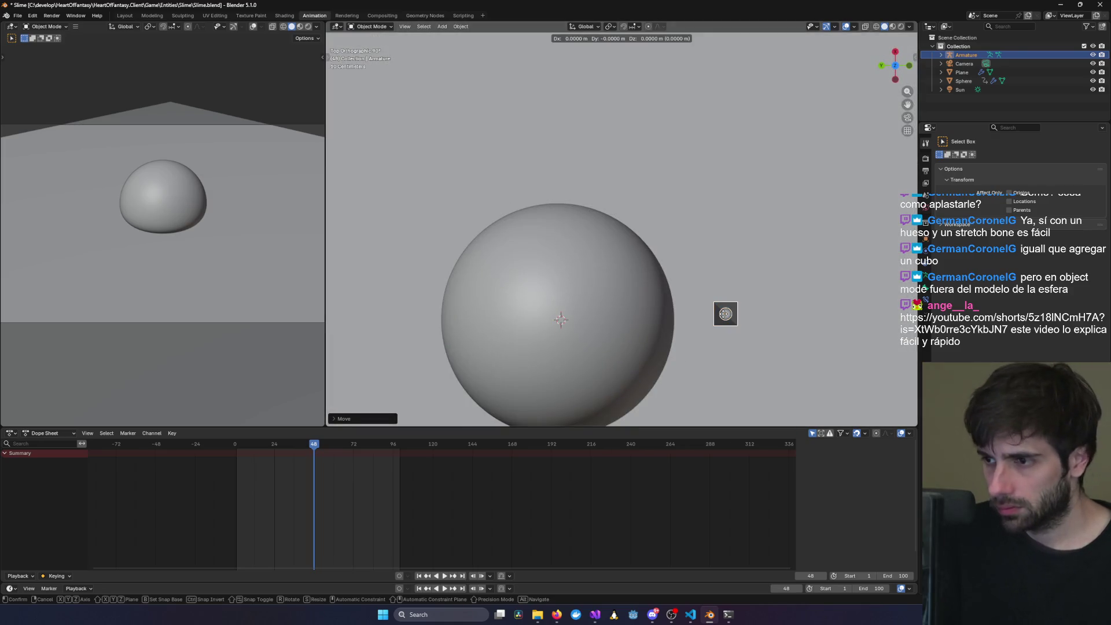
pyautogui.press('y')
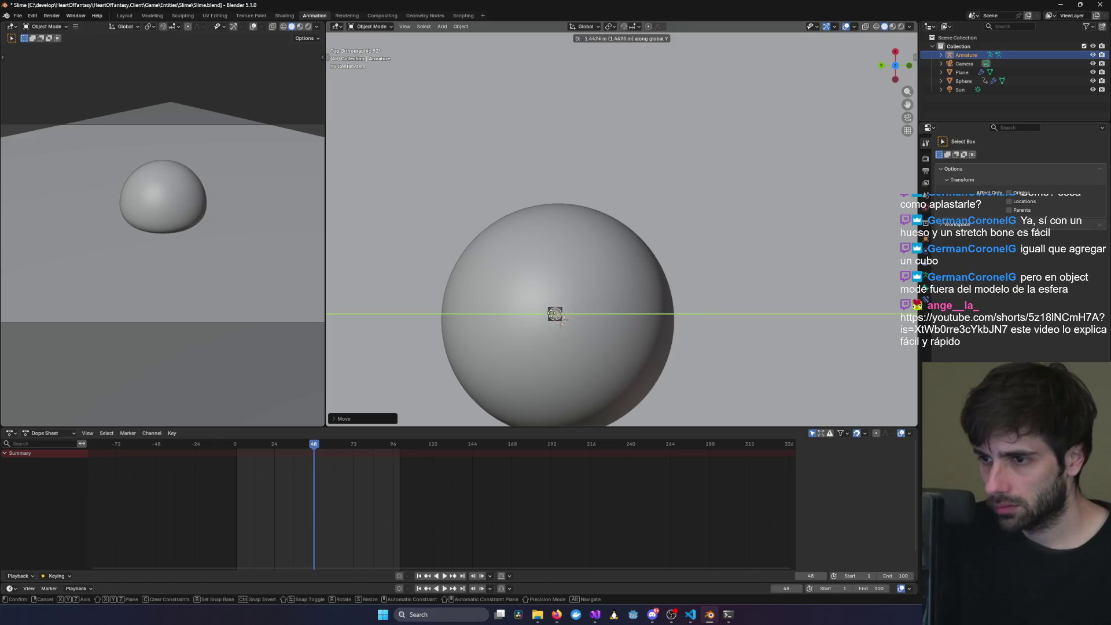
pyautogui.click(563, 316)
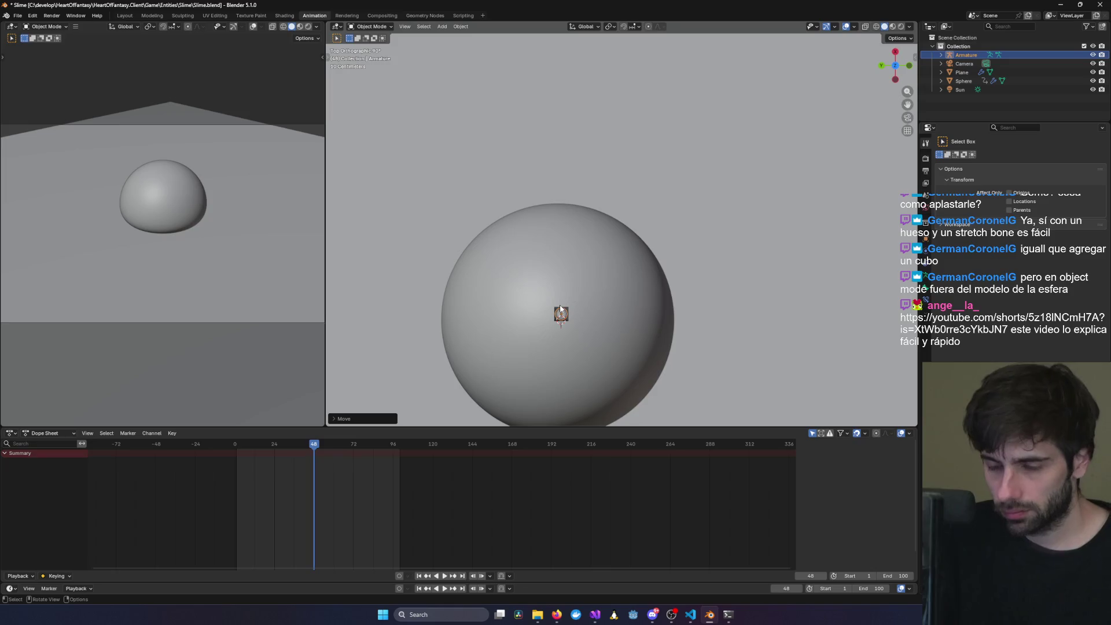
pyautogui.press('g')
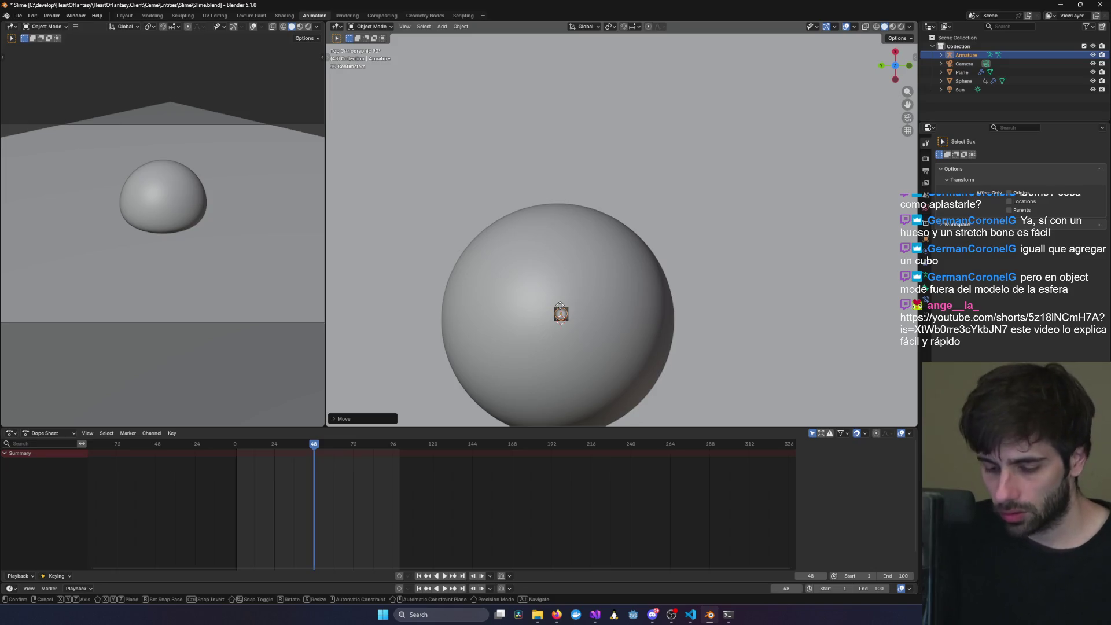
pyautogui.press('z')
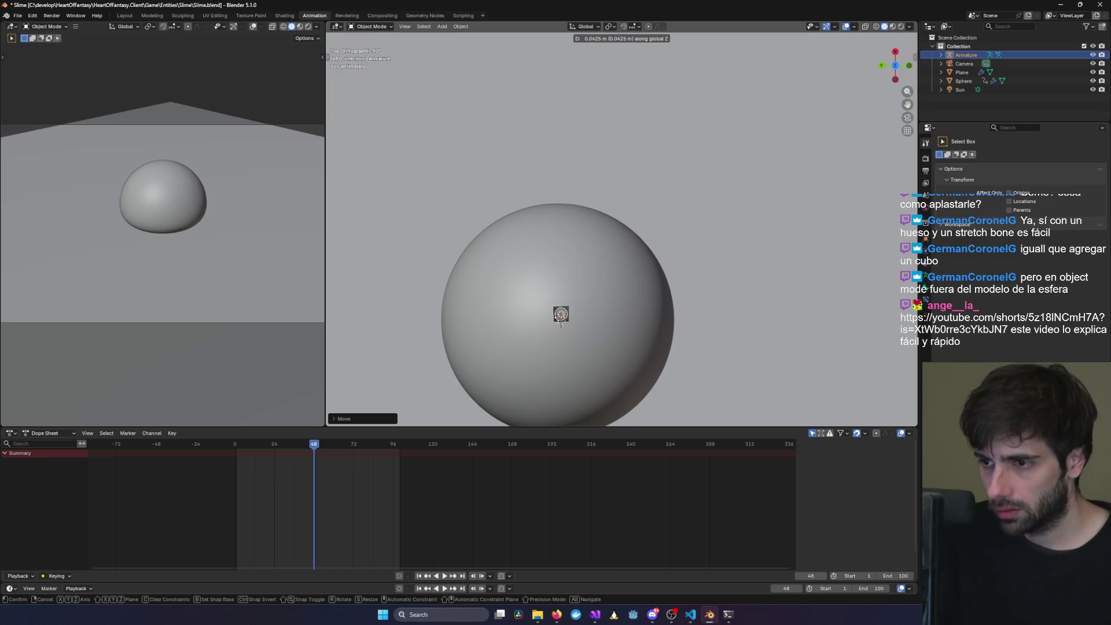
pyautogui.click(561, 315)
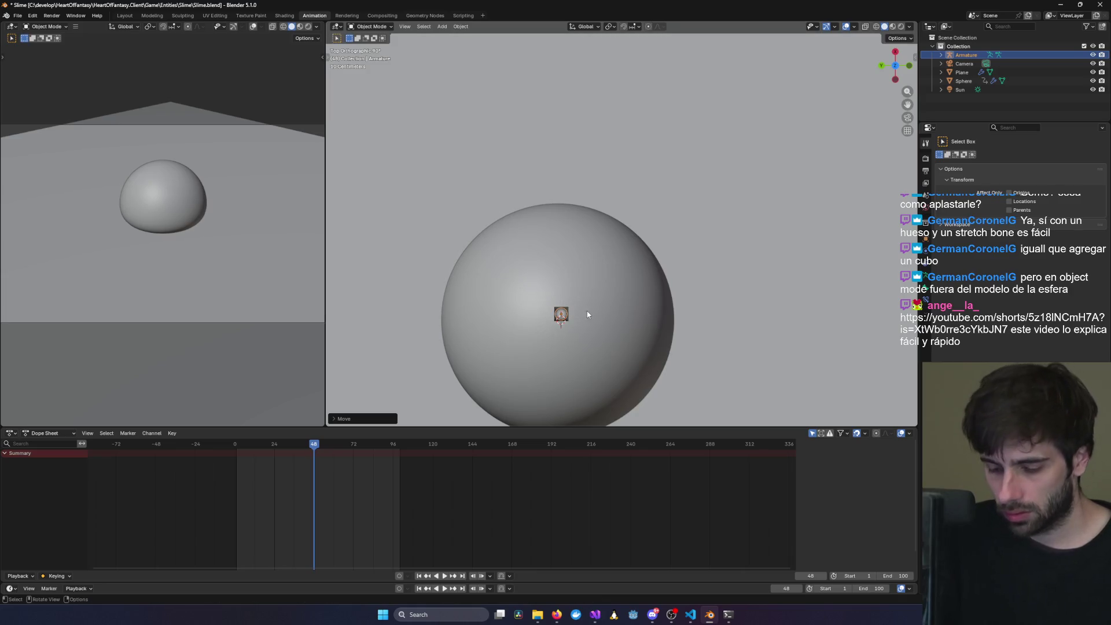
pyautogui.press('g')
pyautogui.press('x')
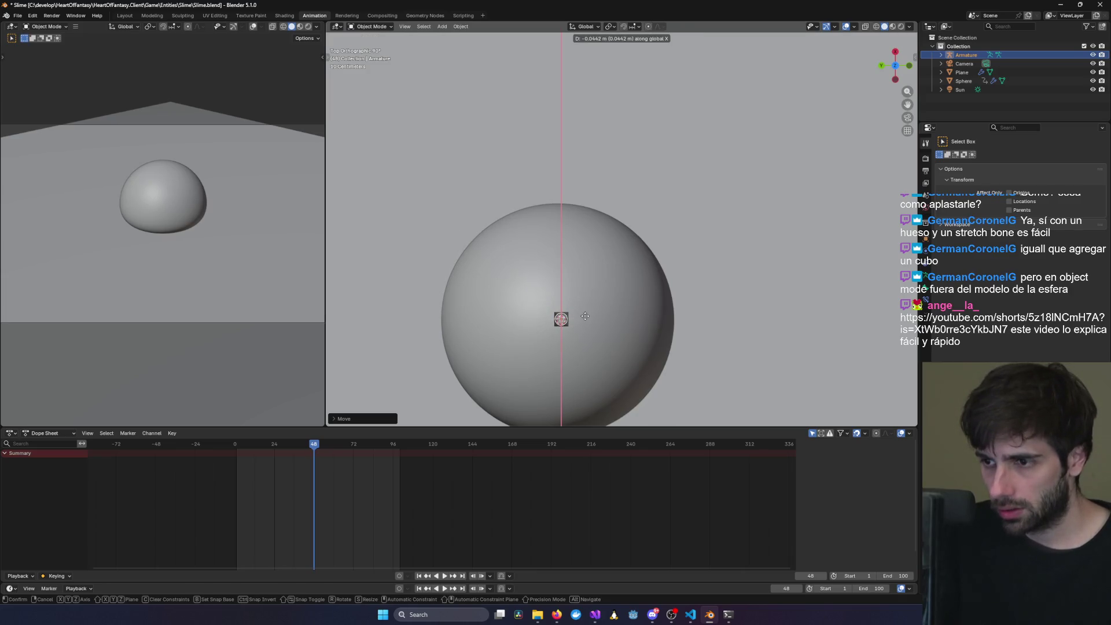
pyautogui.click(585, 316)
pyautogui.moveTo(585, 315)
pyautogui.mouseDown(button='middle')
pyautogui.moveTo(692, 315)
pyautogui.moveTo(653, 283)
pyautogui.moveTo(610, 208)
pyautogui.moveTo(631, 223)
pyautogui.moveTo(617, 249)
pyautogui.moveTo(670, 260)
pyautogui.moveTo(850, 251)
pyautogui.mouseUp(button='middle')
pyautogui.moveTo(613, 217)
pyautogui.keyDown('alt'); pyautogui.mouseDown(button='middle')
pyautogui.moveTo(662, 224)
pyautogui.moveTo(516, 218)
pyautogui.moveTo(608, 218)
pyautogui.mouseUp(button='middle'); pyautogui.keyUp('alt')
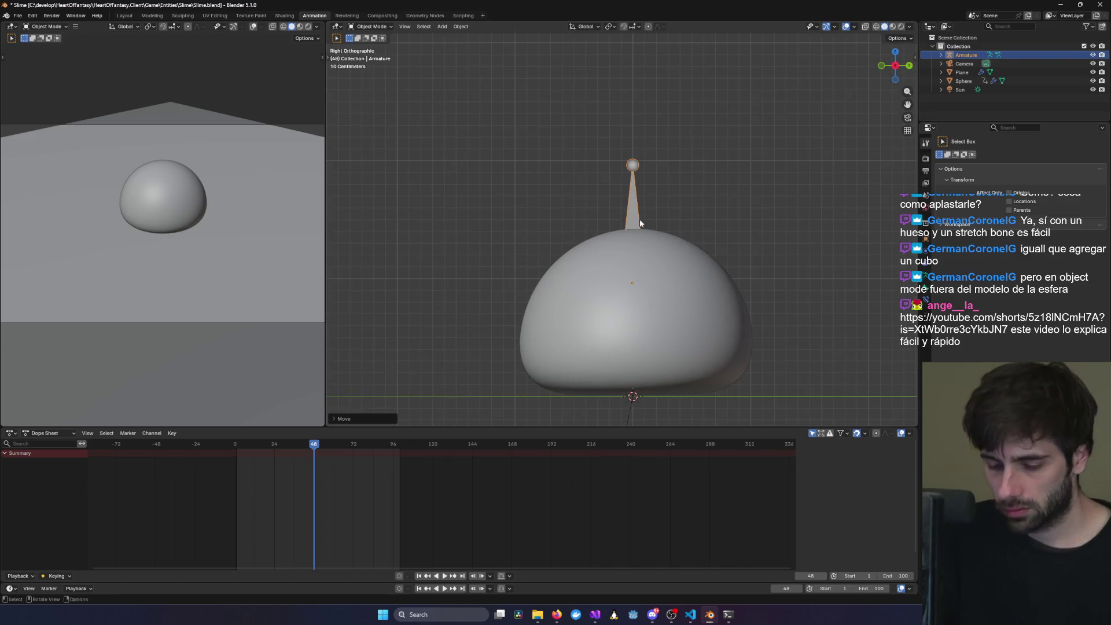
# - Raise the bone along Z so its base touches the top of the slime dome
pyautogui.press('g')
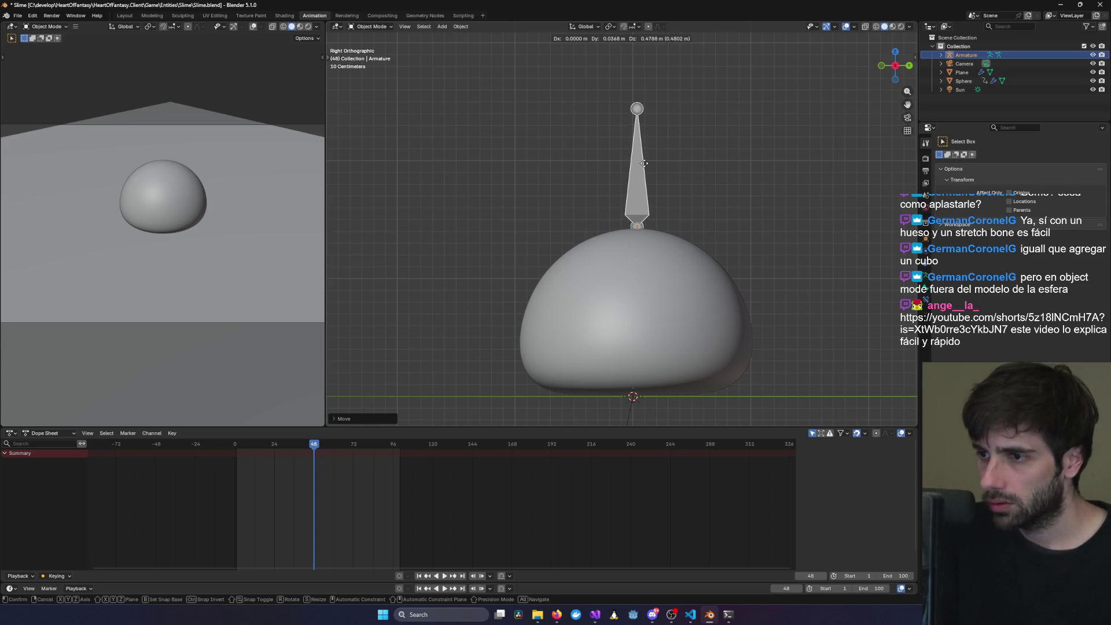
pyautogui.rightClick(644, 163)
pyautogui.press('g')
pyautogui.press('y')
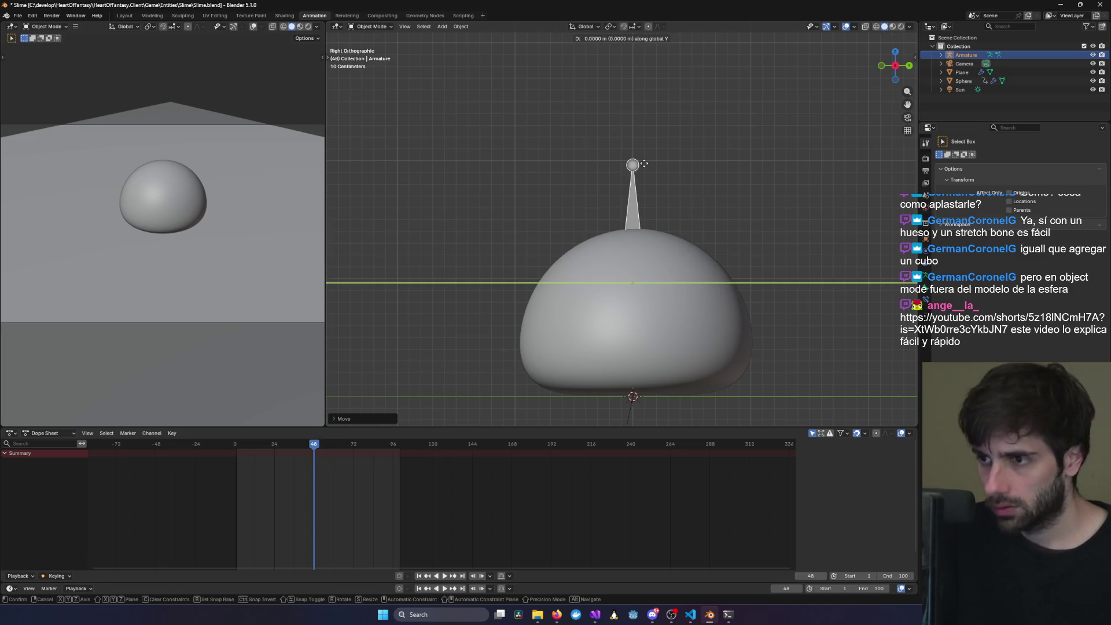
pyautogui.press('z')
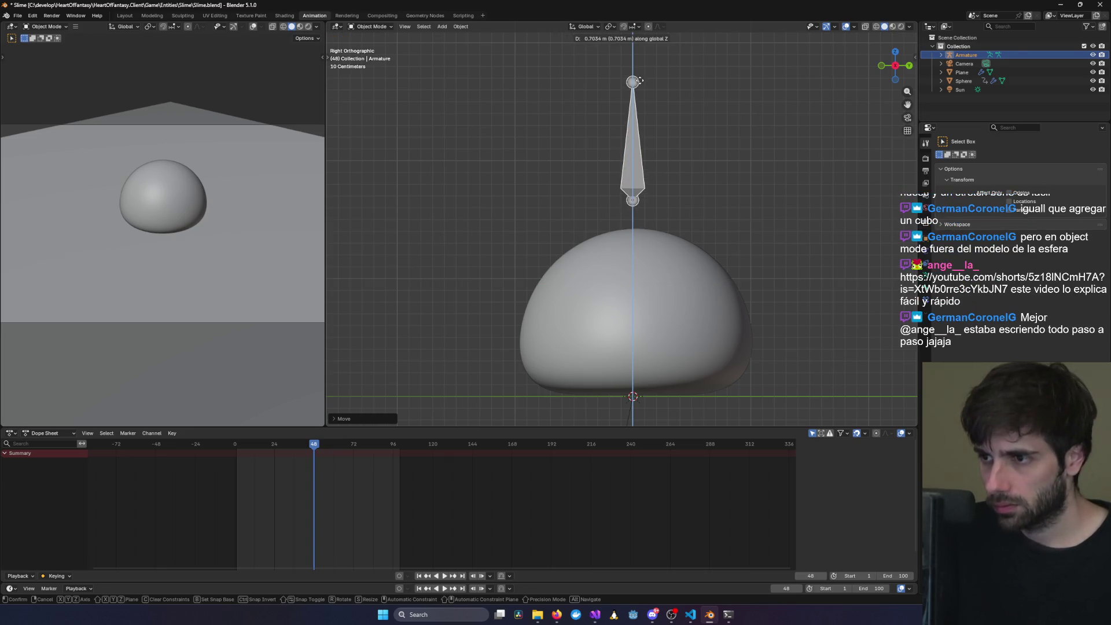
pyautogui.click(639, 102)
pyautogui.moveTo(777, 132)
pyautogui.mouseDown(button='middle')
pyautogui.moveTo(784, 162)
pyautogui.moveTo(737, 204)
pyautogui.moveTo(795, 248)
pyautogui.moveTo(702, 189)
pyautogui.mouseUp(button='middle')
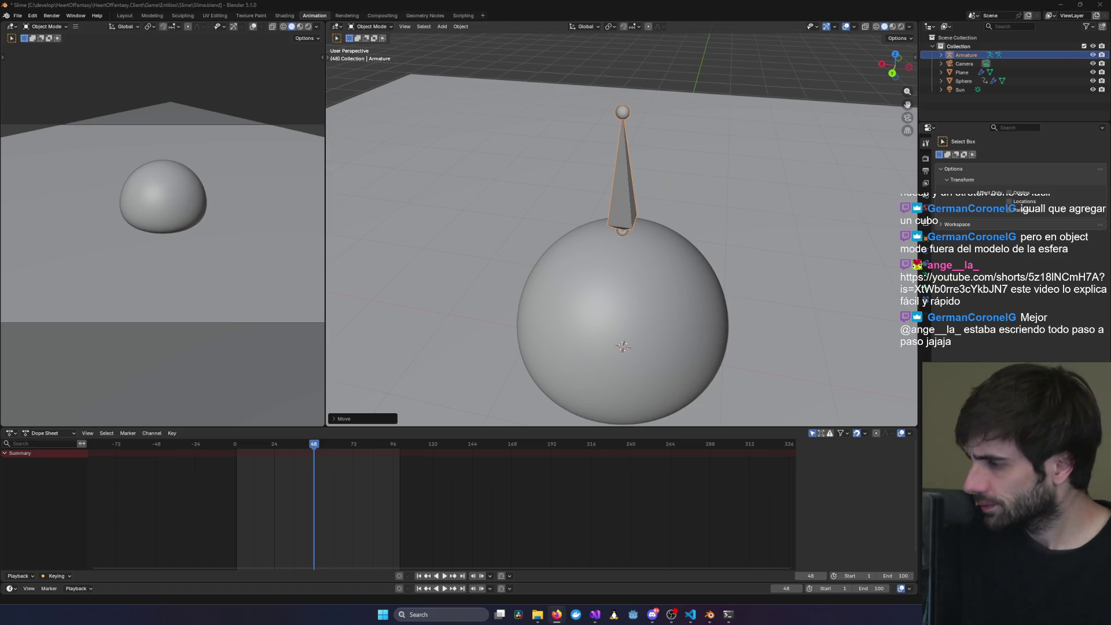
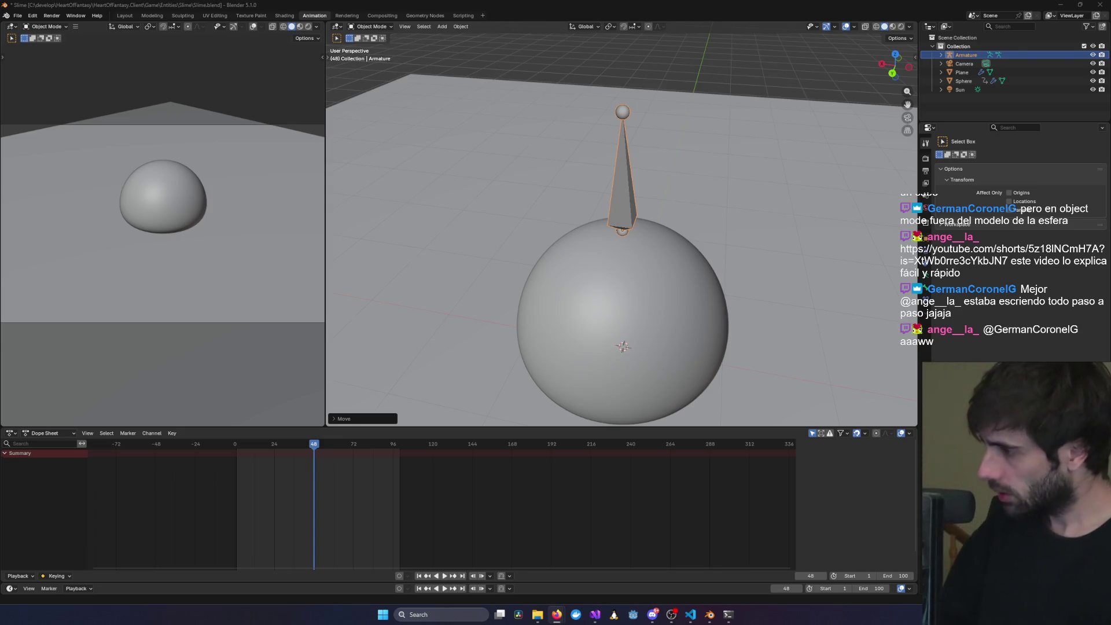
# - Rewatch the tutorial's armature setup up to the subdivide step, then return to Blender
pyautogui.hotkey('alt', 'Tab')
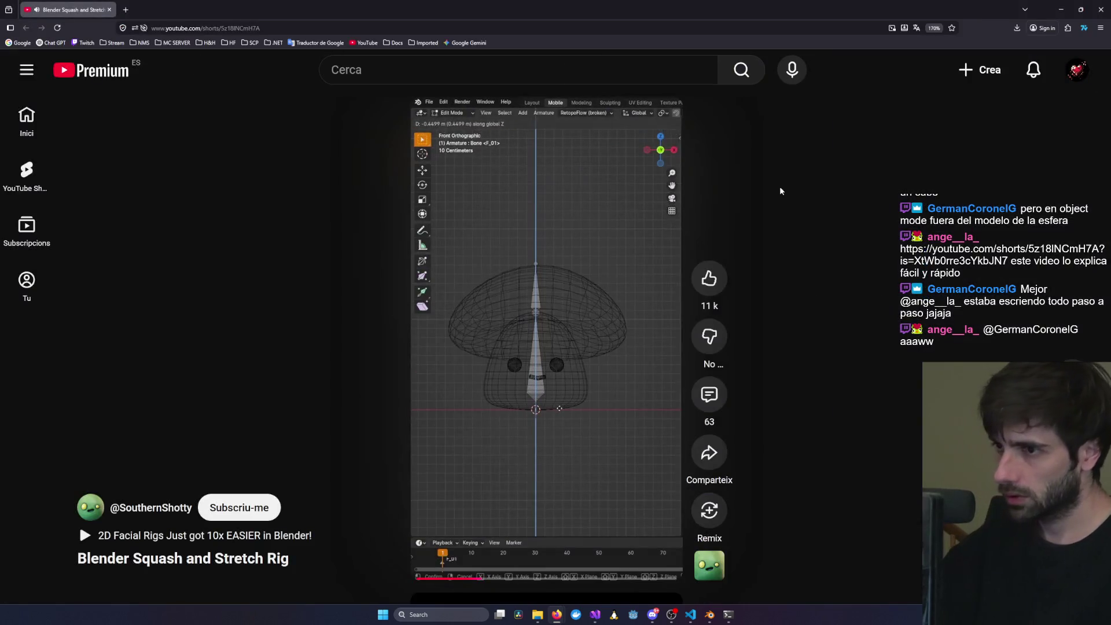
pyautogui.click(443, 577)
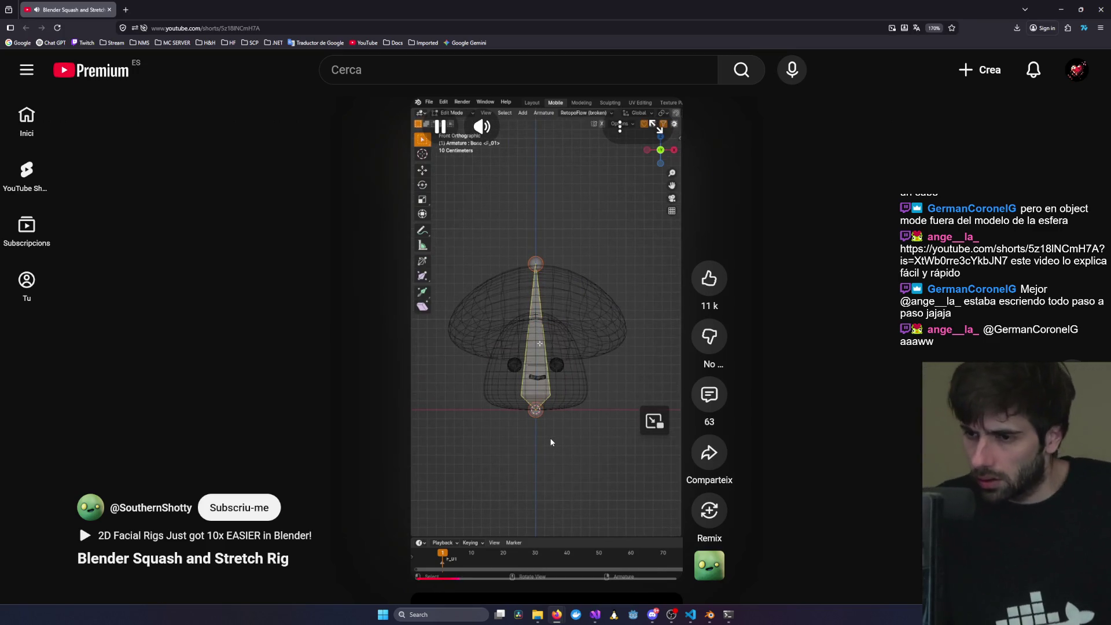
pyautogui.click(546, 440)
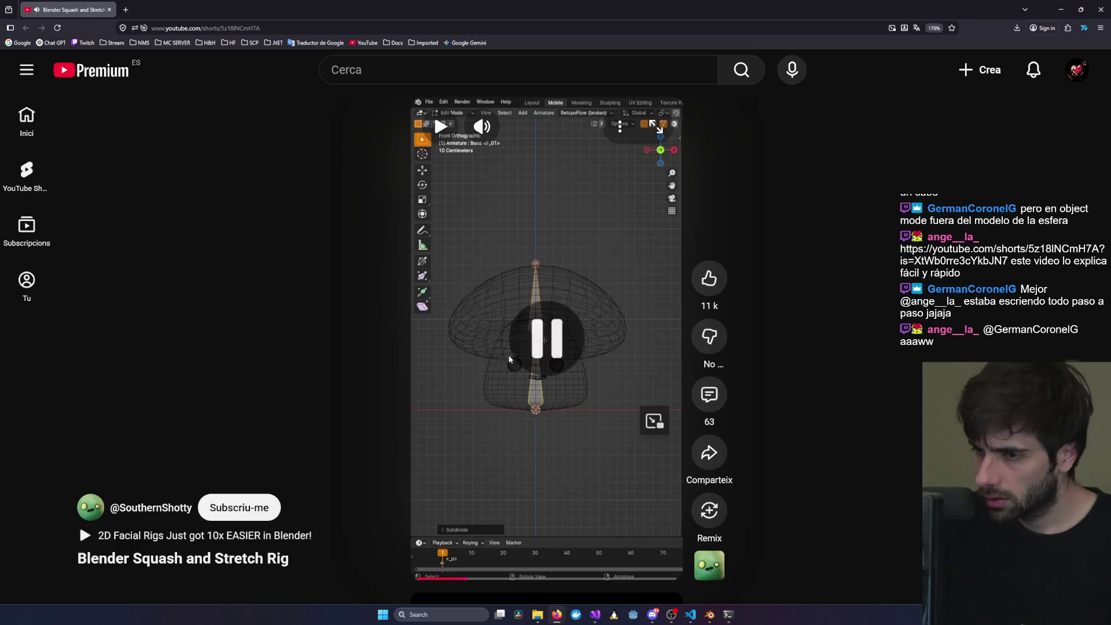
pyautogui.click(709, 615)
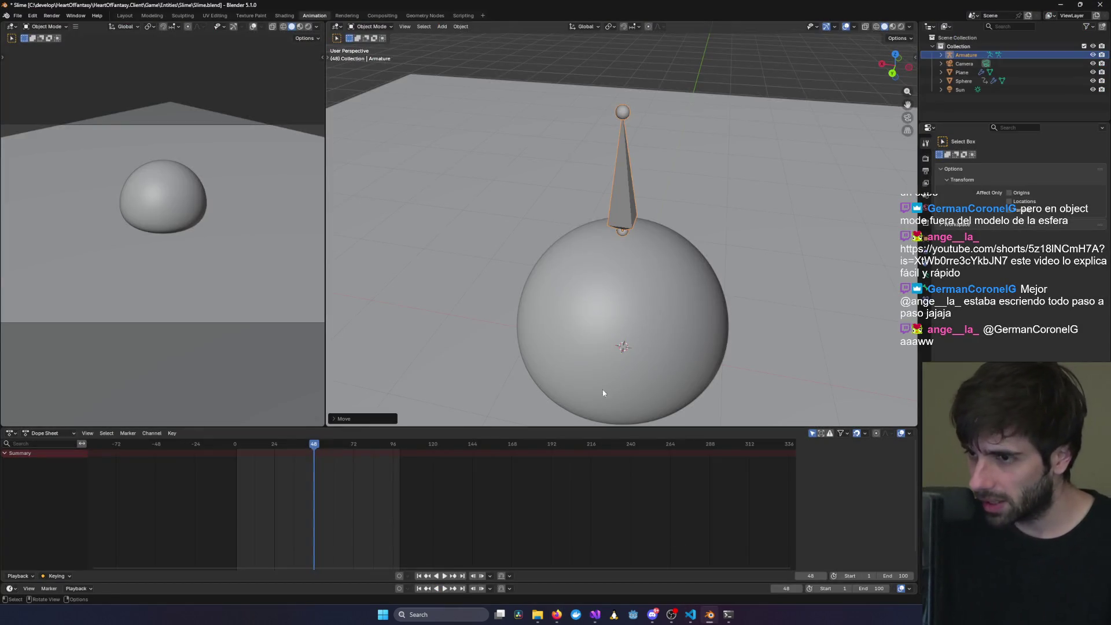
# - Switch to an orthographic view and move the bone vertically above the dome
pyautogui.moveTo(630, 332)
pyautogui.keyDown('alt'); pyautogui.mouseDown(button='middle')
pyautogui.moveTo(578, 326)
pyautogui.moveTo(673, 334)
pyautogui.mouseUp(button='middle'); pyautogui.keyUp('alt')
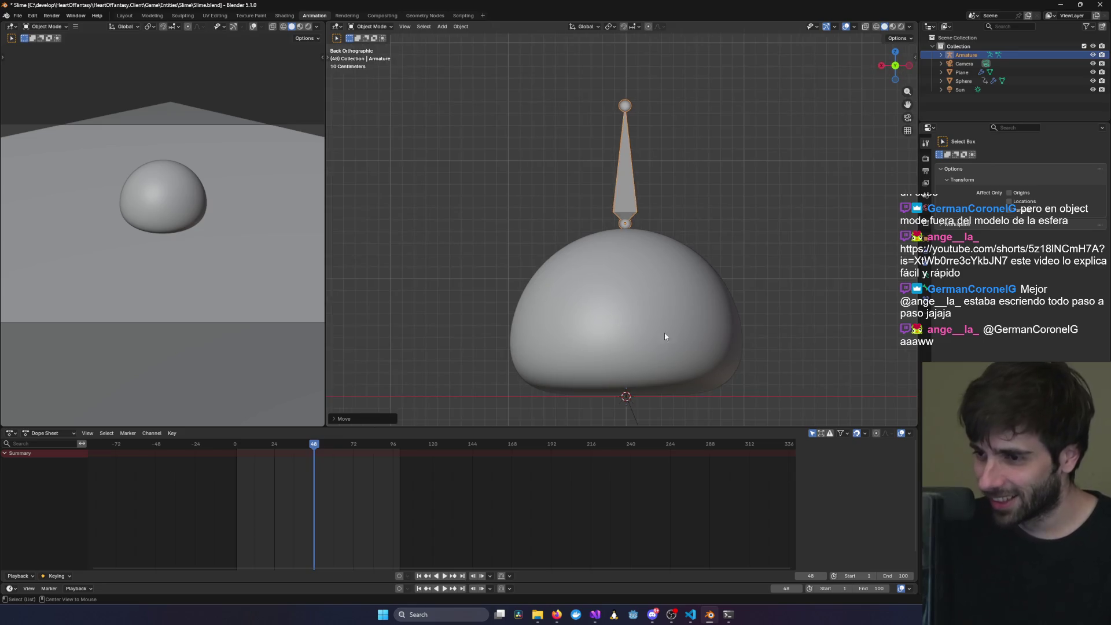
pyautogui.scroll(-4, 664, 319)
pyautogui.press('g')
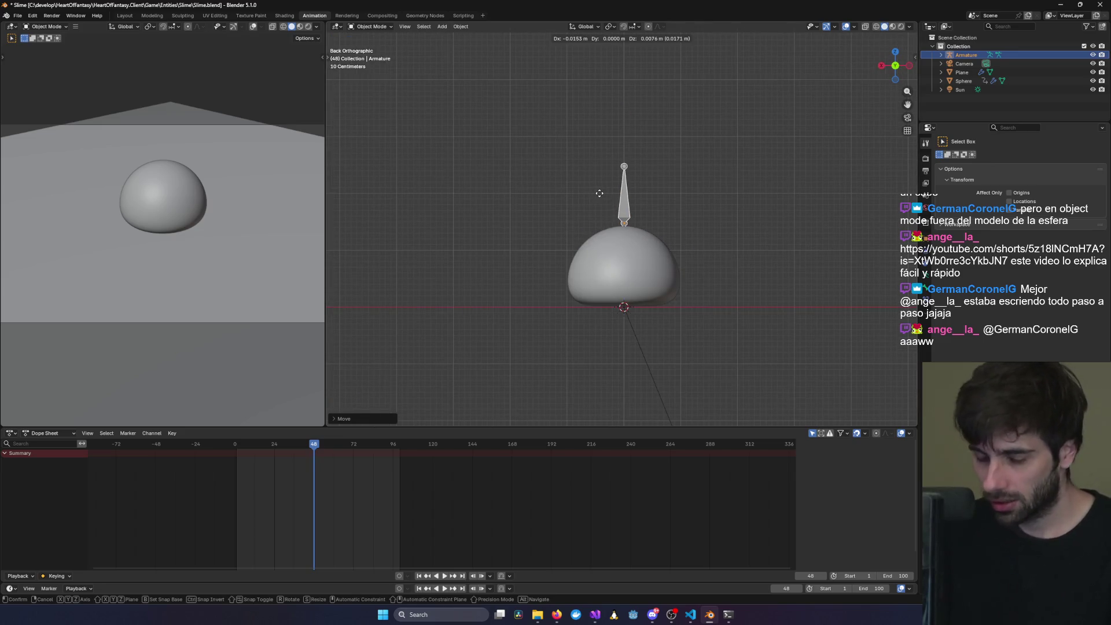
pyautogui.press('z')
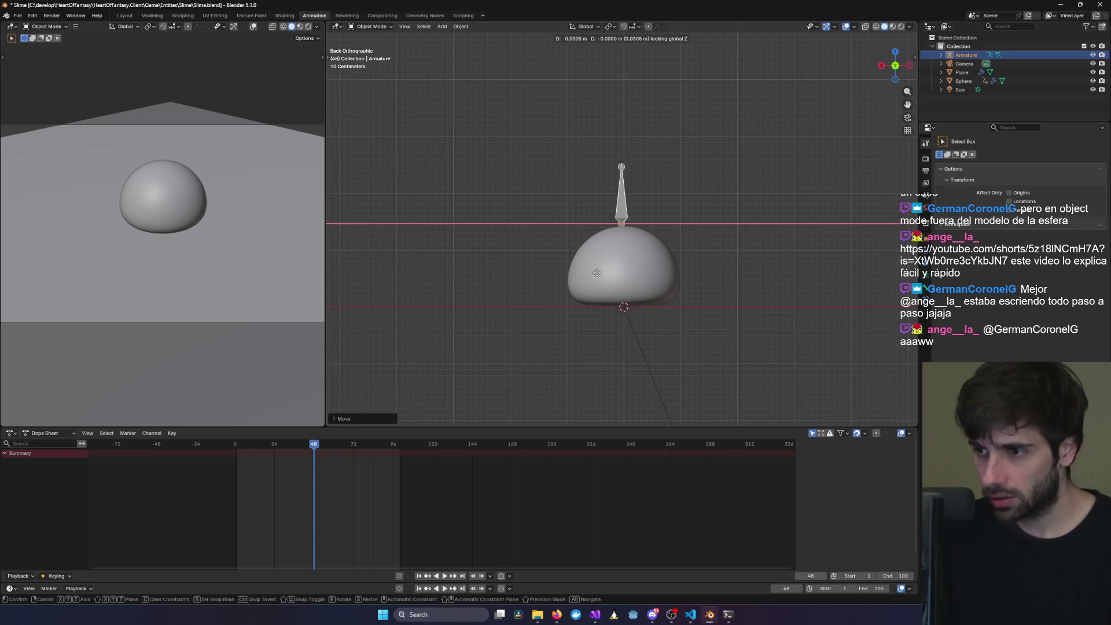
pyautogui.click(752, 156)
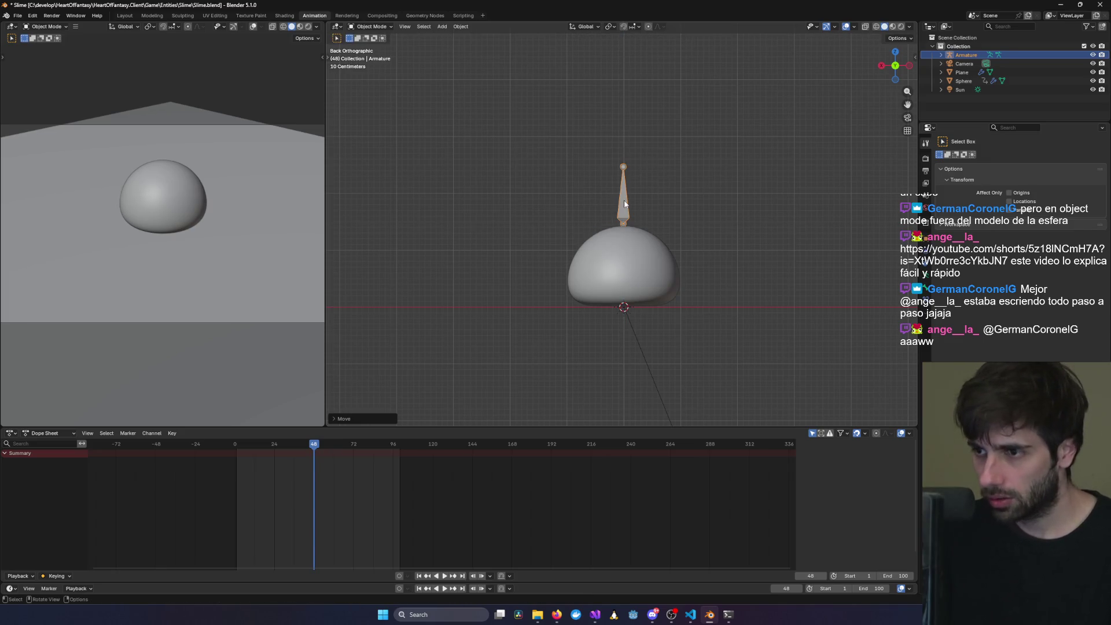
# - Show the dome in X-ray wireframe and lower the bone along Z into it
pyautogui.click(631, 252)
pyautogui.hotkey('shift', 'z')
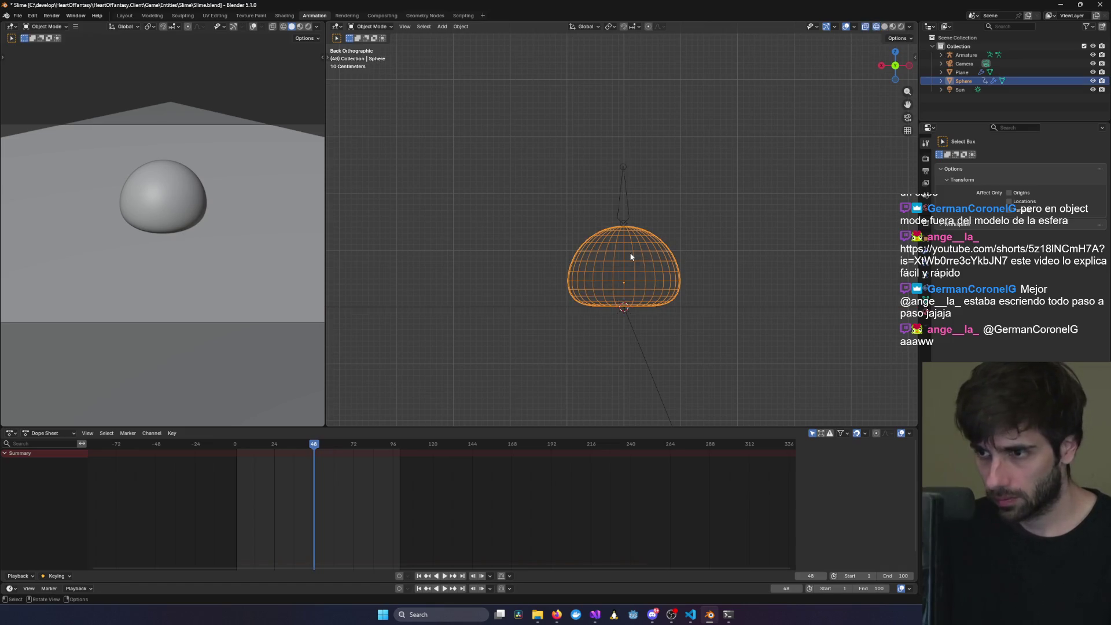
pyautogui.click(625, 201)
pyautogui.press('g')
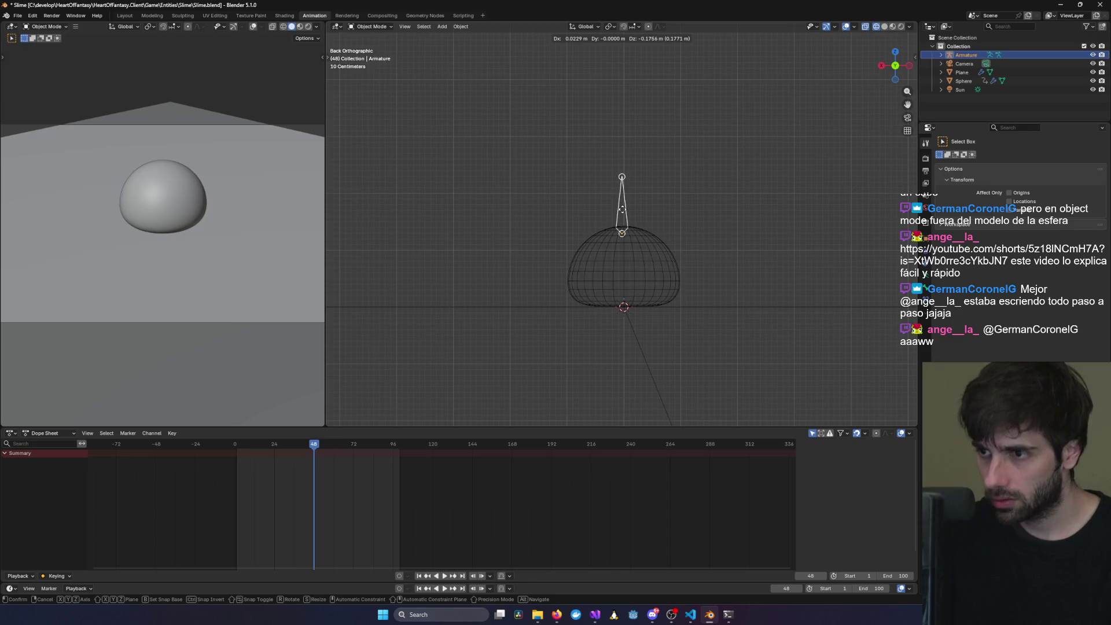
pyautogui.press('z')
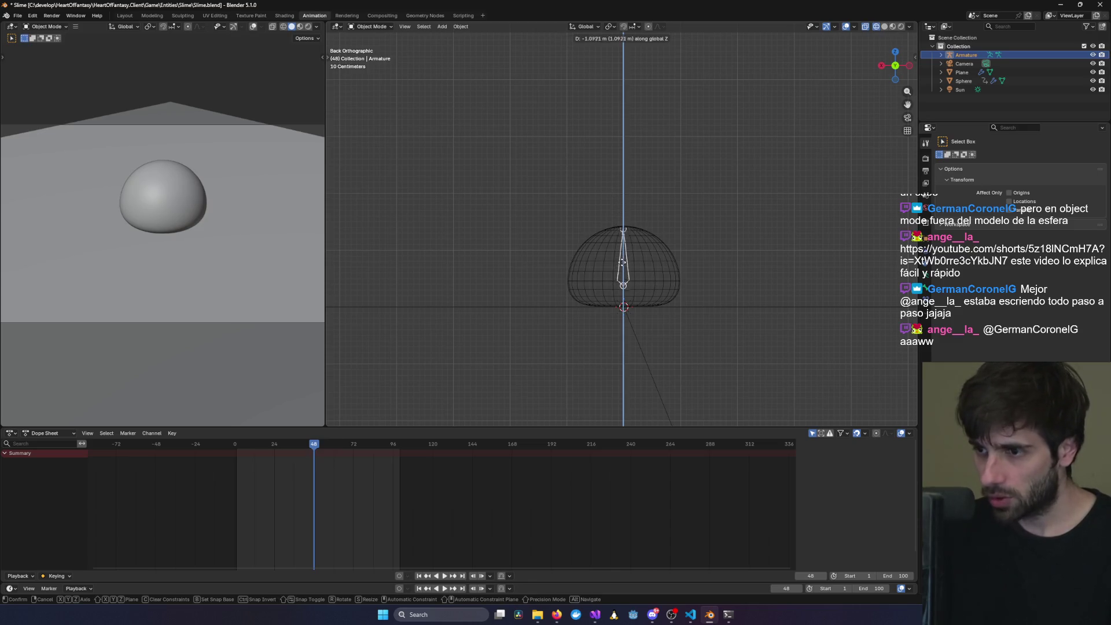
pyautogui.click(624, 279)
# - Centre the bone inside the dome with a sideways X-axis move
pyautogui.moveTo(652, 278)
pyautogui.mouseDown(button='middle')
pyautogui.moveTo(664, 278)
pyautogui.moveTo(639, 319)
pyautogui.moveTo(615, 326)
pyautogui.moveTo(716, 319)
pyautogui.moveTo(687, 331)
pyautogui.mouseUp(button='middle')
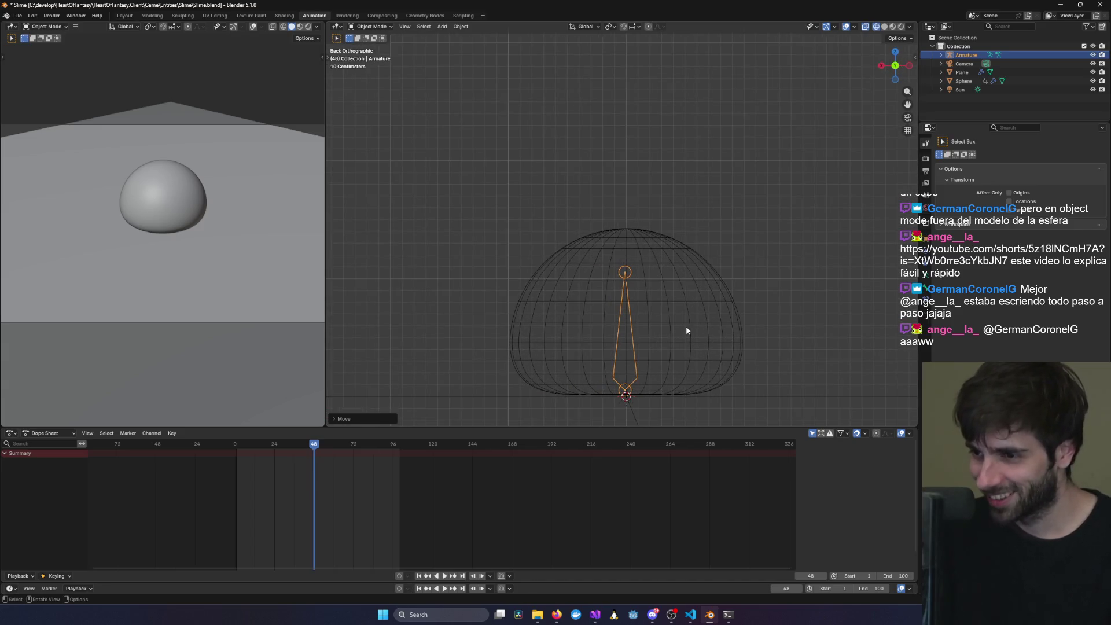
pyautogui.press('g')
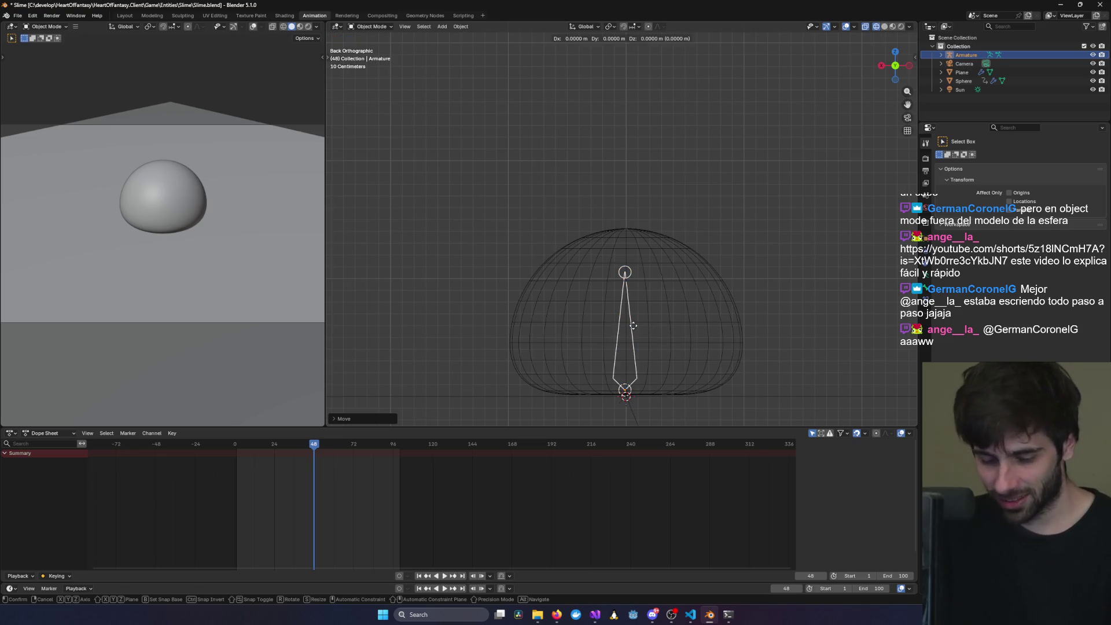
pyautogui.press('y')
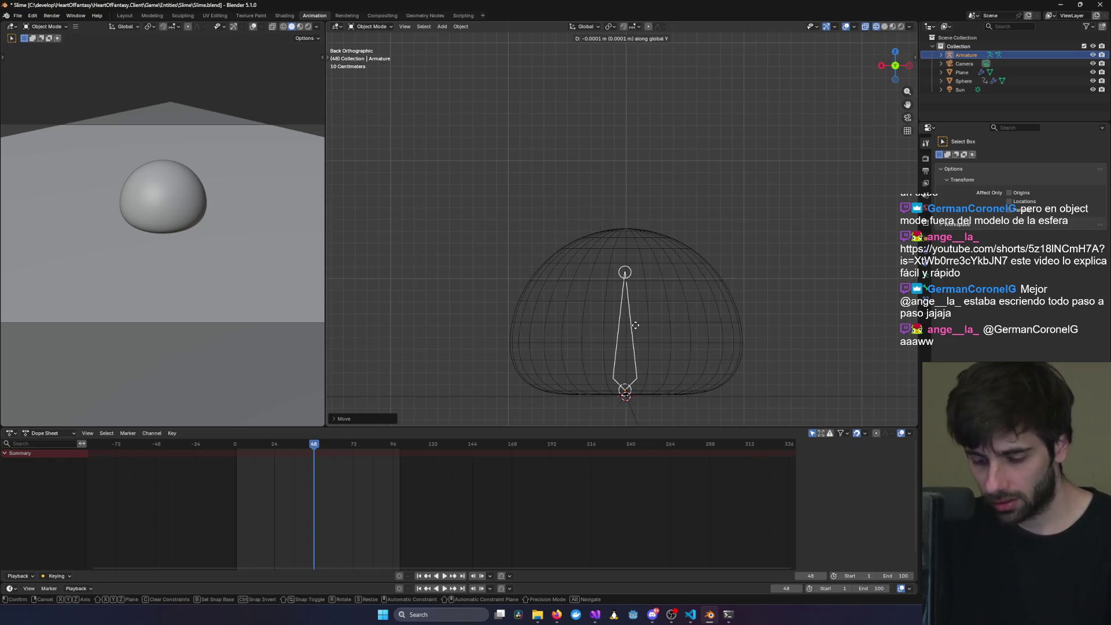
pyautogui.press('x')
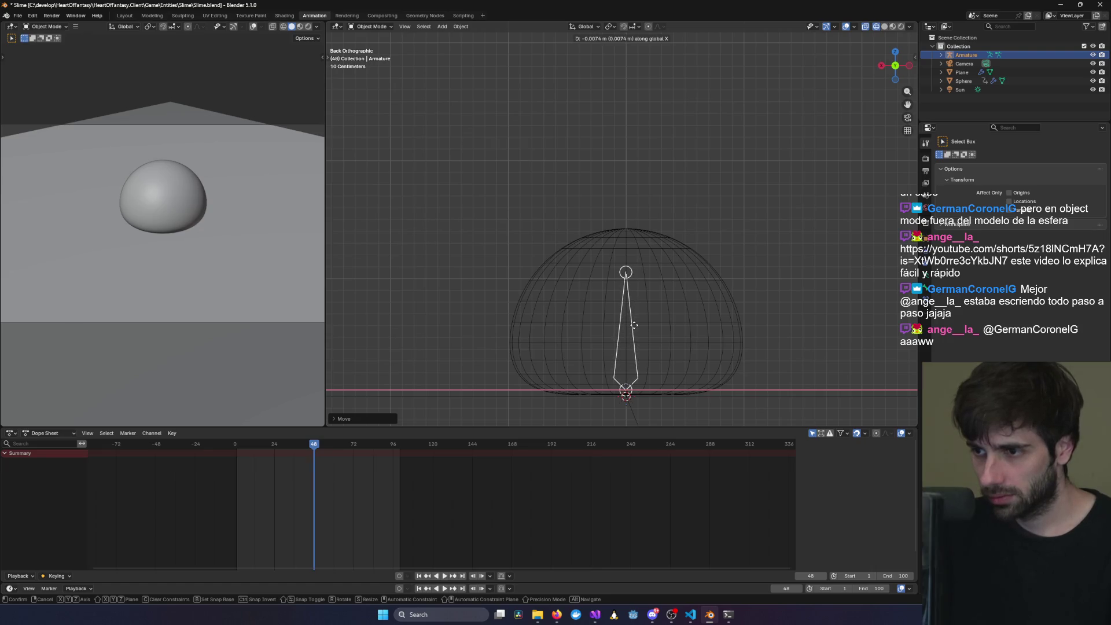
pyautogui.click(633, 325)
pyautogui.scroll(2, 634, 324)
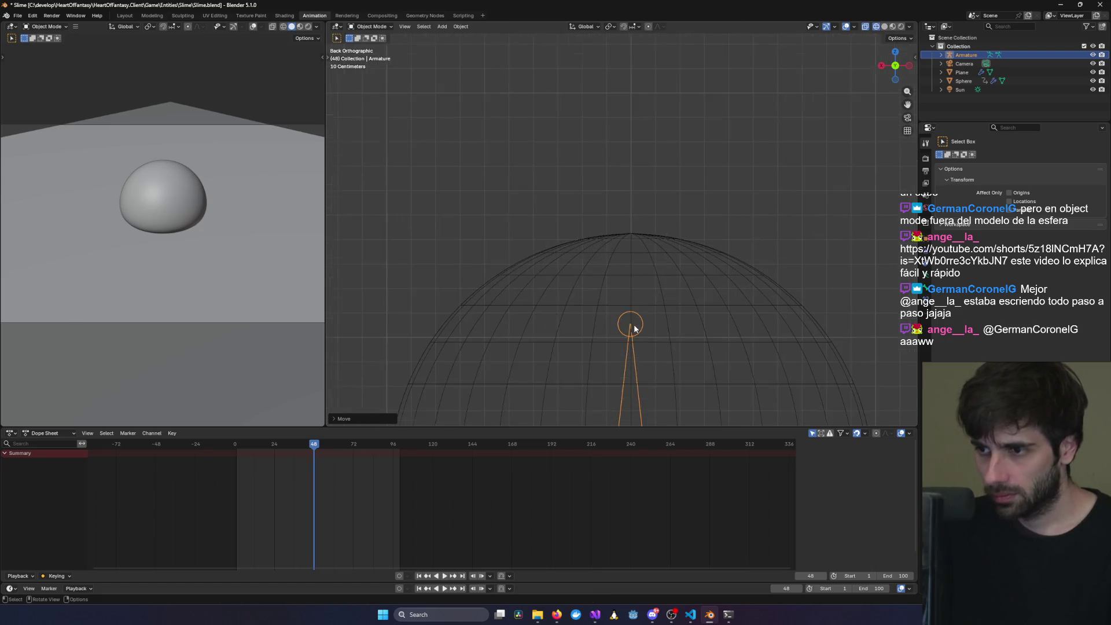
# - Zoom in on the bone's base and nudge the armature into position
pyautogui.scroll(2, 635, 242)
pyautogui.keyDown('shift'); pyautogui.scroll(-3, 631, 266); pyautogui.keyUp('shift')
pyautogui.scroll(4, 621, 353)
pyautogui.keyDown('shift'); pyautogui.scroll(-2, 621, 353); pyautogui.keyUp('shift')
pyautogui.scroll(3, 634, 356)
pyautogui.scroll(2, 635, 359)
pyautogui.moveTo(636, 359)
pyautogui.keyDown('shift'); pyautogui.mouseDown(button='middle')
pyautogui.moveTo(634, 179)
pyautogui.moveTo(657, 261)
pyautogui.mouseUp(button='middle'); pyautogui.keyUp('shift')
pyautogui.scroll(-3, 657, 255)
pyautogui.scroll(-1, 660, 250)
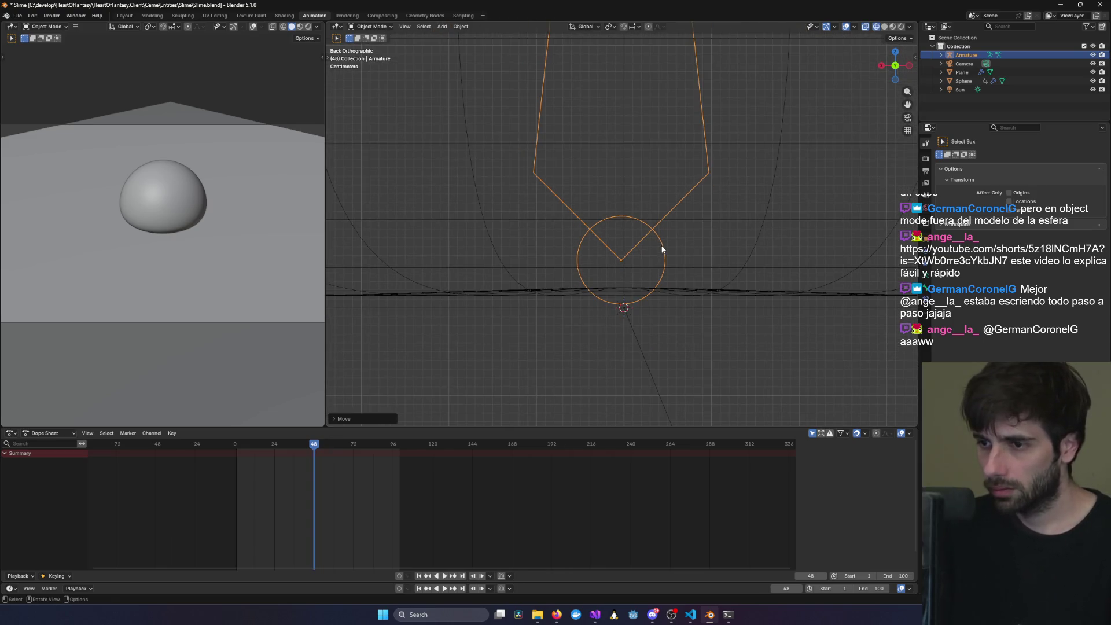
pyautogui.press('g')
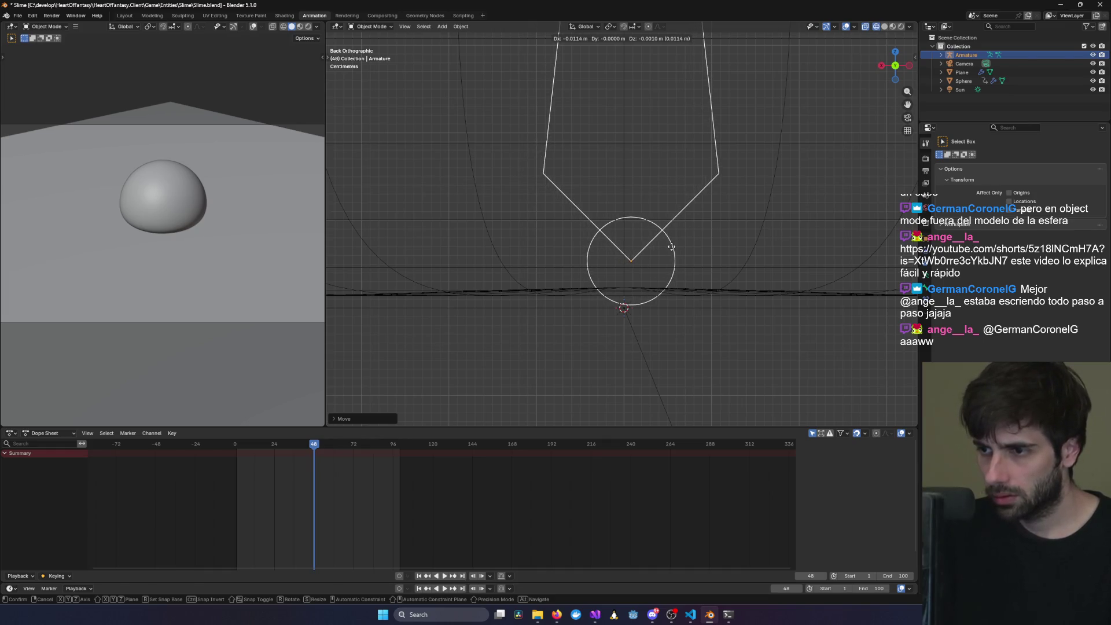
pyautogui.click(663, 246)
# - Nudge the armature again, then cancel a further move
pyautogui.scroll(9, 628, 295)
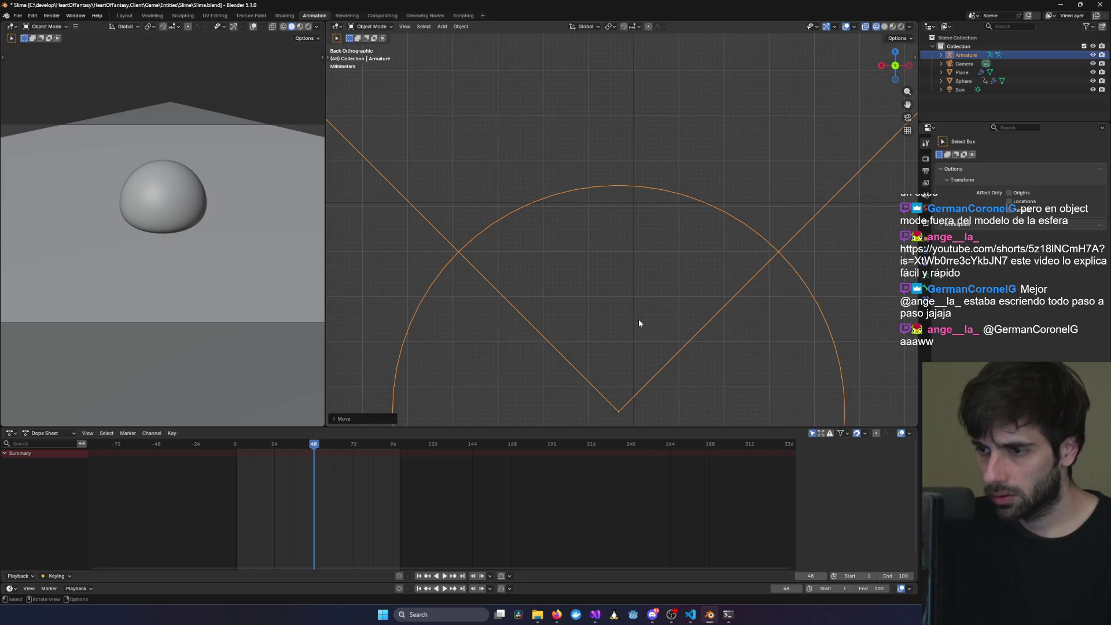
pyautogui.press('g')
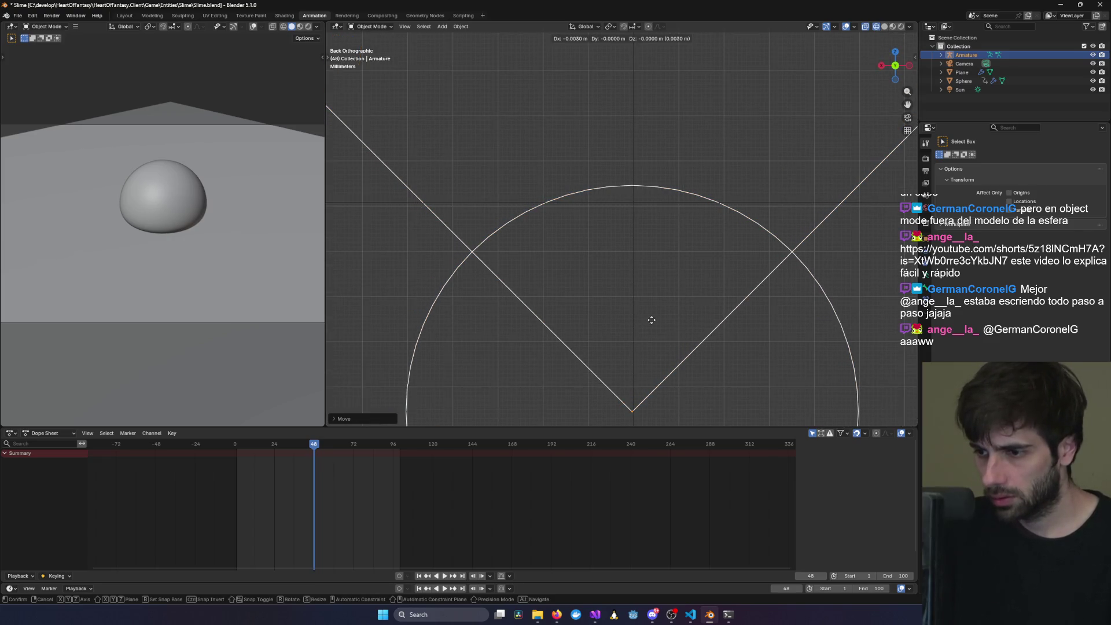
pyautogui.click(654, 321)
pyautogui.scroll(5, 653, 332)
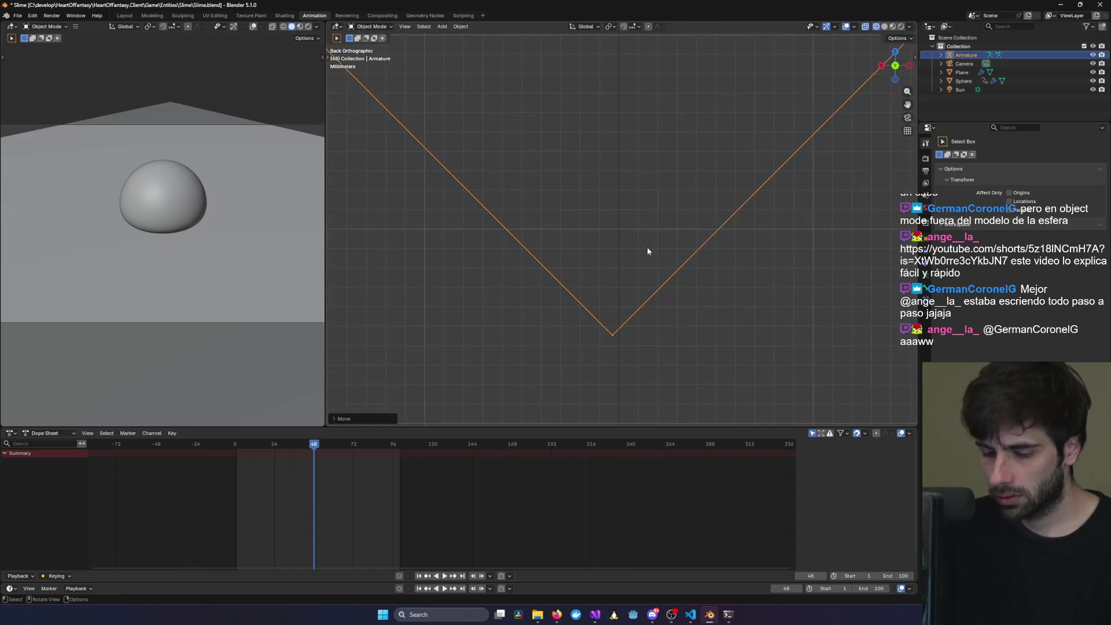
pyautogui.press('g')
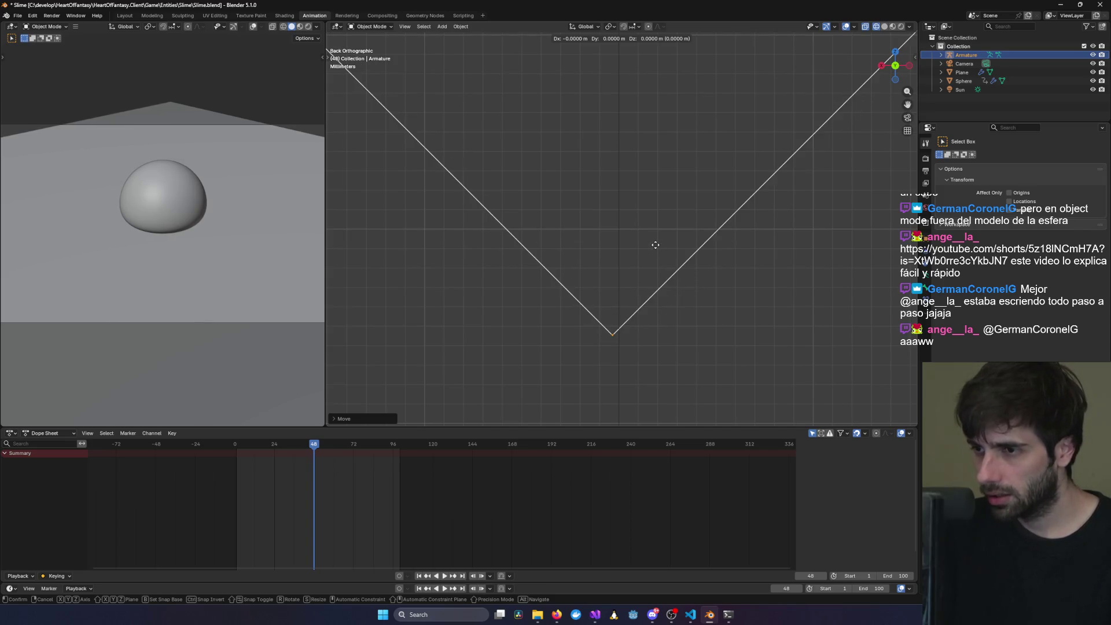
pyautogui.rightClick(655, 246)
# - Frame the armature with numpad period, zoom out, and cancel two trial moves
pyautogui.moveTo(655, 245)
pyautogui.keyDown('ctrl'); pyautogui.mouseDown(button='middle')
pyautogui.moveTo(660, 362)
pyautogui.moveTo(627, 348)
pyautogui.moveTo(637, 138)
pyautogui.moveTo(633, 303)
pyautogui.moveTo(632, 272)
pyautogui.mouseUp(button='middle'); pyautogui.keyUp('ctrl')
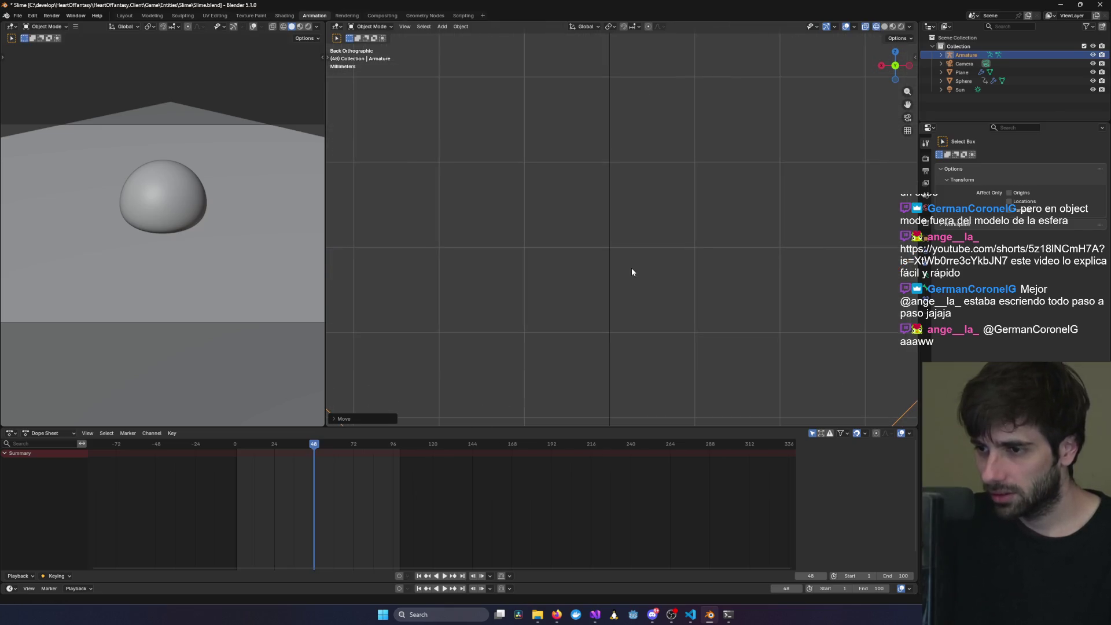
pyautogui.press('KP_Decimal')
pyautogui.moveTo(645, 367)
pyautogui.keyDown('ctrl'); pyautogui.mouseDown(button='middle')
pyautogui.moveTo(653, 99)
pyautogui.moveTo(638, 191)
pyautogui.moveTo(631, 178)
pyautogui.mouseUp(button='middle'); pyautogui.keyUp('ctrl')
pyautogui.press('g')
pyautogui.press('z')
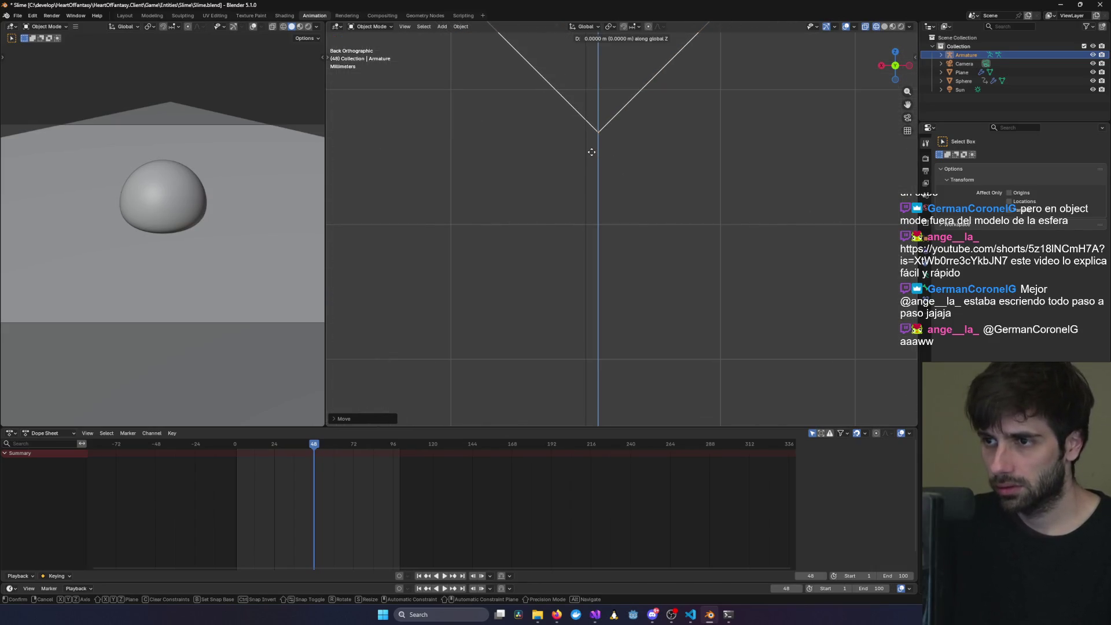
pyautogui.press('Escape')
pyautogui.press('g')
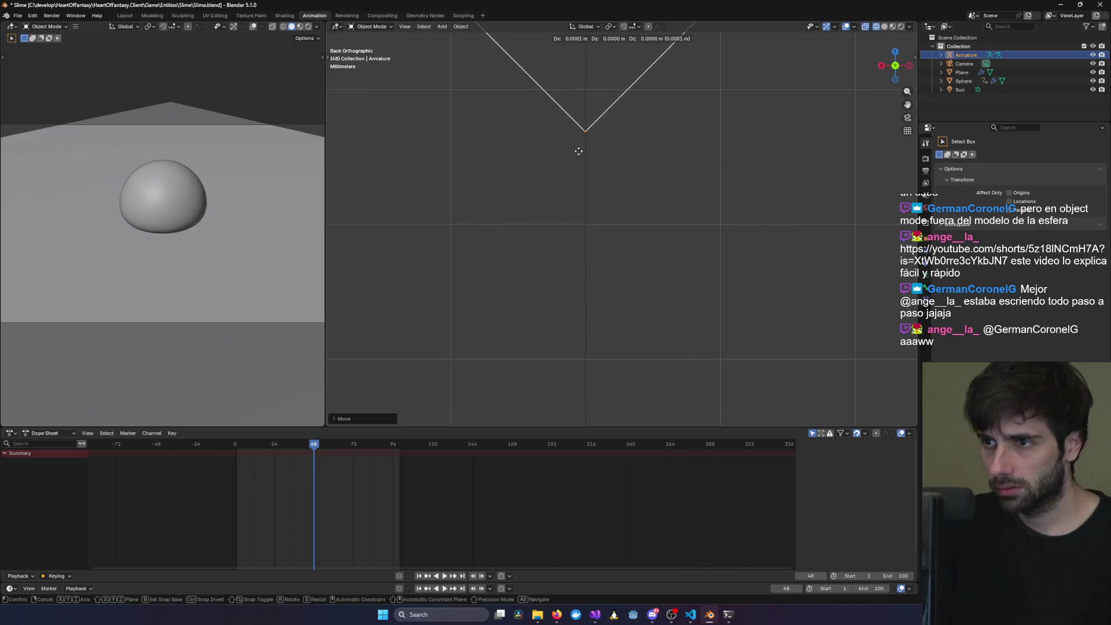
pyautogui.press('Escape')
# - Recentre on the armature, orbit, and switch to back orthographic view
pyautogui.press('KP_Decimal')
pyautogui.moveTo(602, 153)
pyautogui.mouseDown(button='middle')
pyautogui.moveTo(616, 139)
pyautogui.moveTo(615, 165)
pyautogui.moveTo(644, 100)
pyautogui.moveTo(633, 168)
pyautogui.mouseUp(button='middle')
pyautogui.press('ctrl+KP_1')
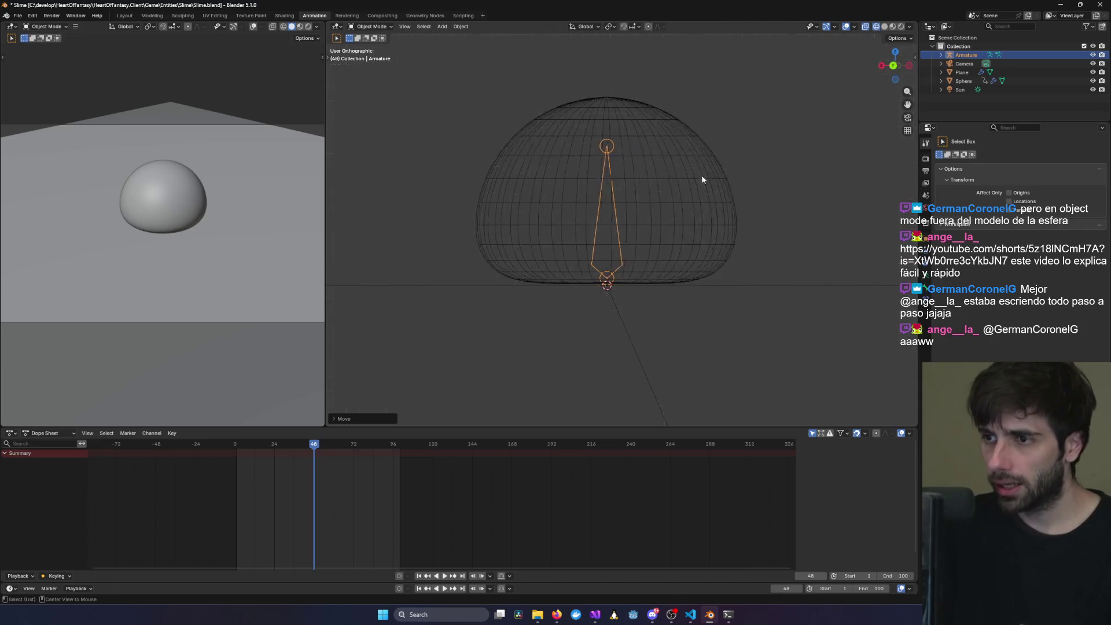
# - Scale the bone up until its tip meets the top of the dome
pyautogui.press('s')
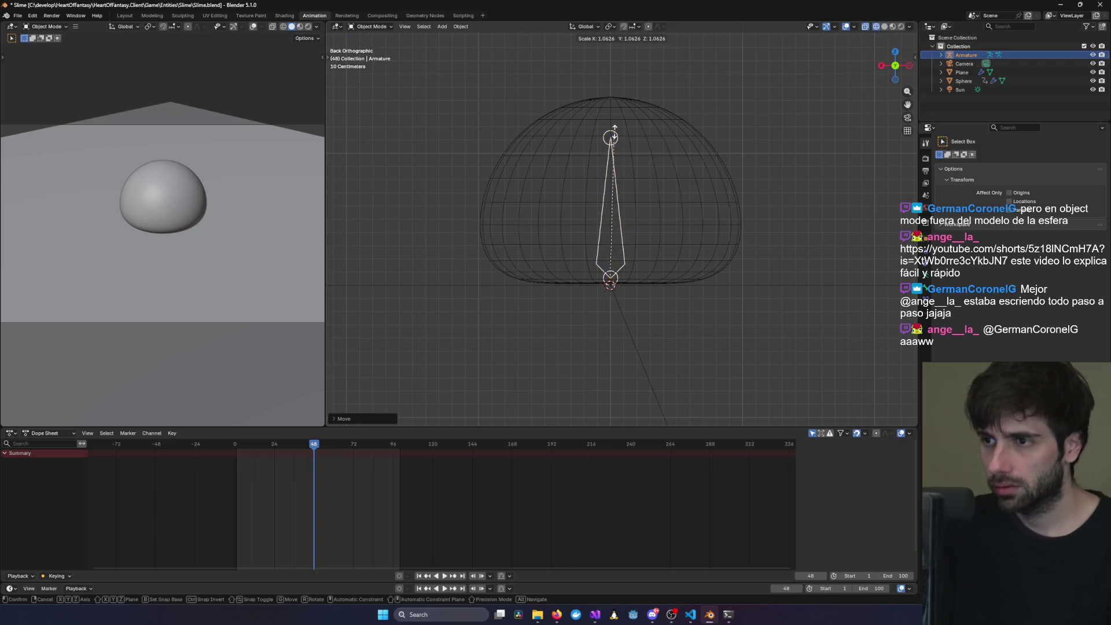
pyautogui.click(608, 102)
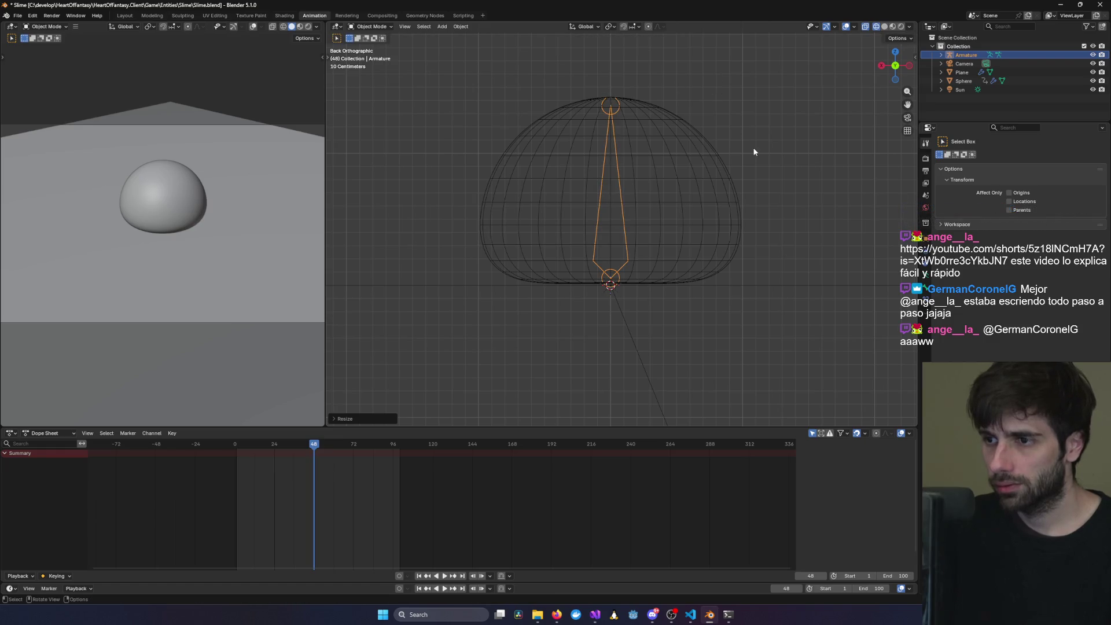
pyautogui.rightClick(606, 190)
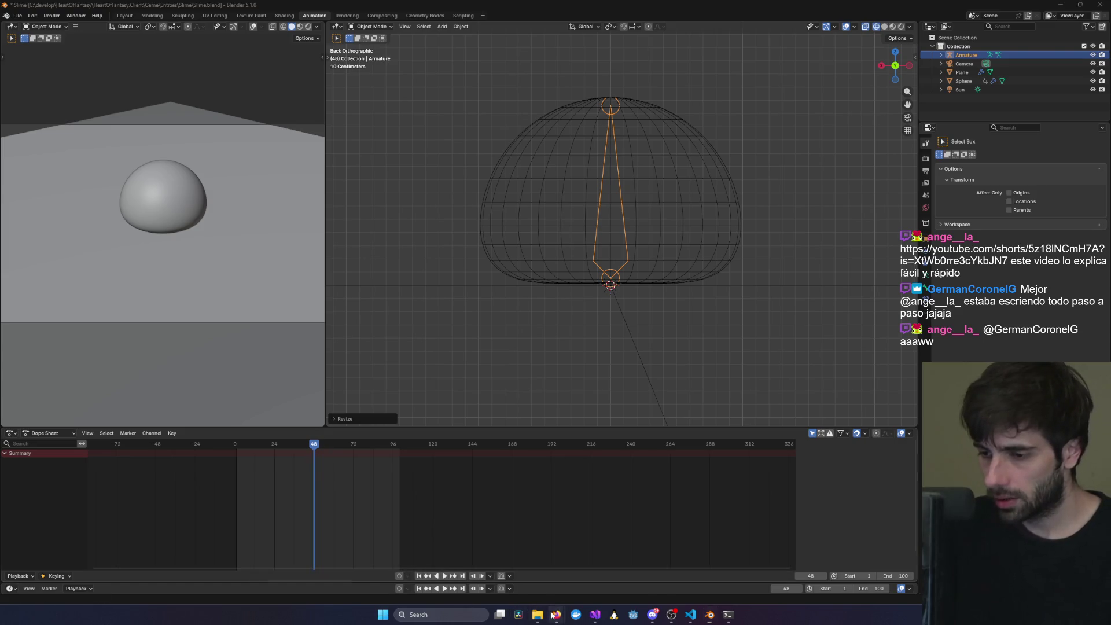
# - Replay the last few seconds of the reference Short, then return to Blender
pyautogui.moveTo(557, 613)
pyautogui.click(677, 568)
pyautogui.click(560, 374)
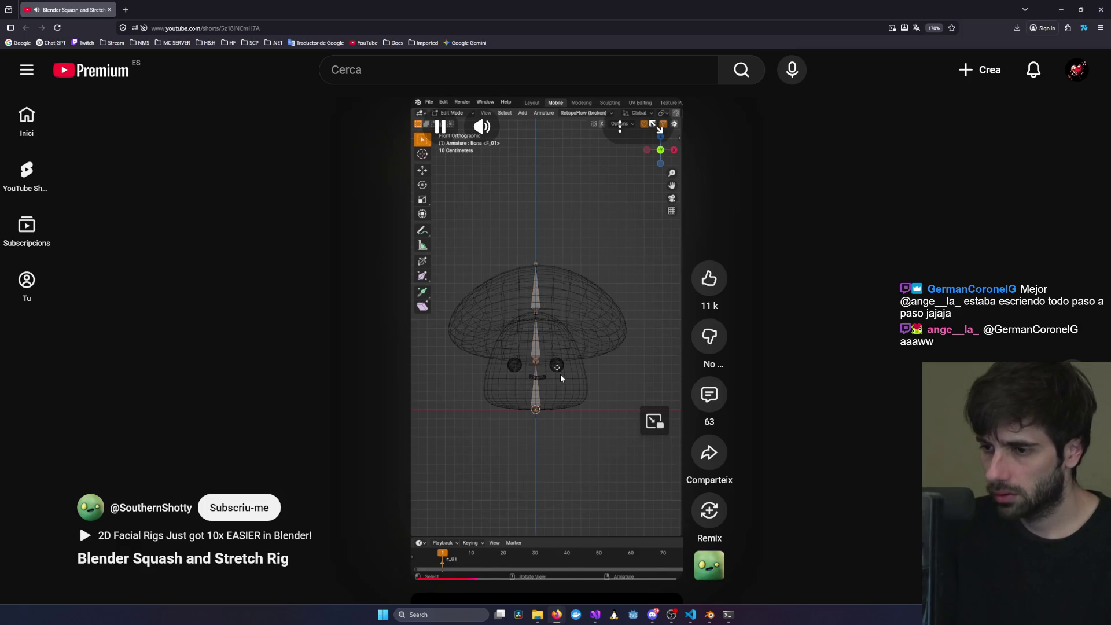
pyautogui.click(456, 578)
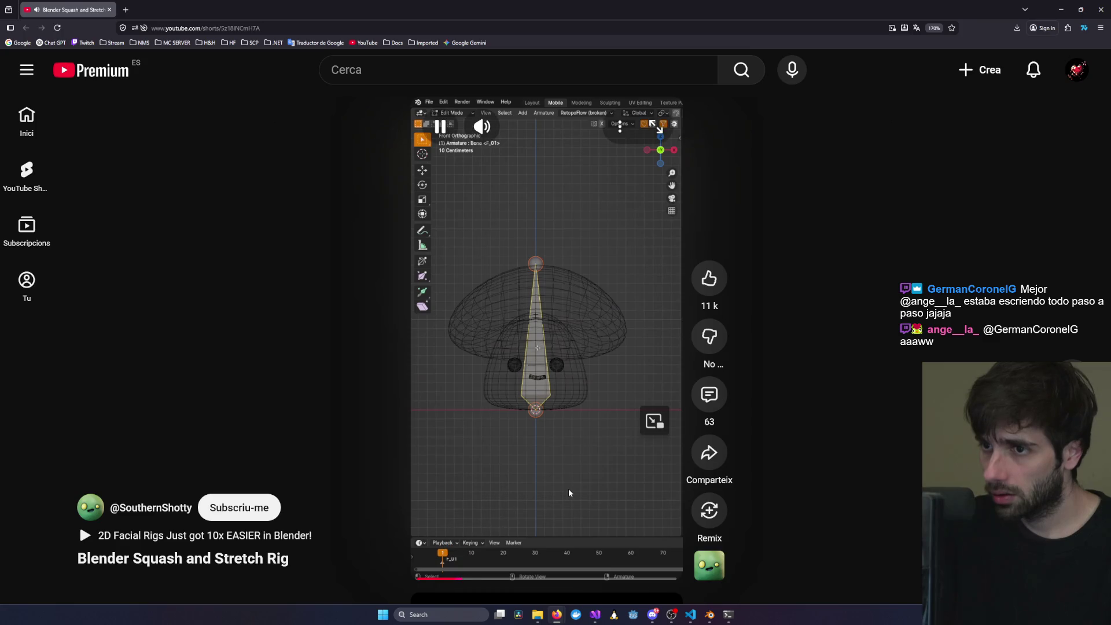
pyautogui.click(516, 431)
pyautogui.click(517, 430)
pyautogui.click(516, 430)
pyautogui.hotkey('alt', 'Tab')
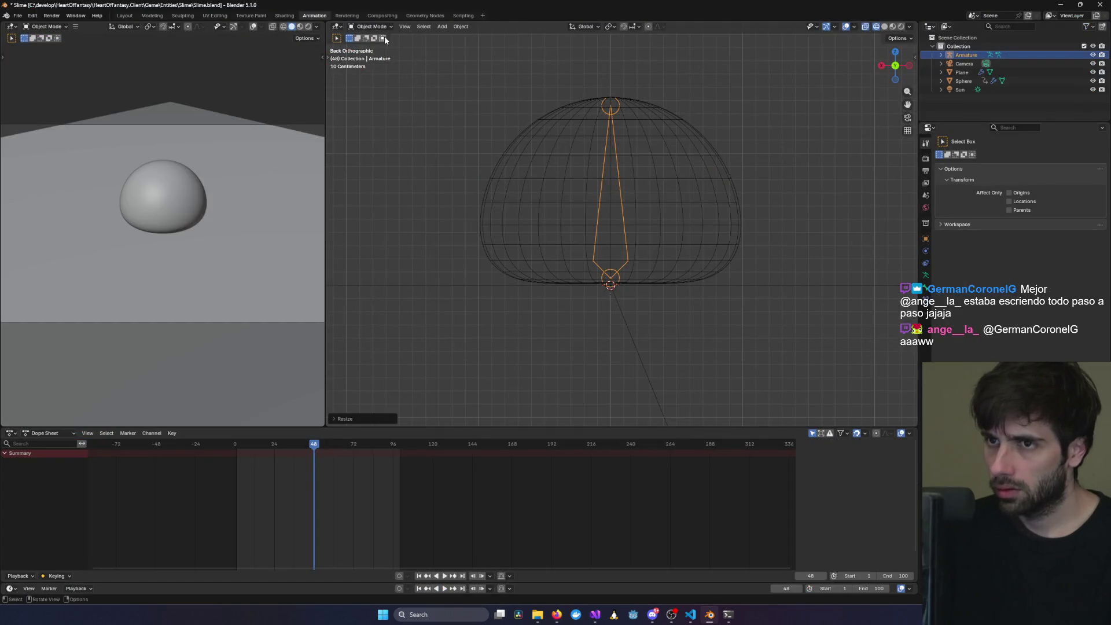
# - In Edit Mode, subdivide the bone while checking the reference Short
pyautogui.click(378, 47)
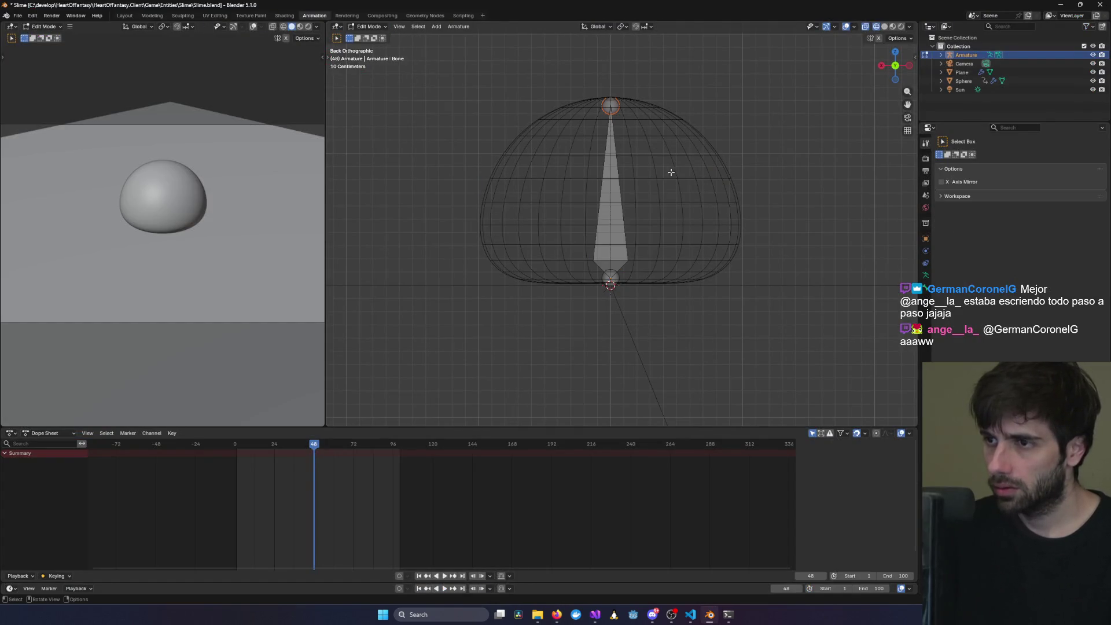
pyautogui.rightClick(604, 223)
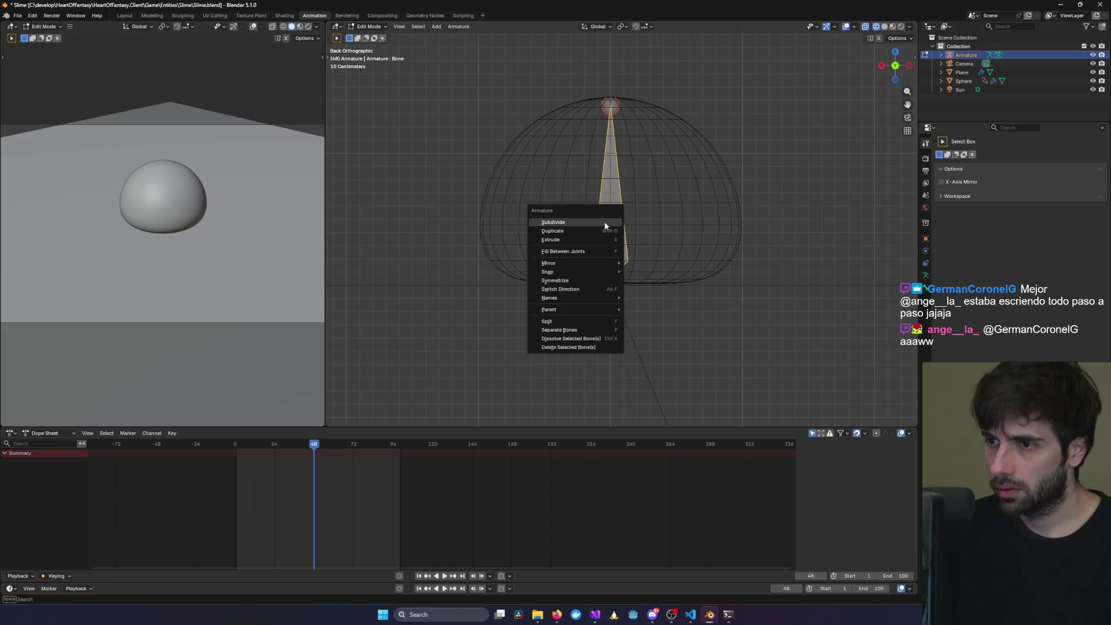
pyautogui.click(604, 221)
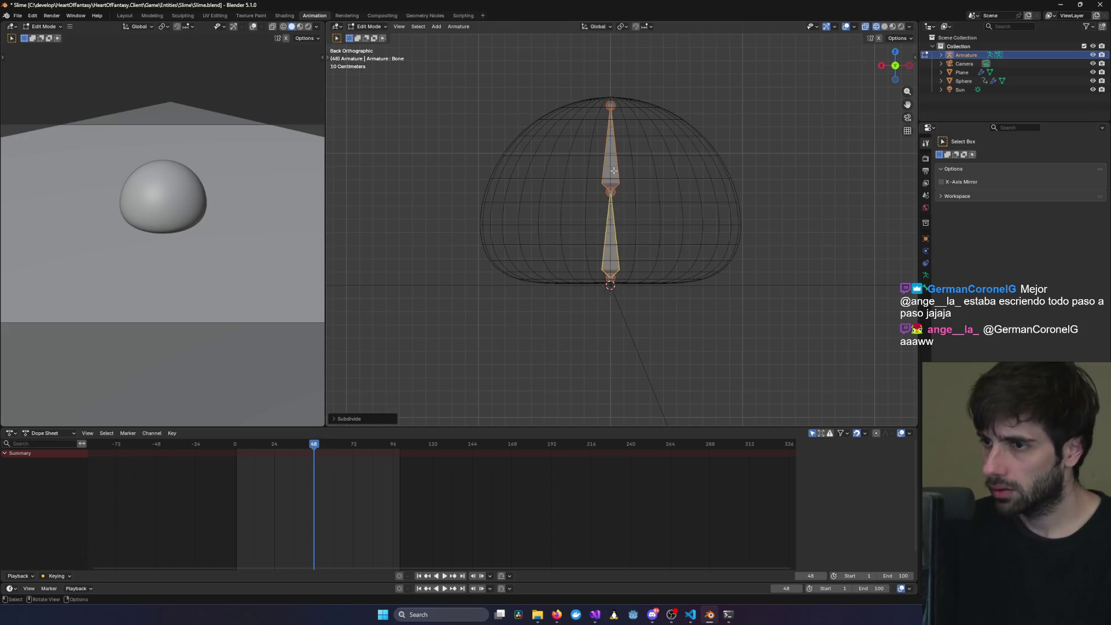
pyautogui.hotkey('alt', 'Tab')
pyautogui.click(615, 174)
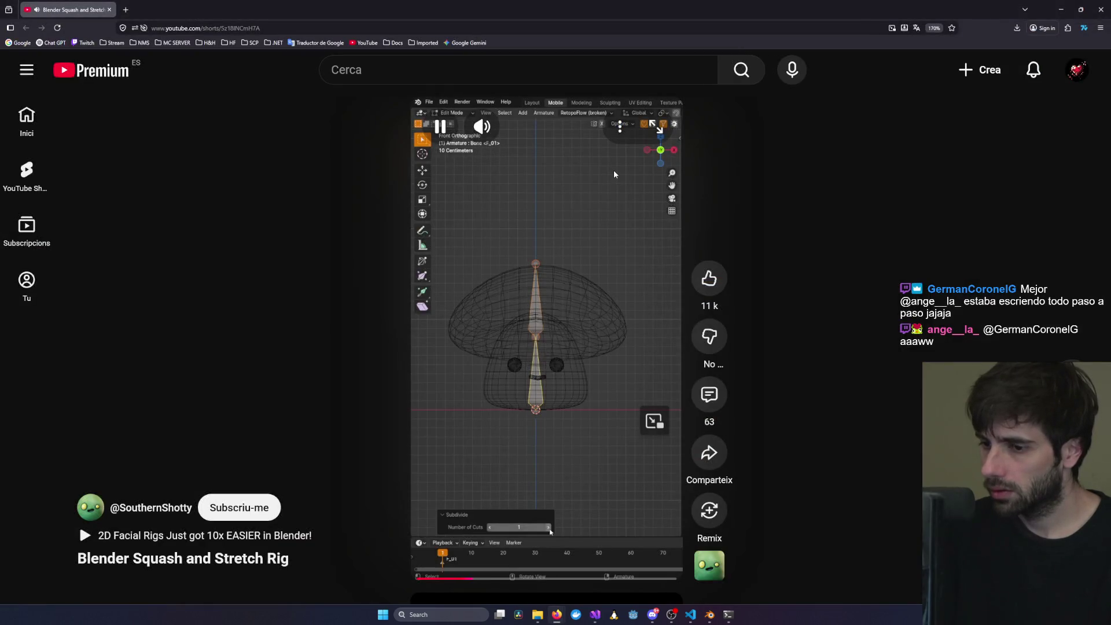
pyautogui.hotkey('alt', 'Tab')
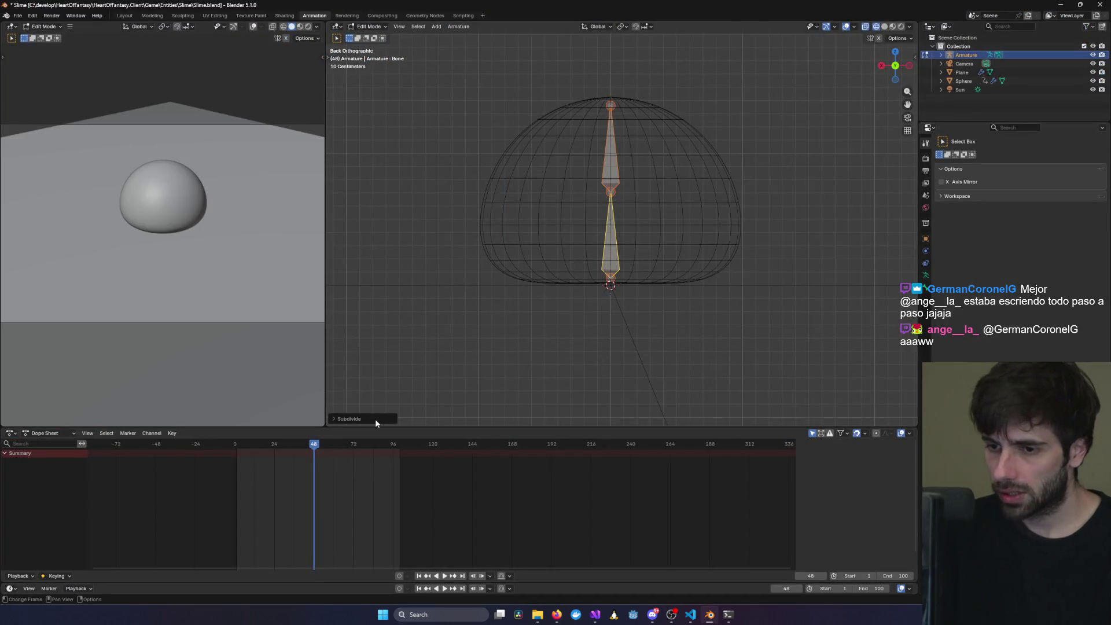
# - Set the Subdivide Number of Cuts to 2 and compare against the Short
pyautogui.click(375, 419)
pyautogui.click(447, 419)
pyautogui.hotkey('alt', 'Tab')
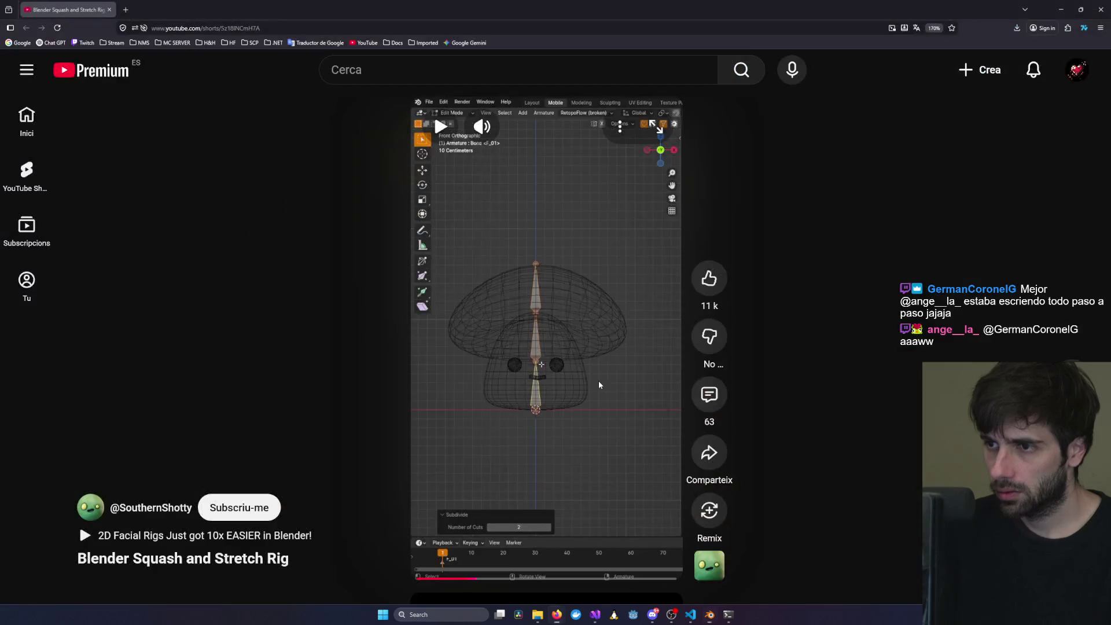
pyautogui.click(584, 354)
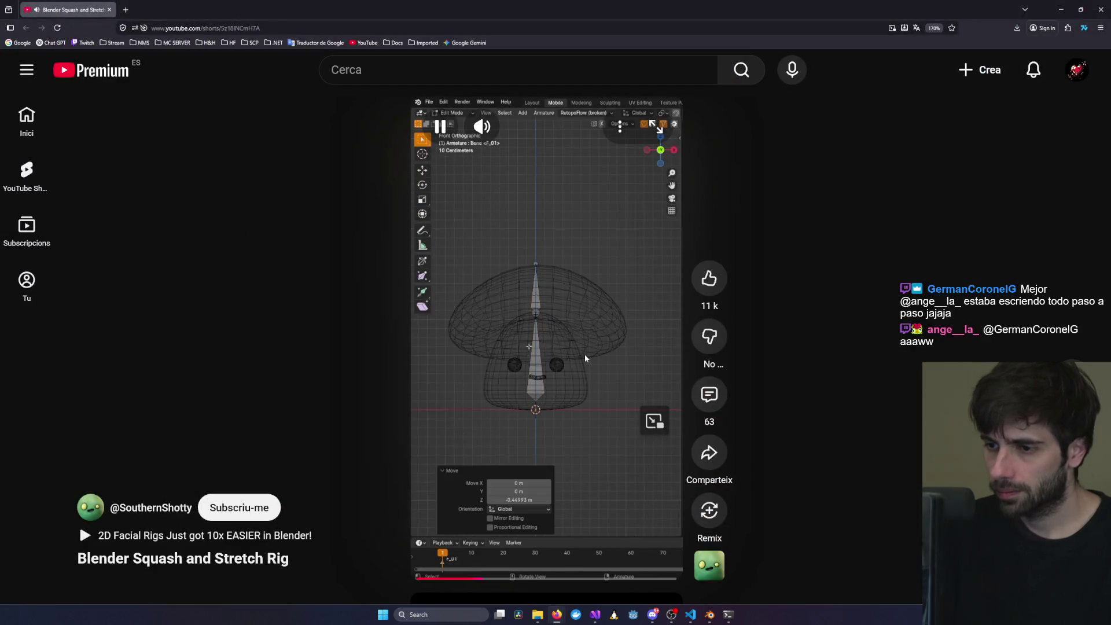
pyautogui.hotkey('alt', 'Tab')
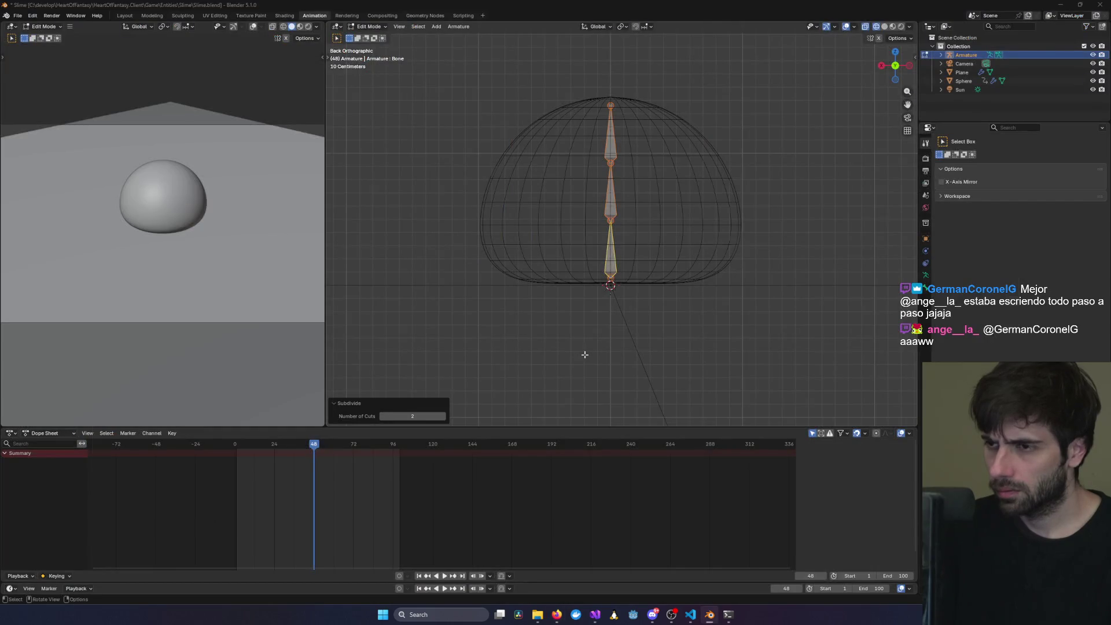
pyautogui.hotkey('alt', 'Tab')
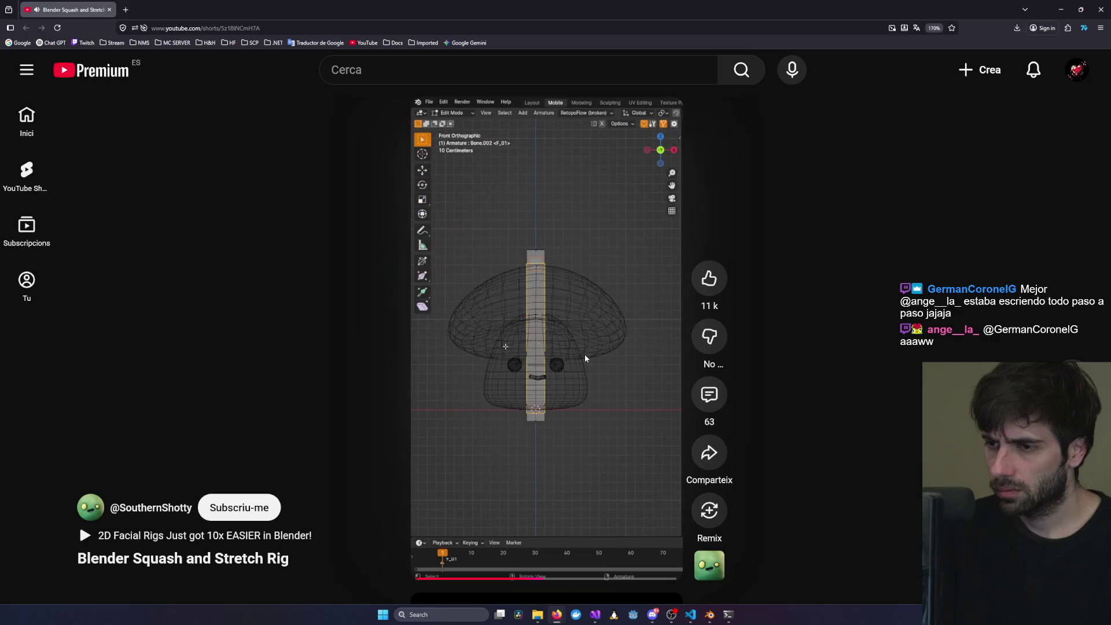
# - Skip through the Short's bone properties to 0:55 and pause on the title card
pyautogui.click(600, 579)
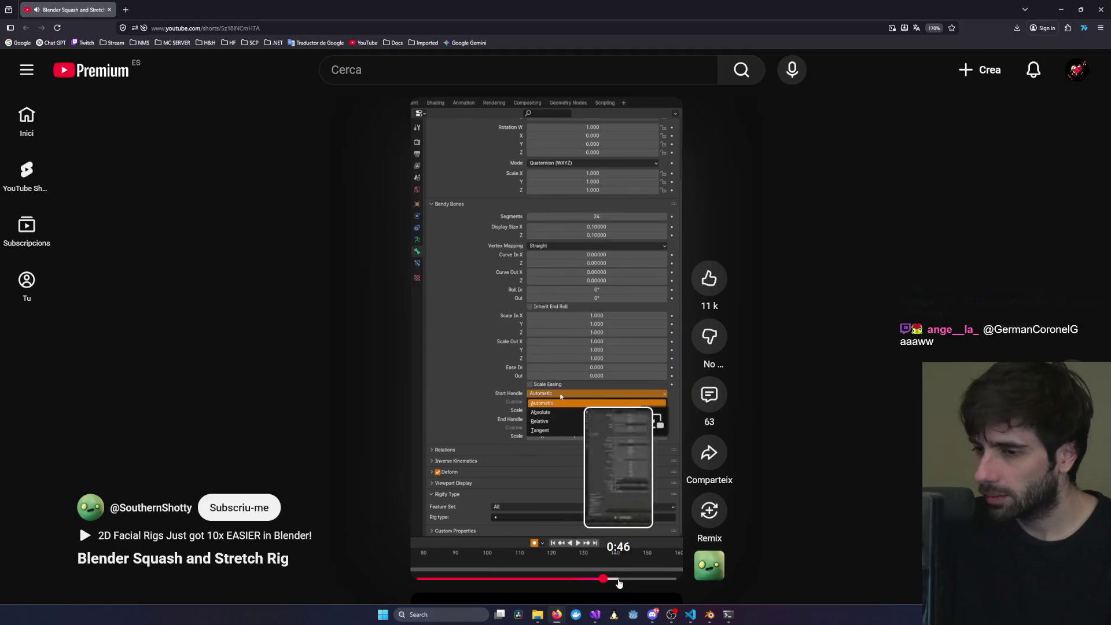
pyautogui.click(635, 581)
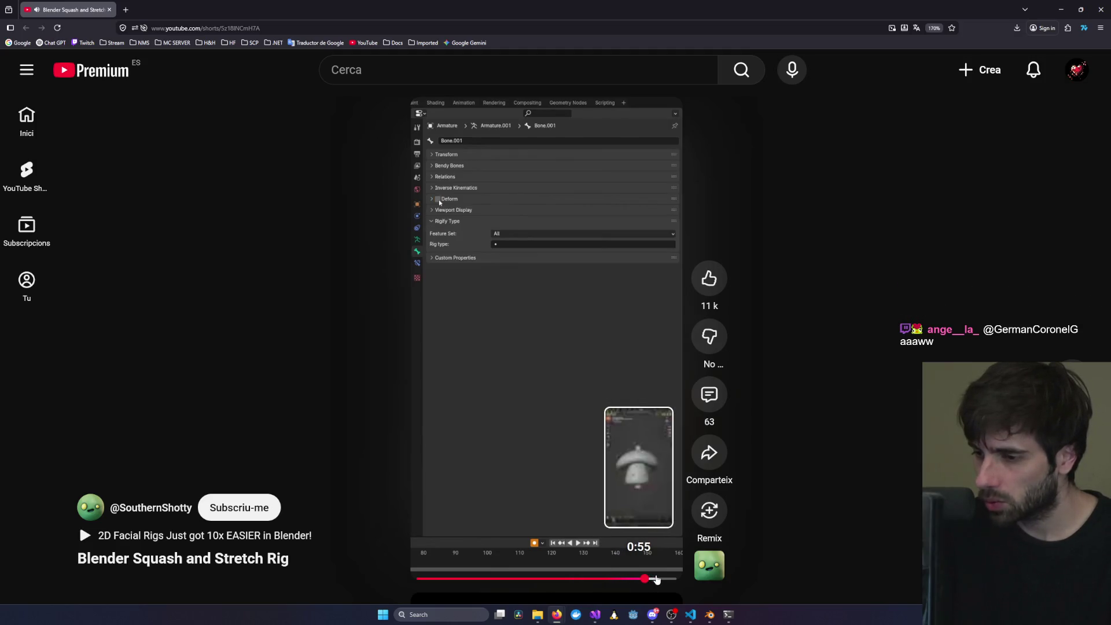
pyautogui.click(657, 580)
pyautogui.click(660, 579)
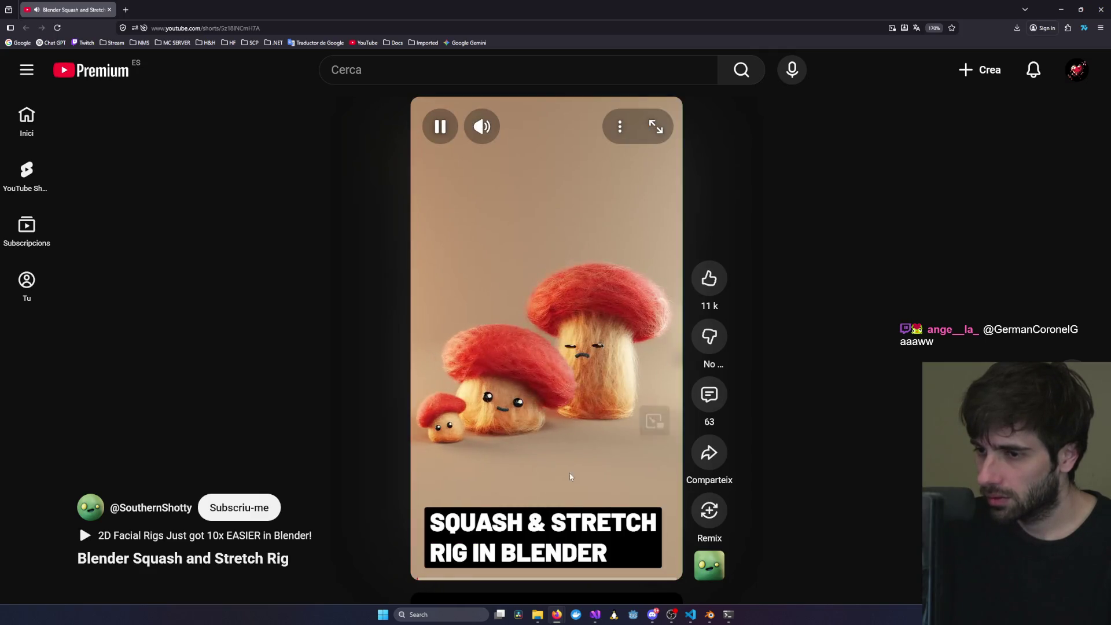
pyautogui.click(561, 462)
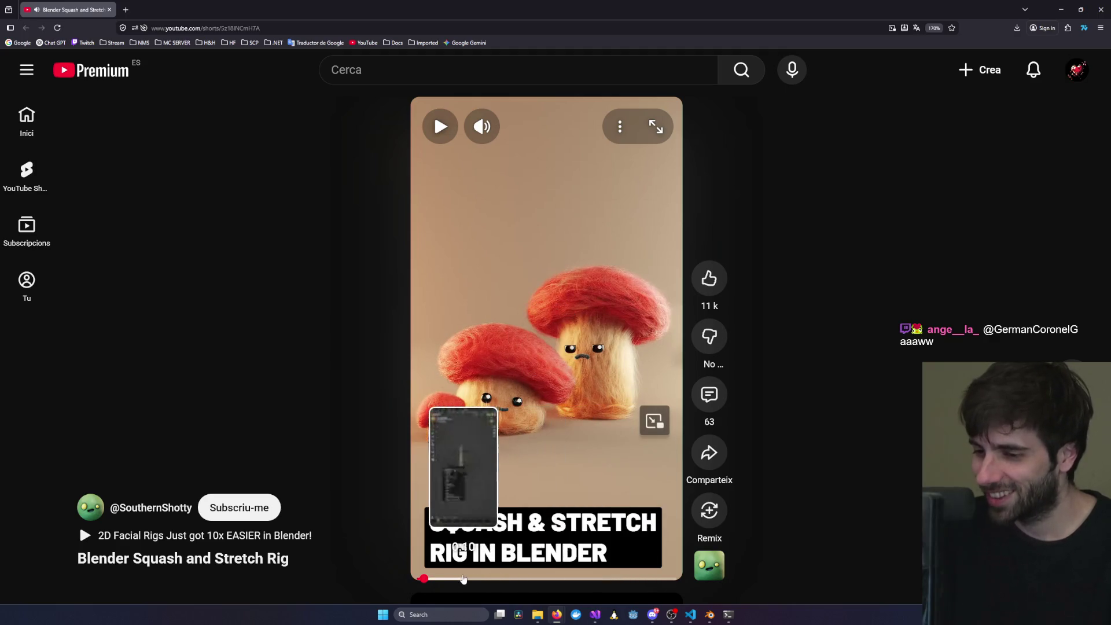